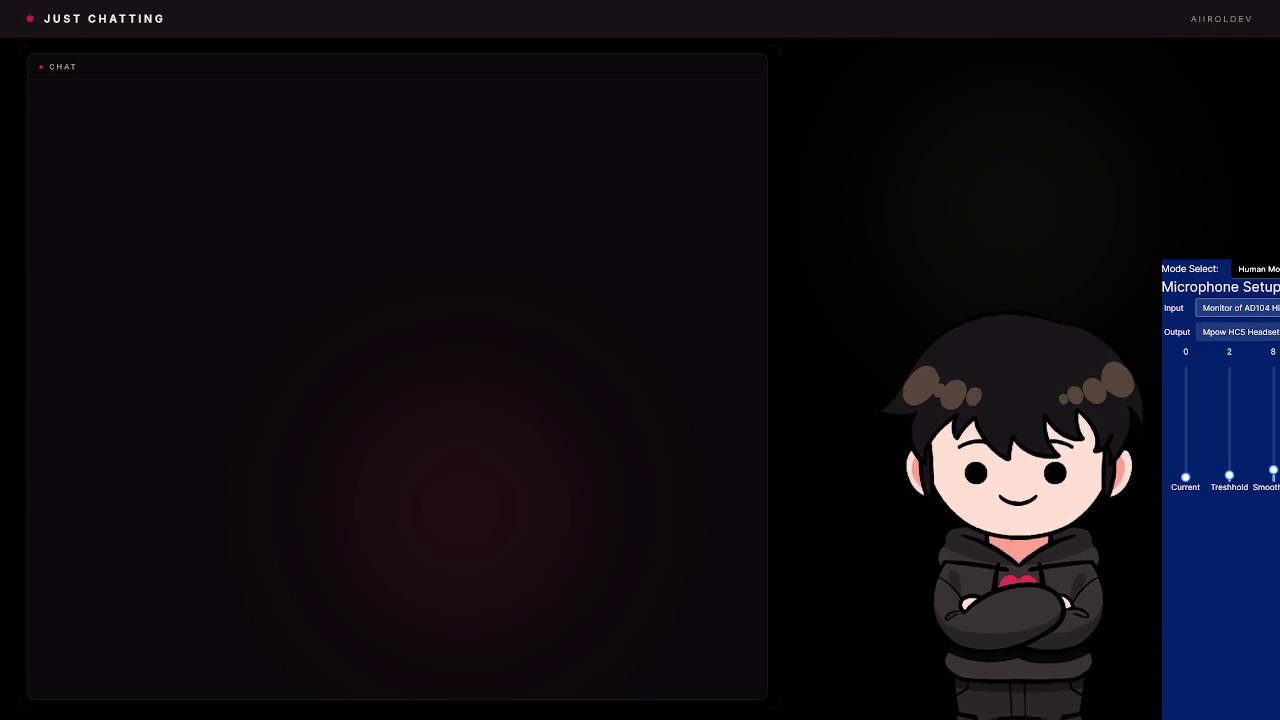
Set the microphone input to the HyperX QuadCast and hide the Microphone Setup panel.
key("Down")
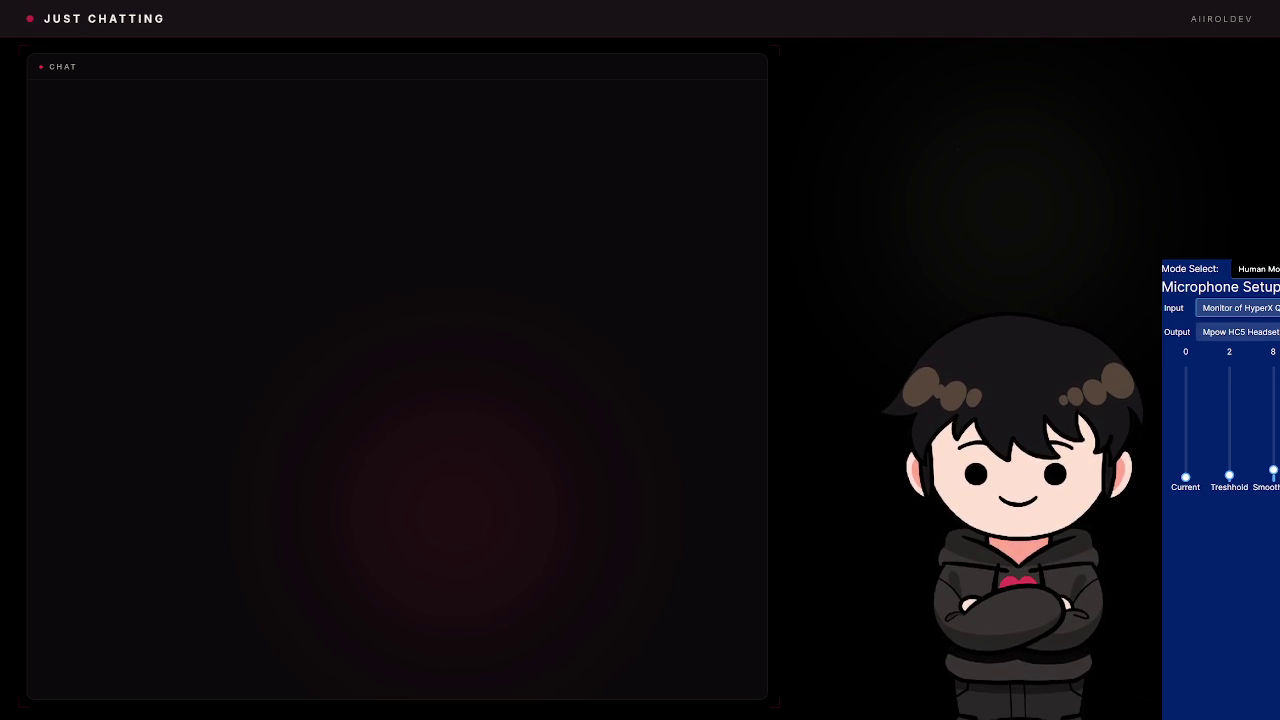
key("Down")
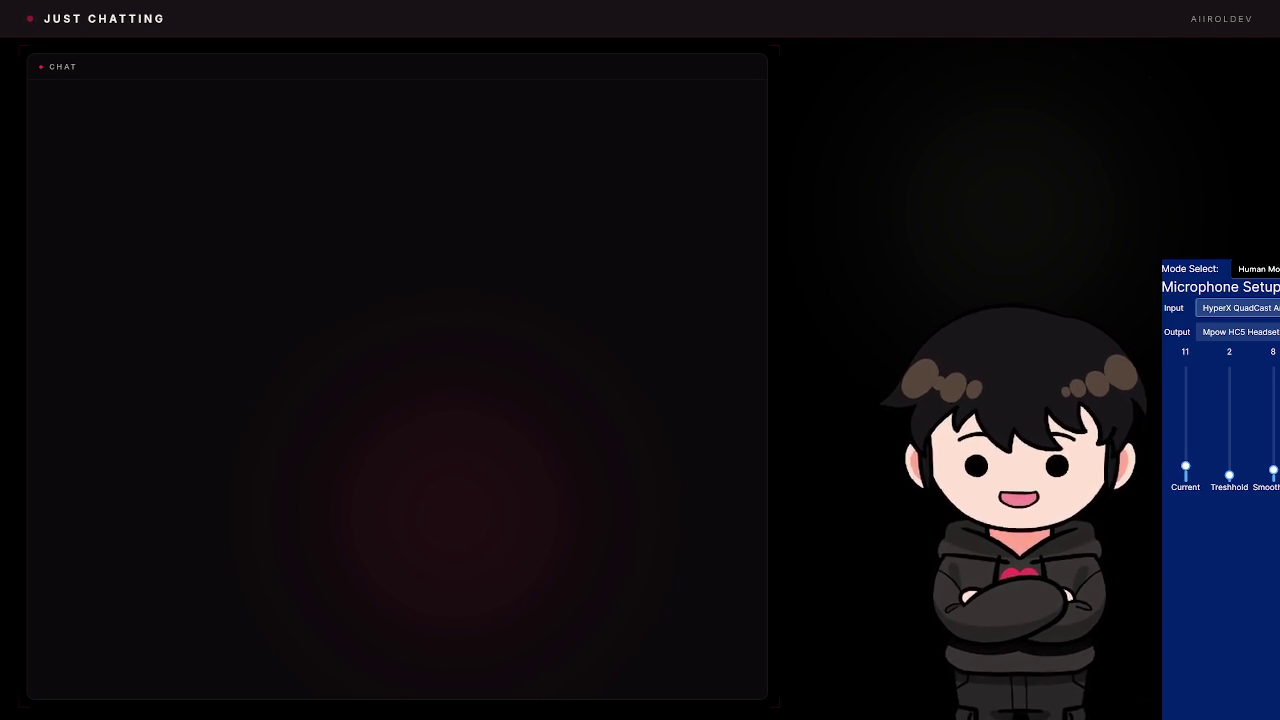
key("Escape")
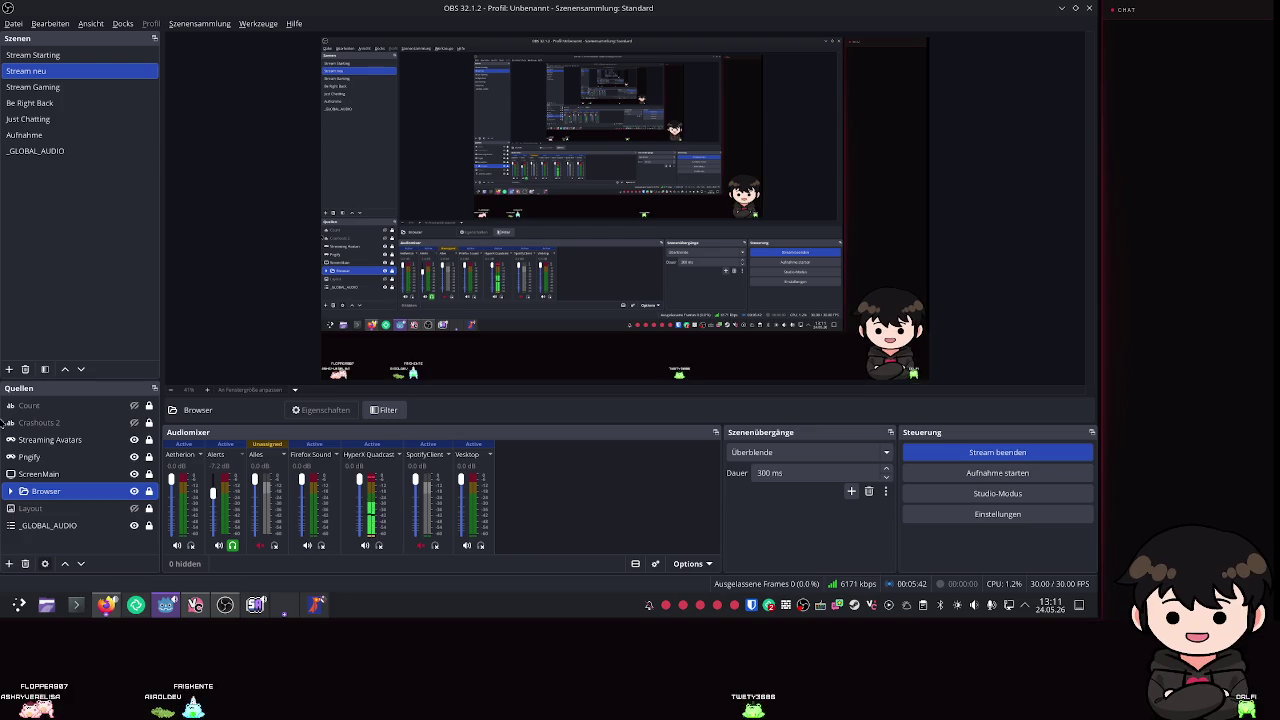
Open the ScreenMain source's properties, close them unchanged, and reopen its context menu.
left_click(40, 474)
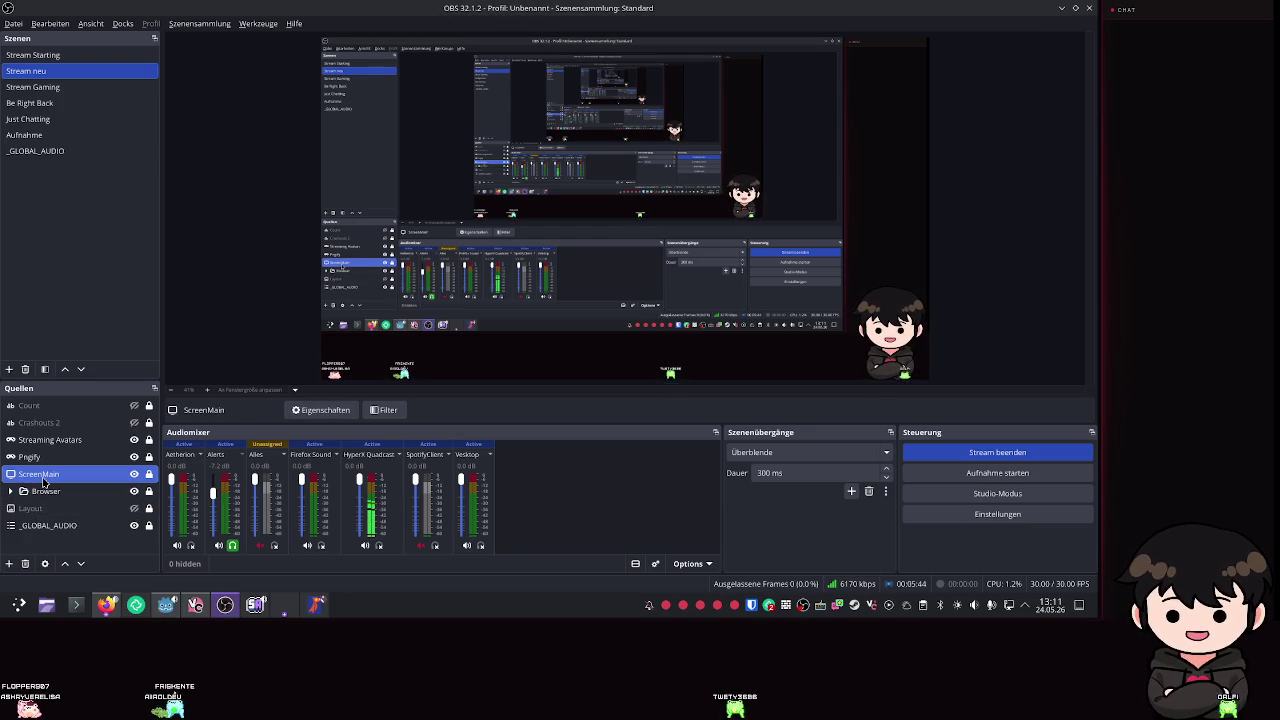
right_click(45, 475)
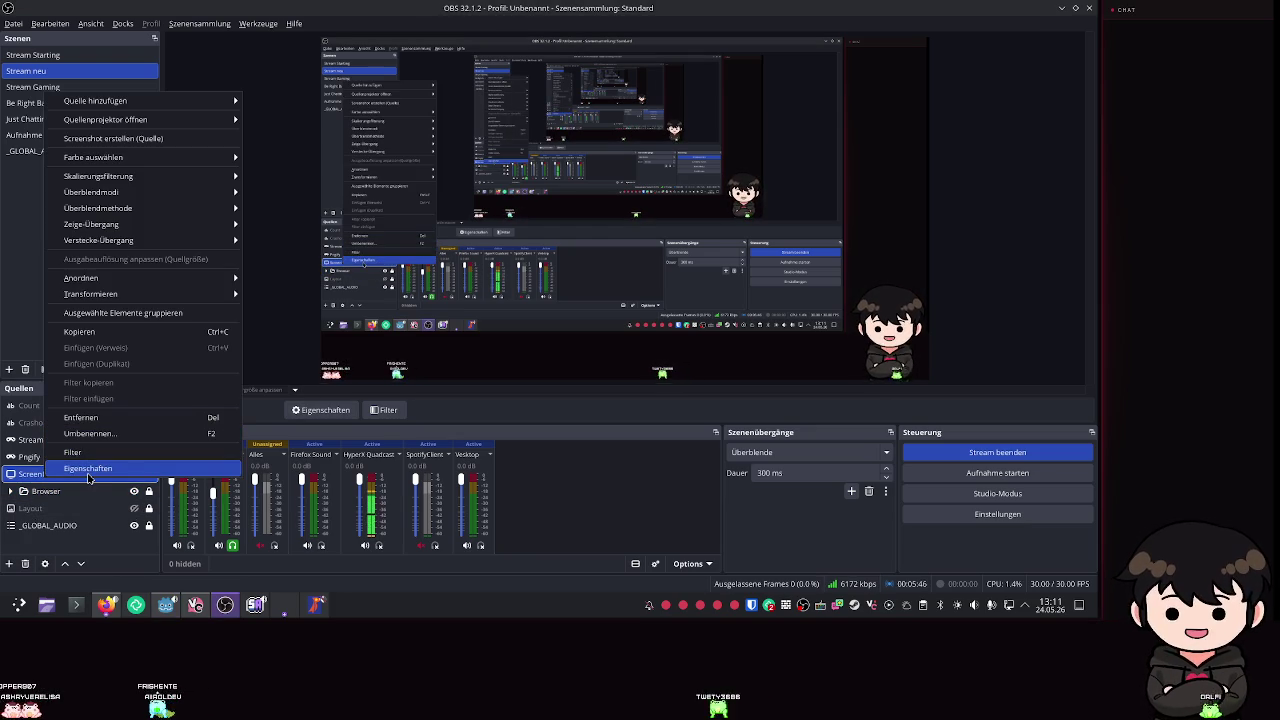
left_click(85, 470)
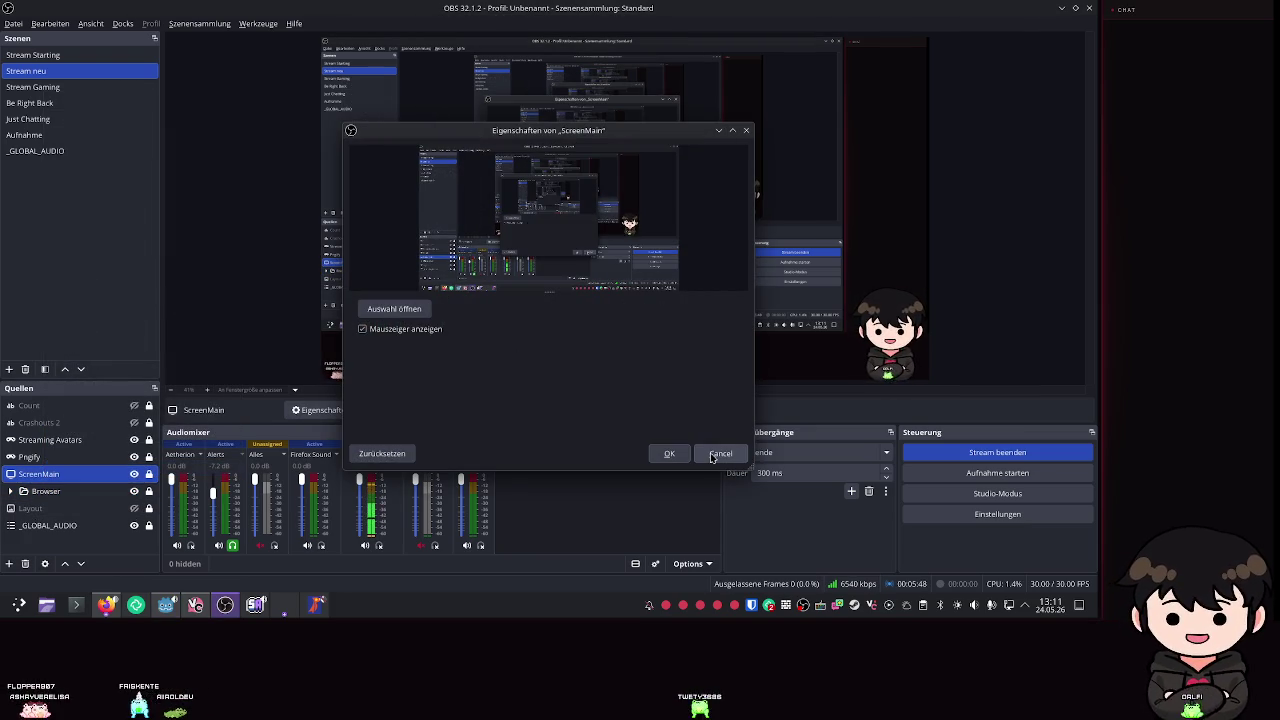
left_click(720, 453)
right_click(40, 473)
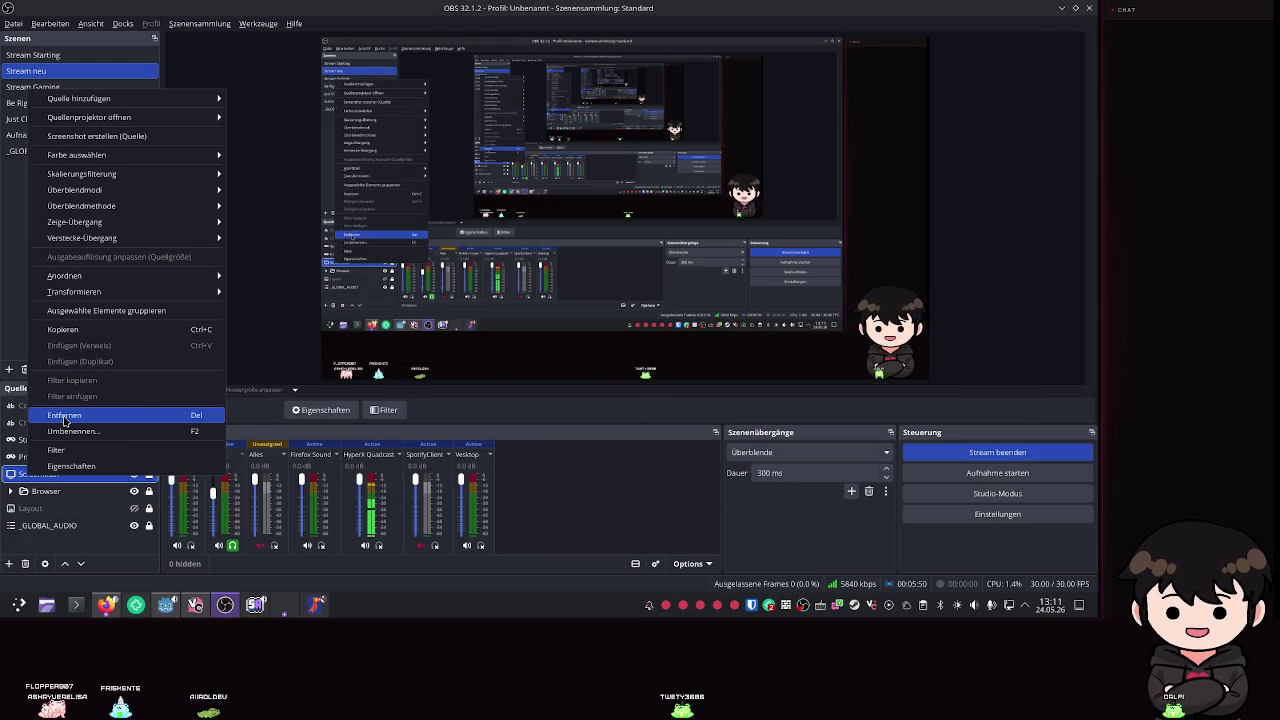
Remove the ScreenMain screen capture source and confirm the removal.
left_click(51, 415)
left_click(566, 317)
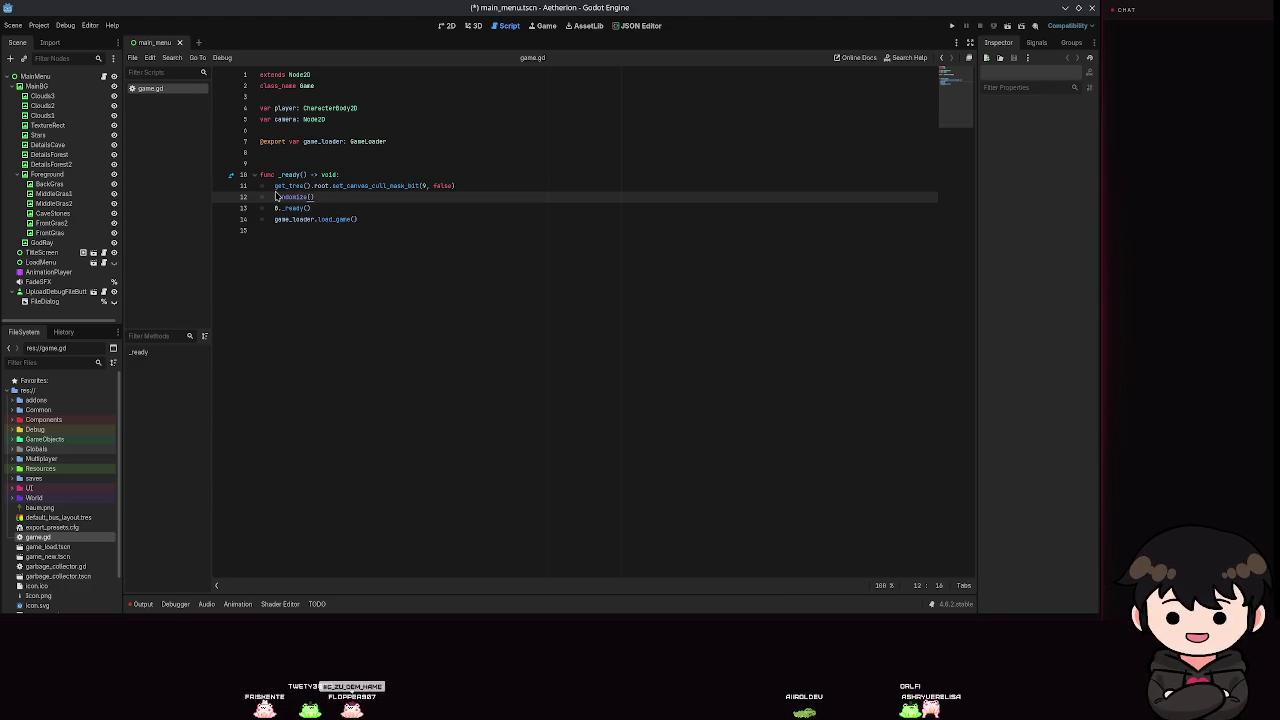
Shrink and re-maximize the editor window, then bring up the desktop panel's context menu.
key("super+Down")
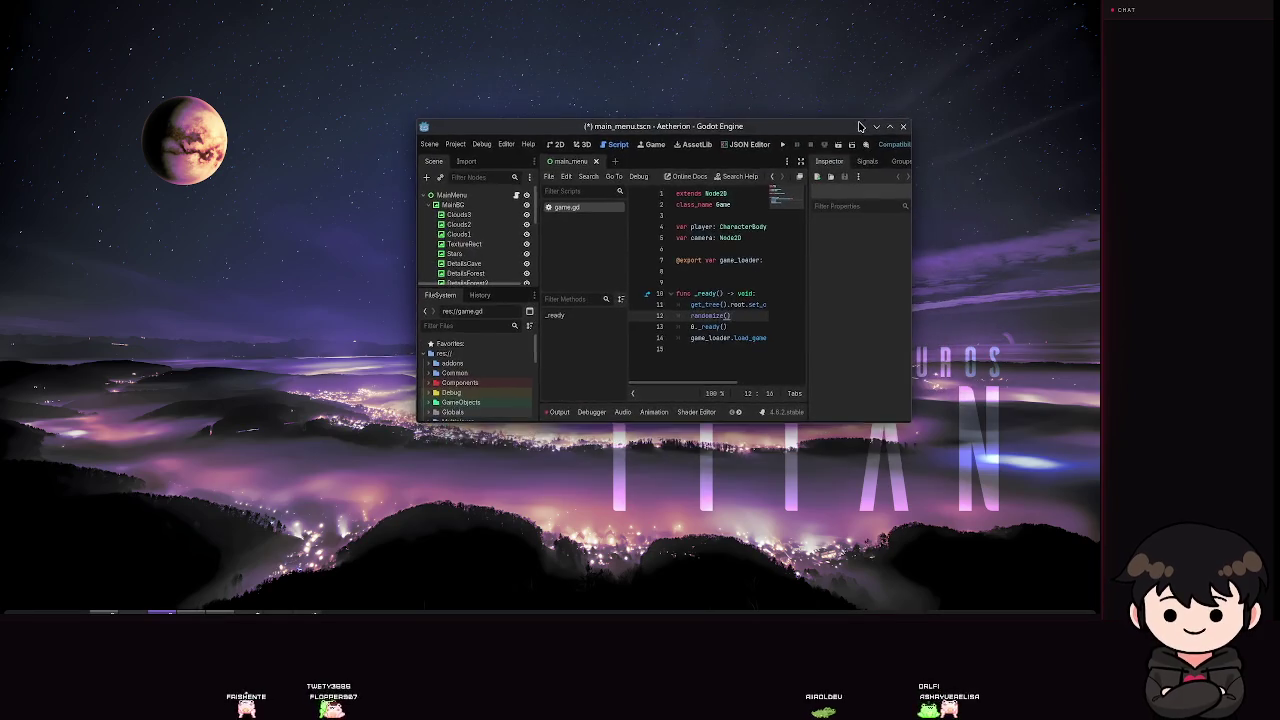
key("super+Up")
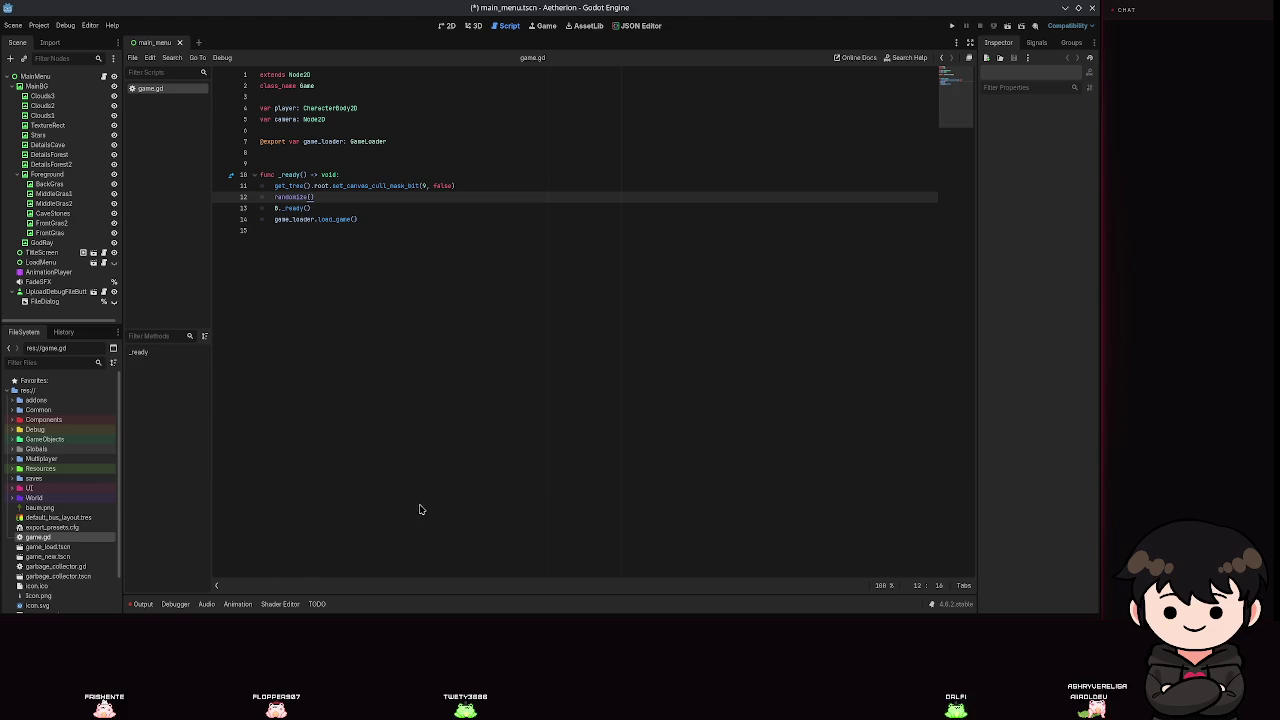
right_click(152, 605)
left_click(177, 617)
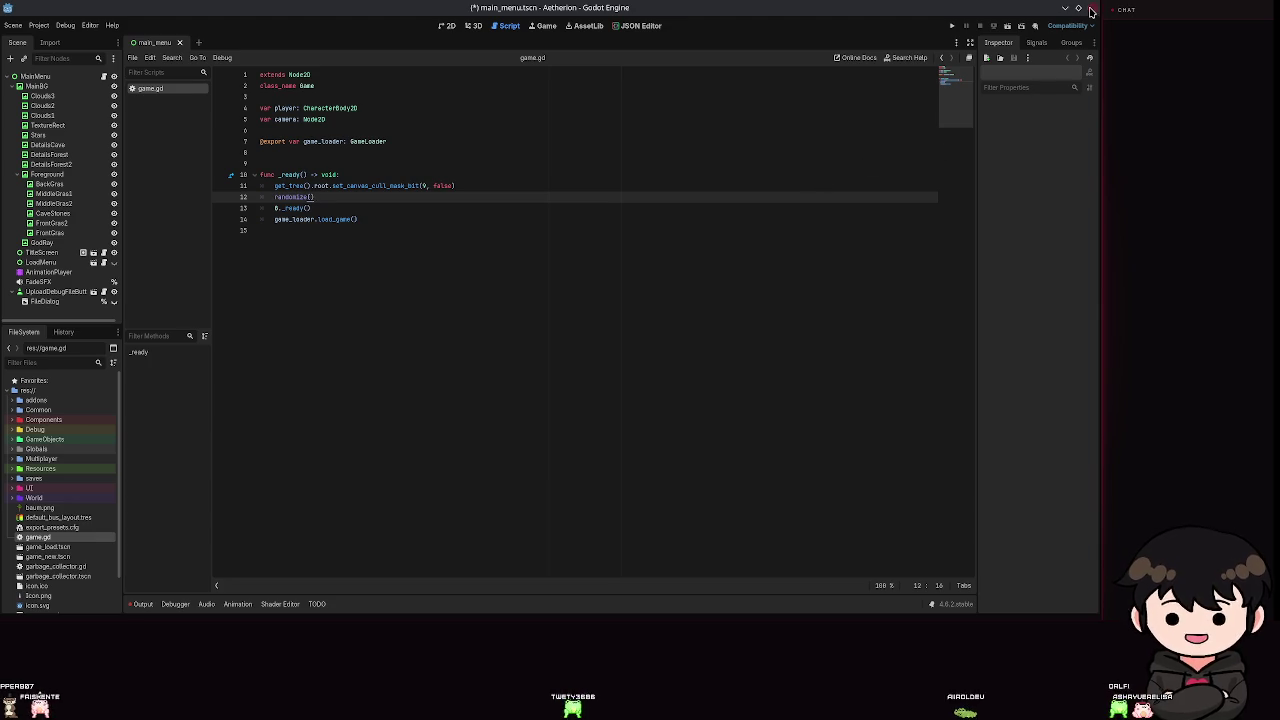
right_click(392, 614)
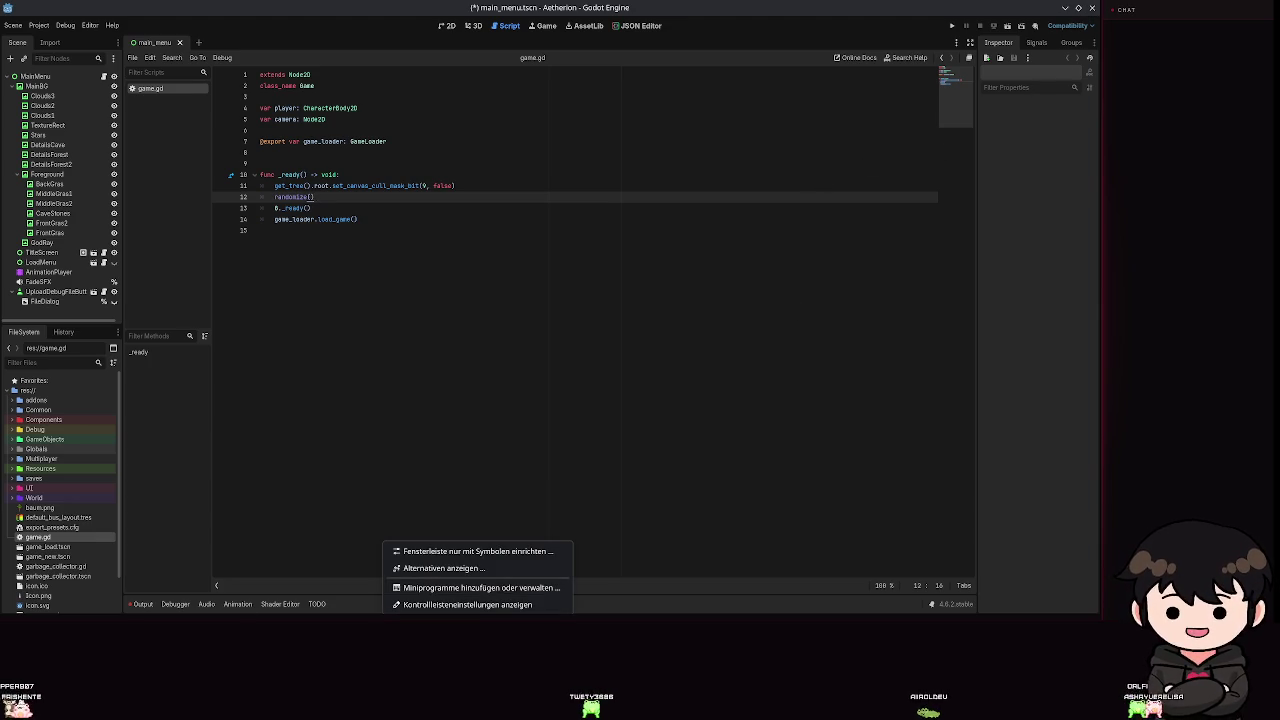
Dismiss the panel menu and leave the Godot editor unmaximized over the desktop.
key("Escape")
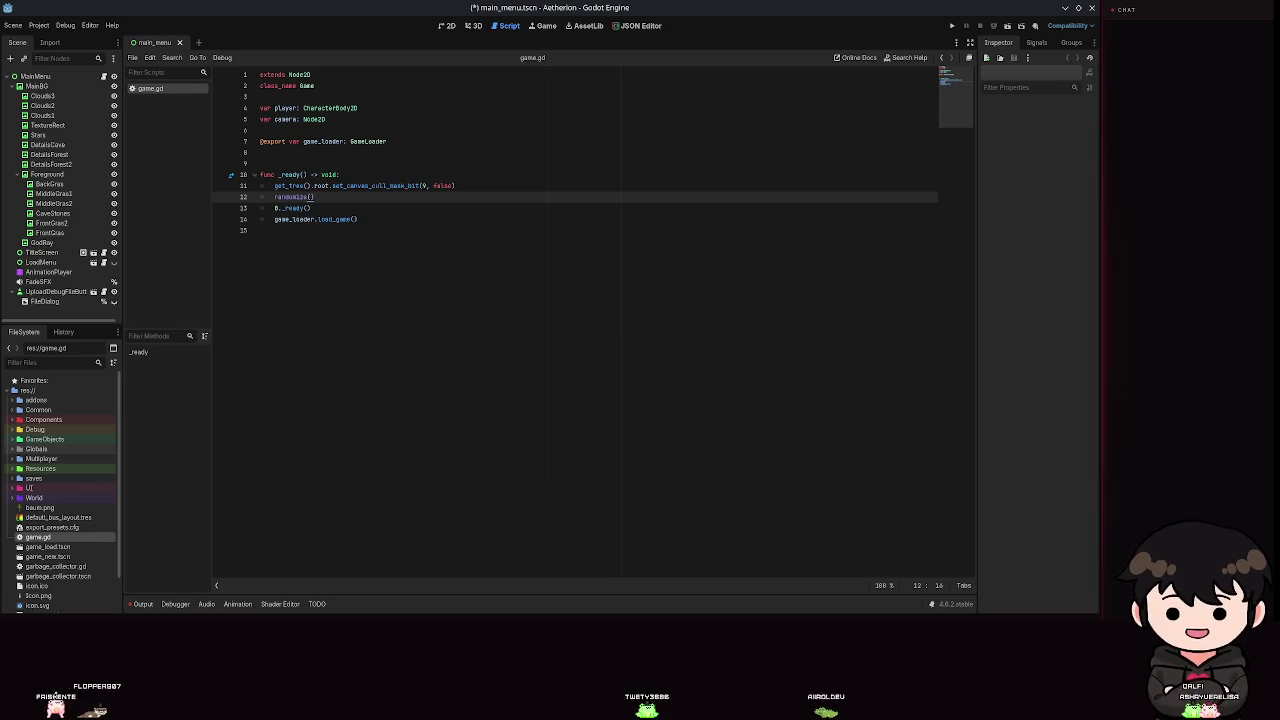
double_click(598, 10)
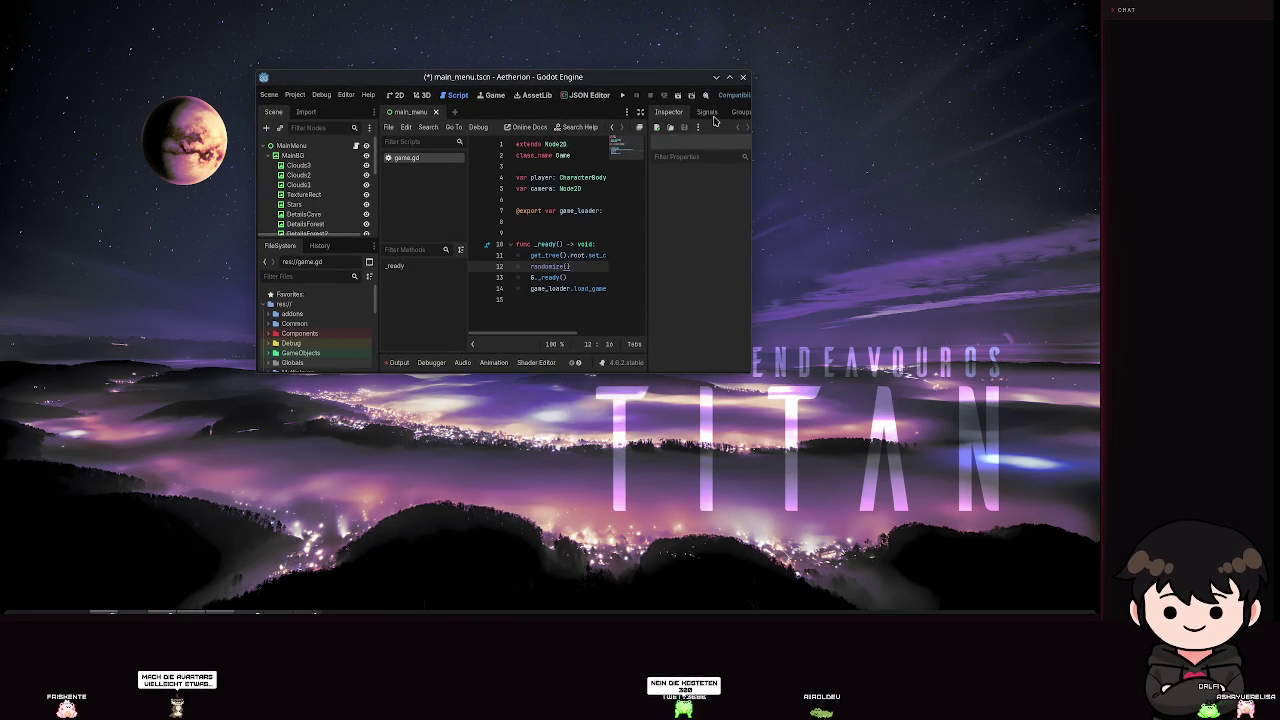
double_click(645, 77)
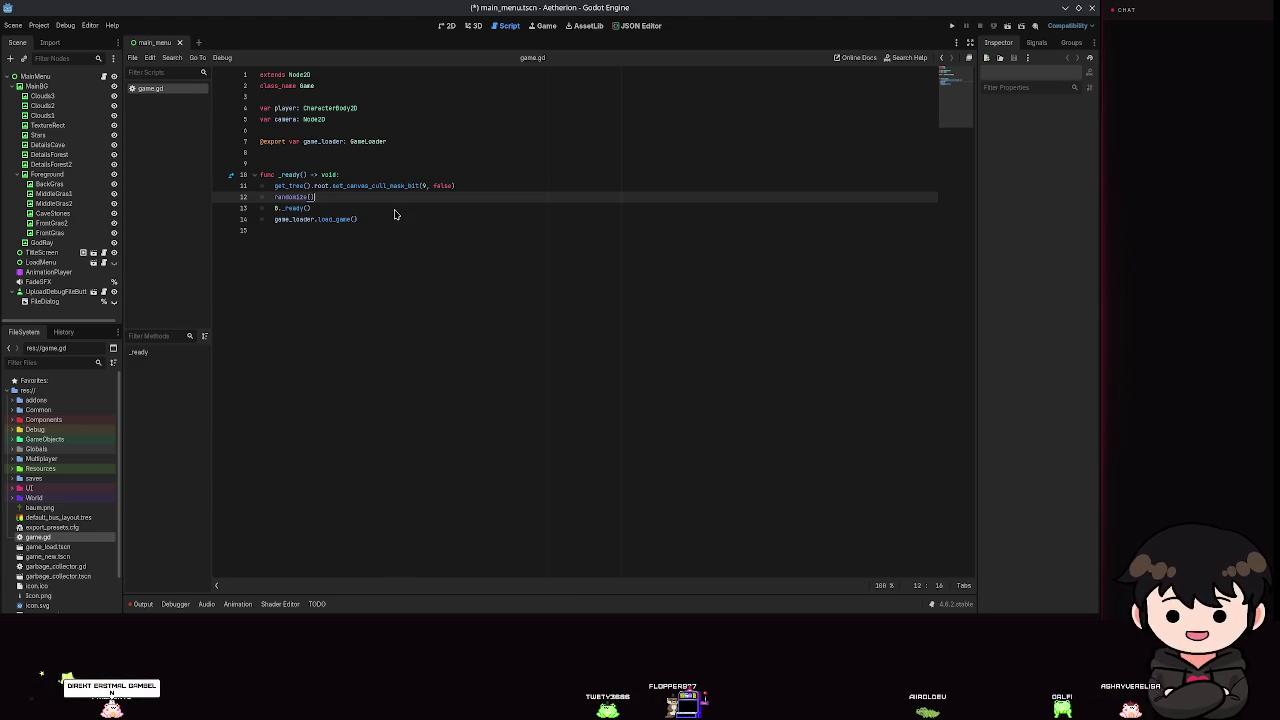
key("super+Down")
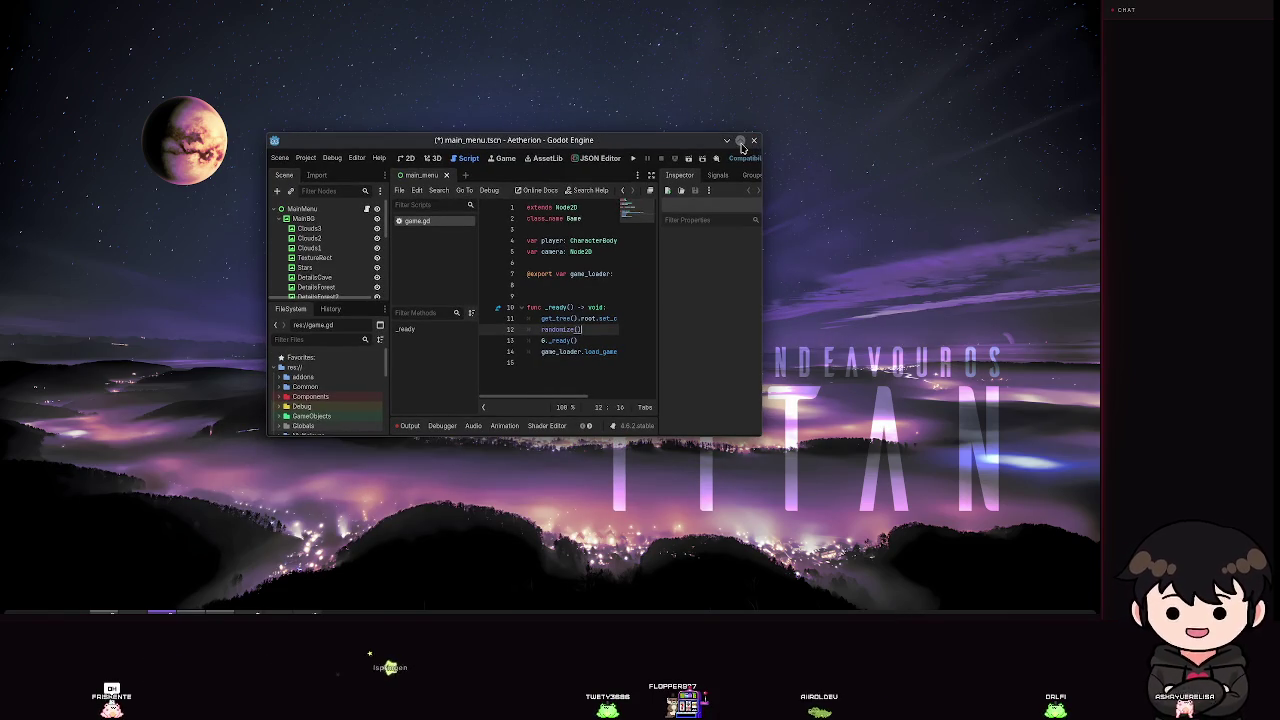
Maximize the Godot window and bring up its taskbar entry's context menu.
left_click(740, 142)
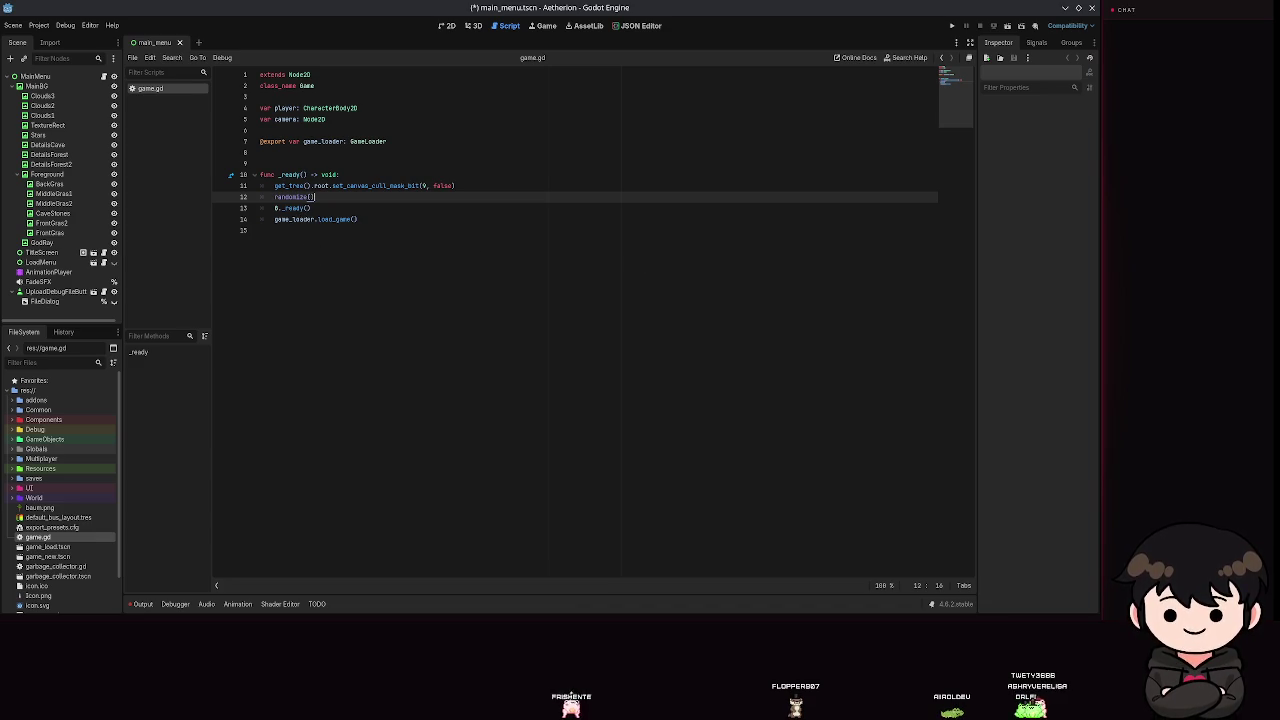
right_click(160, 617)
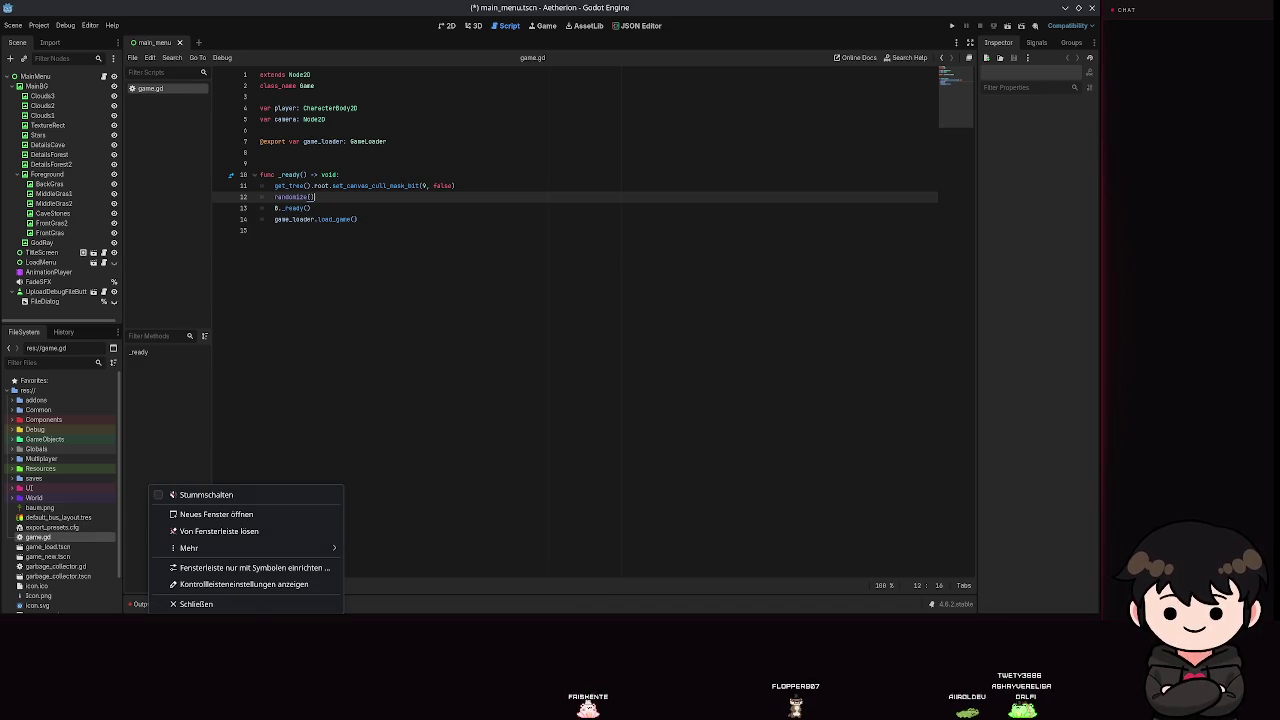
Open the Aetherion project in a new Godot window and place the cursor on line 11 of game.gd.
left_click(243, 514)
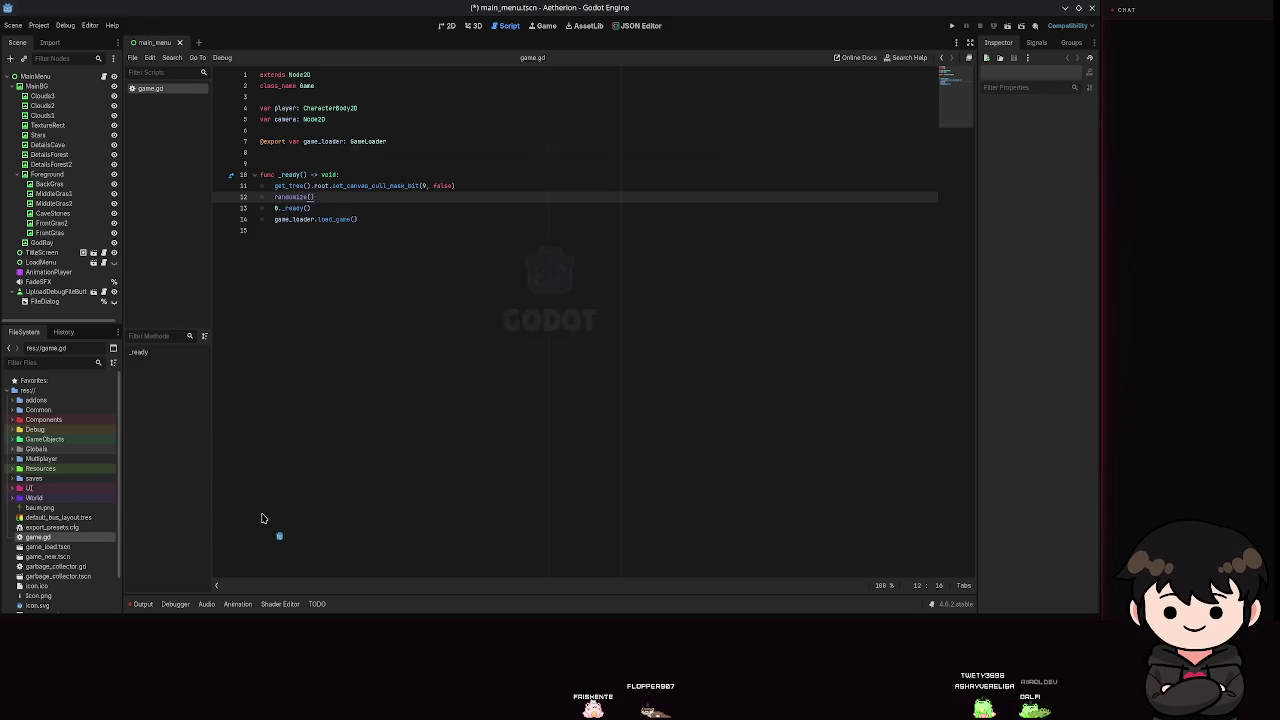
double_click(477, 198)
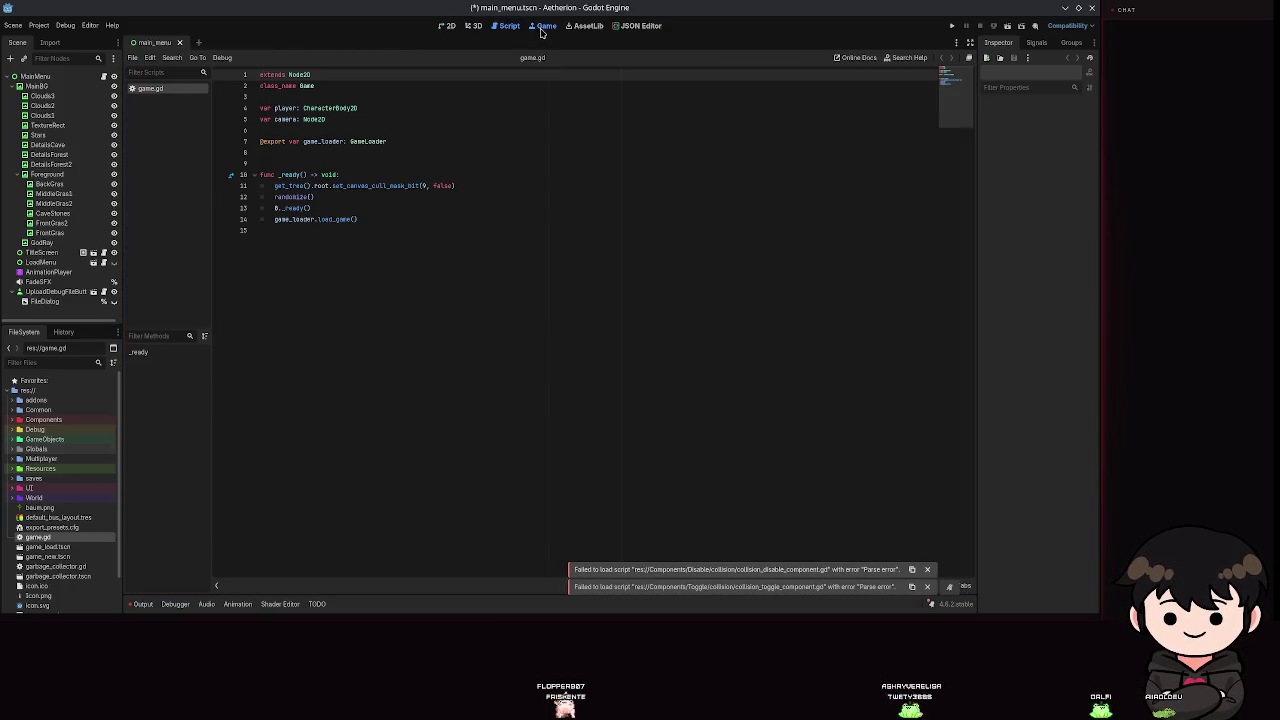
left_click(329, 185)
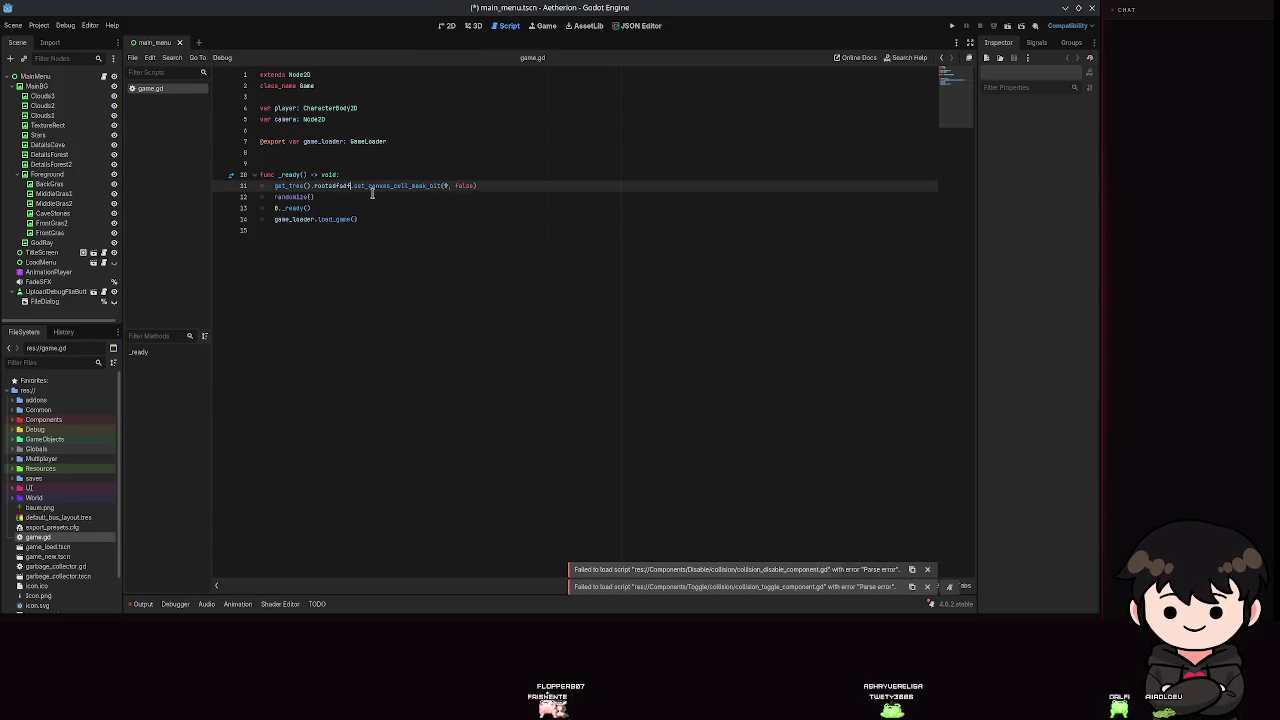
mouse_move(80, 615)
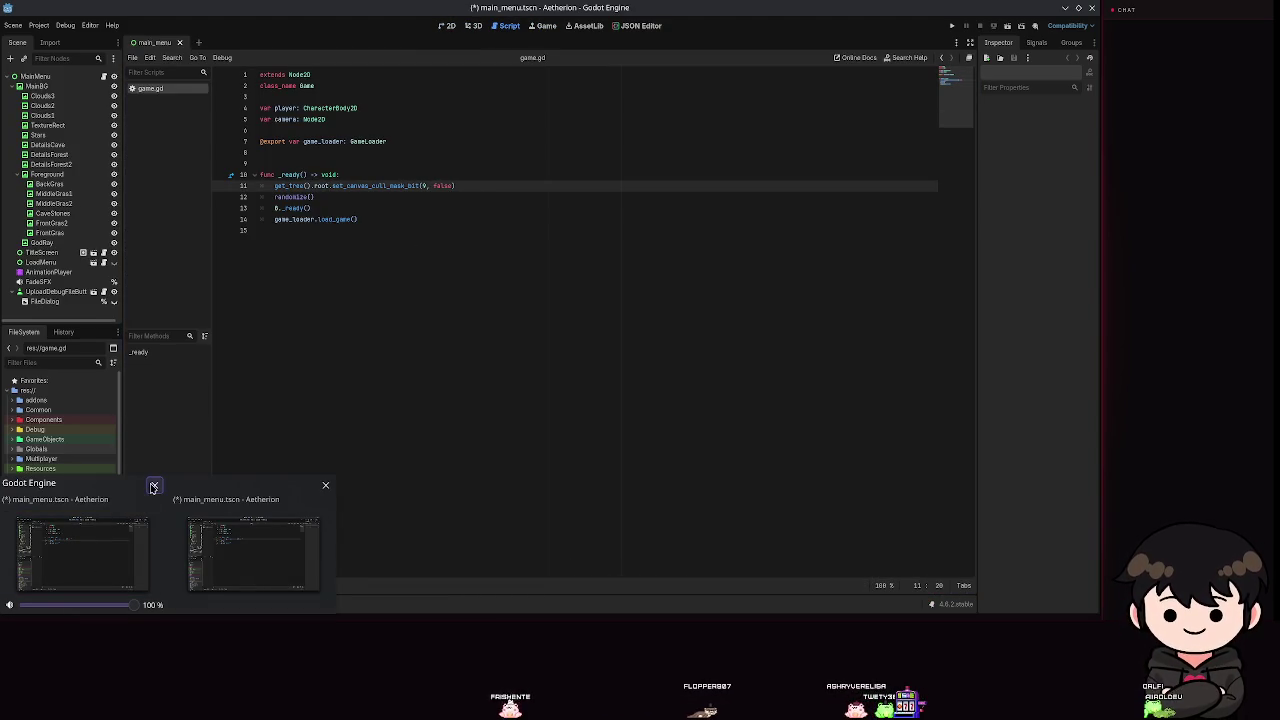
Clear the stray characters from line 14 of game.gd and save the script.
left_click(455, 218)
type("dfn")
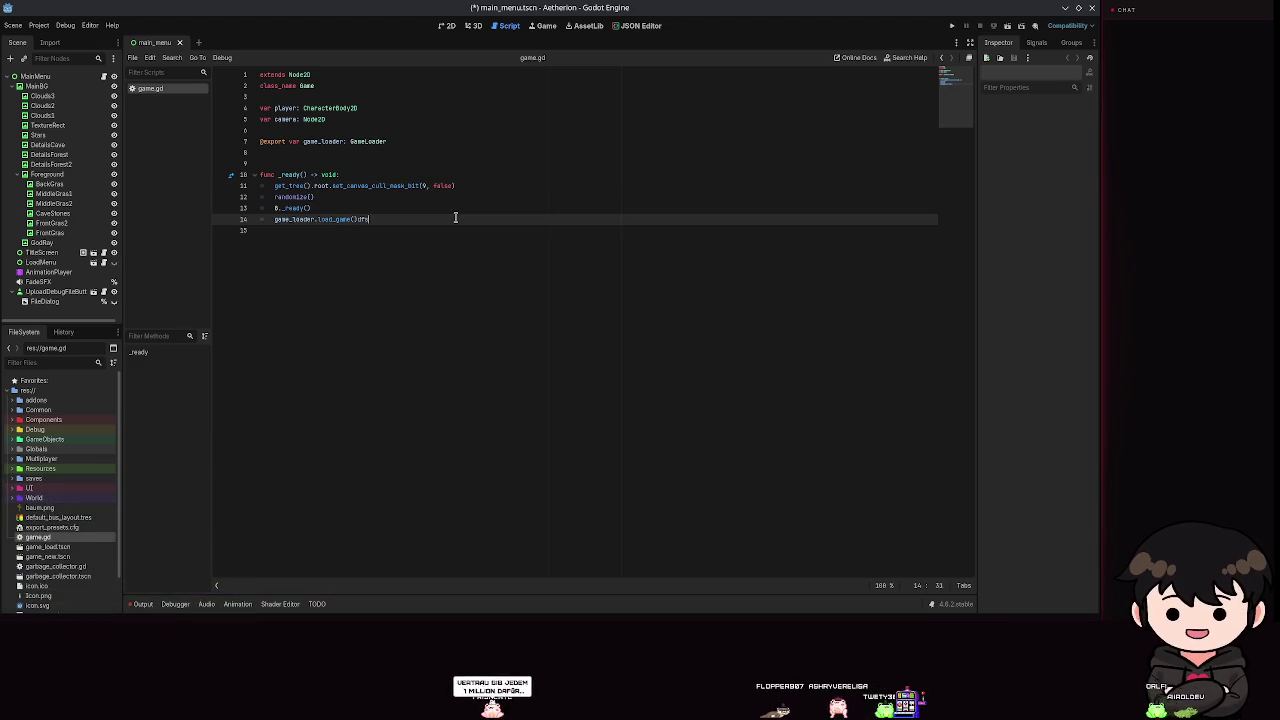
key("BackSpace")
key("BackSpace")
key("ctrl+s")
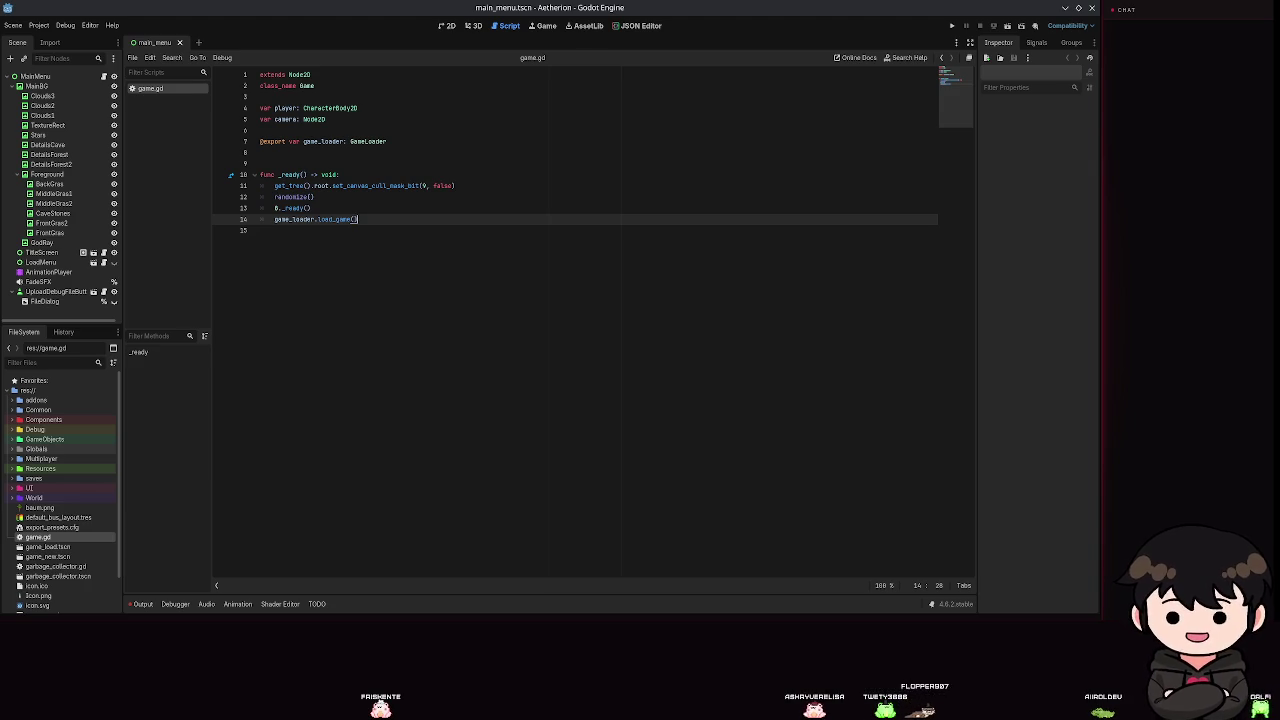
left_click(523, 277)
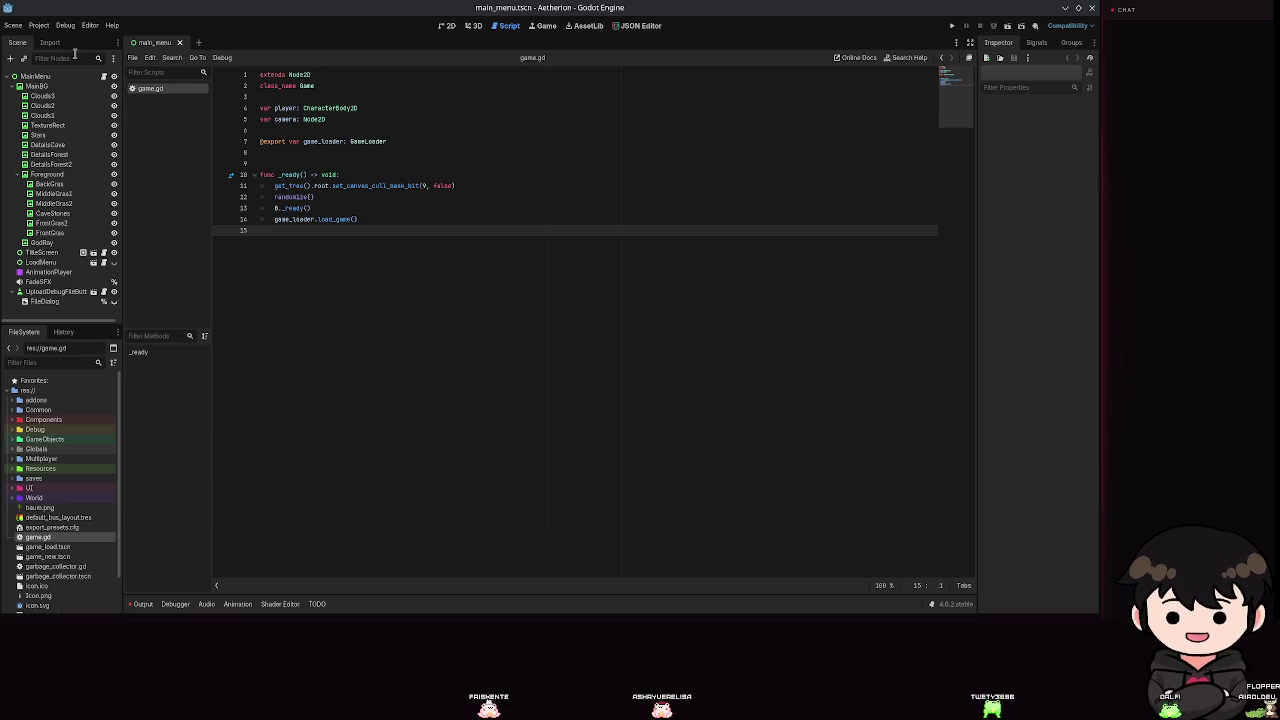
Open and close Project Settings, then bring up the Editor menu.
left_click(39, 25)
left_click(60, 42)
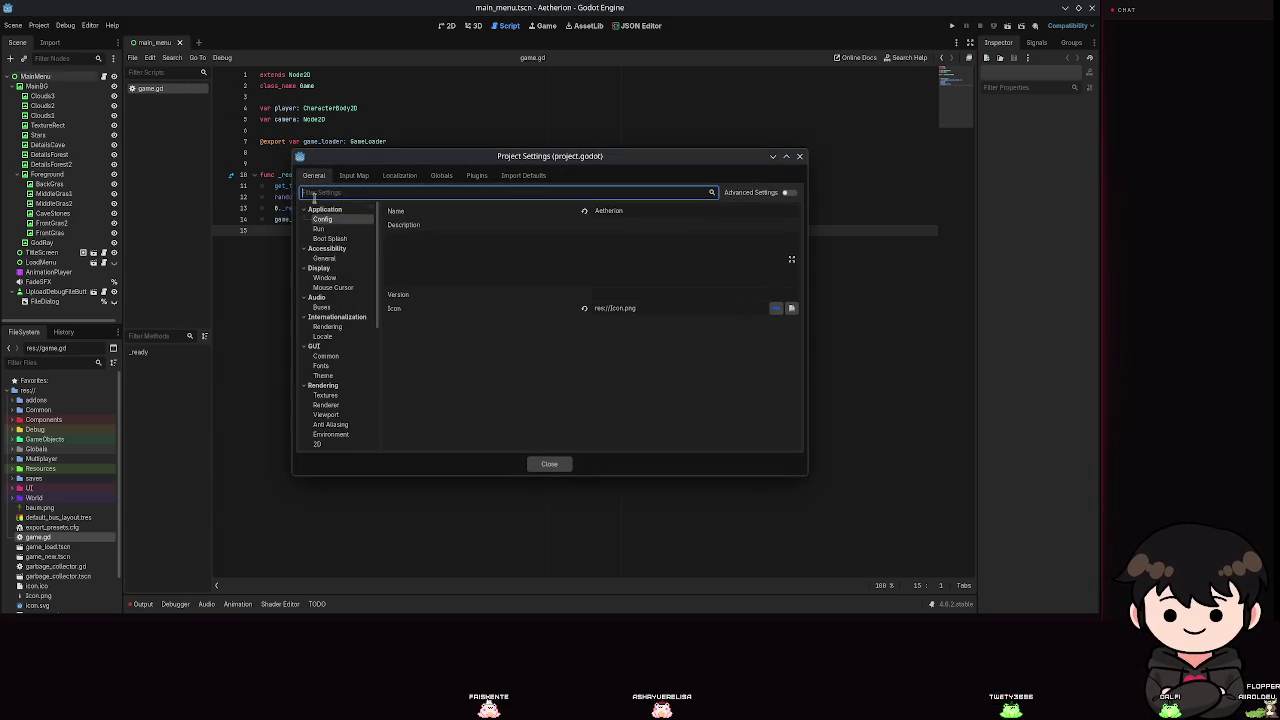
left_click(800, 157)
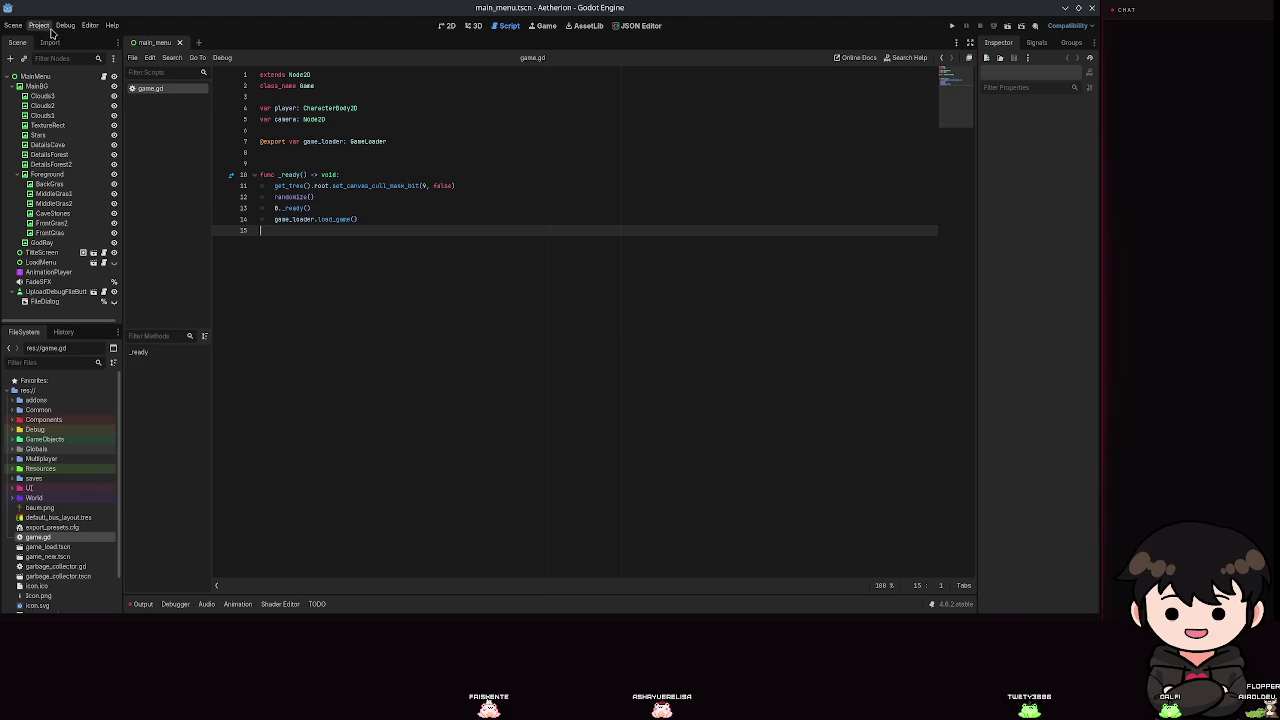
left_click(90, 25)
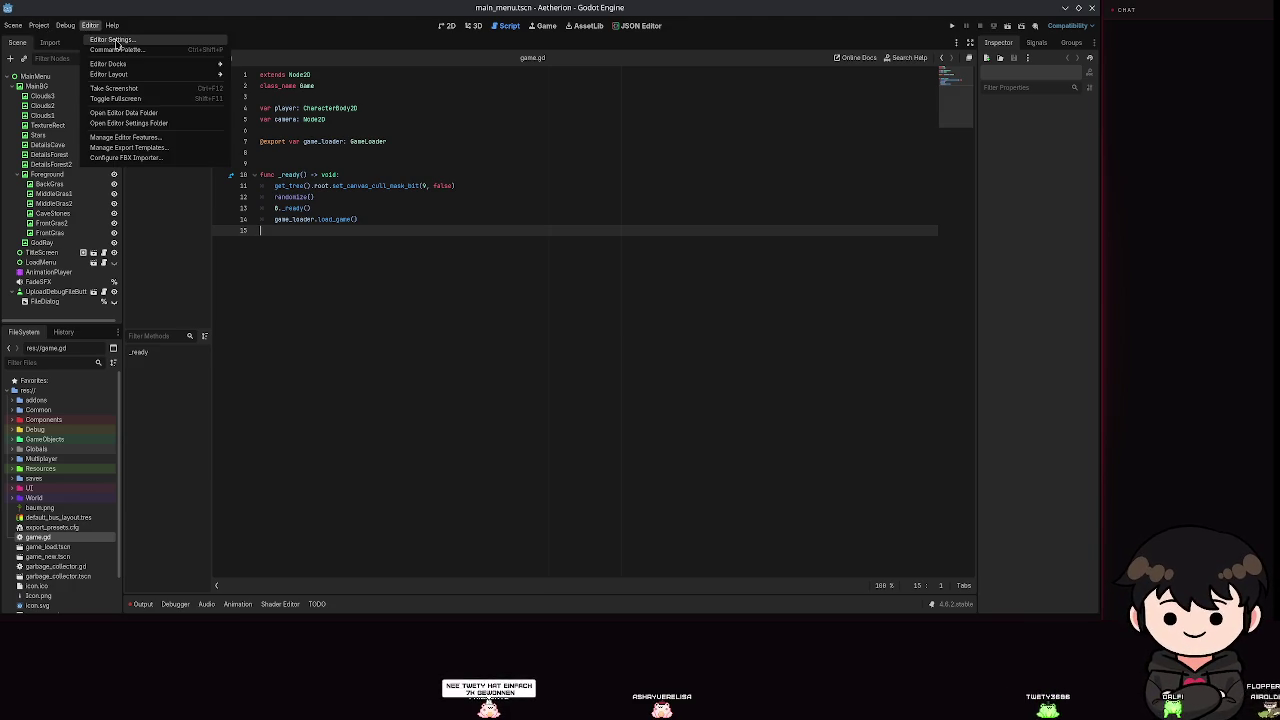
View and close Editor Settings, dismiss the app launcher, then open Konsole with Ctrl+Alt+T.
left_click(116, 40)
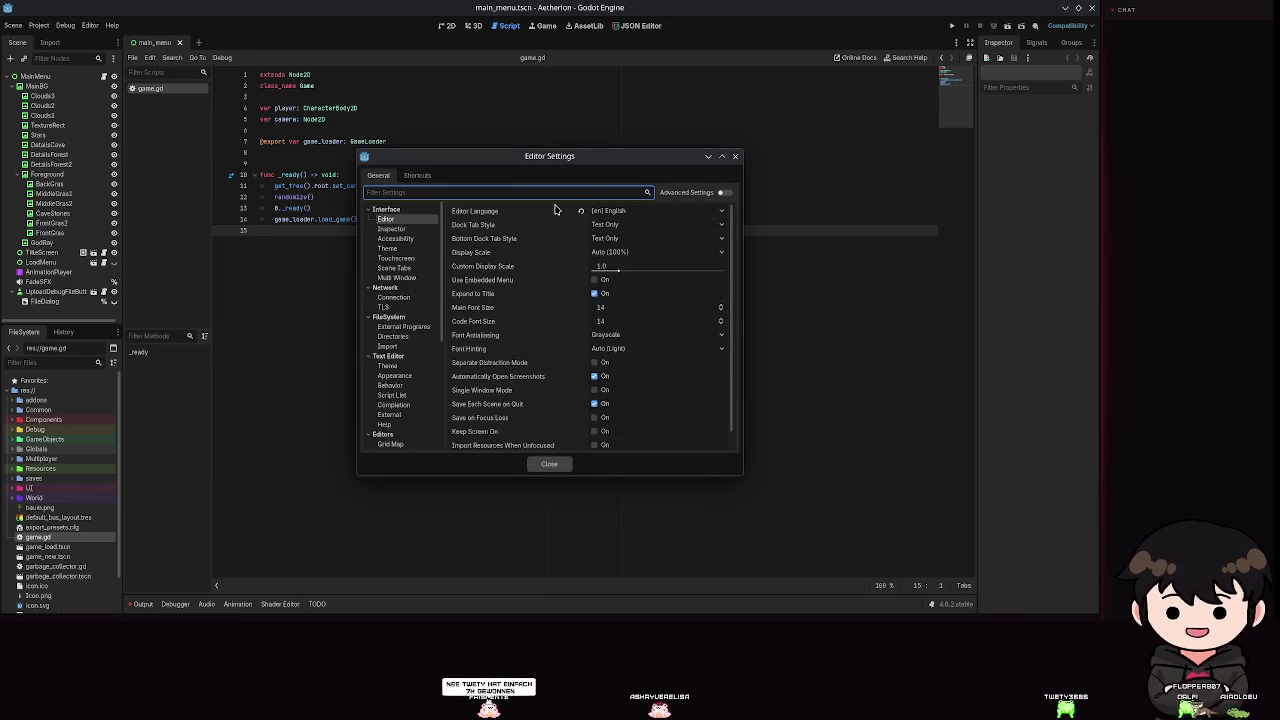
left_click(548, 466)
key("super")
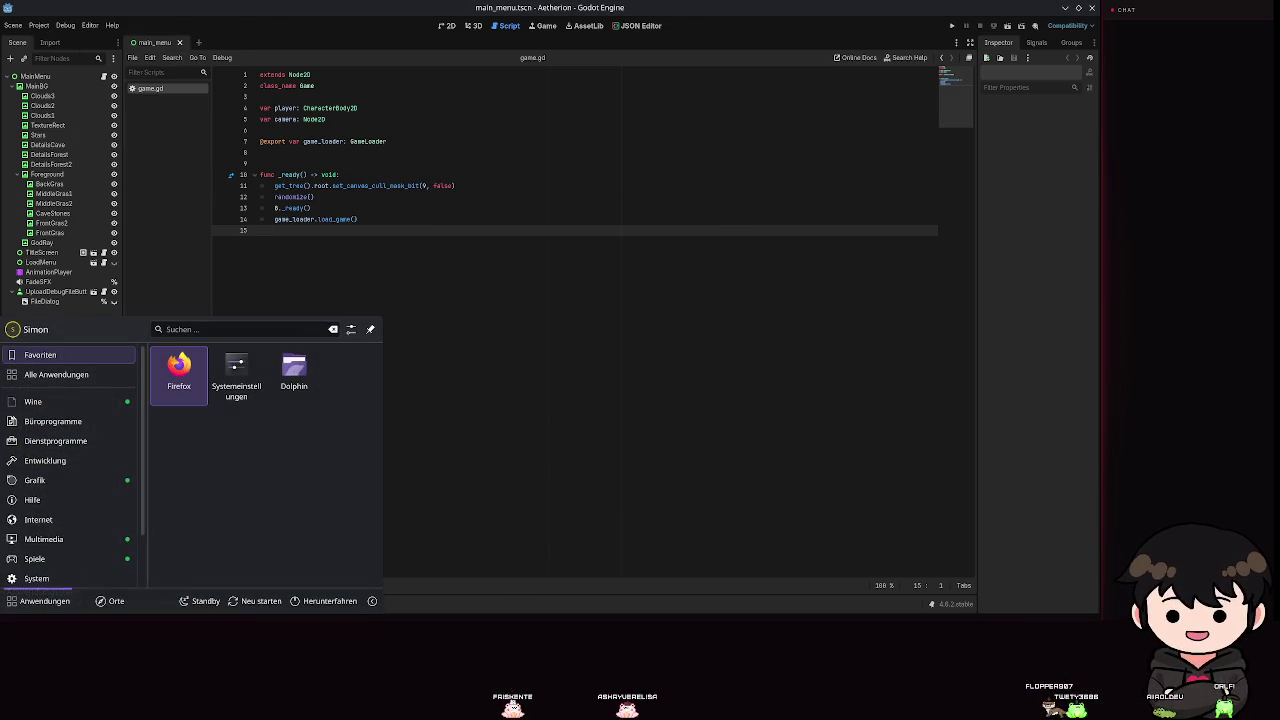
left_click(662, 353)
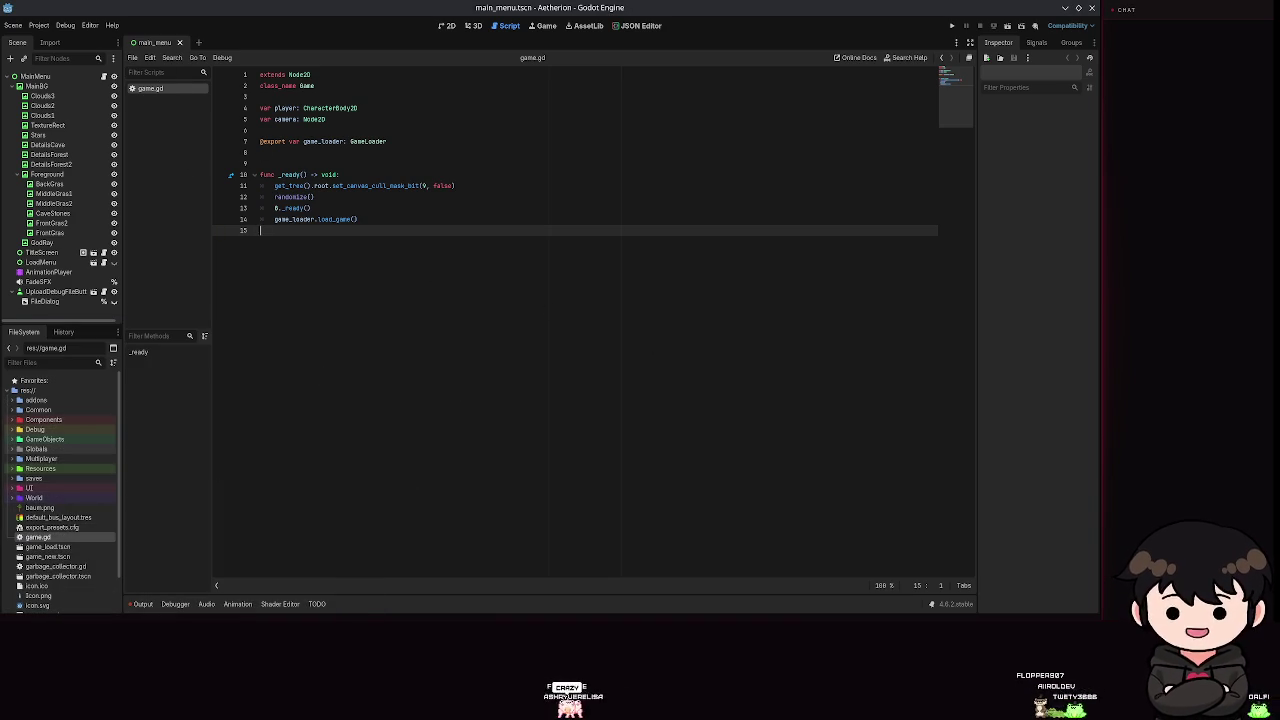
key("ctrl+alt+t")
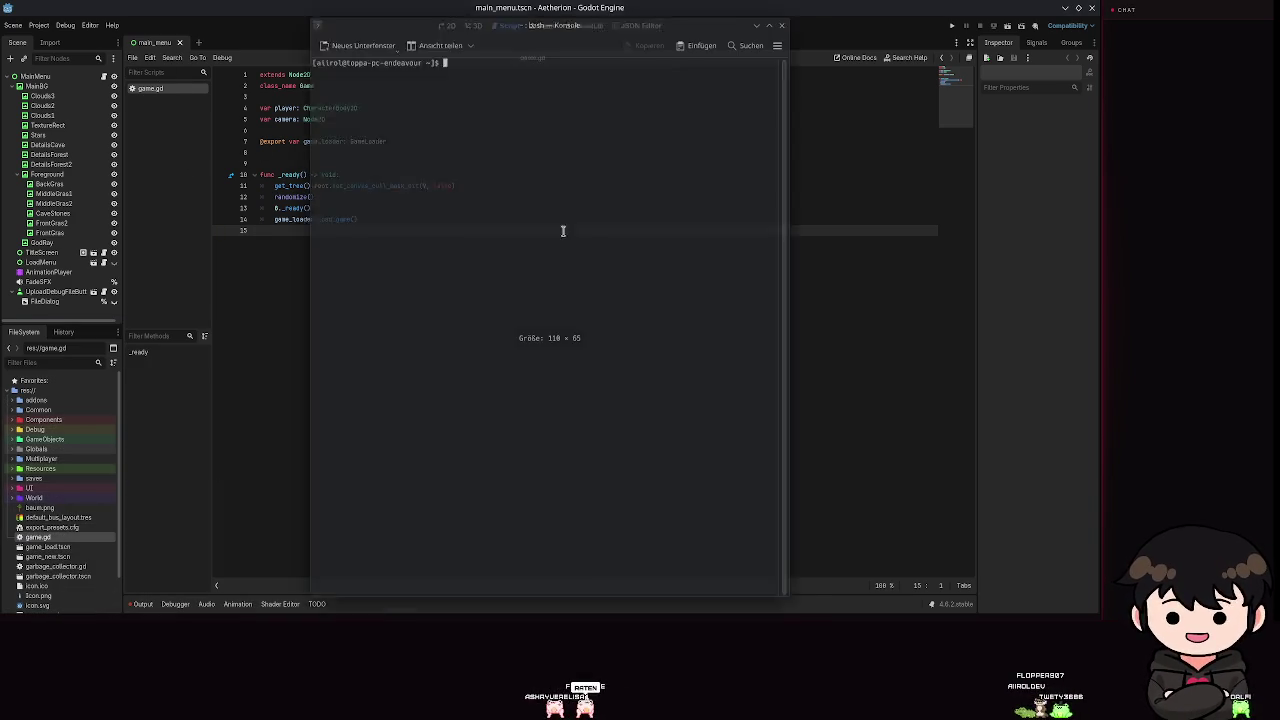
Close the Konsole terminal with Ctrl+D.
key("ctrl+d")
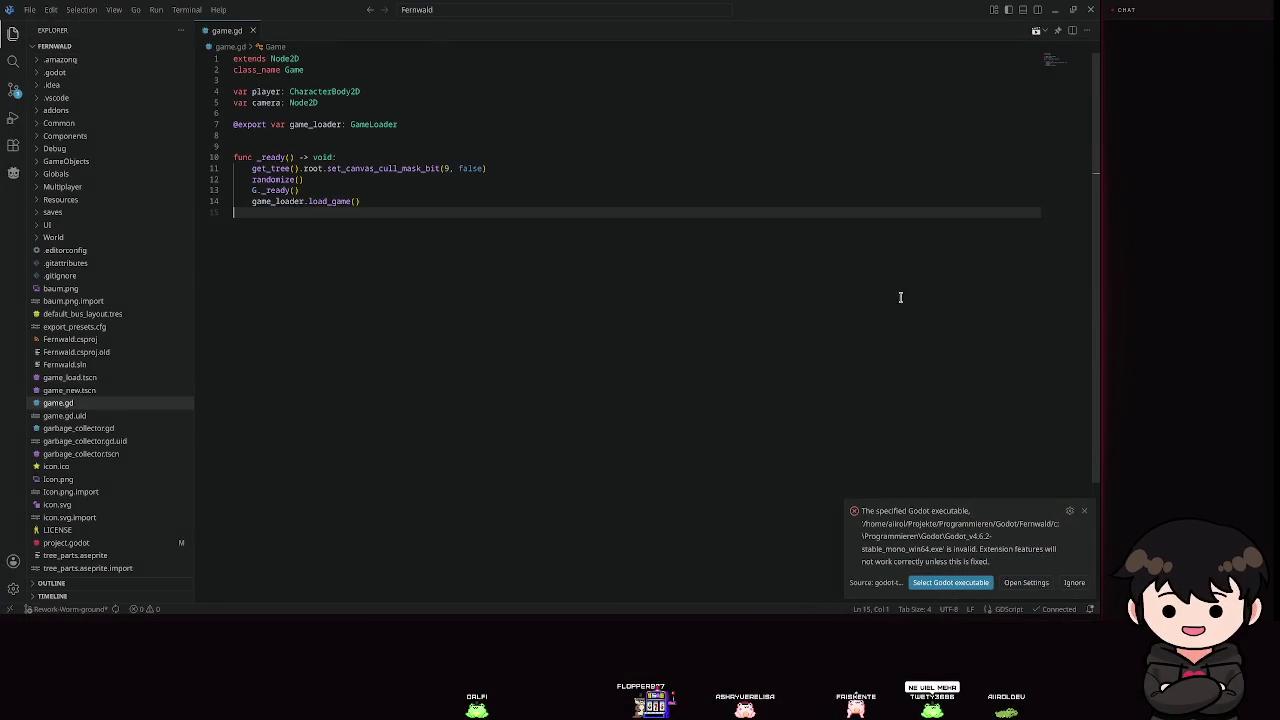
In game.gd, select lines 12–14 at the end of the _ready function.
mouse_move(900, 294)
left_mouse_down()
mouse_move(551, 180)
mouse_move(699, 220)
left_mouse_up()
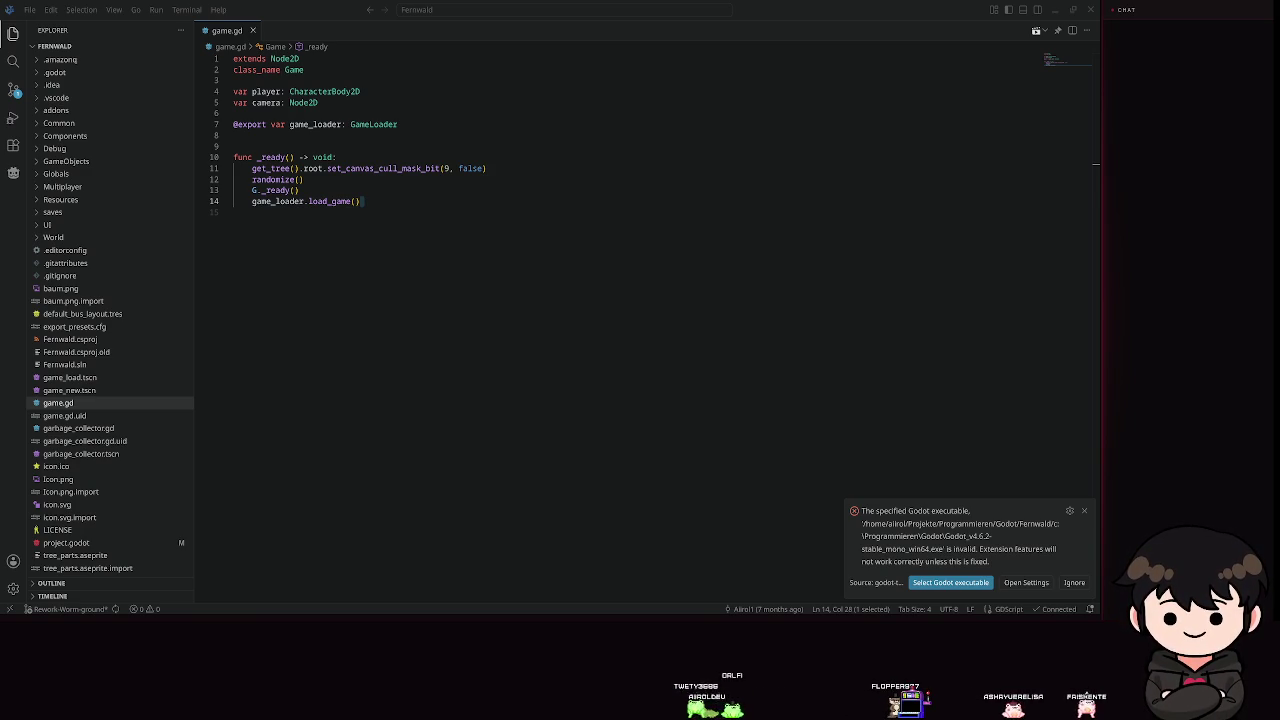
Dismiss the invalid Godot executable notice and leave the extensions list for the Explorer file tree.
left_click(451, 234)
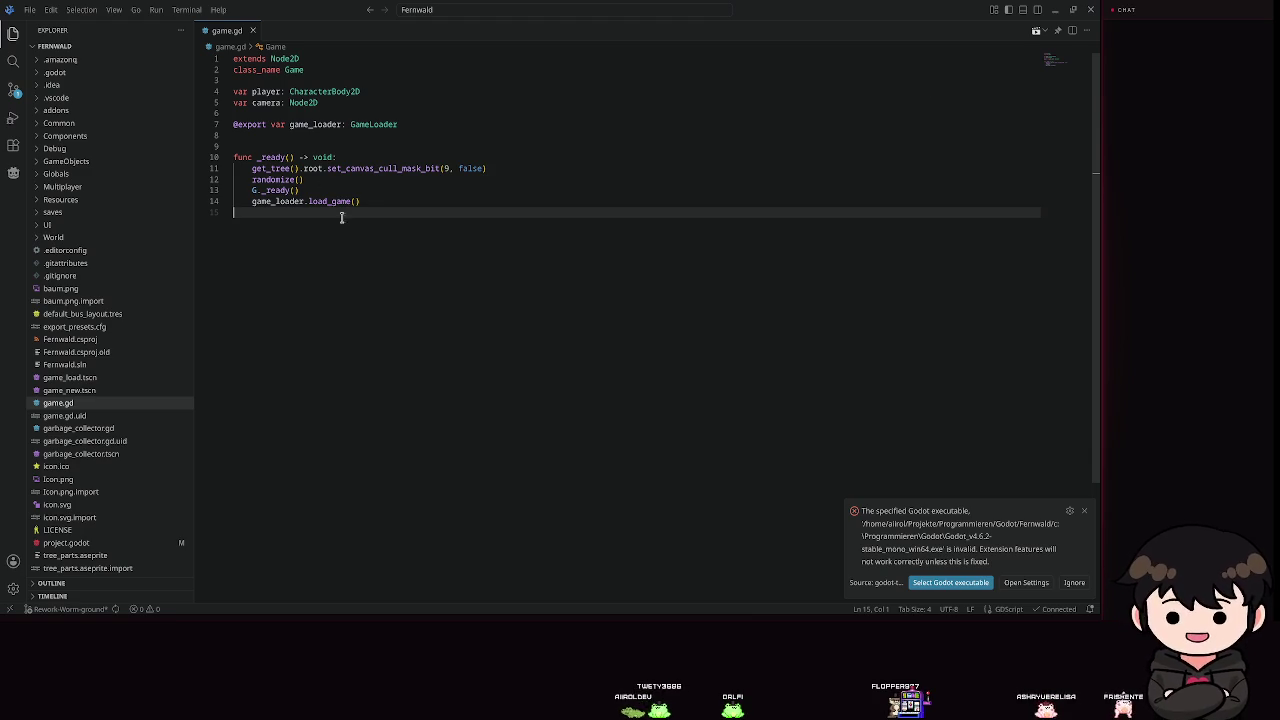
left_click(1084, 511)
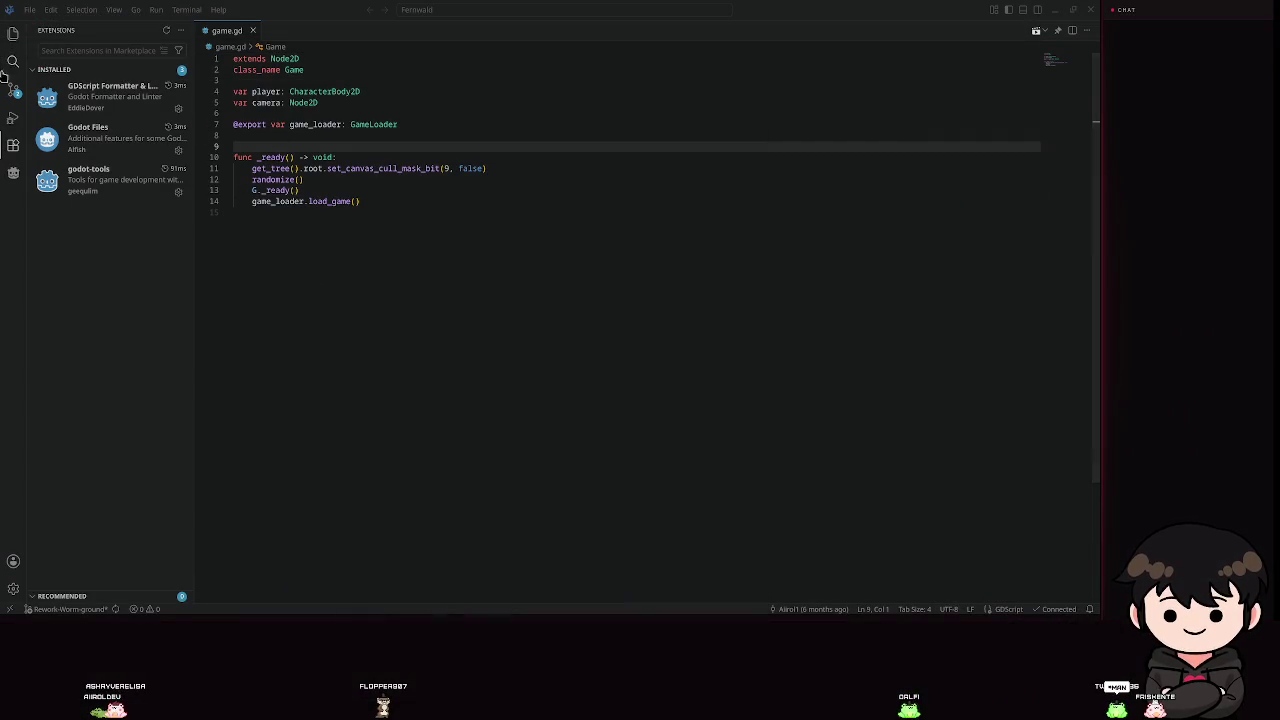
left_click(13, 90)
left_click(13, 33)
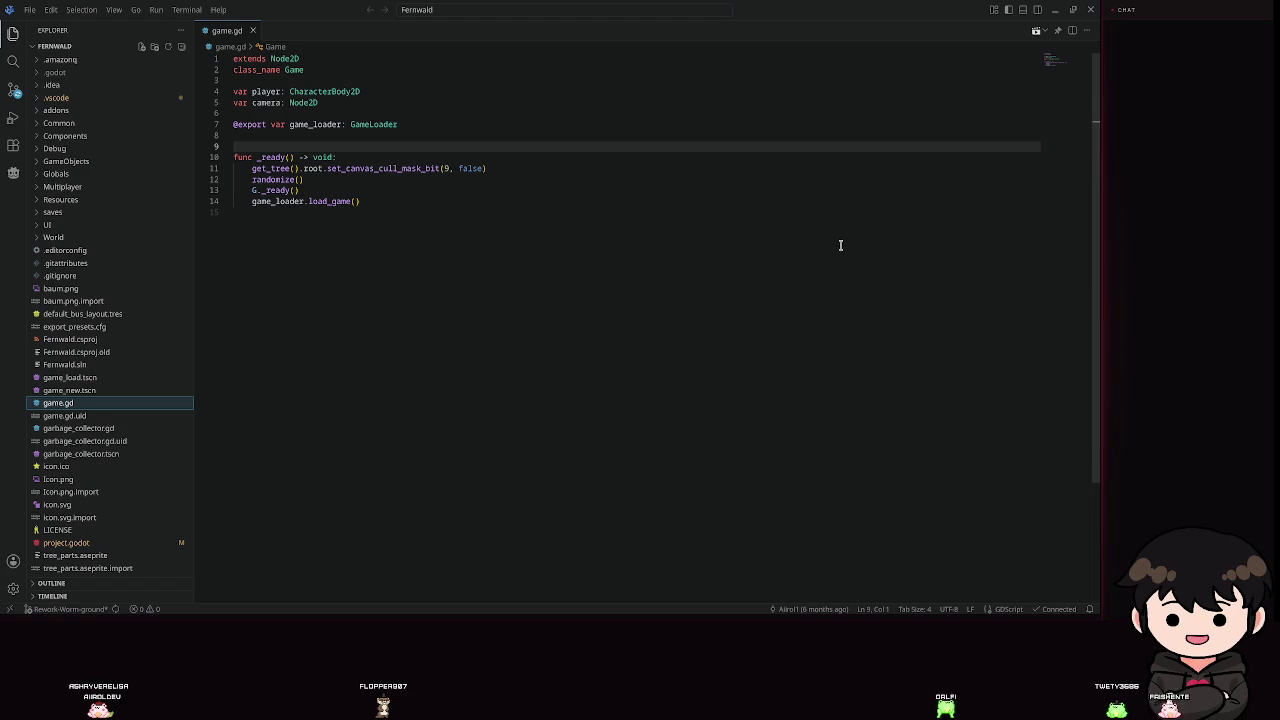
Place the cursor after load_game() on line 14, then switch back to the Godot editor.
left_click(437, 200)
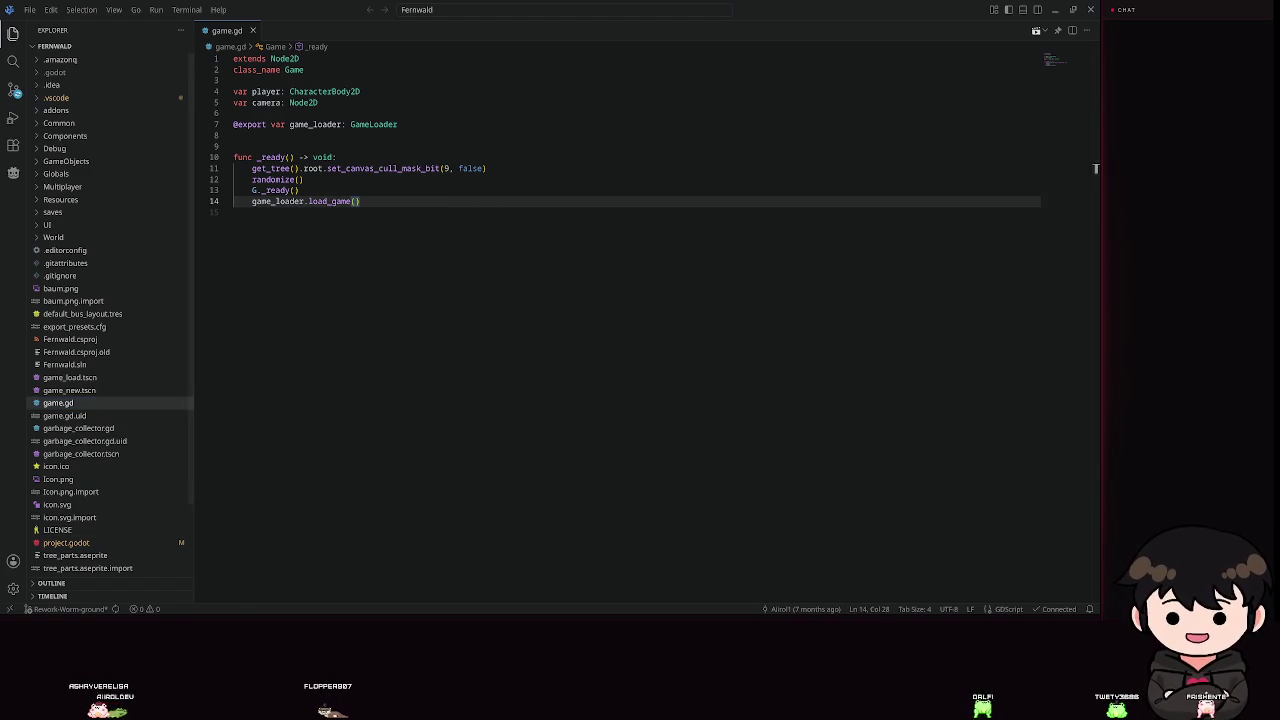
left_click(165, 612)
left_click(420, 208)
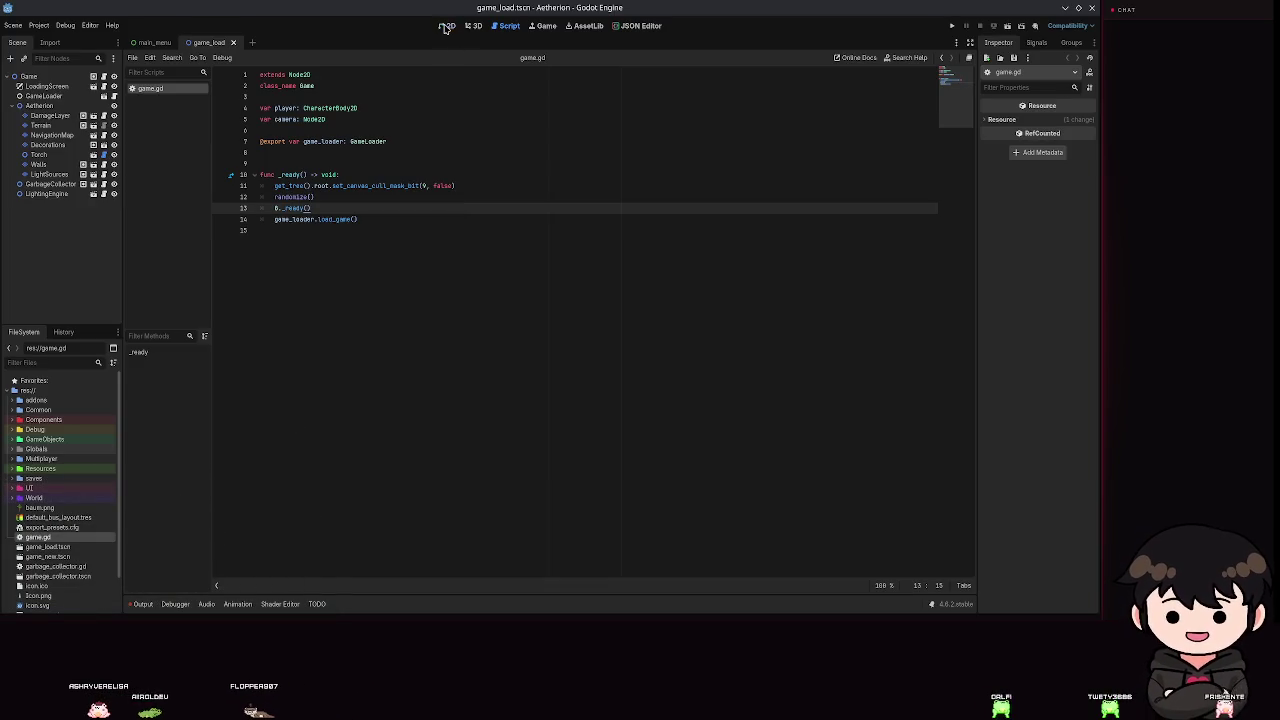
Open the main_menu scene in the 2D view and widen the left-hand docks.
left_click(447, 26)
scroll(643, 277, "down", 5)
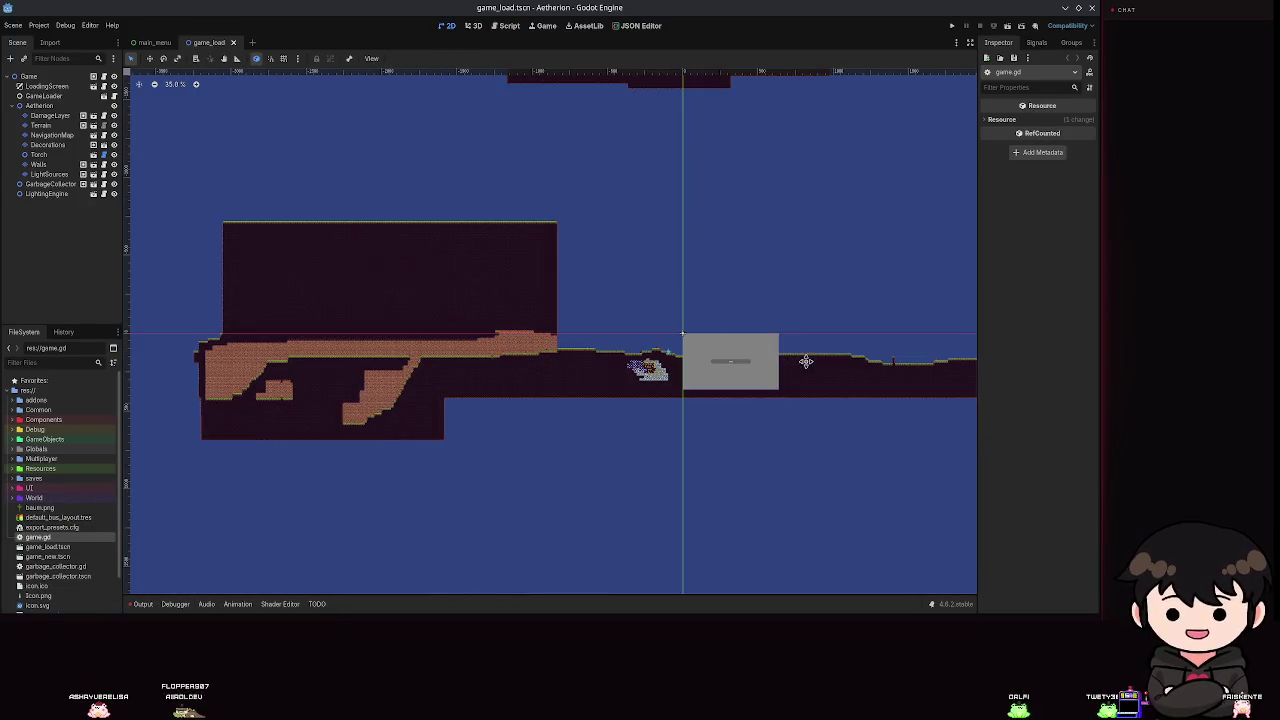
scroll(543, 336, "up", 1)
scroll(530, 385, "up", 6)
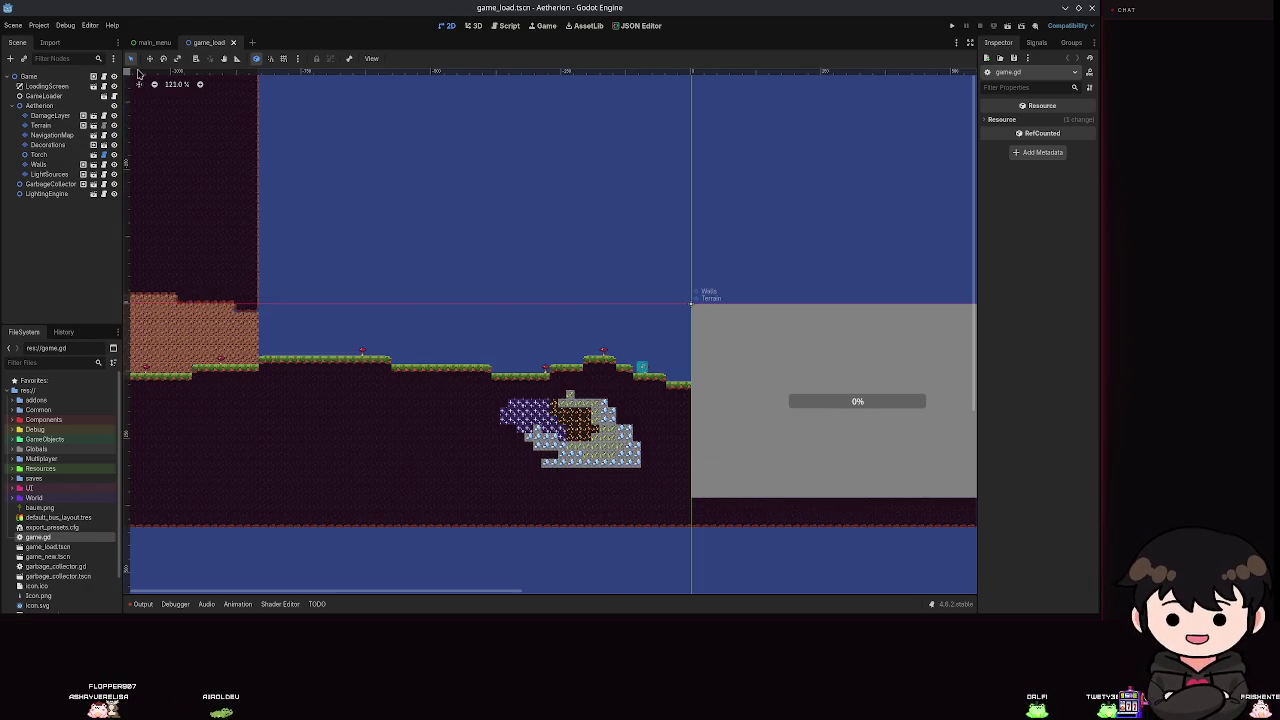
left_click(142, 44)
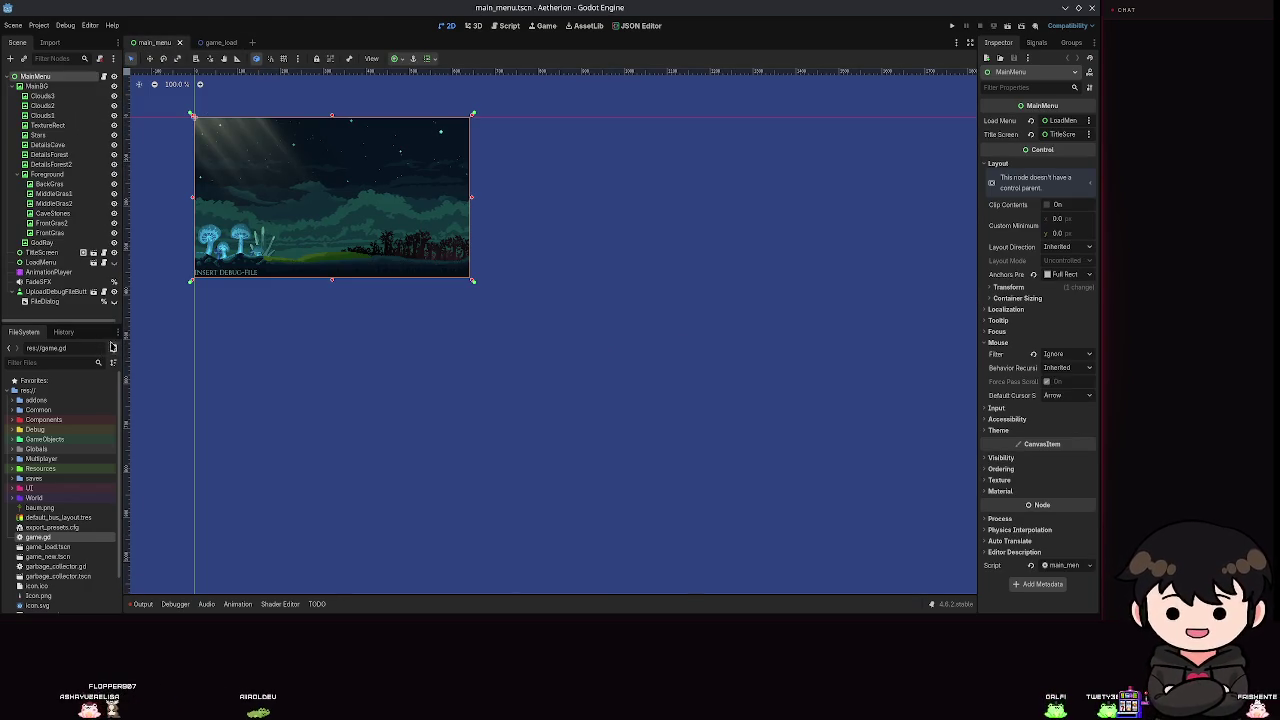
left_click_drag(121, 313, 166, 313)
Widen the Inspector panel and check the Signals dock's position options.
left_click(89, 25)
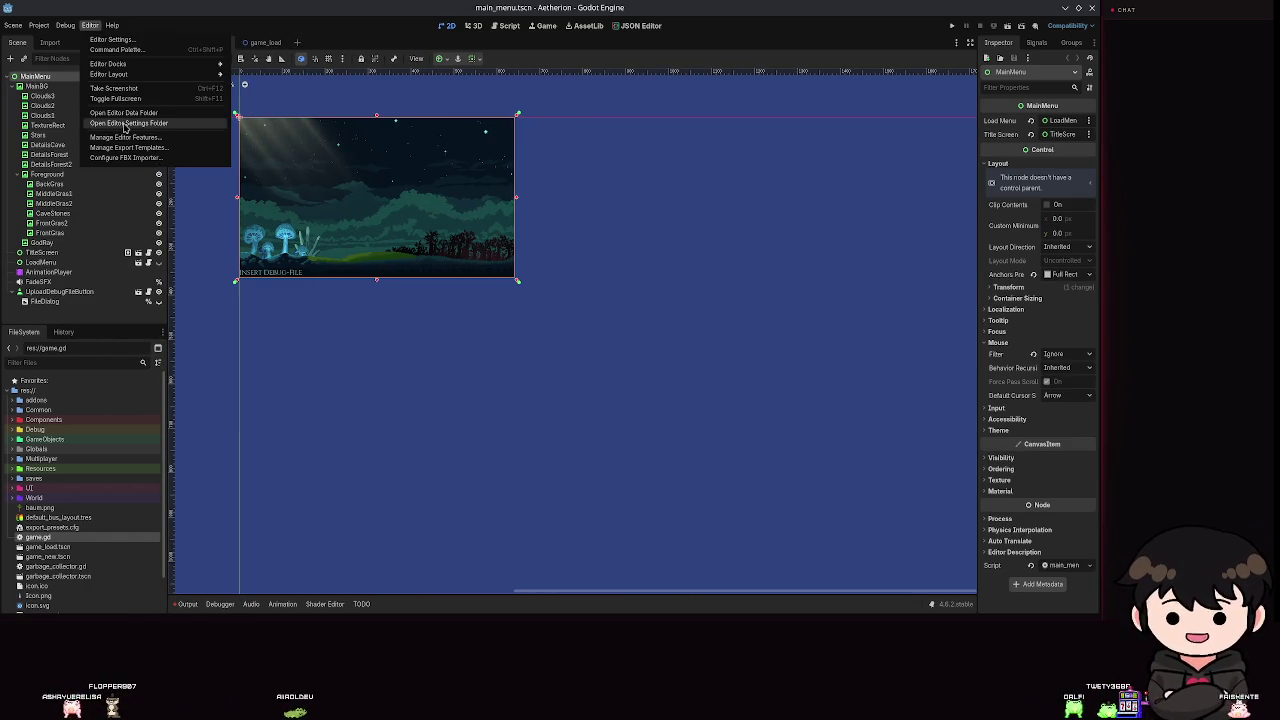
mouse_move(205, 75)
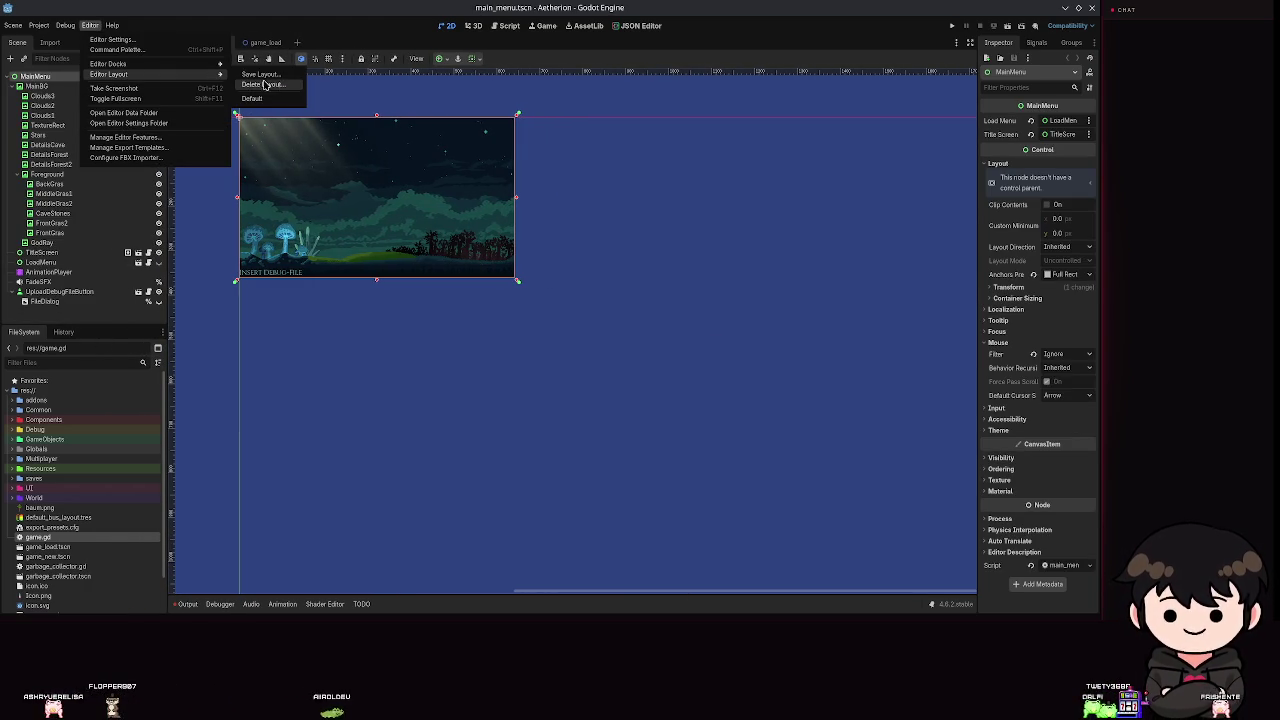
left_click(551, 191)
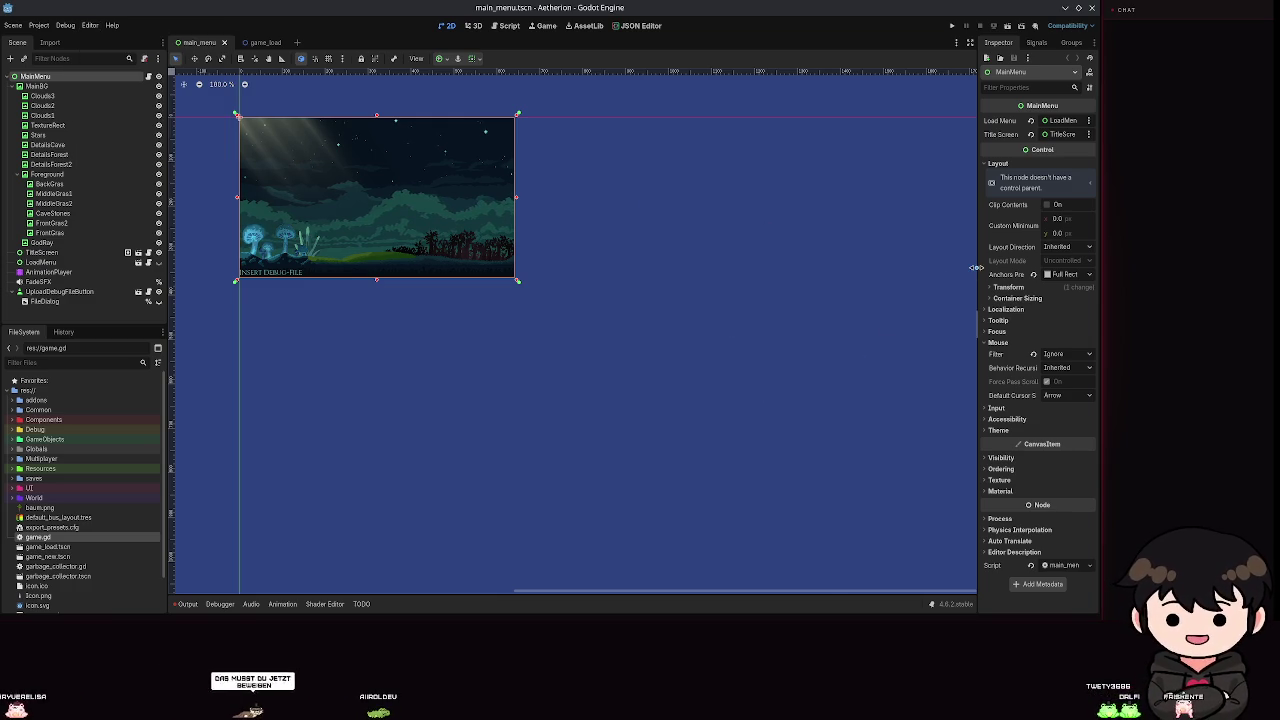
left_click_drag(978, 265, 873, 264)
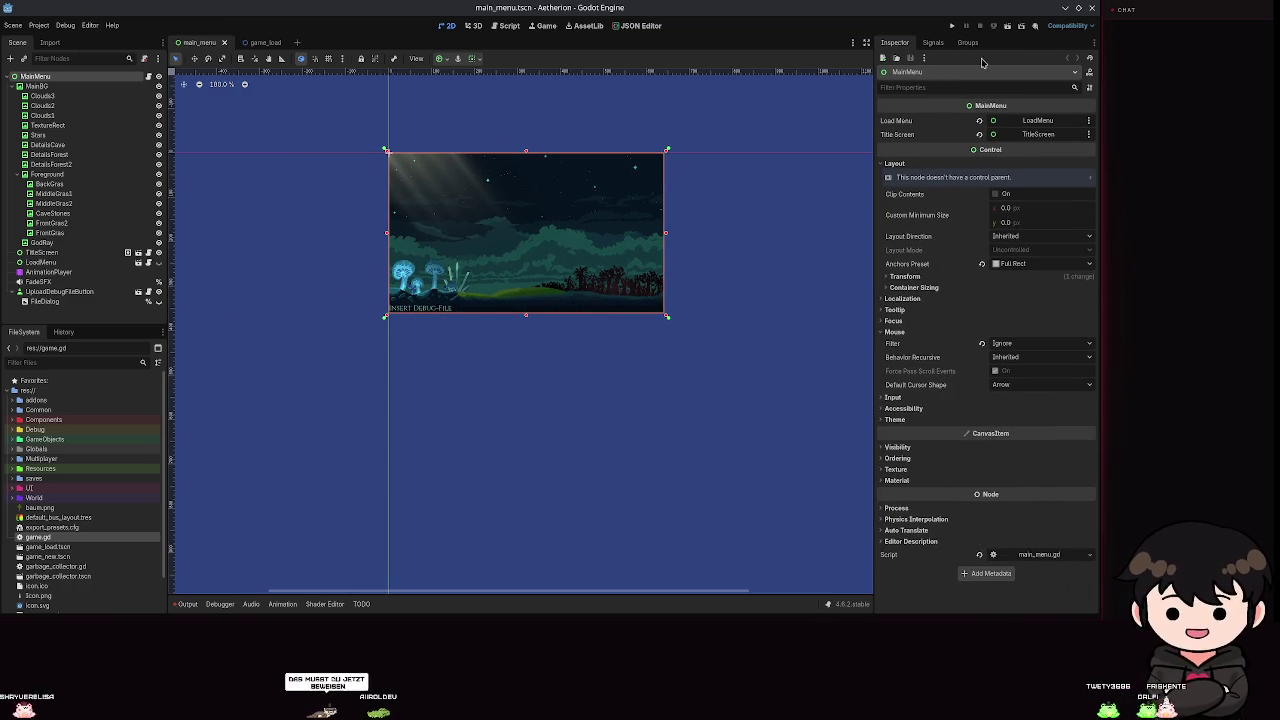
right_click(924, 48)
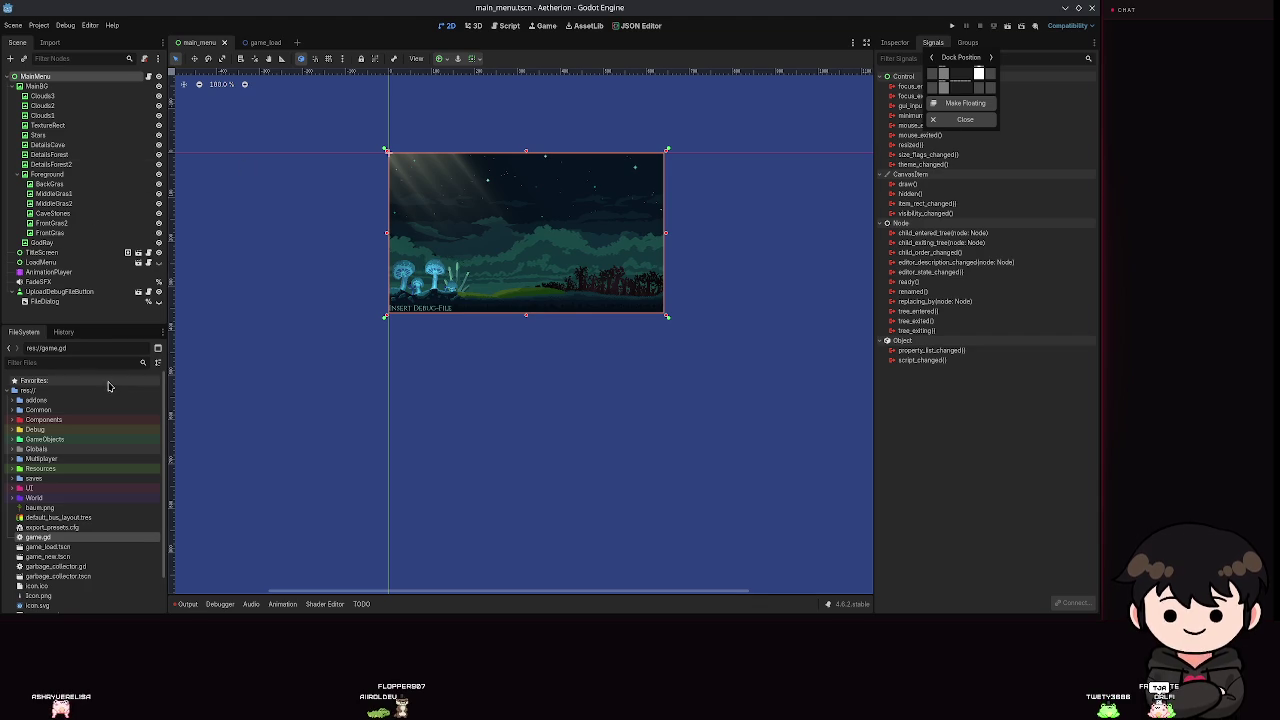
left_click(20, 348)
Move the FileSystem dock into its own far-left column and widen it.
right_click(37, 336)
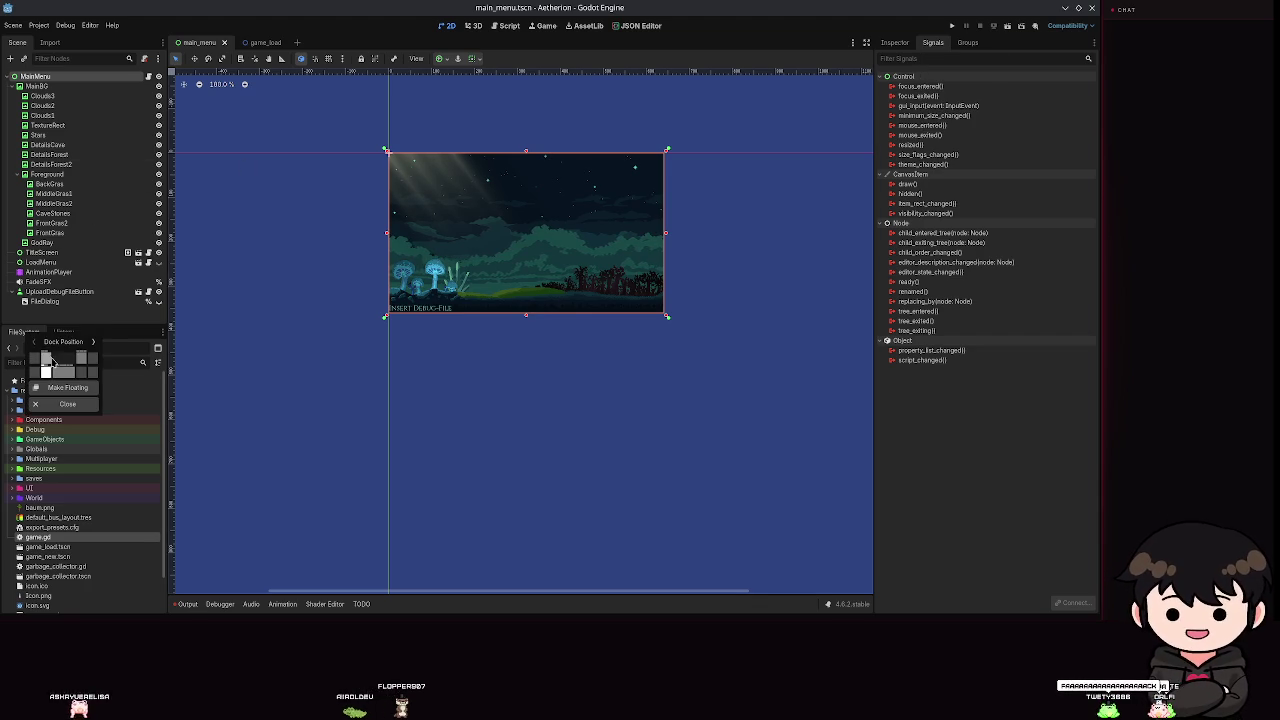
left_click(33, 360)
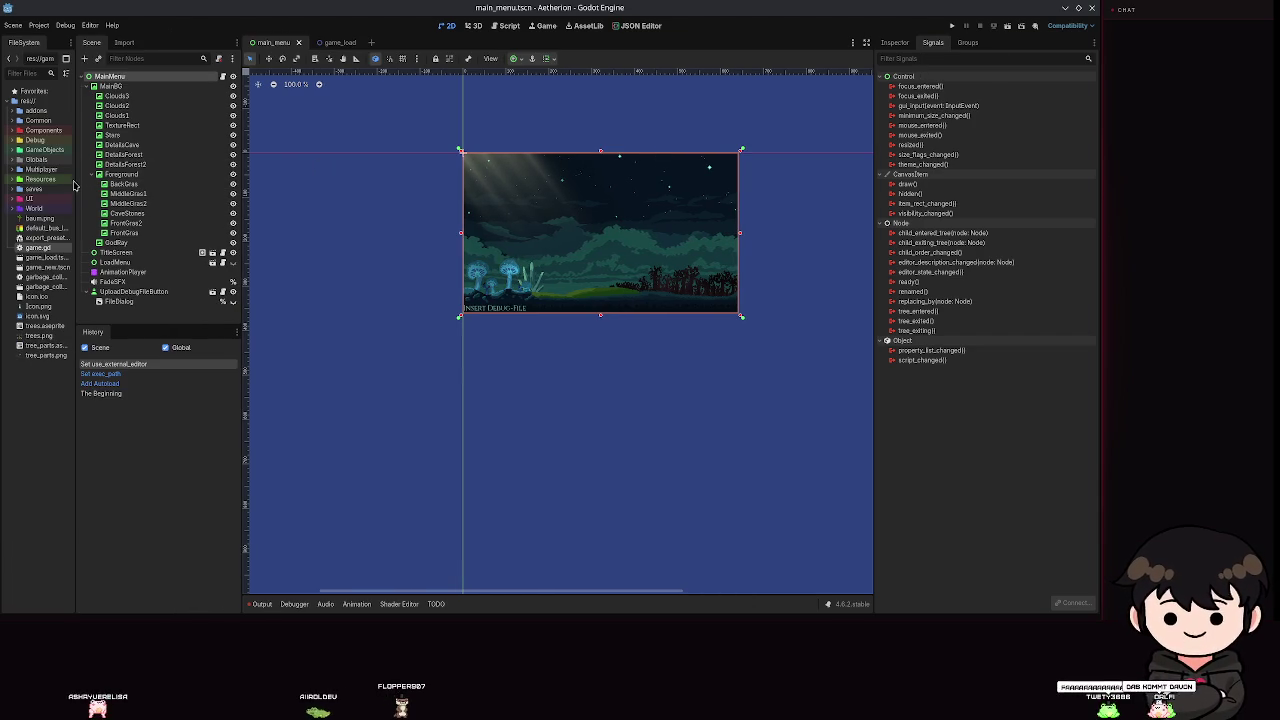
left_click_drag(75, 183, 128, 185)
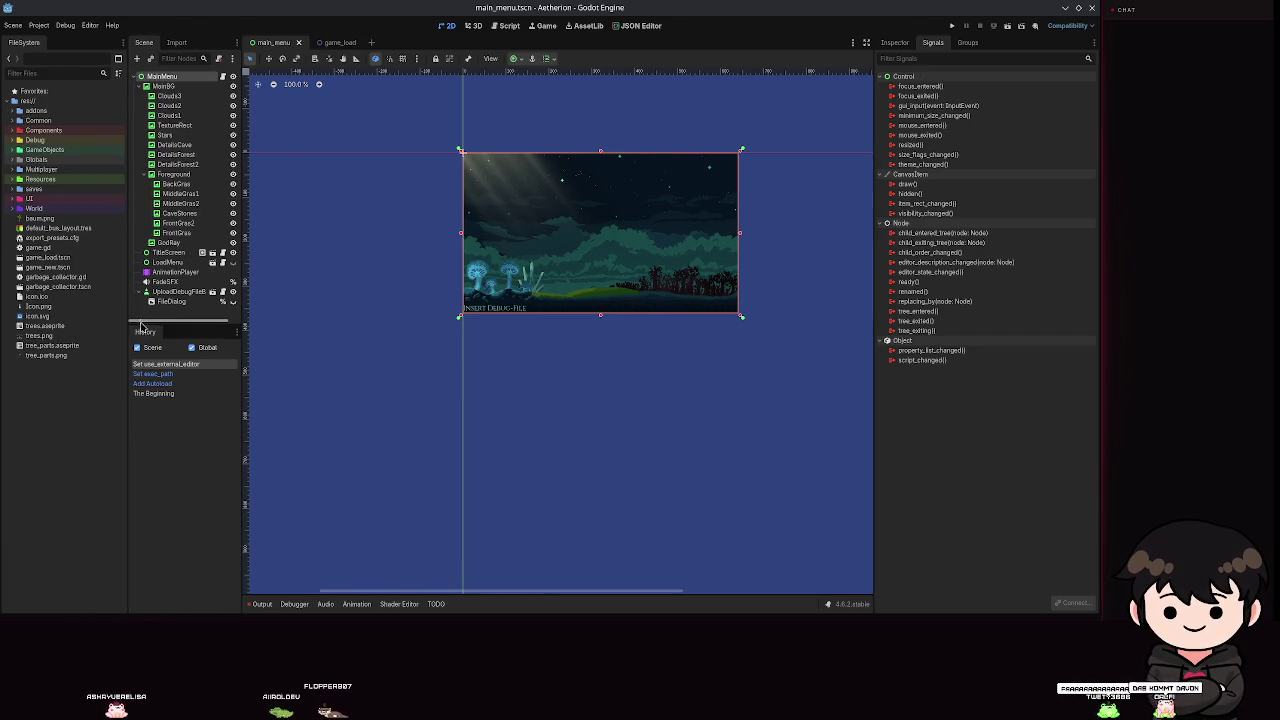
Dock History beside the Inspector, and move Signals and Groups below the scene tree.
right_click(144, 336)
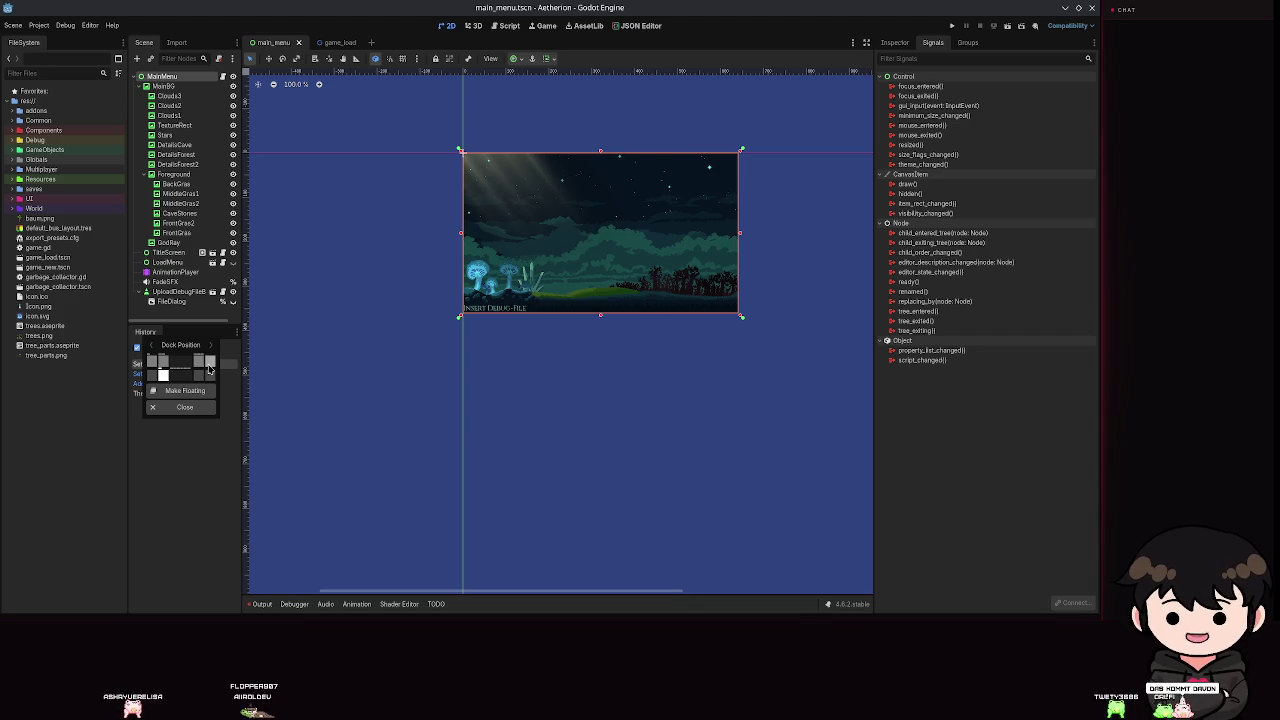
left_click(203, 368)
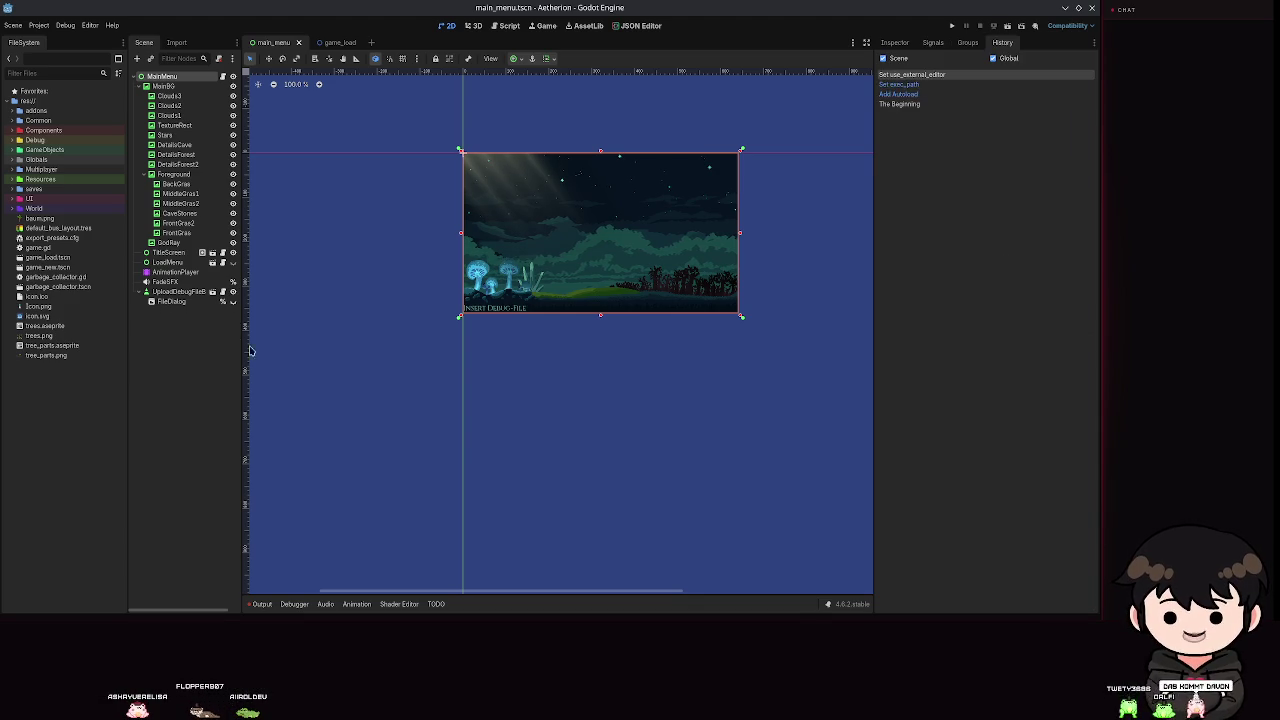
right_click(933, 45)
left_click(952, 88)
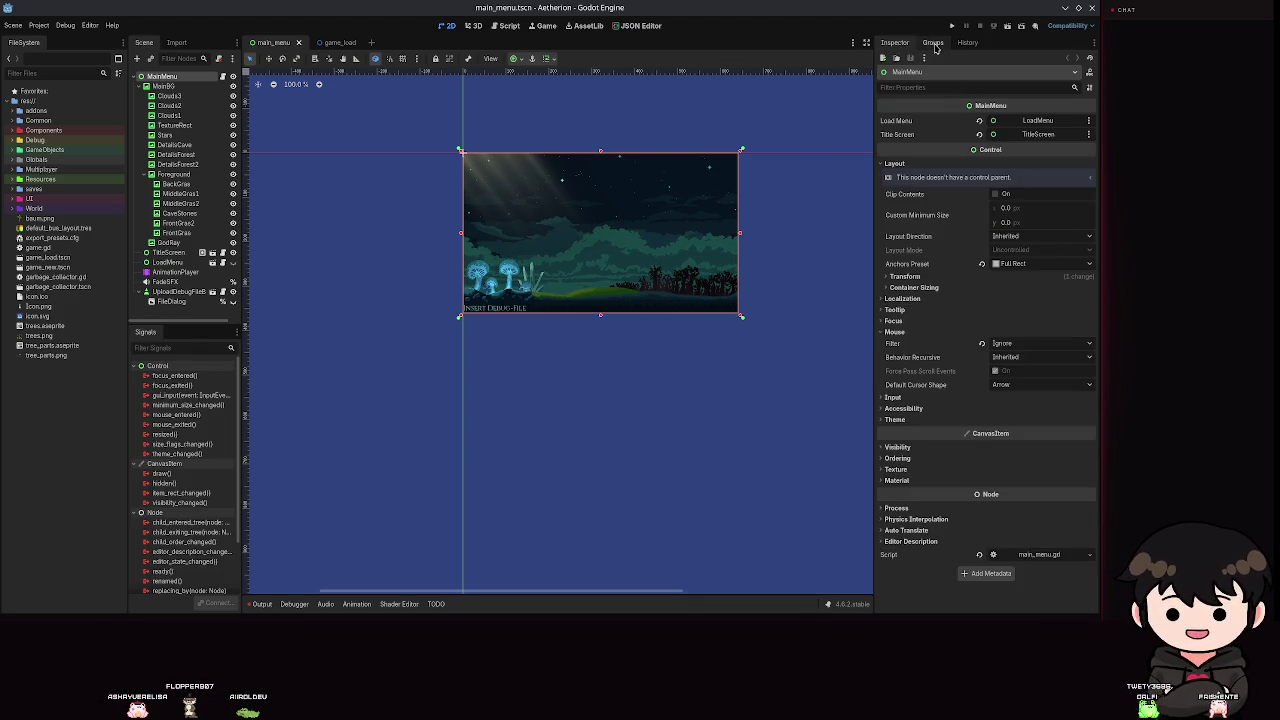
left_click(932, 42)
right_click(932, 42)
left_click(952, 88)
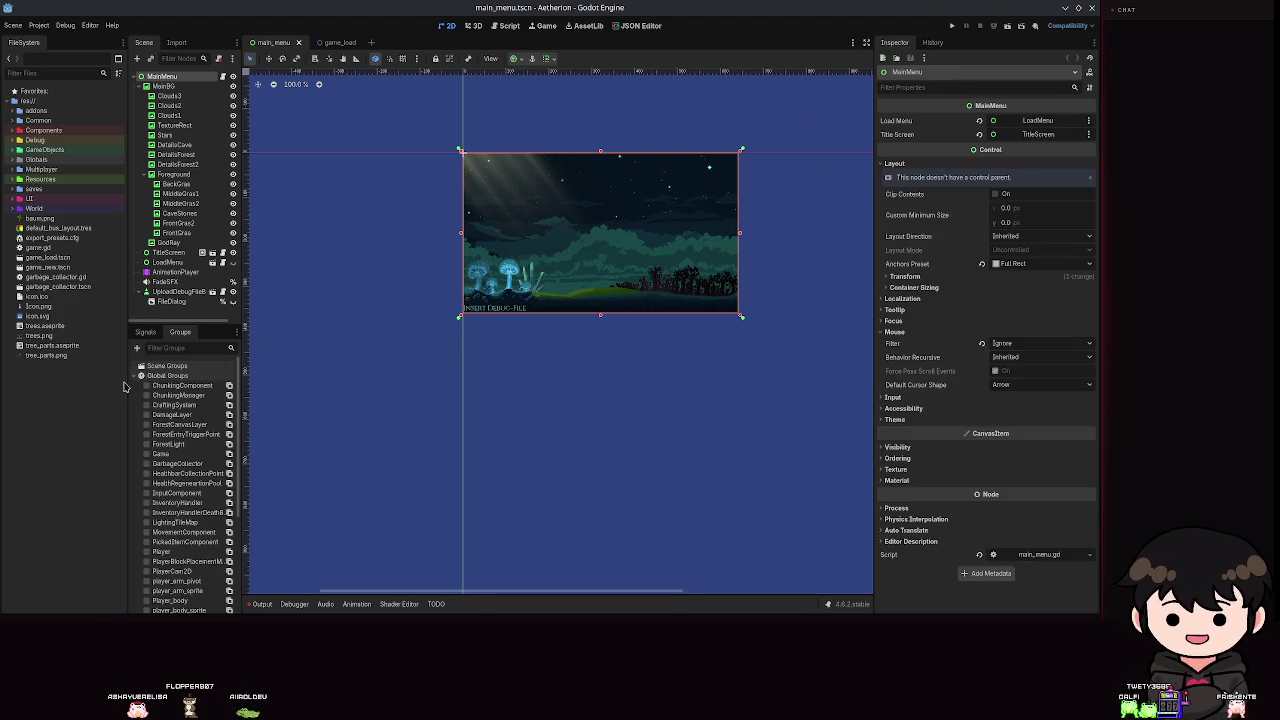
Resize the scene tree and Inspector splitters and pan around the menu scene.
left_click_drag(240, 333, 278, 340)
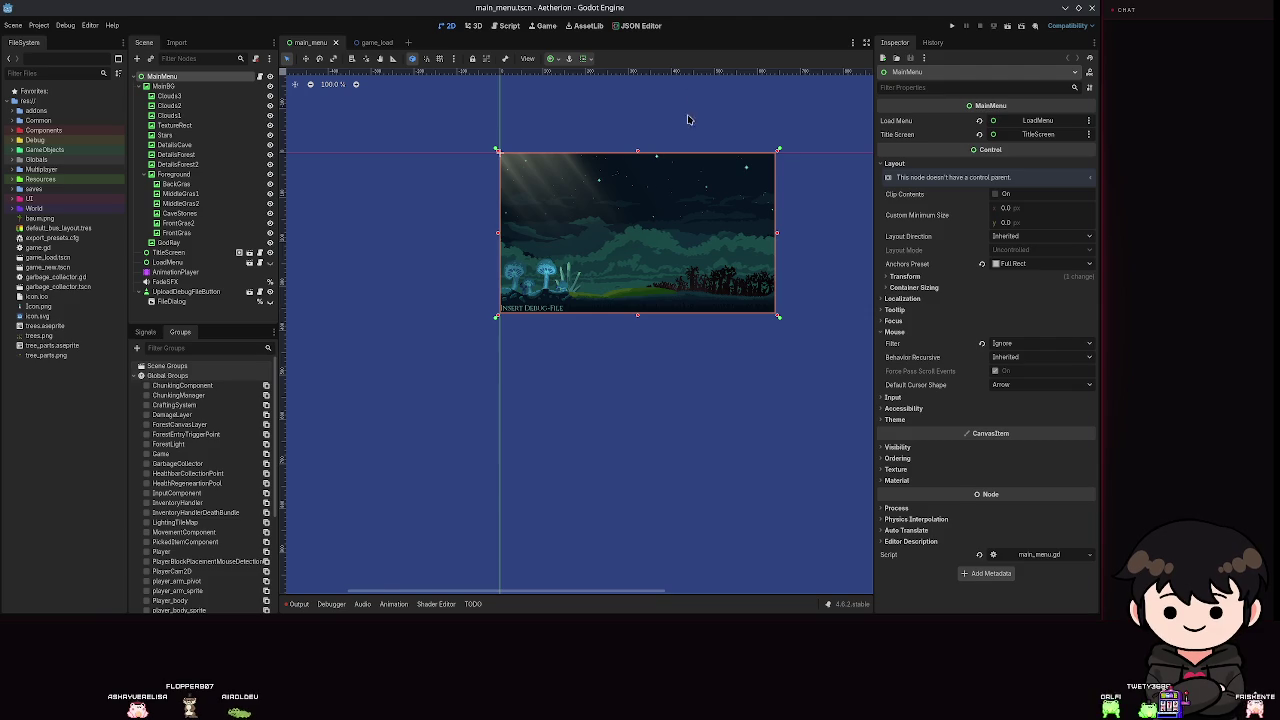
left_click_drag(523, 378, 489, 386)
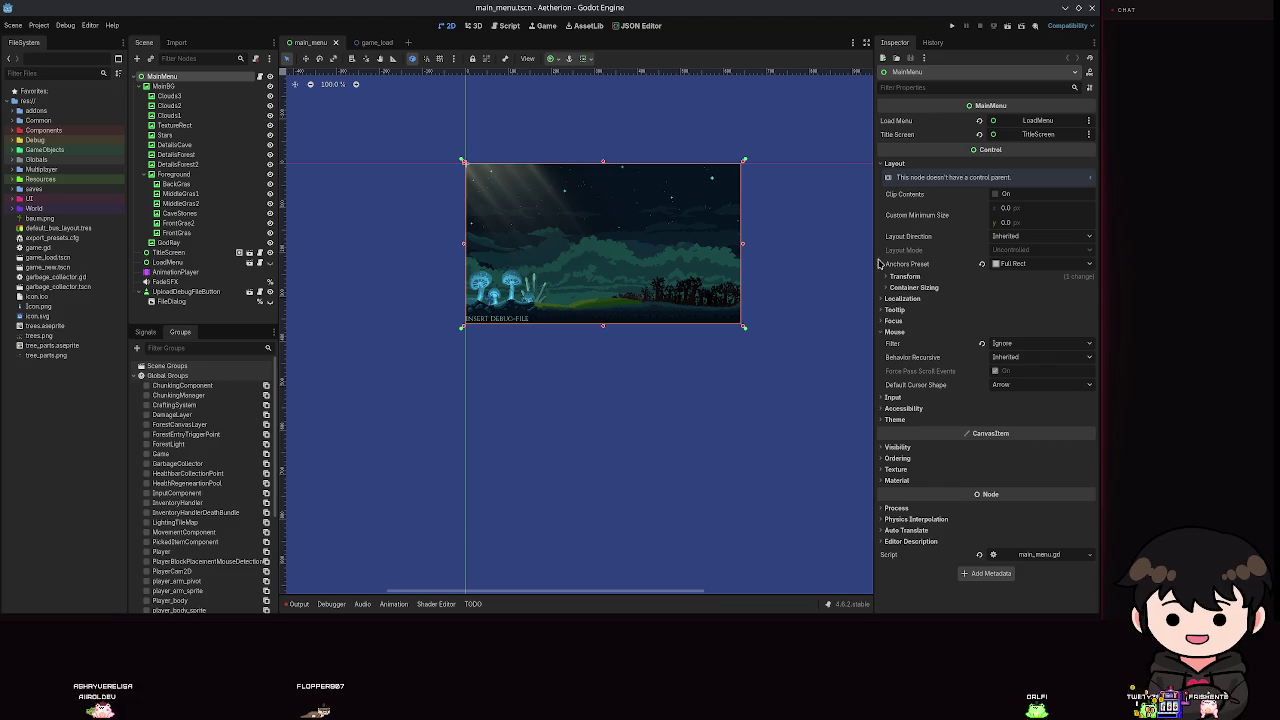
left_click_drag(875, 255, 854, 255)
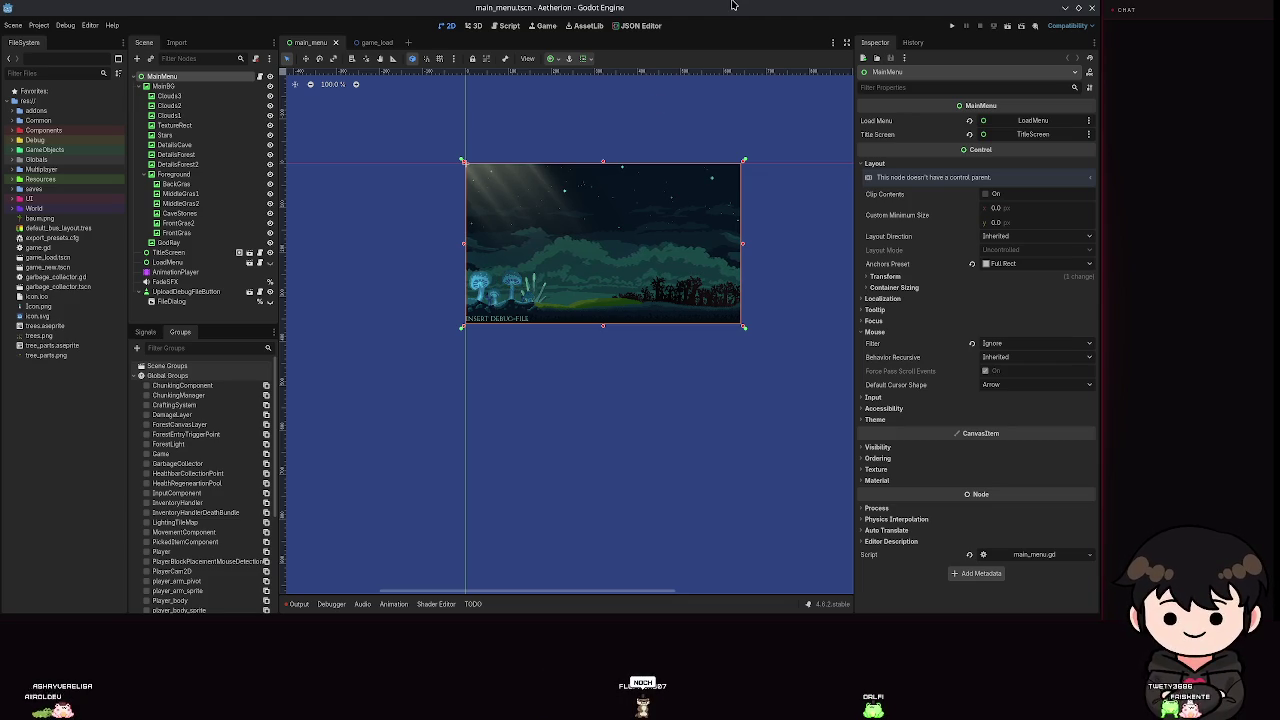
scroll(655, 440, "up", 1)
mouse_move(651, 423)
left_mouse_down()
mouse_move(463, 474)
mouse_move(707, 433)
left_mouse_up()
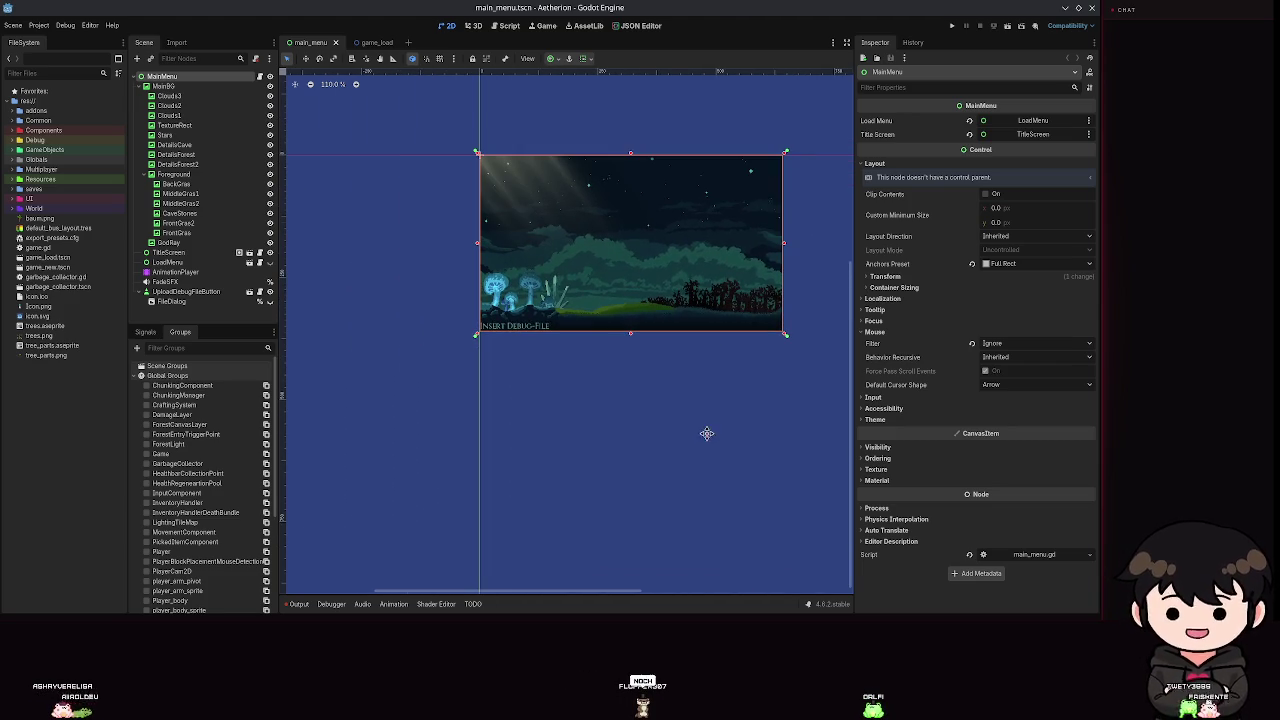
scroll(529, 429, "up", 4)
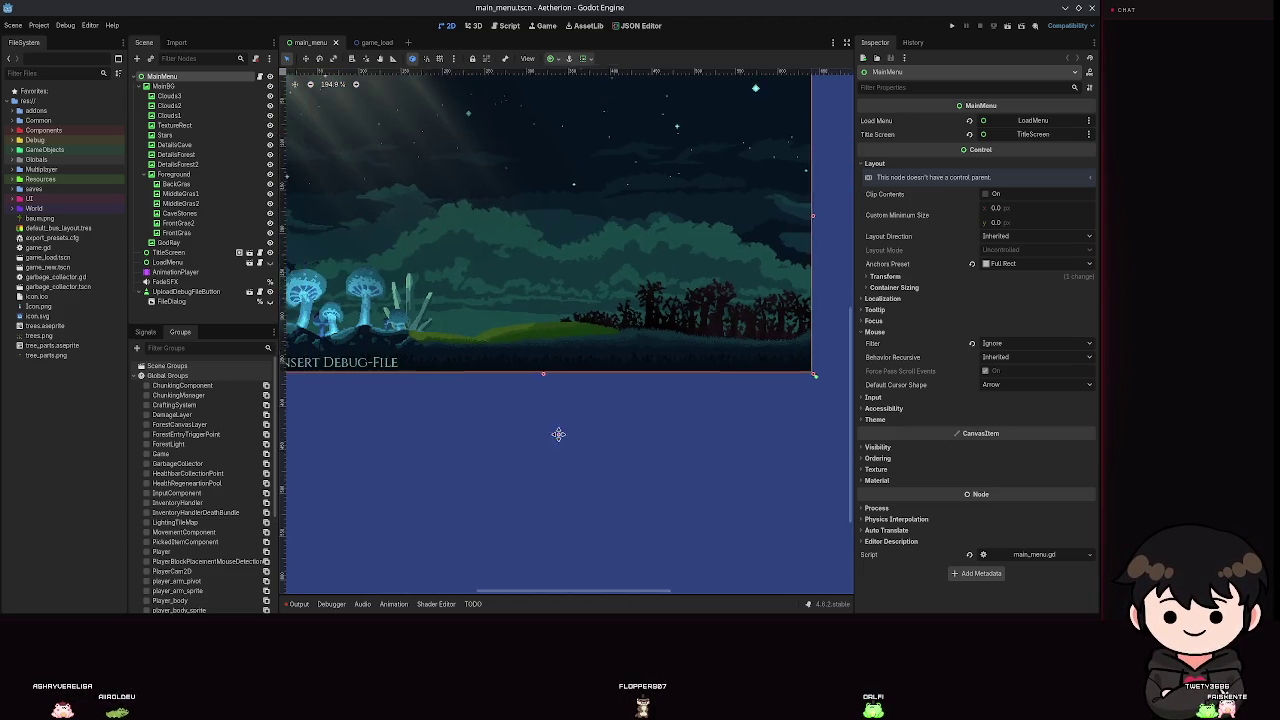
scroll(596, 458, "down", 1)
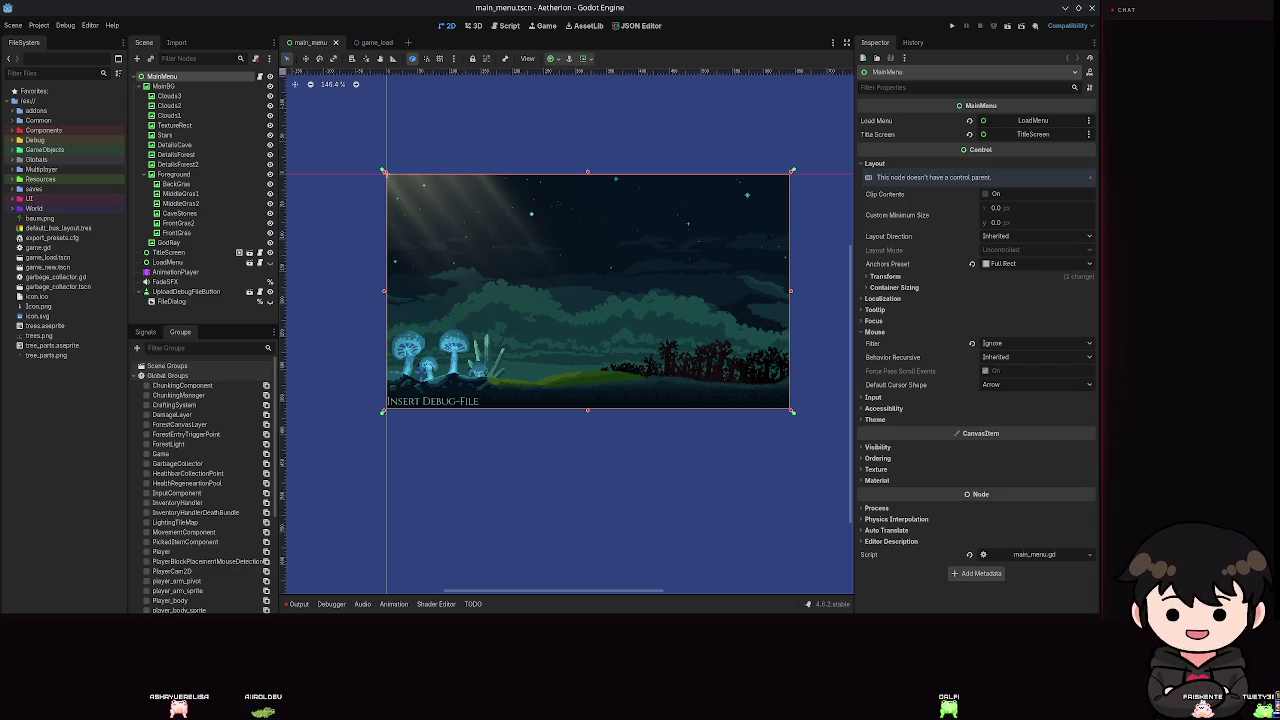
scroll(510, 284, "right", 1)
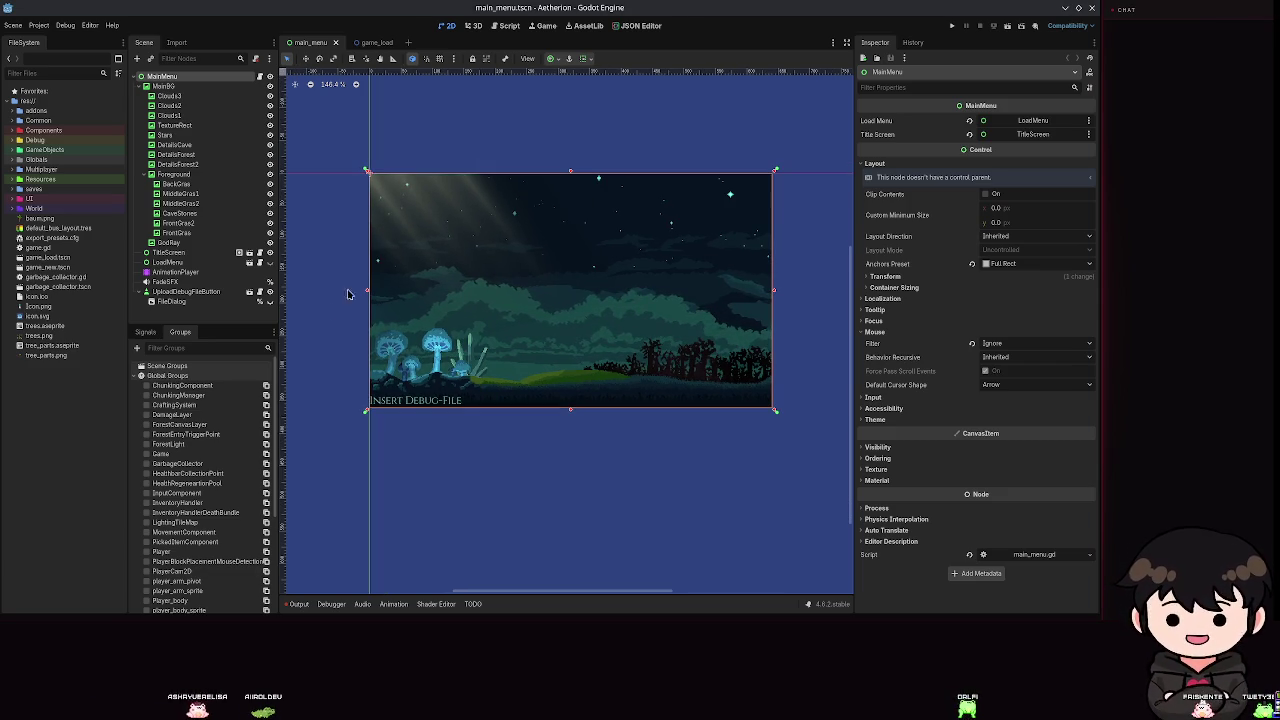
left_click(90, 25)
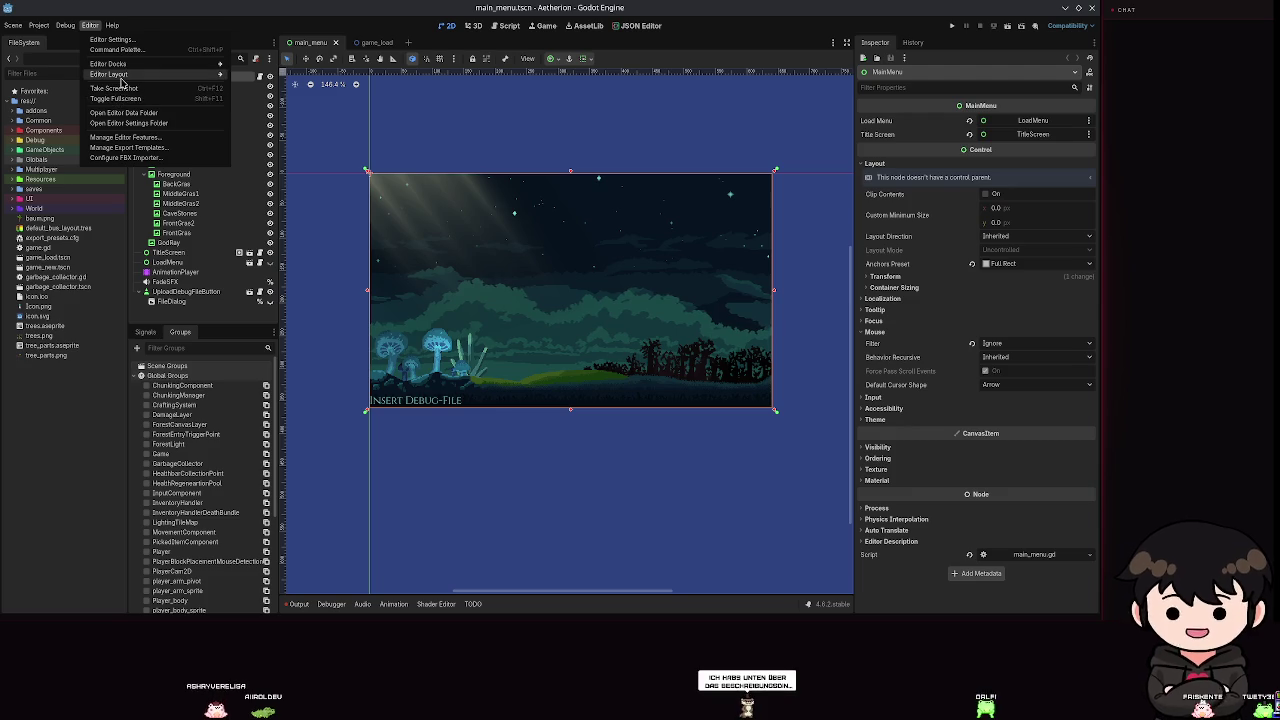
Save the rearranged panel arrangement through Editor Layout > Save Layout under the name 'nice'.
mouse_move(200, 74)
left_click(262, 75)
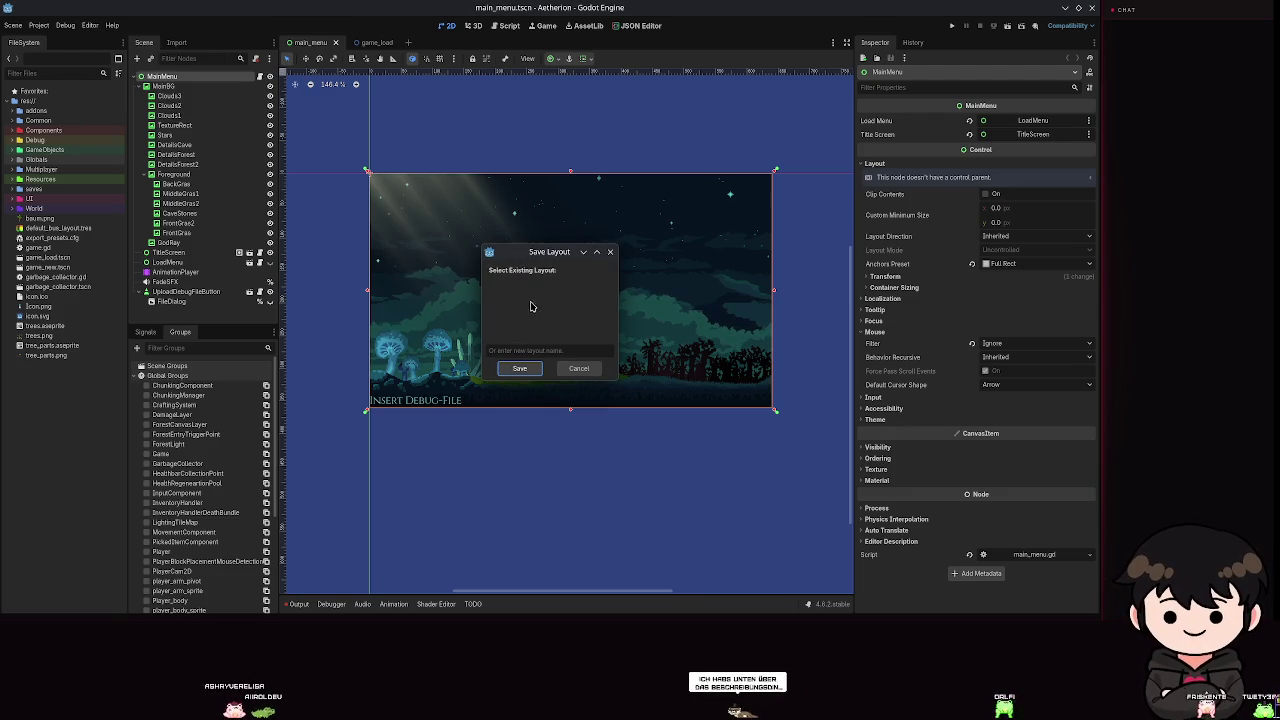
left_click(513, 351)
type("nice")
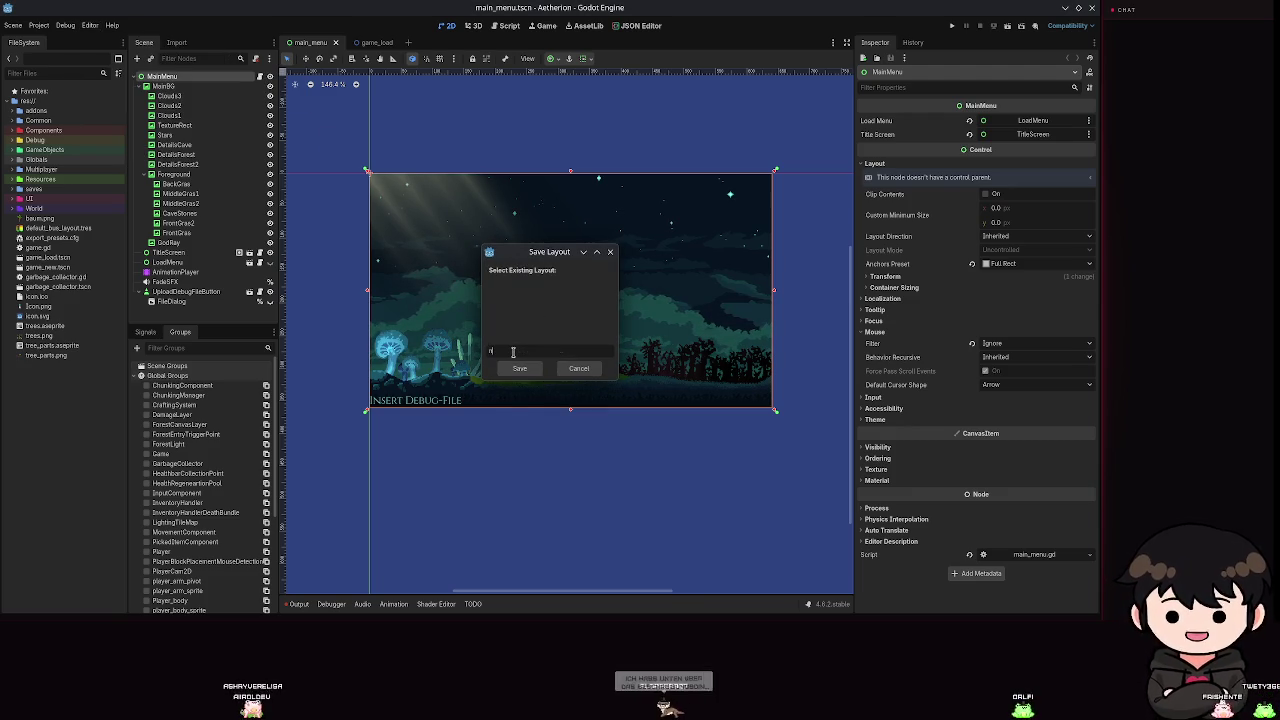
key("Return")
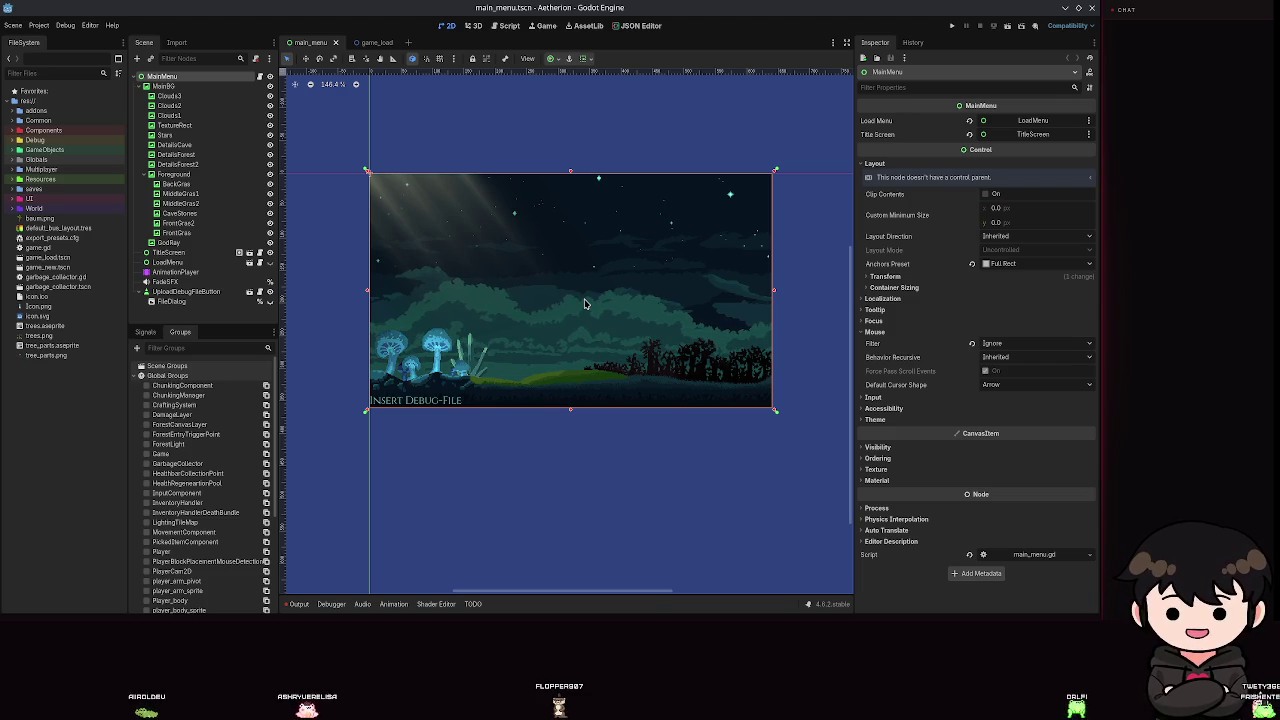
Pan and zoom the canvas around the main menu scene.
mouse_move(434, 313)
left_mouse_down()
mouse_move(491, 343)
mouse_move(438, 352)
left_mouse_up()
scroll(503, 380, "up", 3)
scroll(515, 345, "down", 4)
left_click_drag(515, 345, 560, 395)
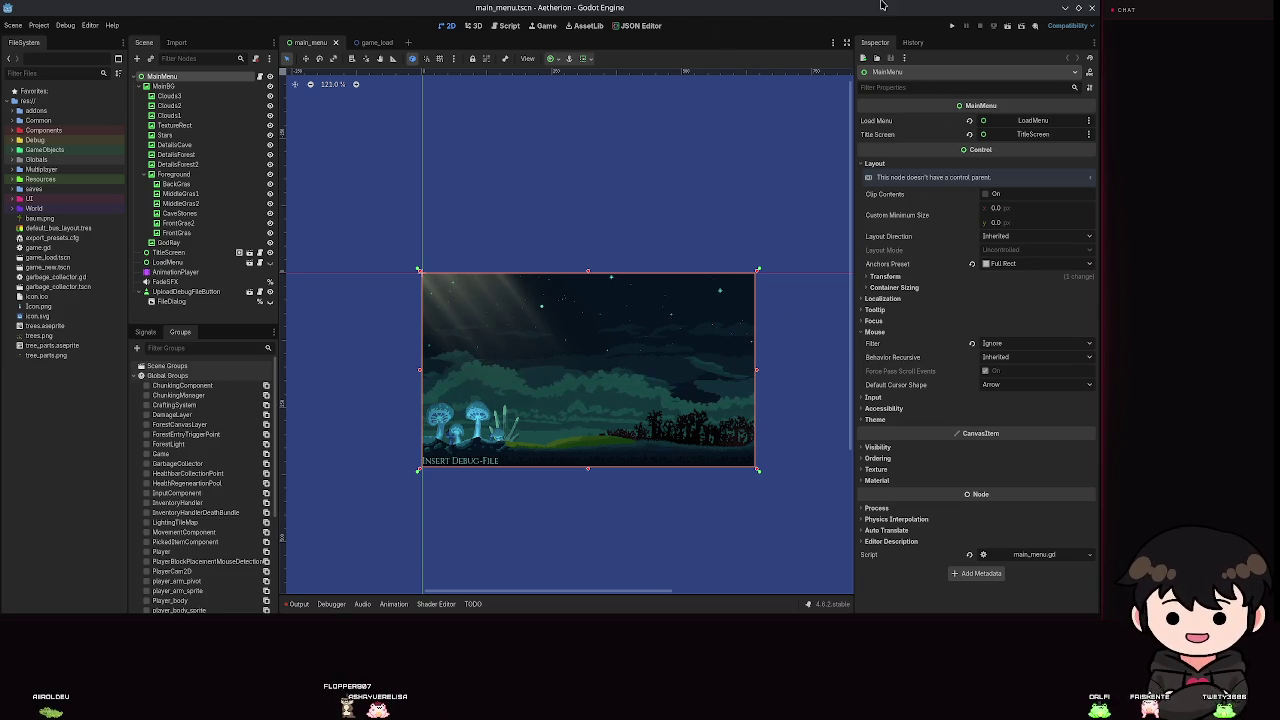
left_click_drag(457, 200, 490, 188)
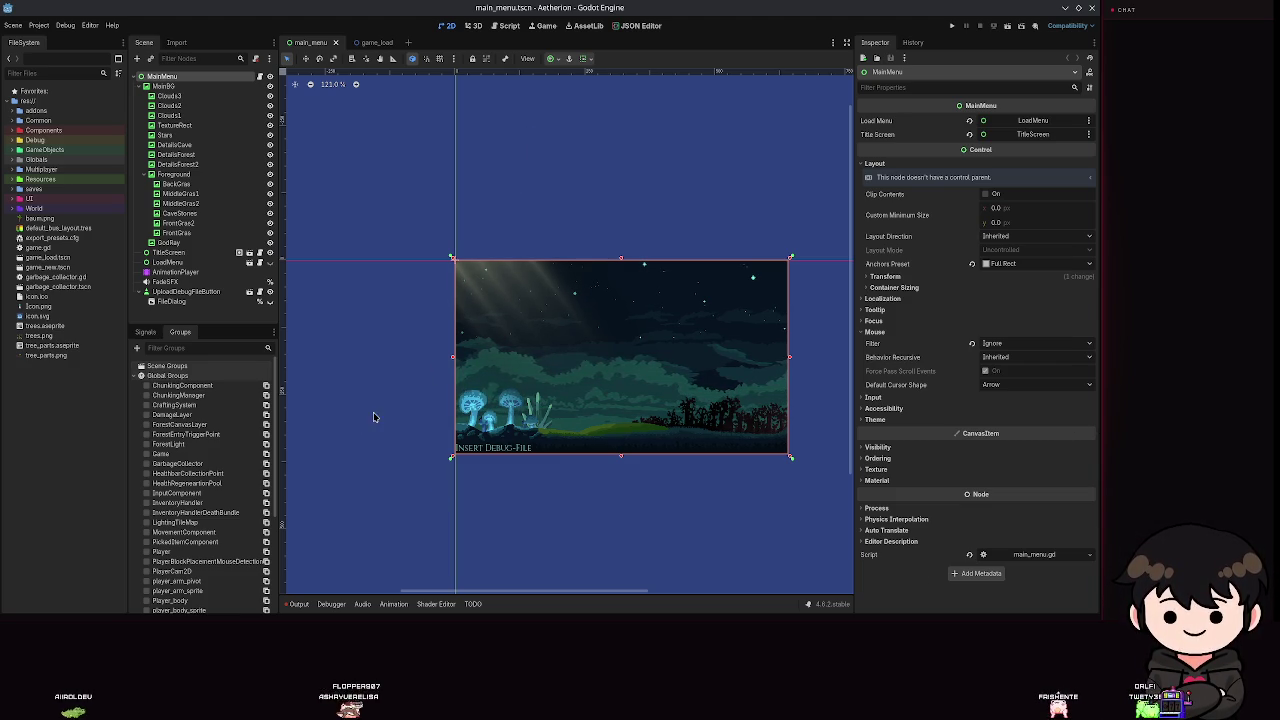
Inspect scene-tree nodes from FileDialog up to the MainMenu root node.
left_click(170, 301)
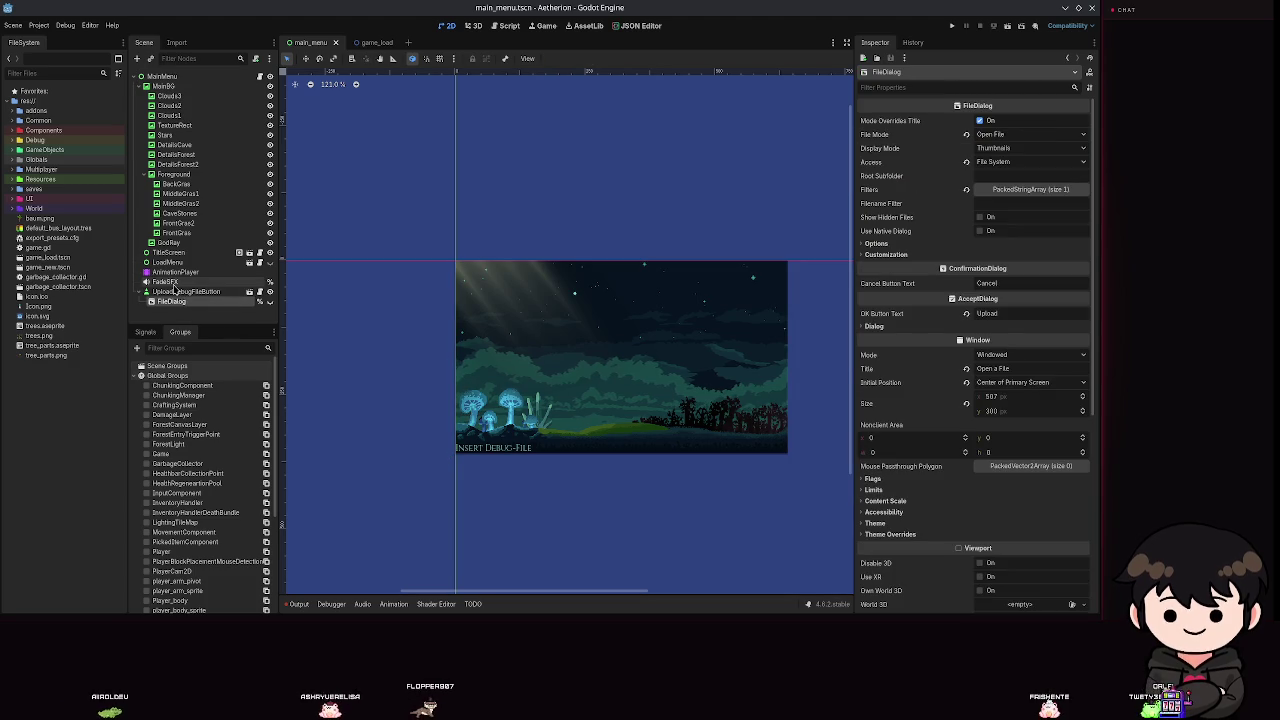
left_click(165, 281)
left_click(175, 271)
left_click(177, 232)
left_click(160, 86)
left_click(160, 76)
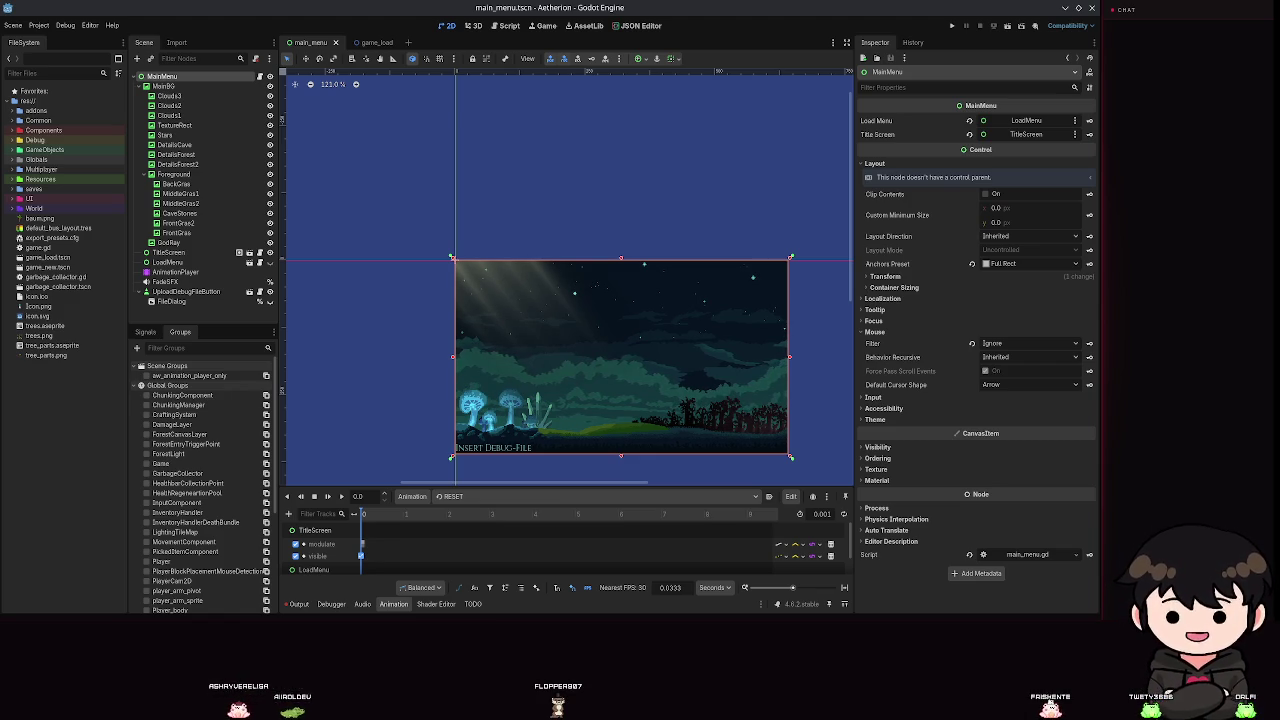
scroll(414, 349, "up", 2)
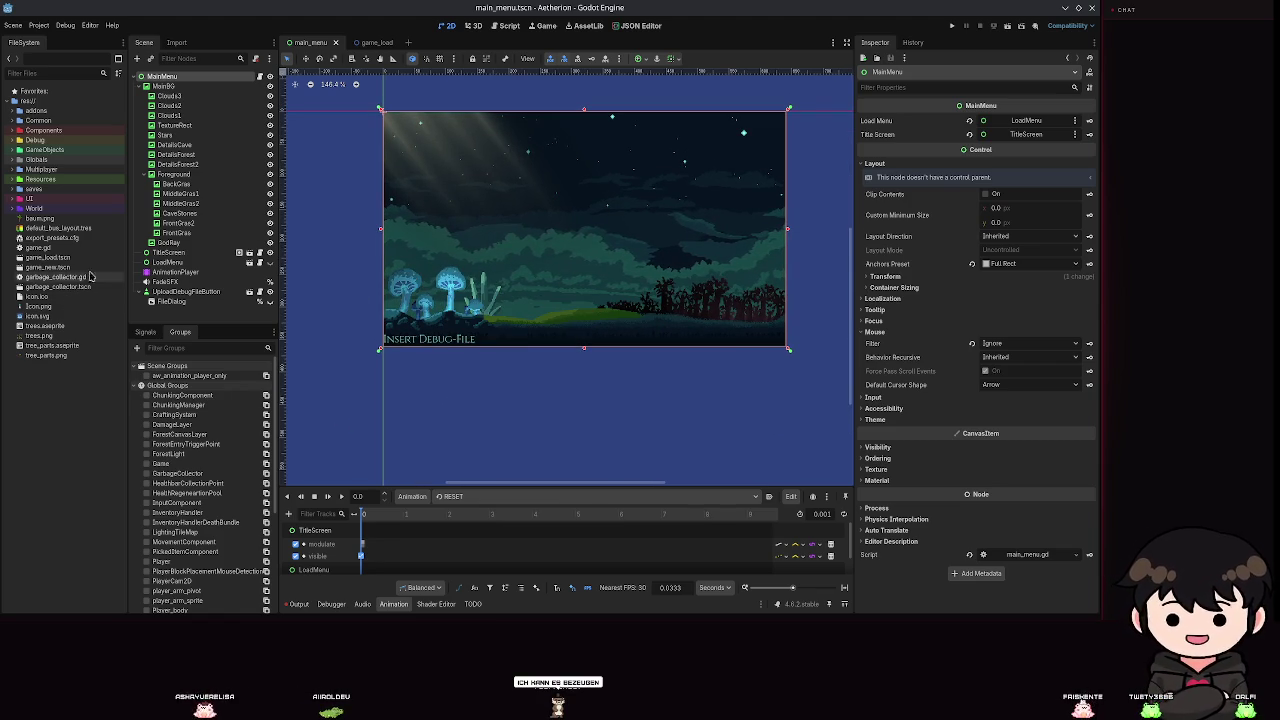
Browse the Project menu and the debug run options.
left_click(42, 25)
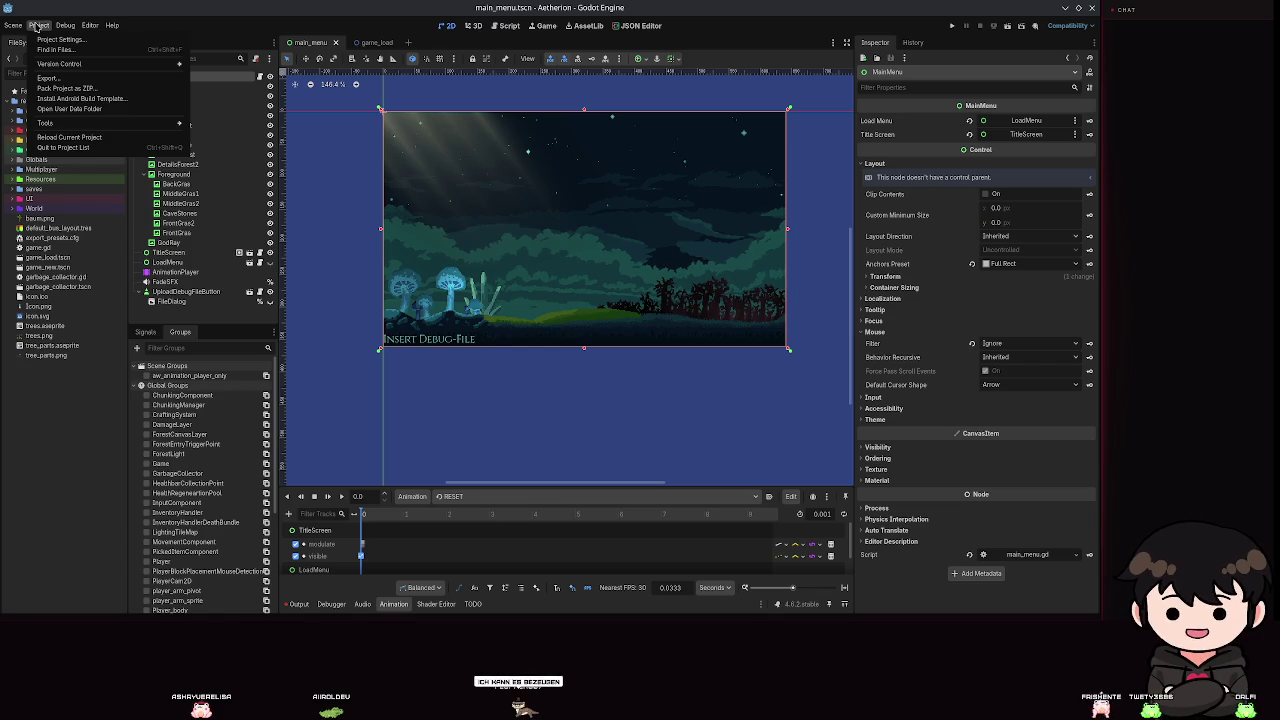
mouse_move(65, 25)
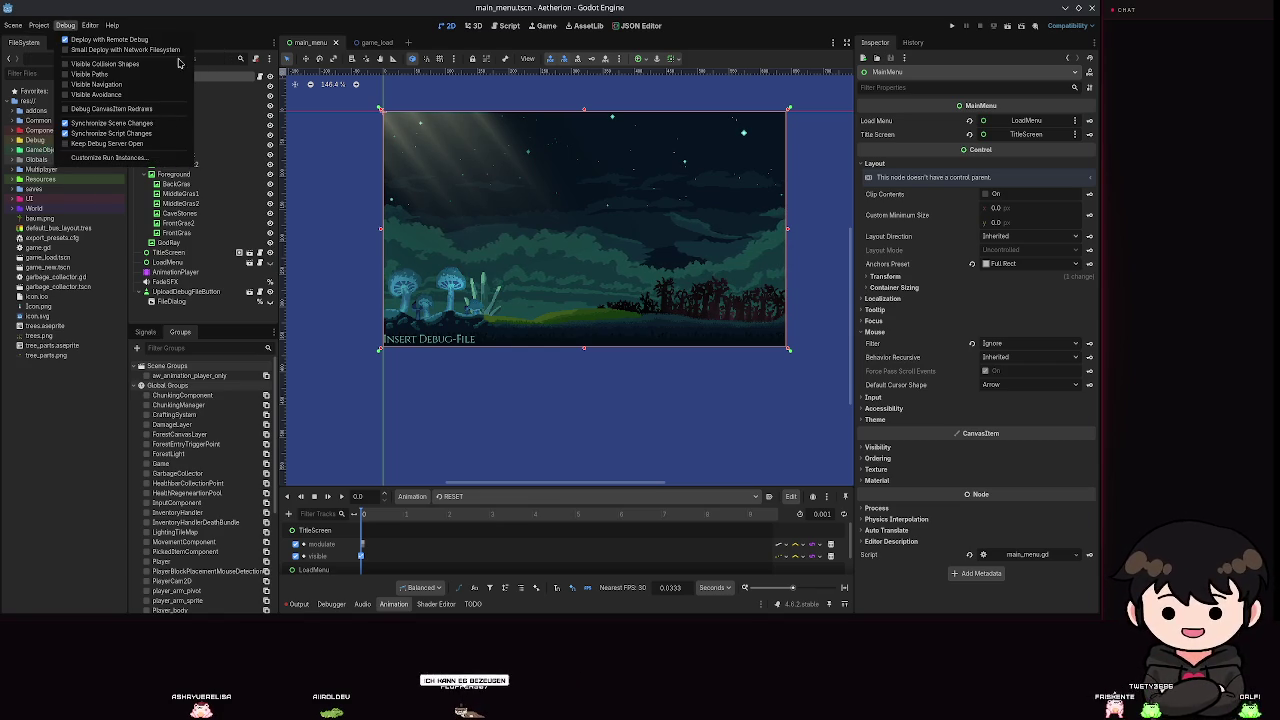
left_click(953, 27)
Run the game, load a save slot via Spiel Laden, stop at the parser error, then relaunch.
left_click(953, 27)
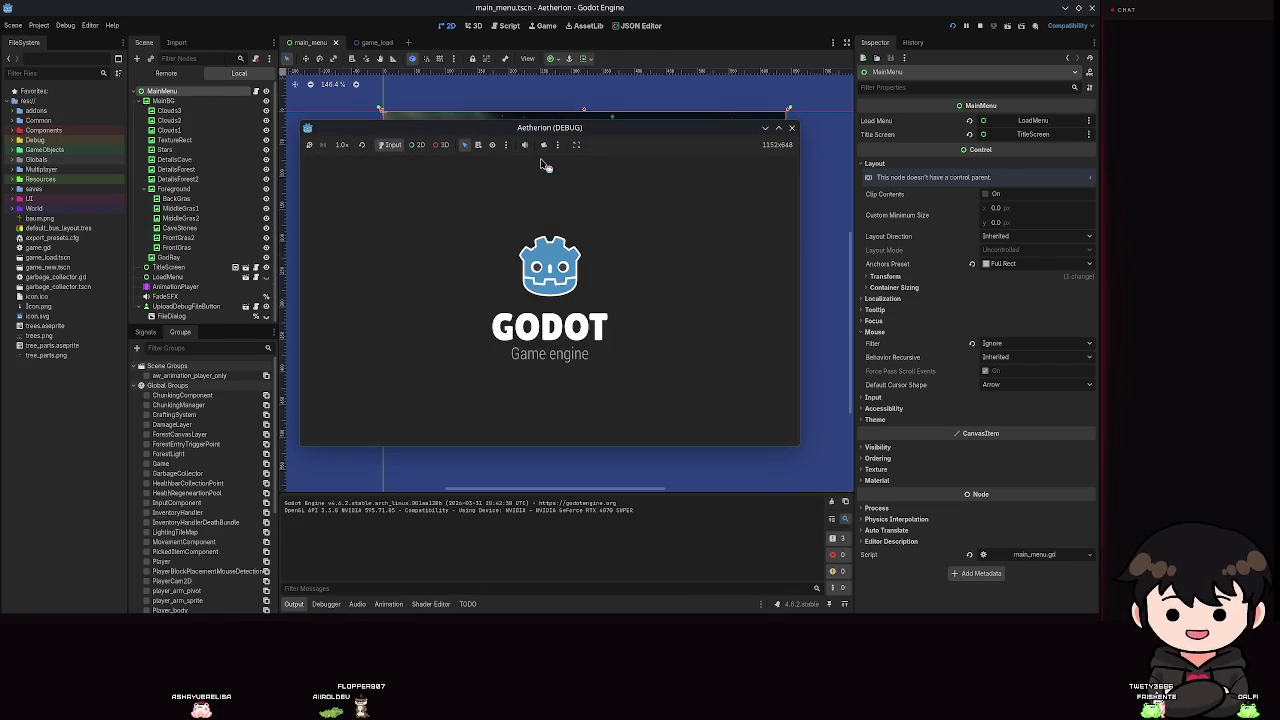
left_click(607, 280)
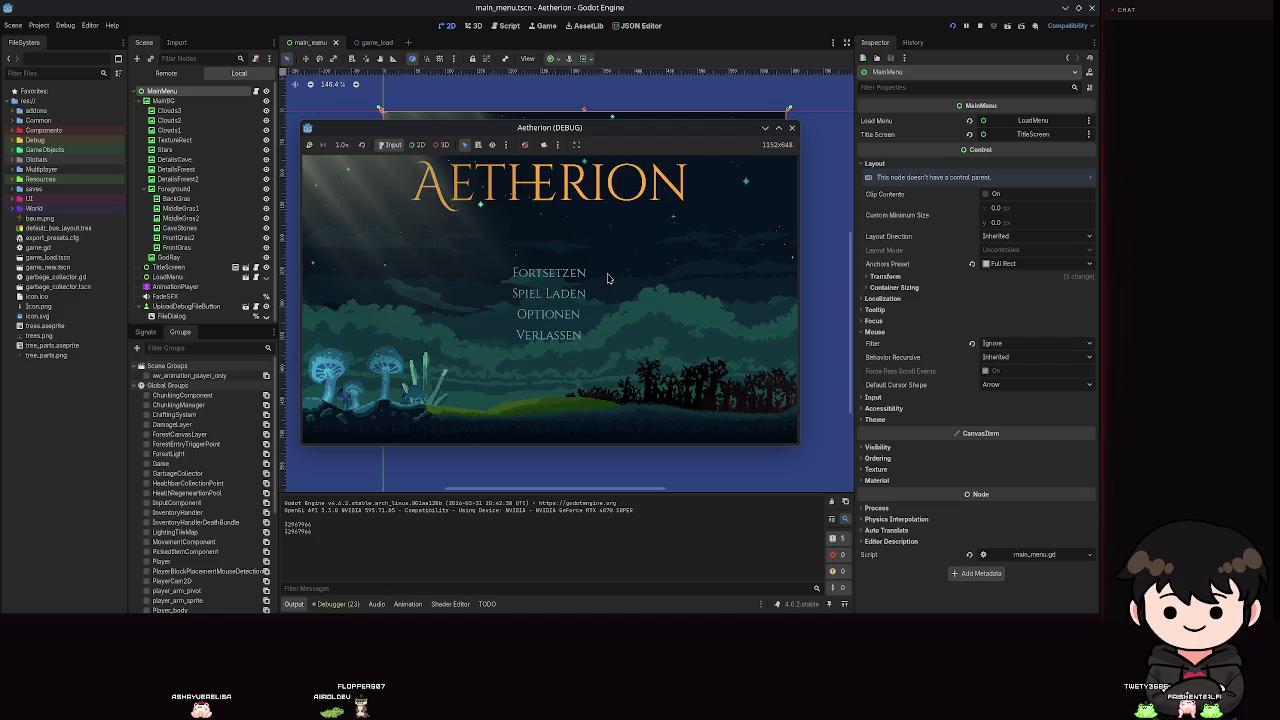
left_click(572, 295)
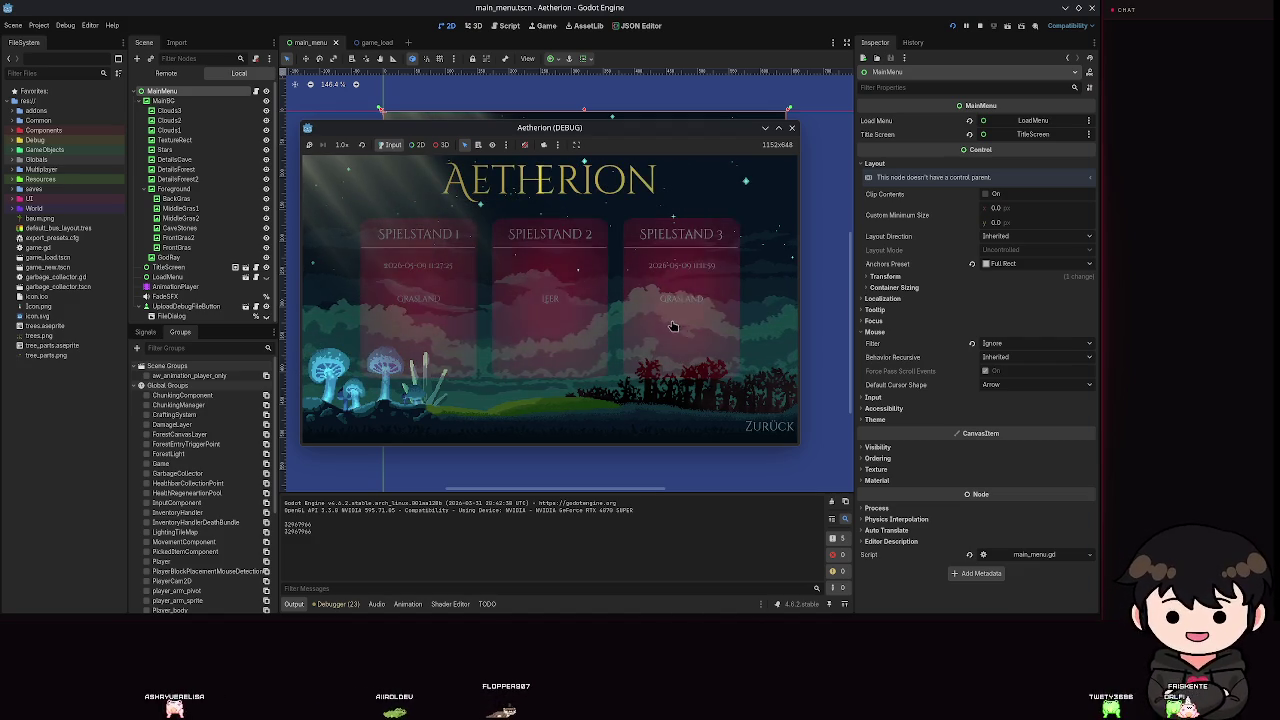
left_click(677, 299)
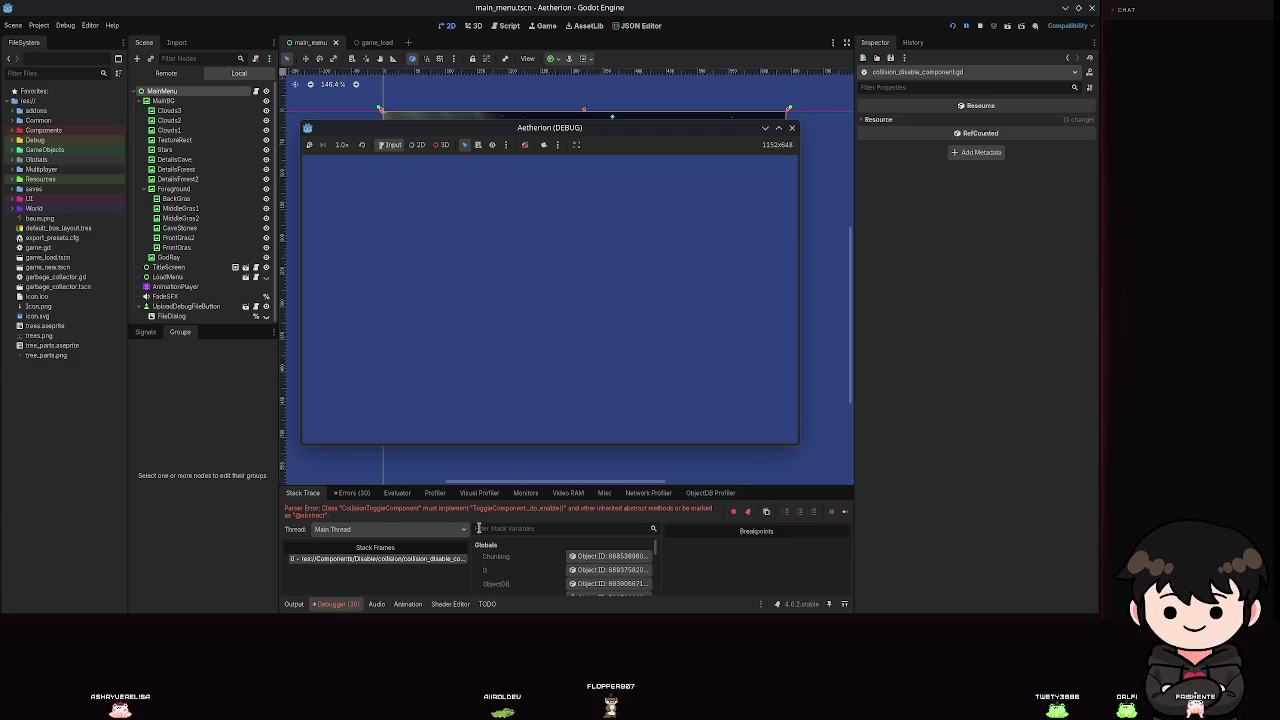
left_click(792, 128)
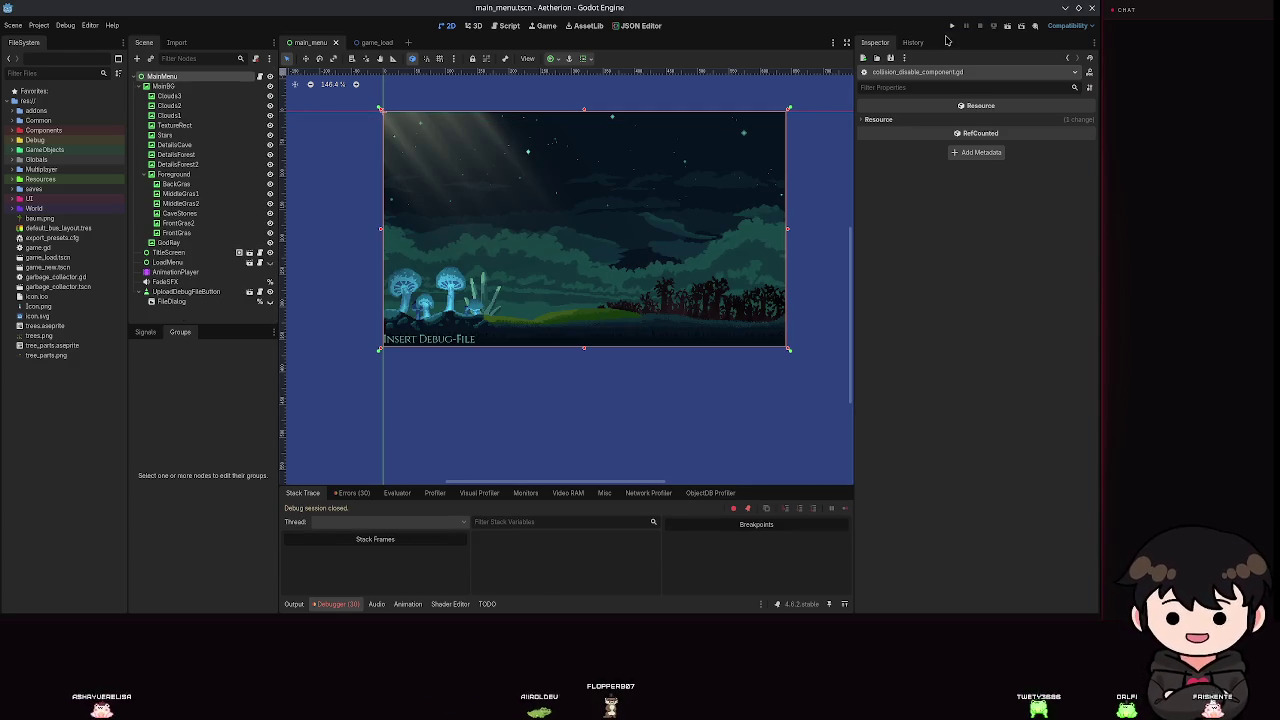
left_click(952, 27)
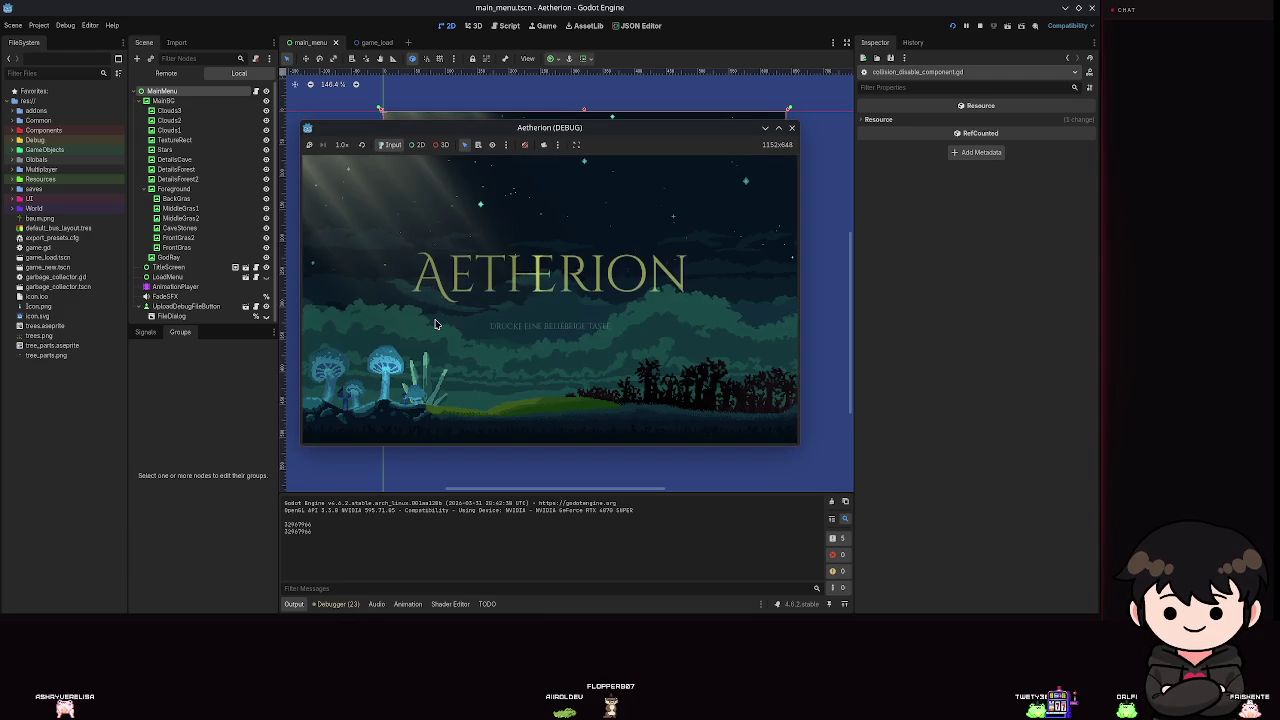
Skip the title prompt and open the save-slot screen, reproducing the CollisionToggleComponent error.
key("space")
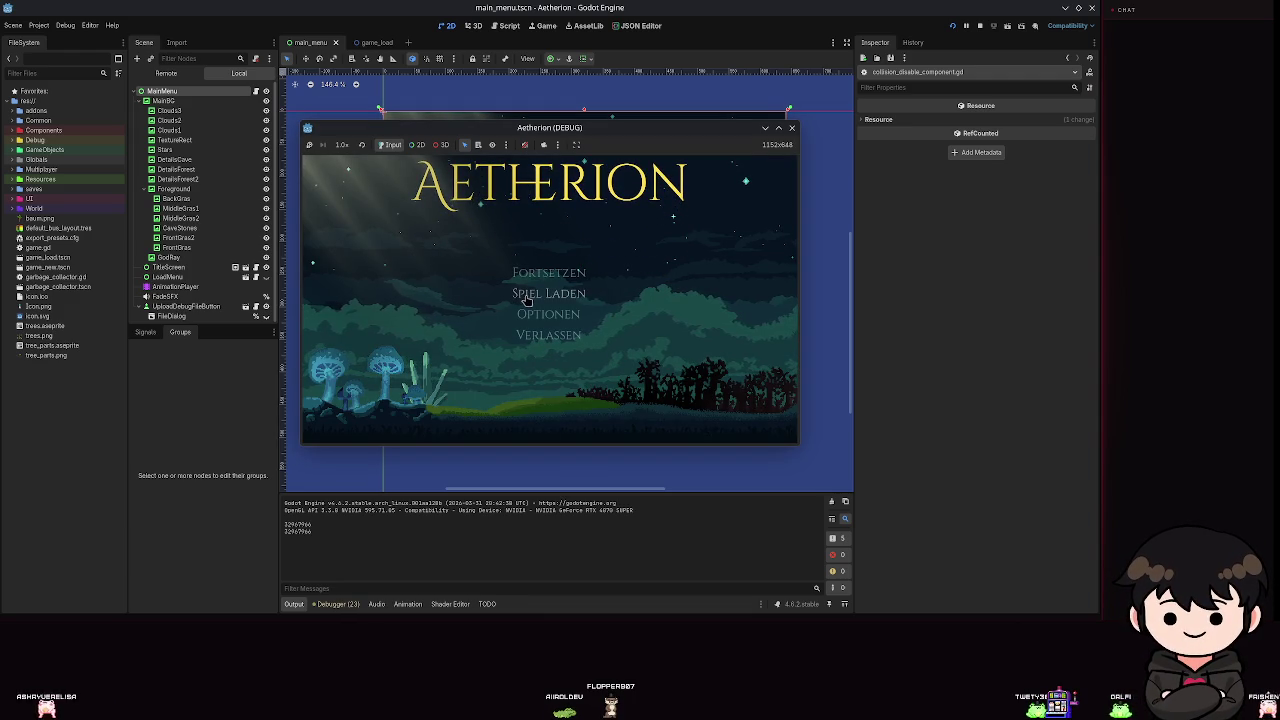
left_click(525, 300)
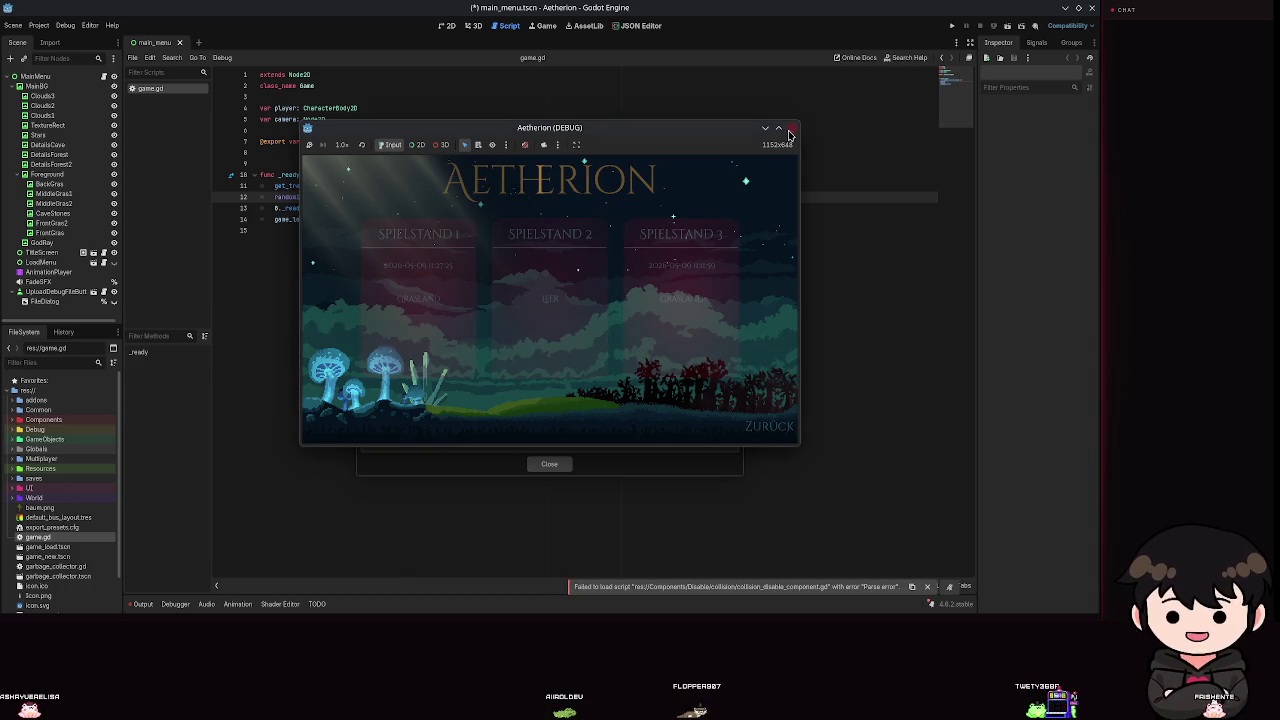
Close the game window, reload the externally changed files from disk, and close Editor Settings.
left_click(790, 134)
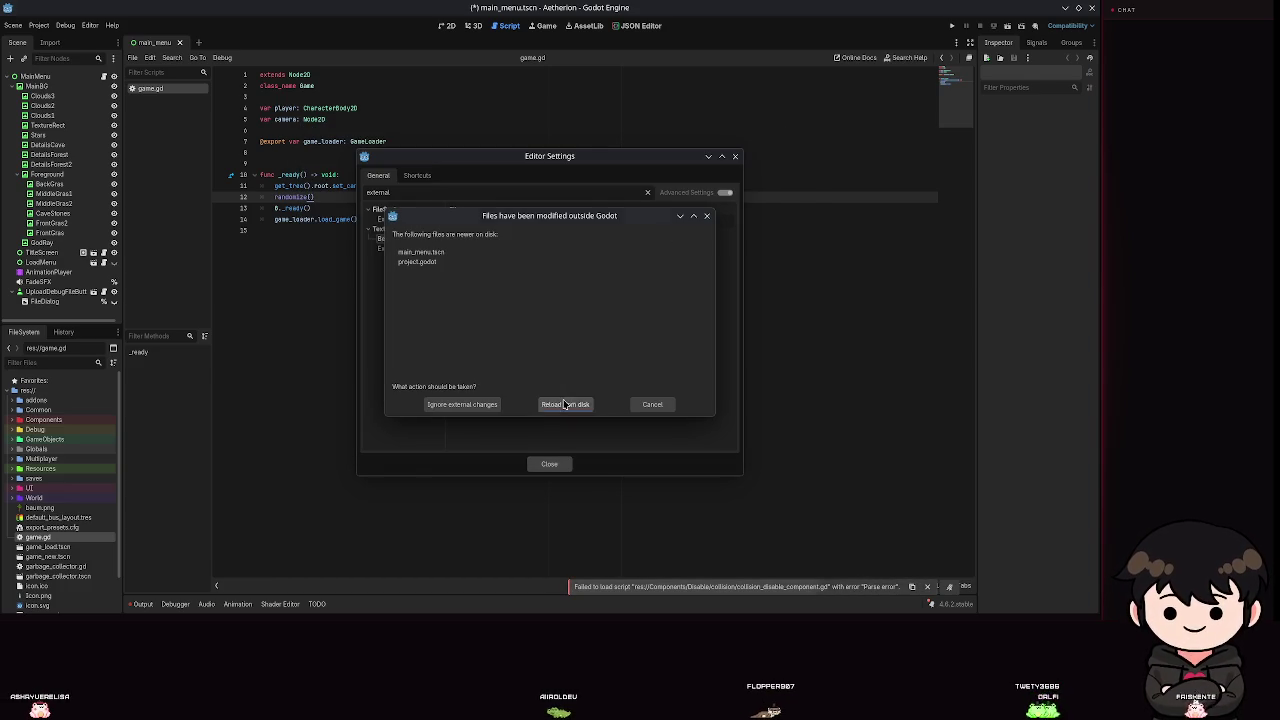
left_click(565, 404)
left_click(549, 463)
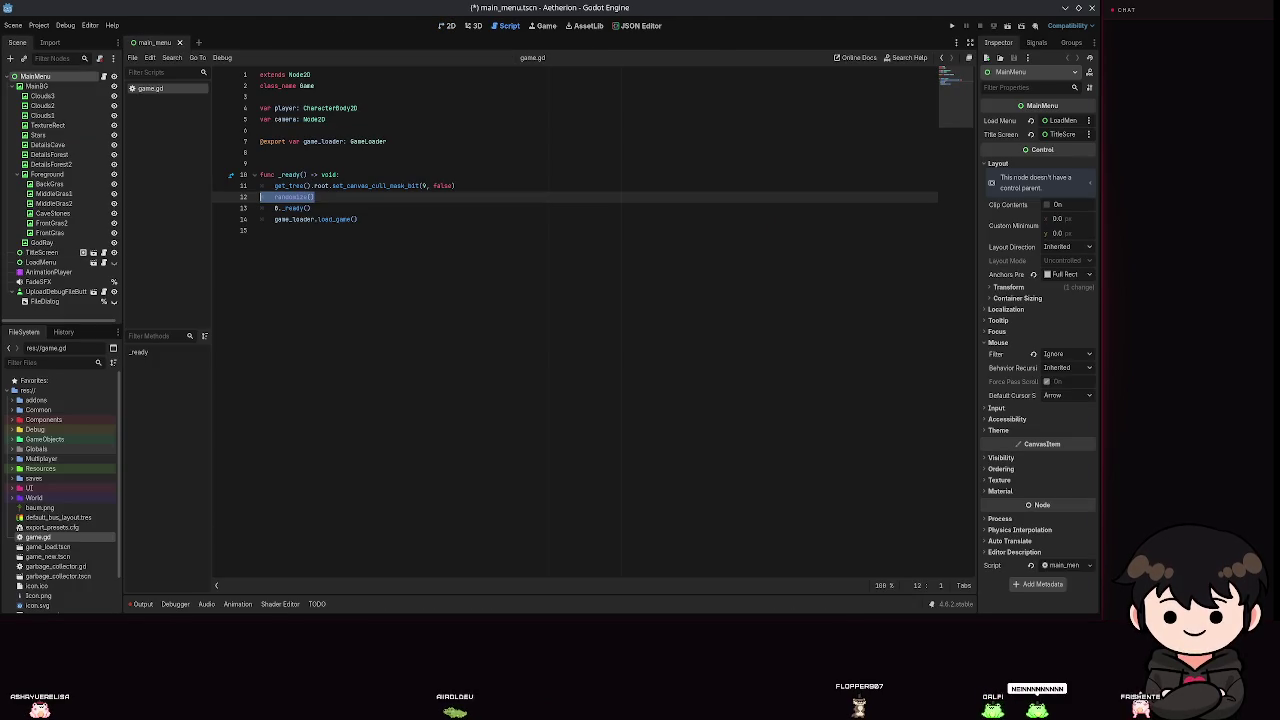
Close the duplicate Godot editor window, discarding its unsaved changes.
mouse_move(160, 625)
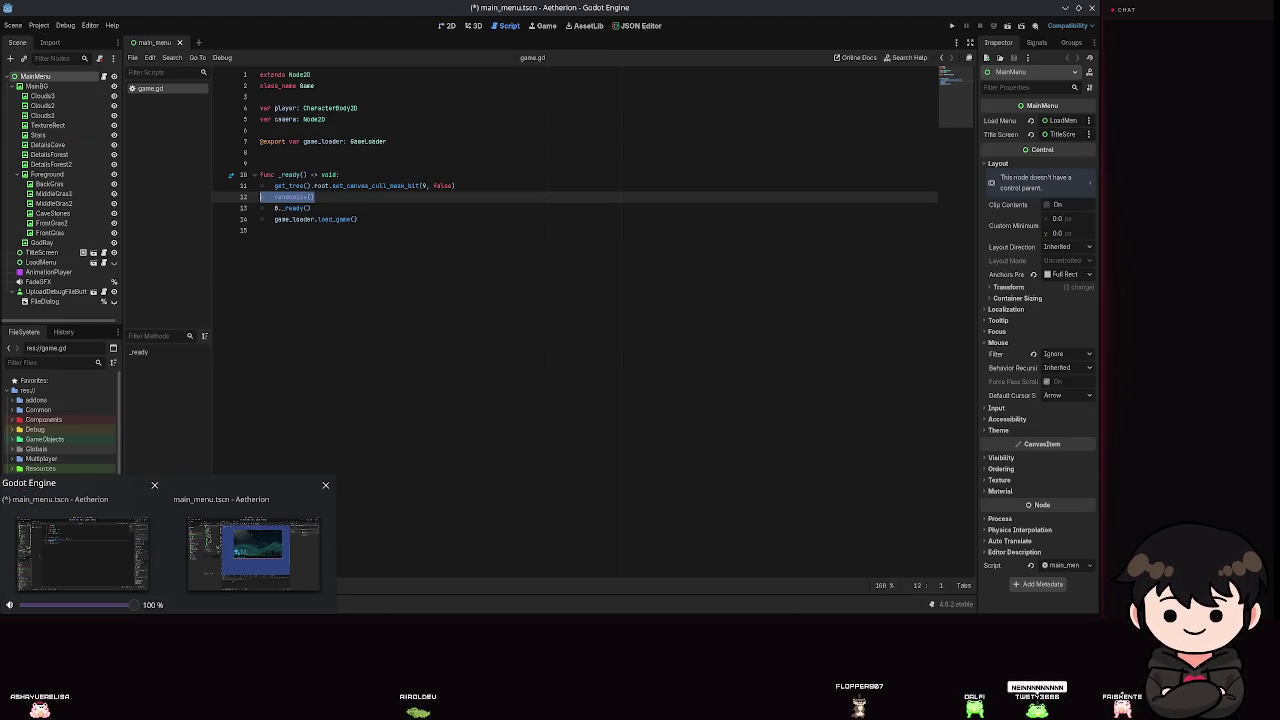
left_click(154, 486)
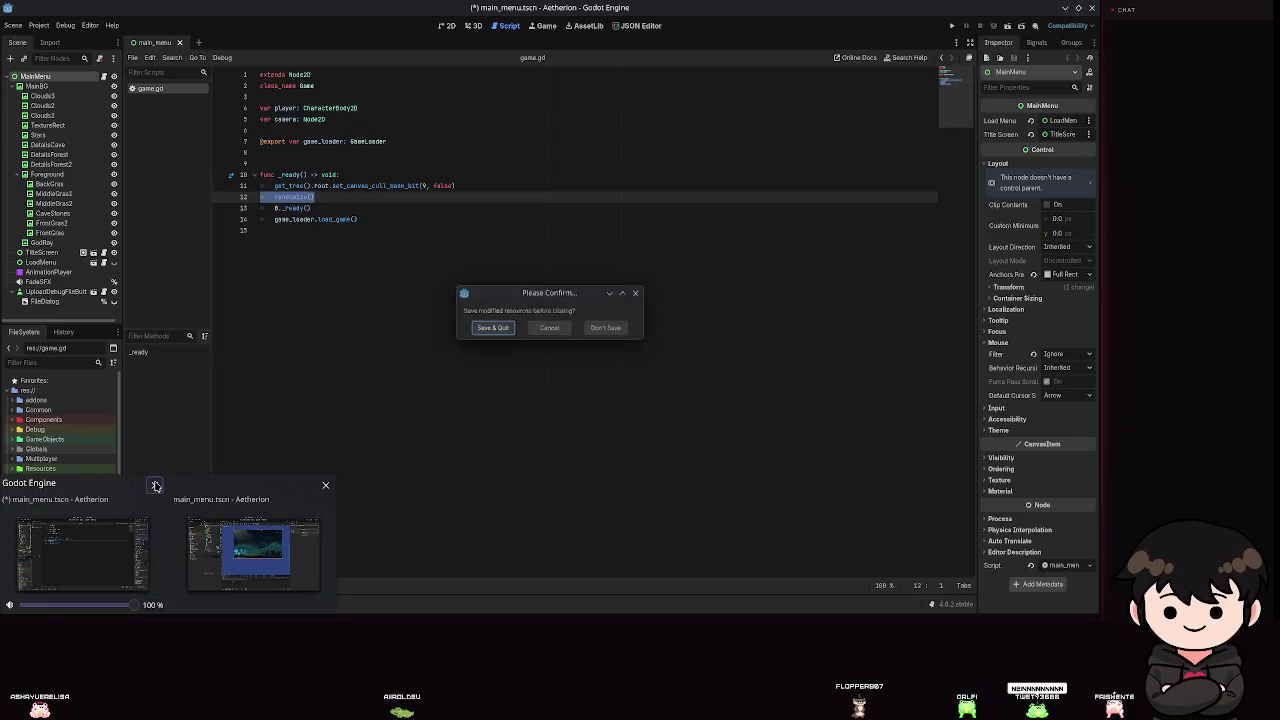
left_click(606, 329)
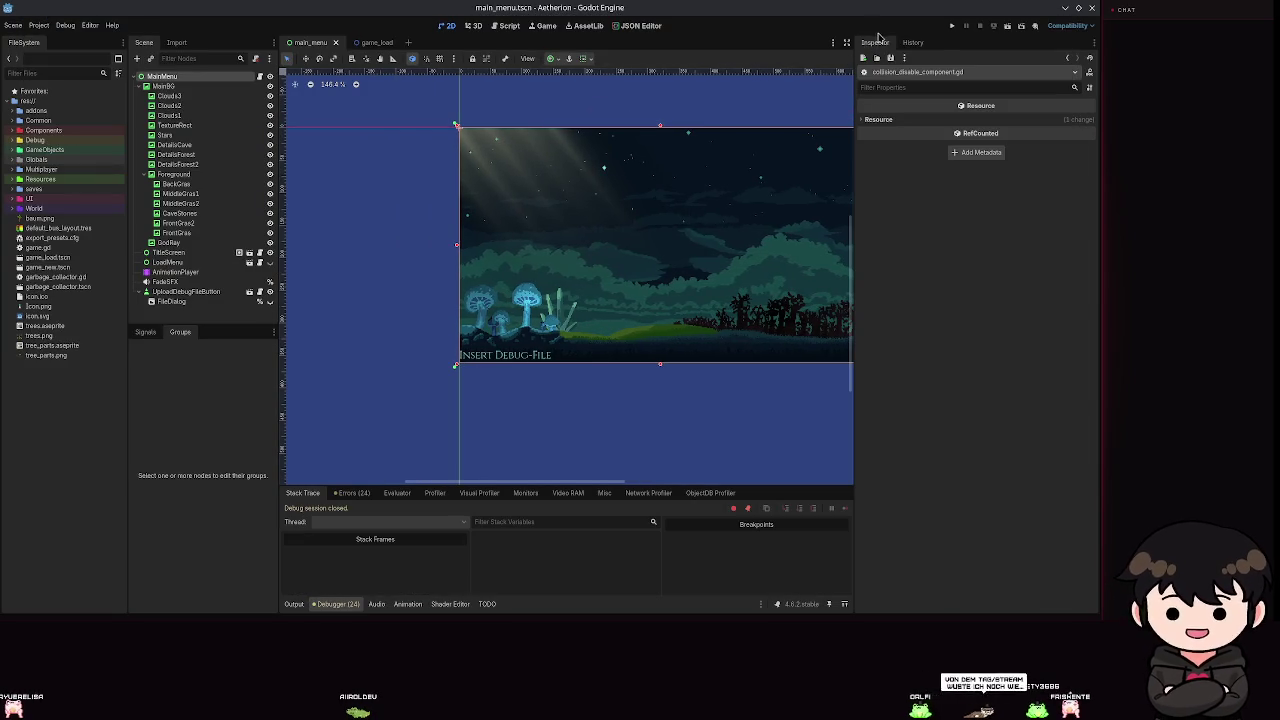
Launch the game to the save-slot screen and stop it after the _do_enable() error appears.
left_click(951, 27)
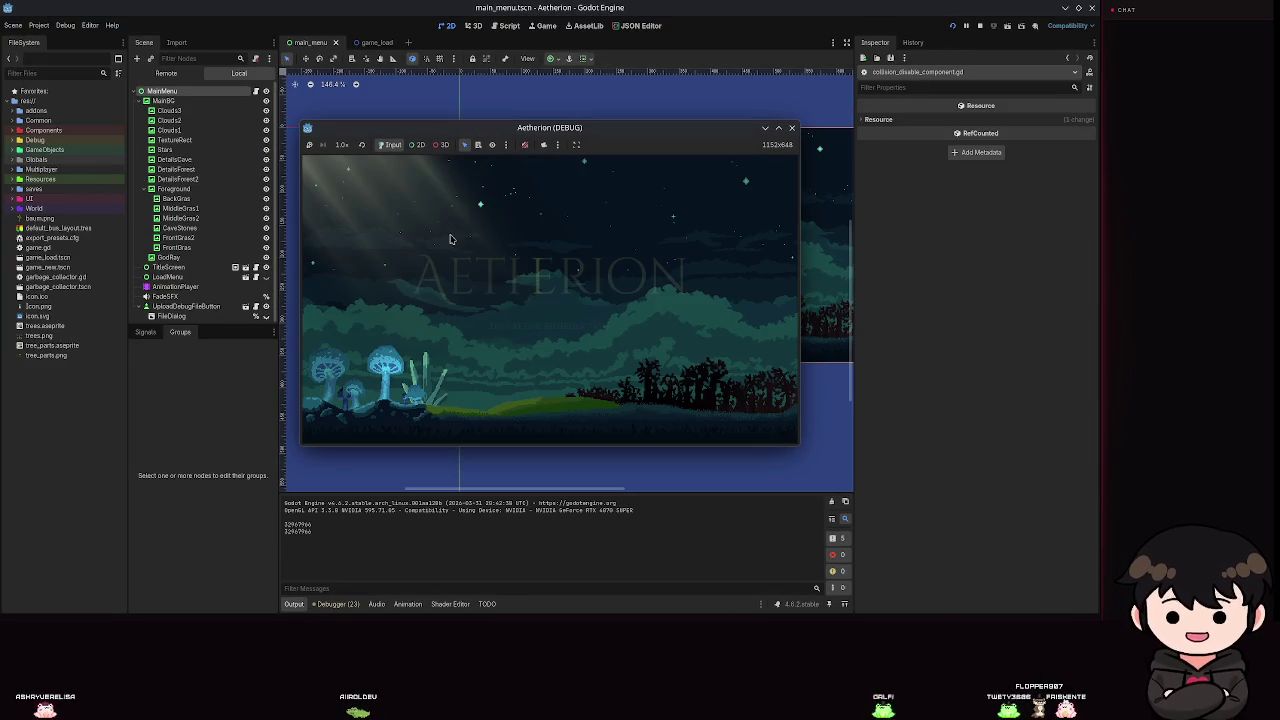
left_click(466, 252)
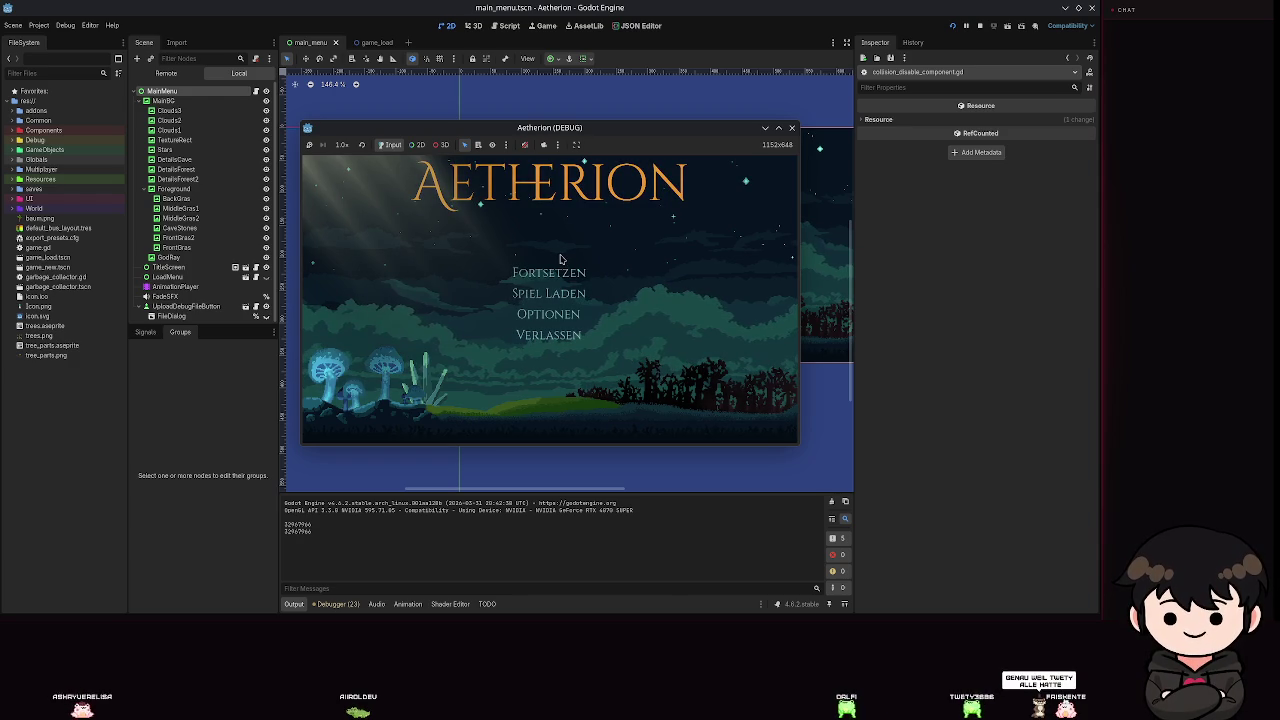
left_click(548, 272)
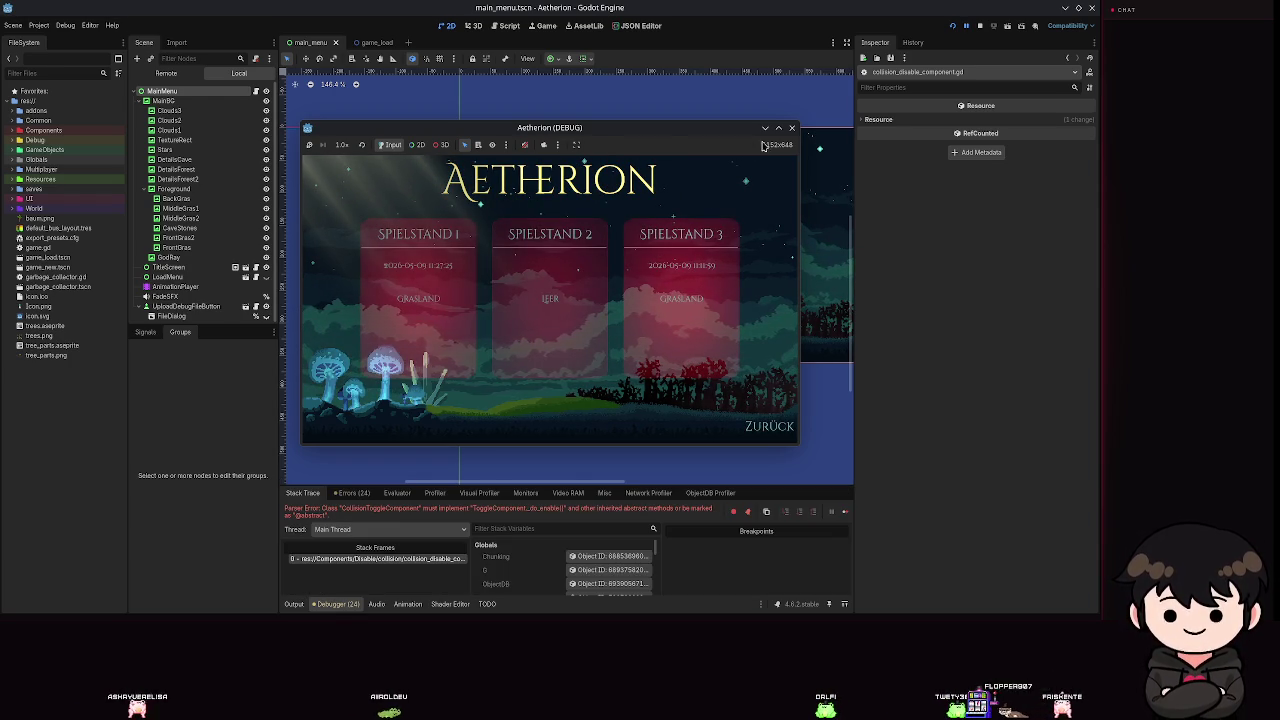
left_click(792, 127)
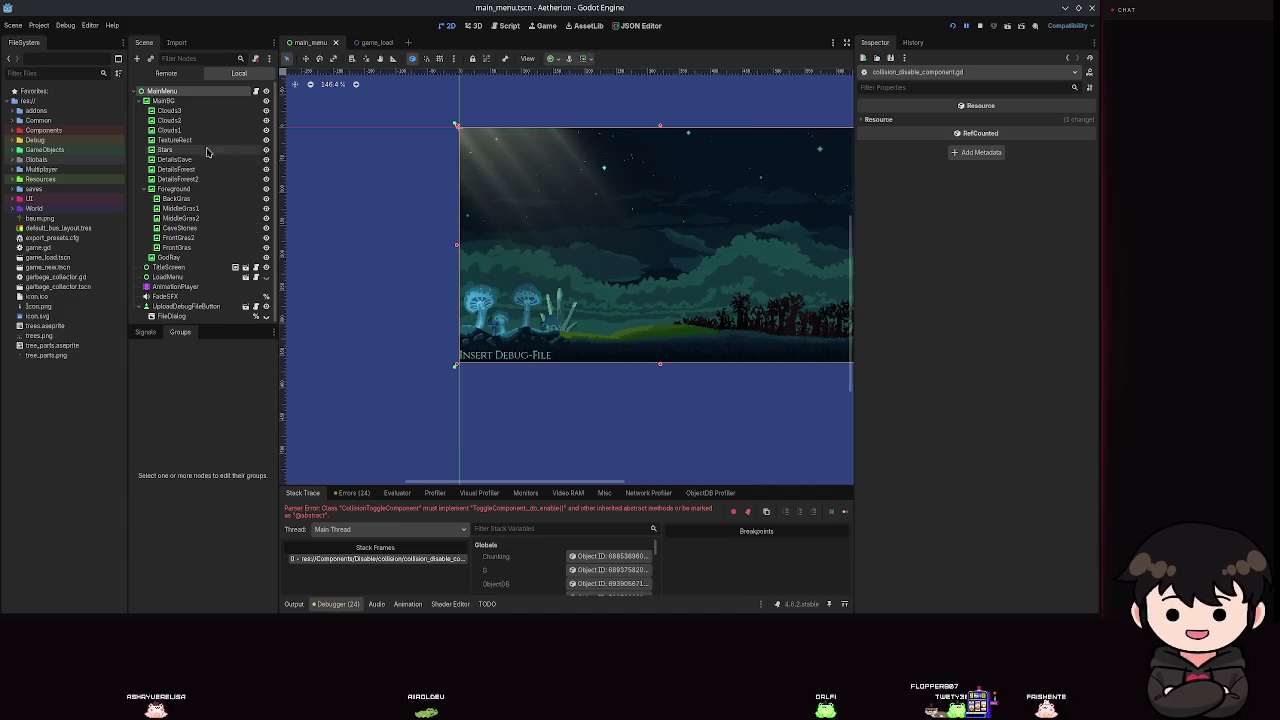
Filter files by 'collision', review the toggle scene's dependencies, and open collision_toggle_component.gd externally.
left_click(47, 72)
type("collision")
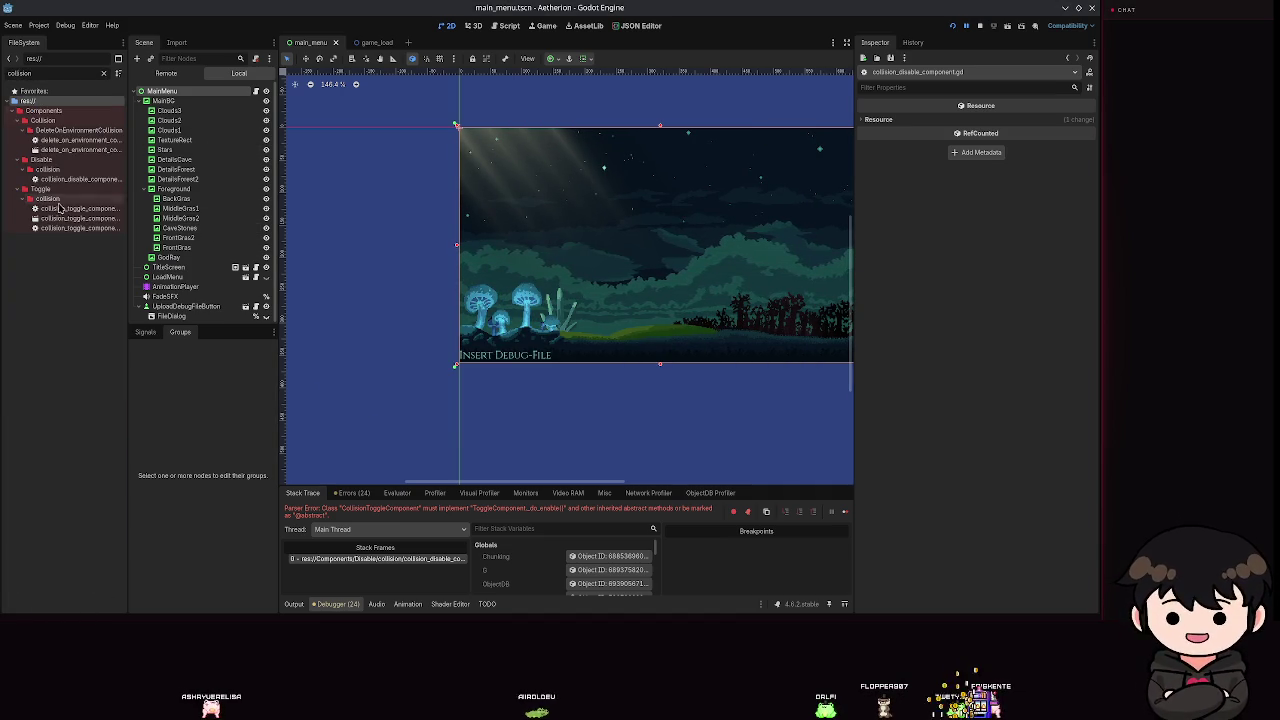
right_click(77, 219)
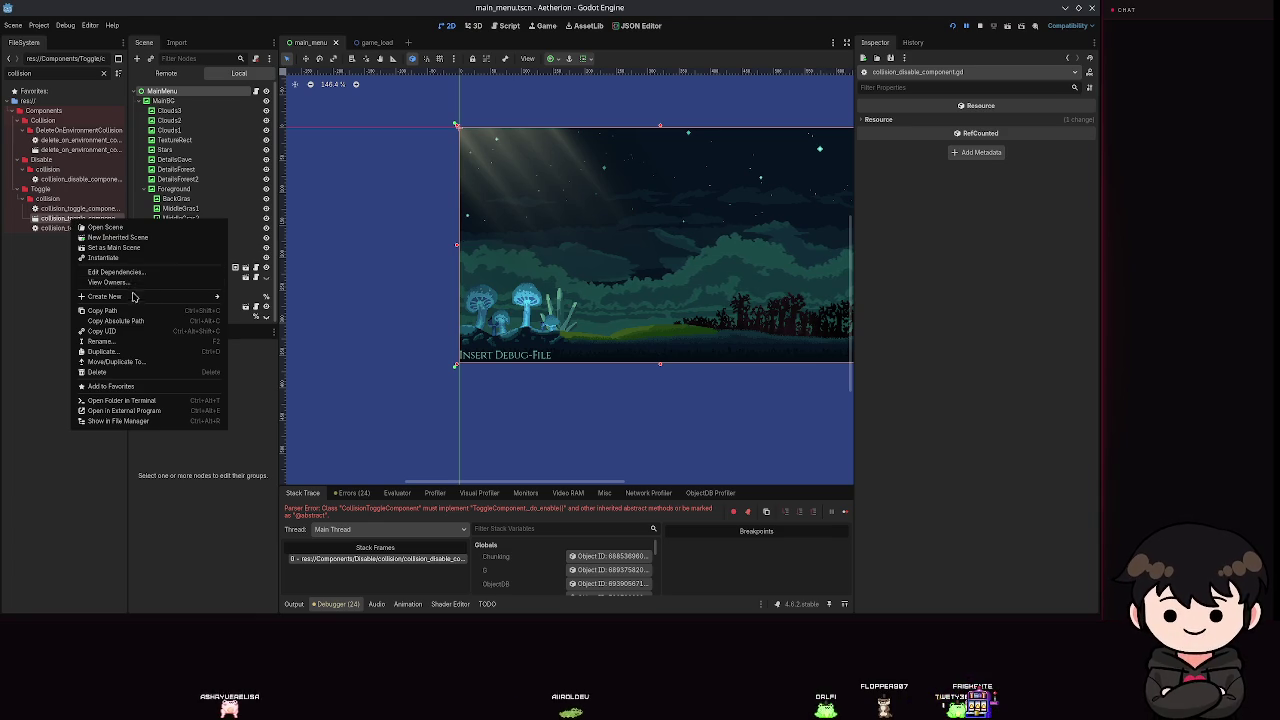
left_click(114, 273)
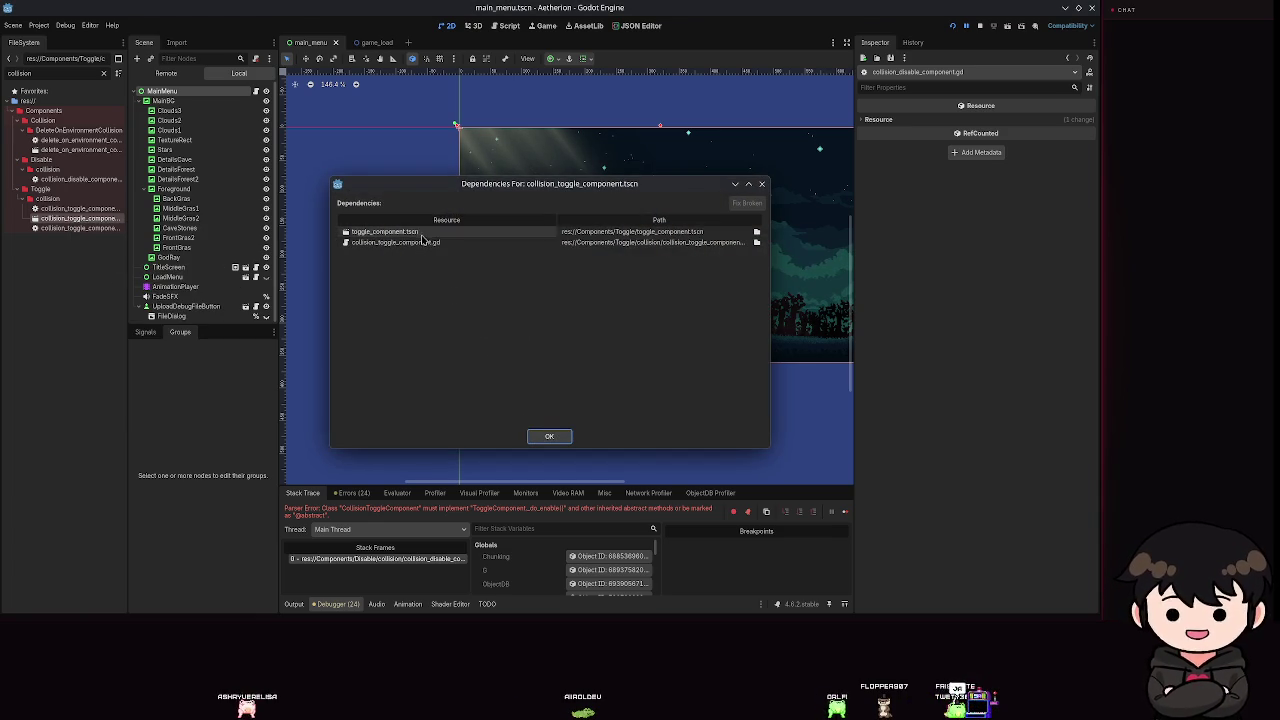
left_click(555, 436)
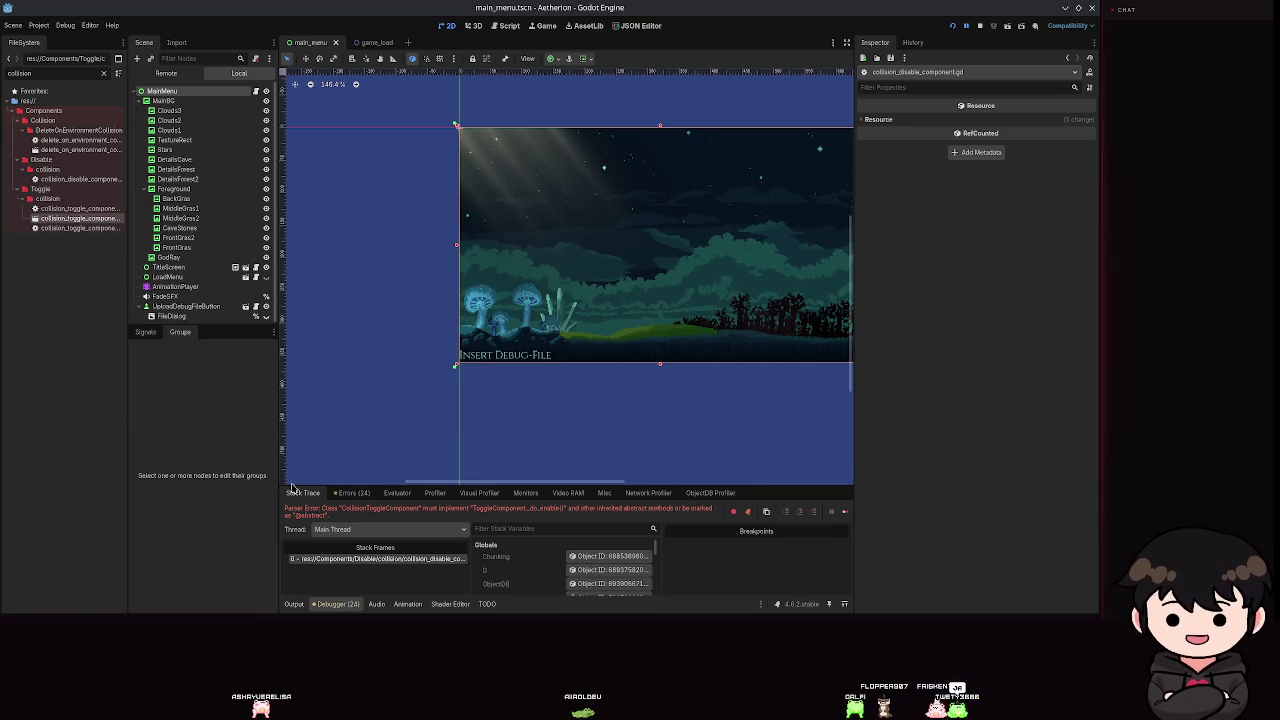
left_click(87, 210)
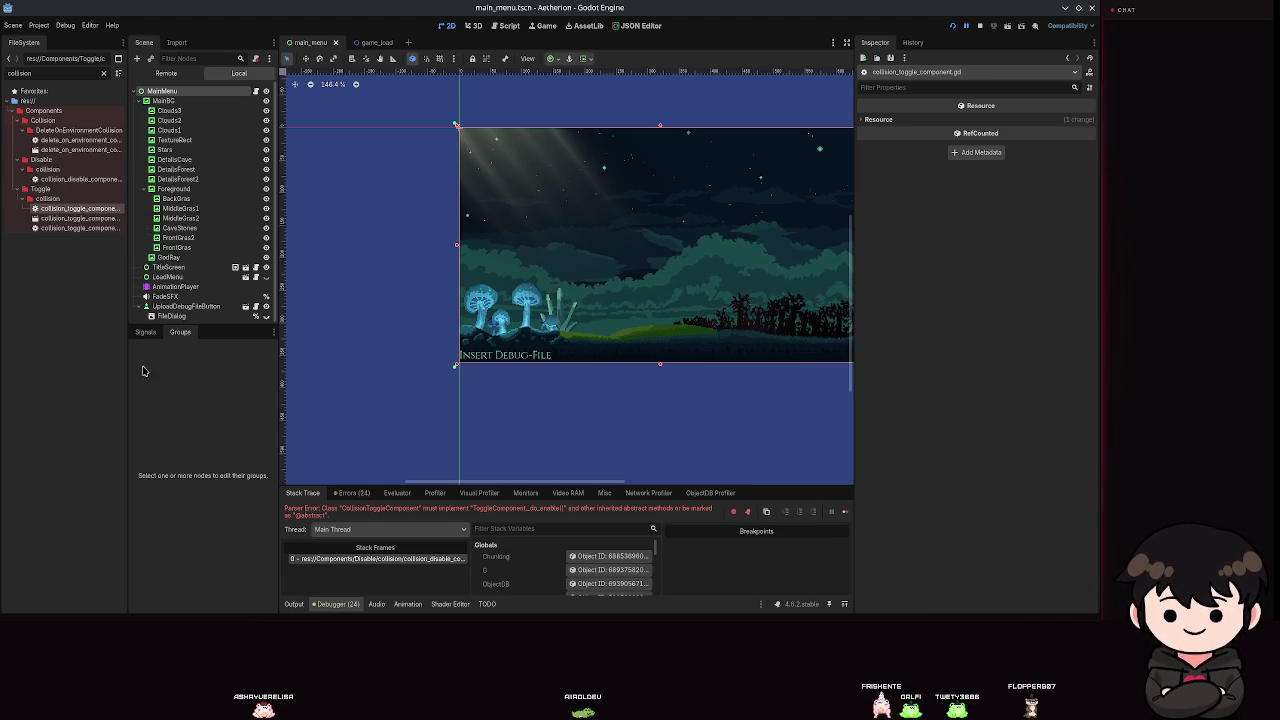
key("alt+Tab")
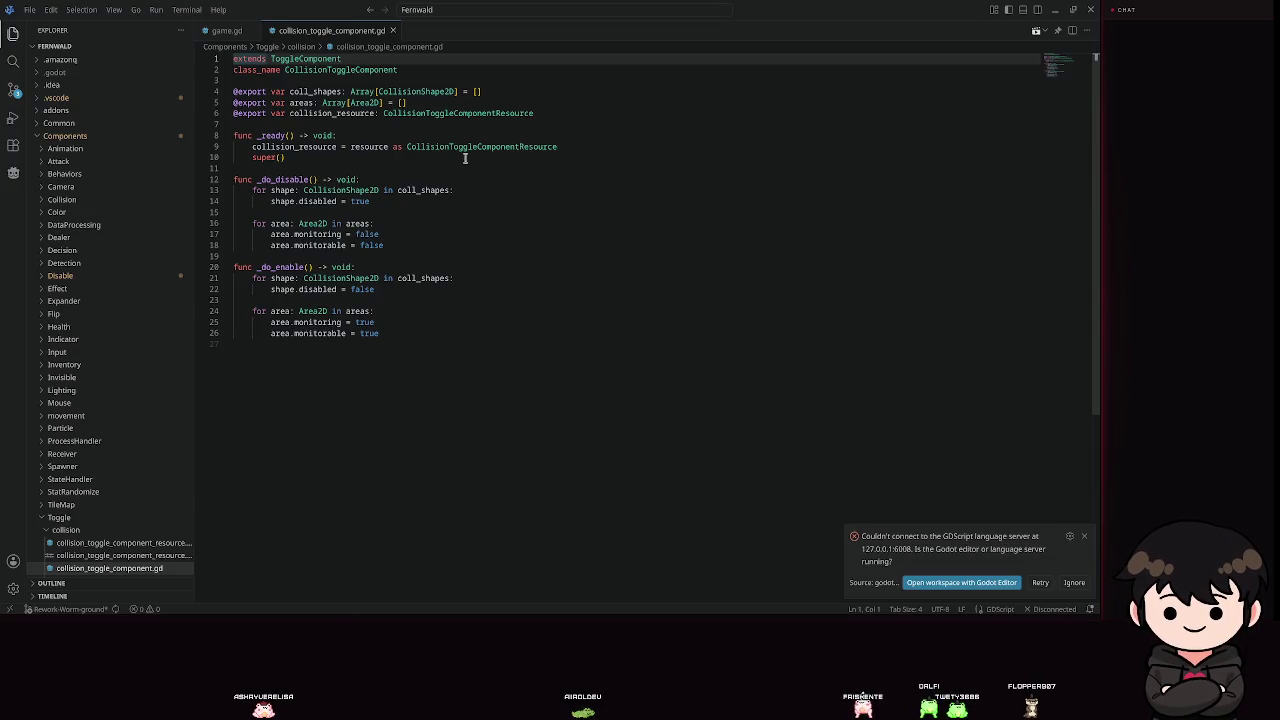
Check the _do_enable declaration on line 20 and ToggleComponent on line 1, then bring up quick file search.
left_click(286, 267)
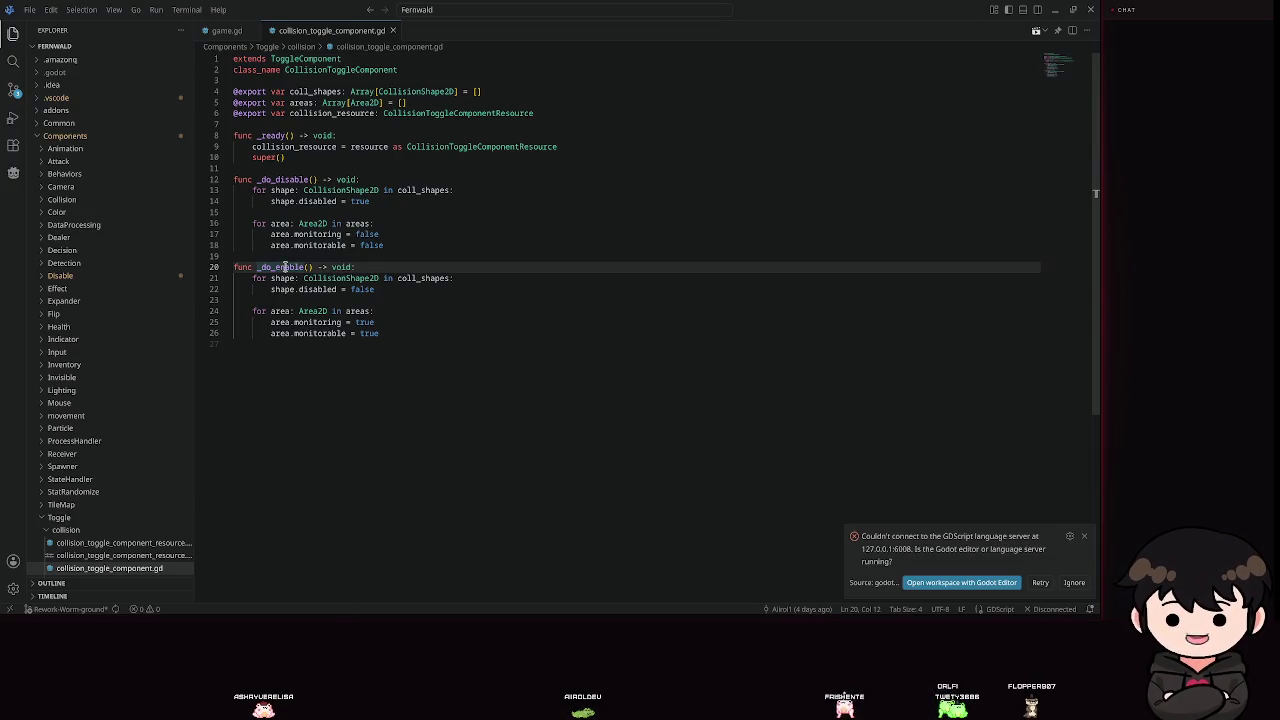
left_click(304, 59)
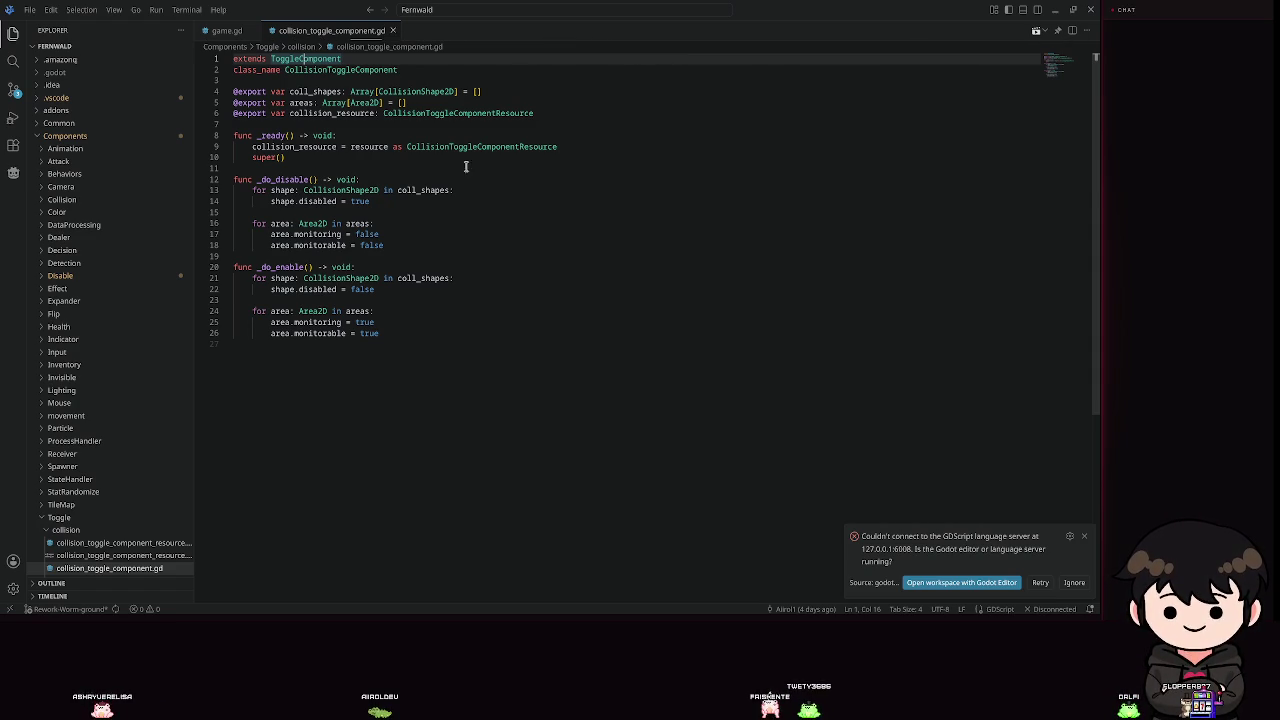
left_click(534, 266)
left_click(312, 59)
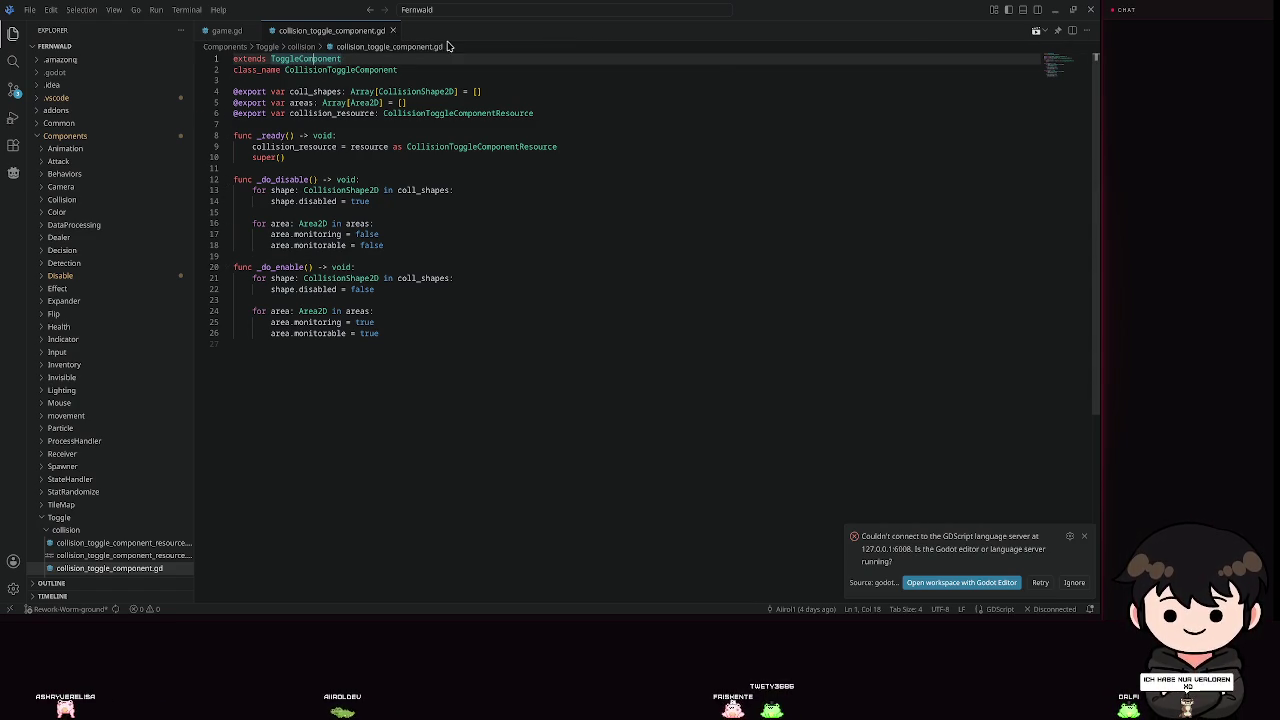
left_click(441, 10)
Search for 'toggle' and open toggle_component.gd.
type("toggle")
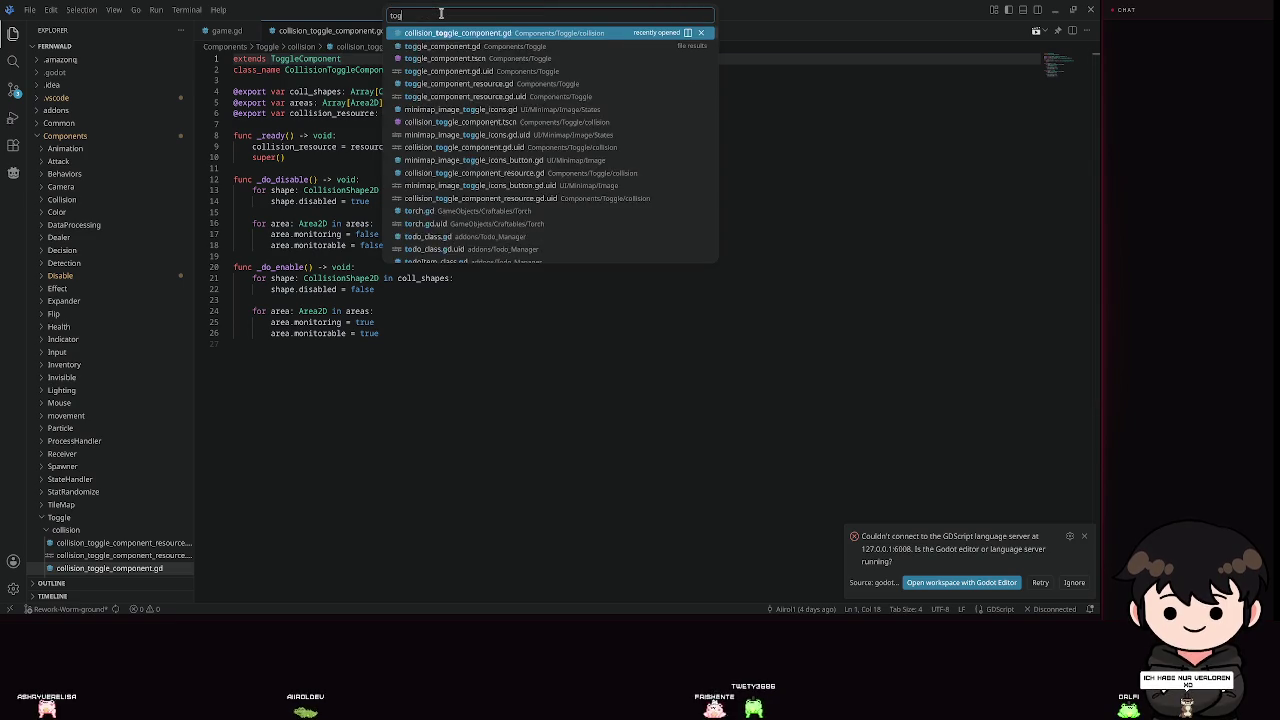
left_click(441, 46)
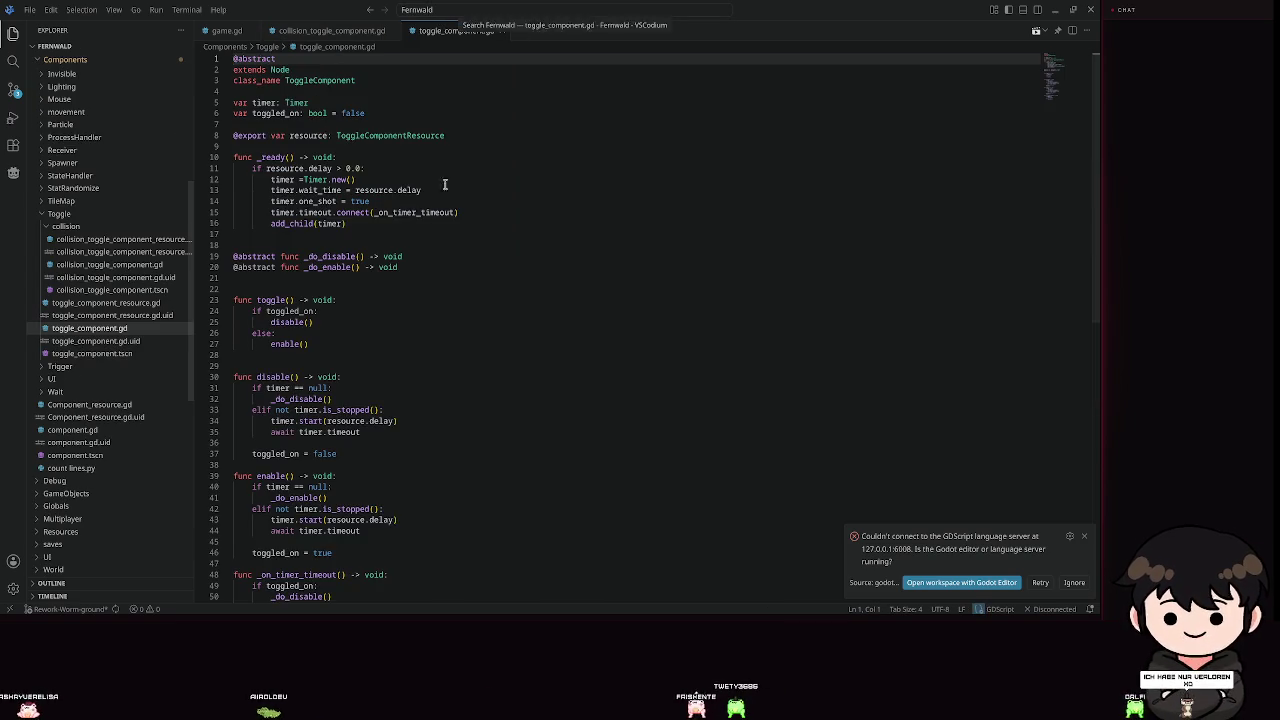
scroll(389, 280, "down", 5)
scroll(289, 237, "up", 3)
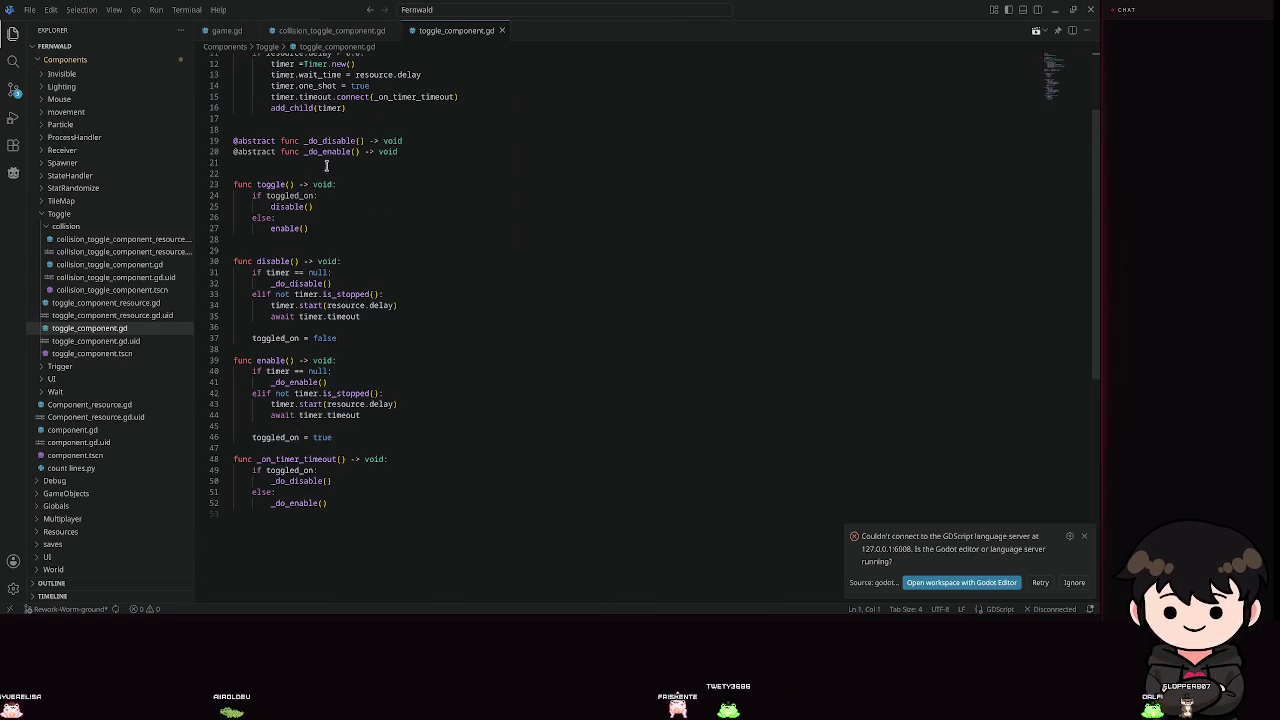
double_click(333, 152)
double_click(266, 152)
key("BackSpace")
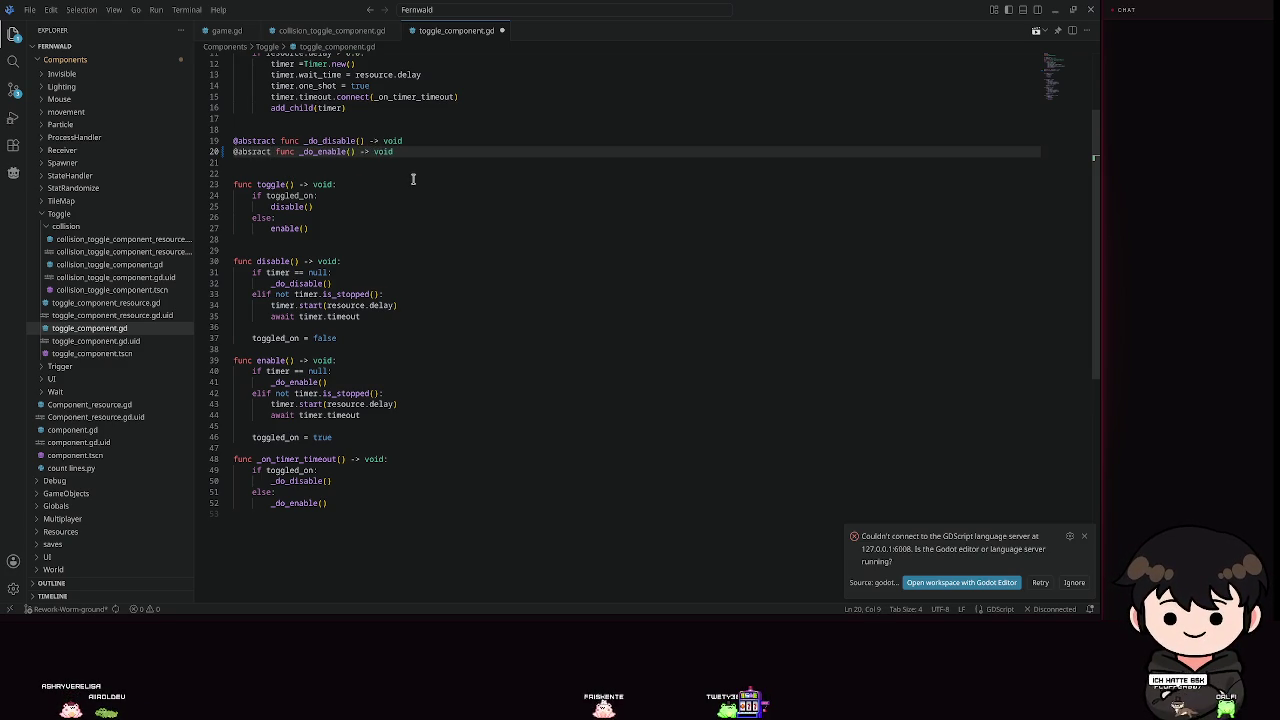
key("BackSpace")
key("BackSpace")
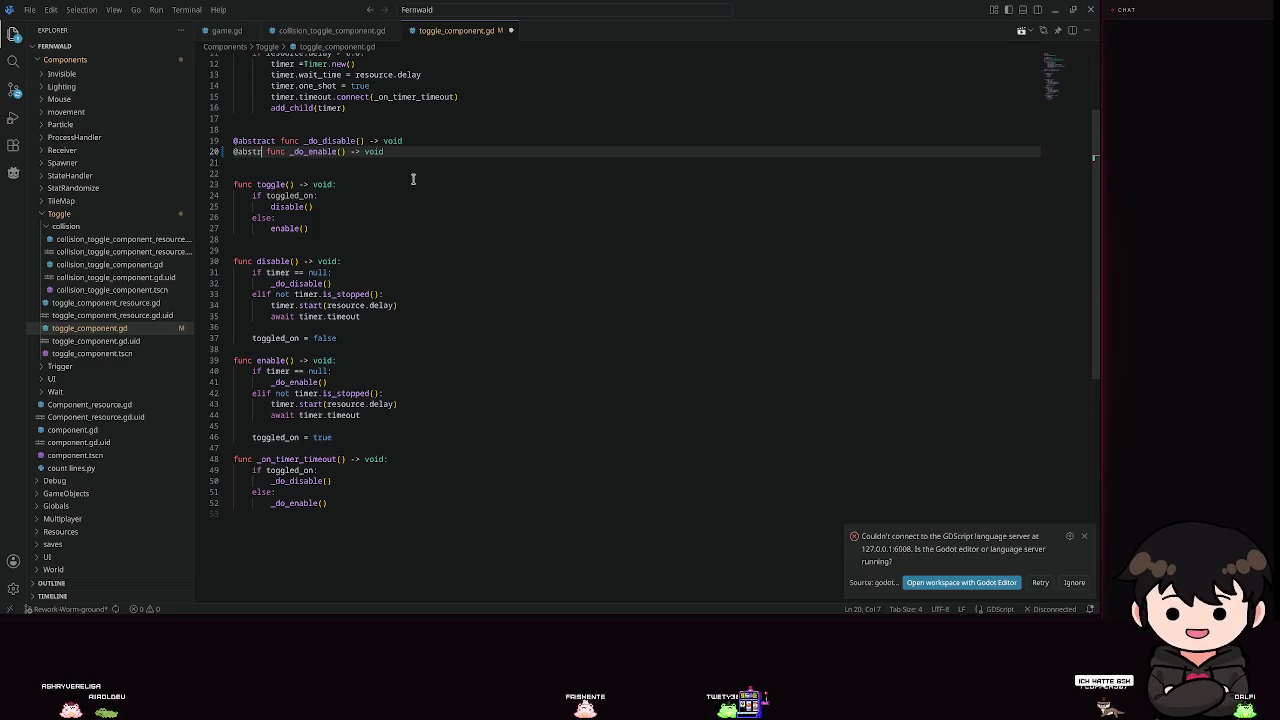
type("act")
Start a new func line below the abstract declarations and launch the Godot editor for the workspace.
left_click(441, 165)
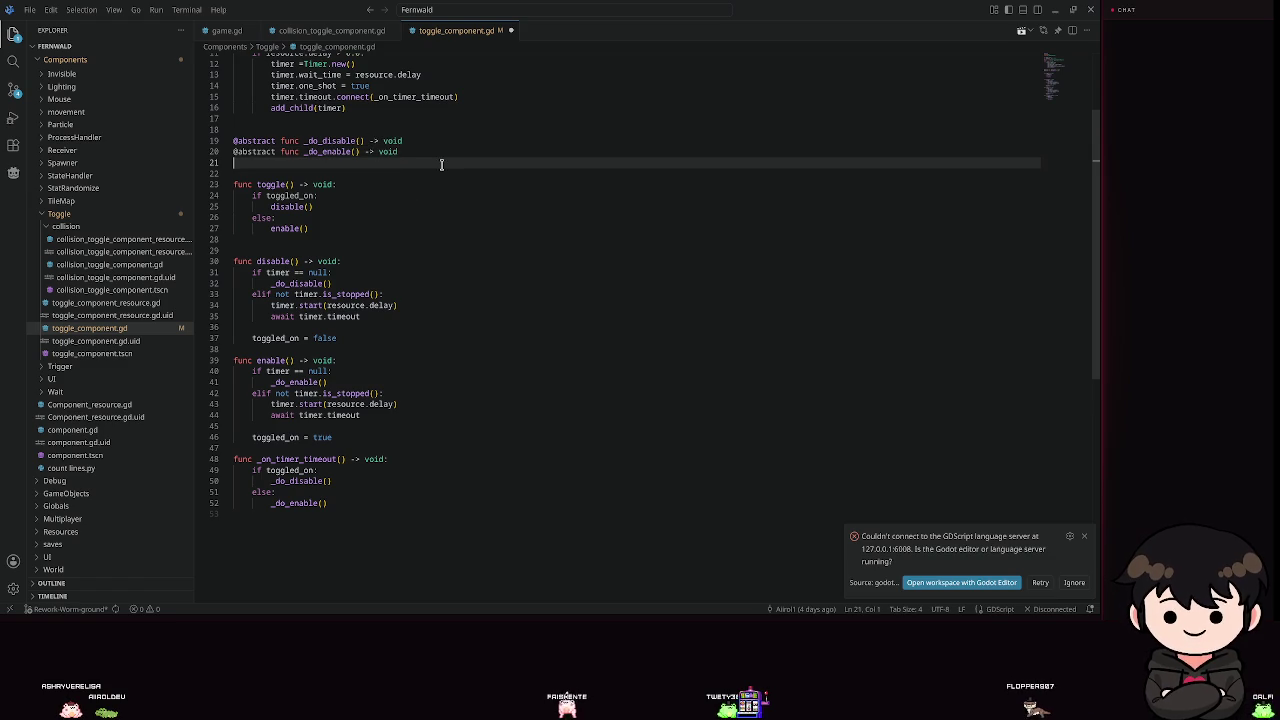
key("Return")
type("func")
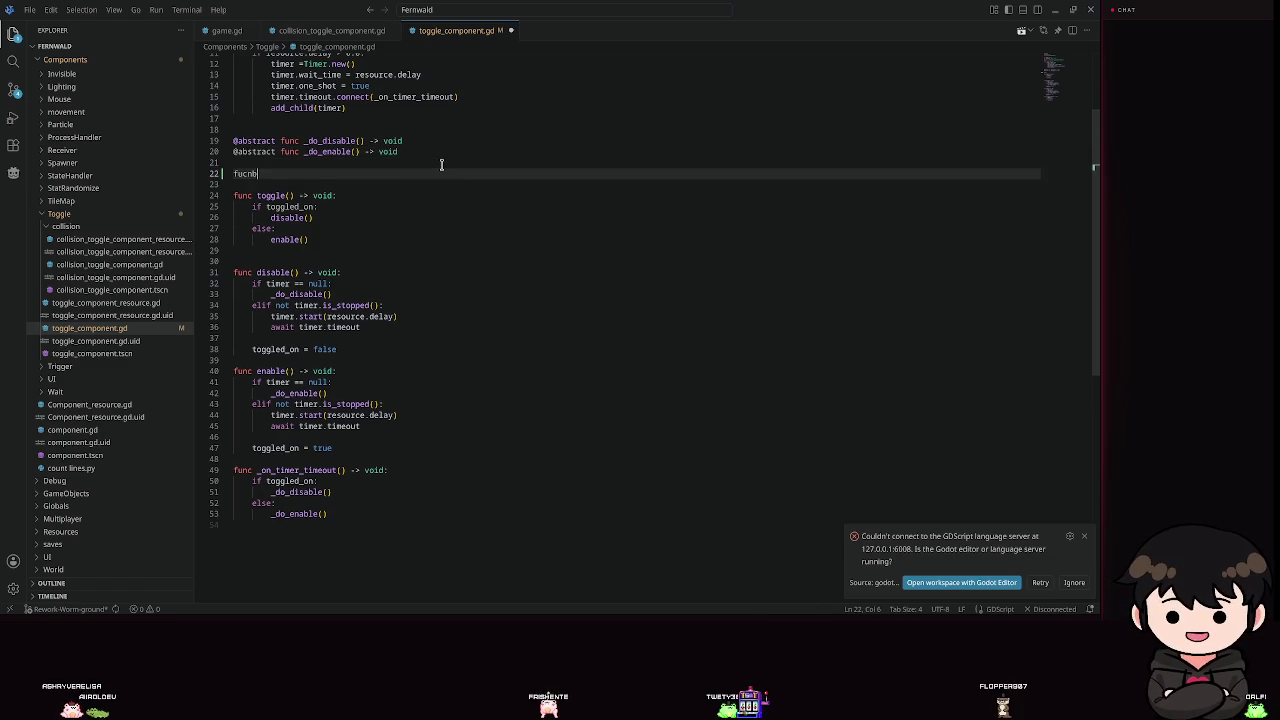
key("ctrl+space")
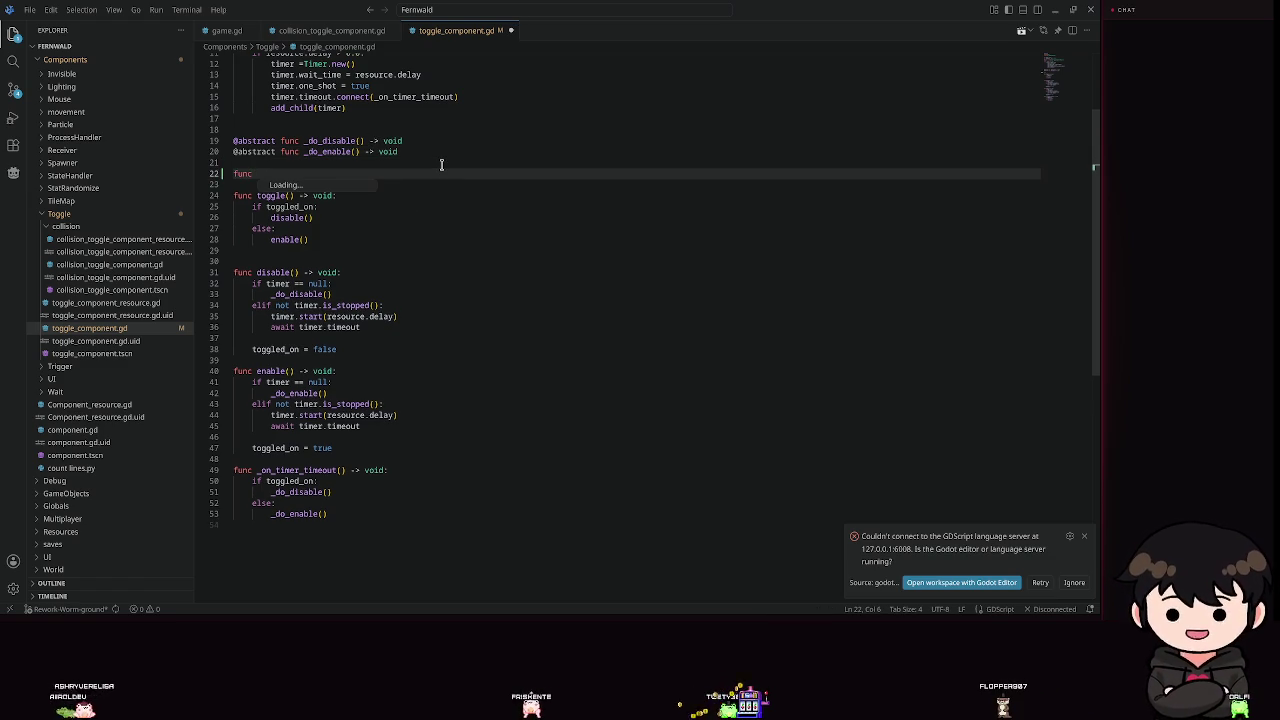
left_click(979, 583)
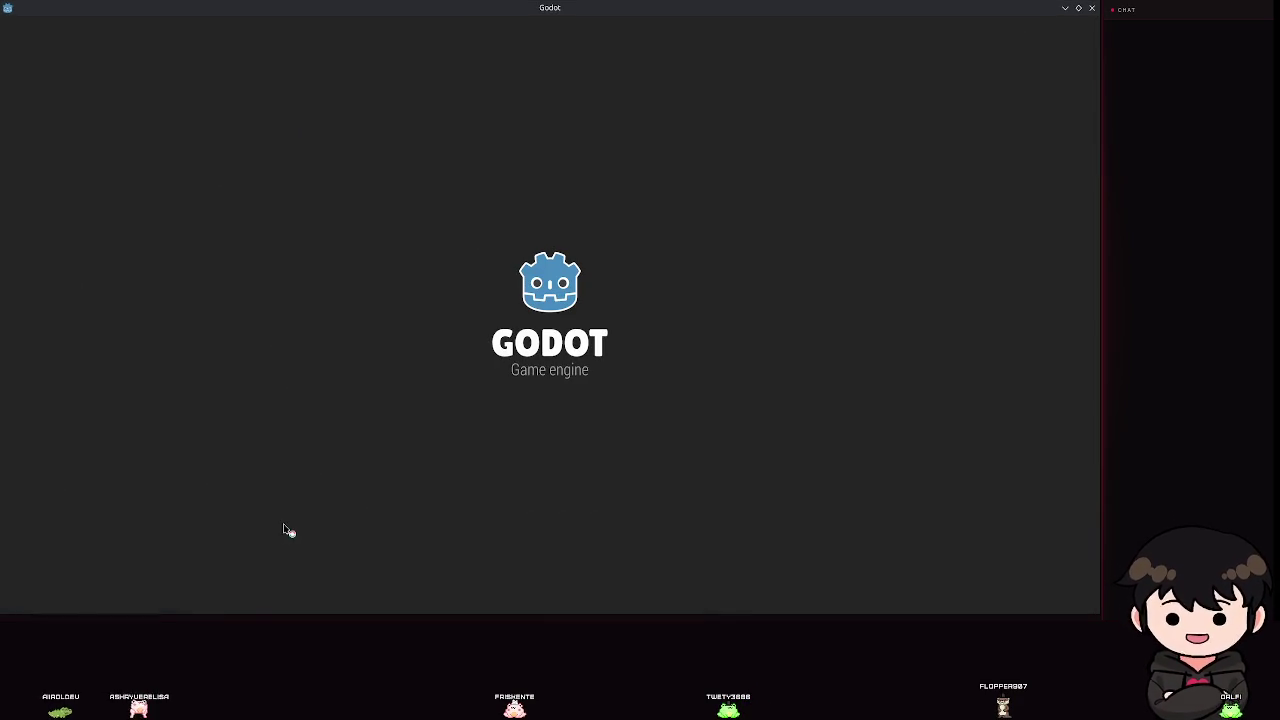
Reload the modified project file from disk, then close the duplicate Godot window and dismiss its save prompt.
mouse_move(150, 630)
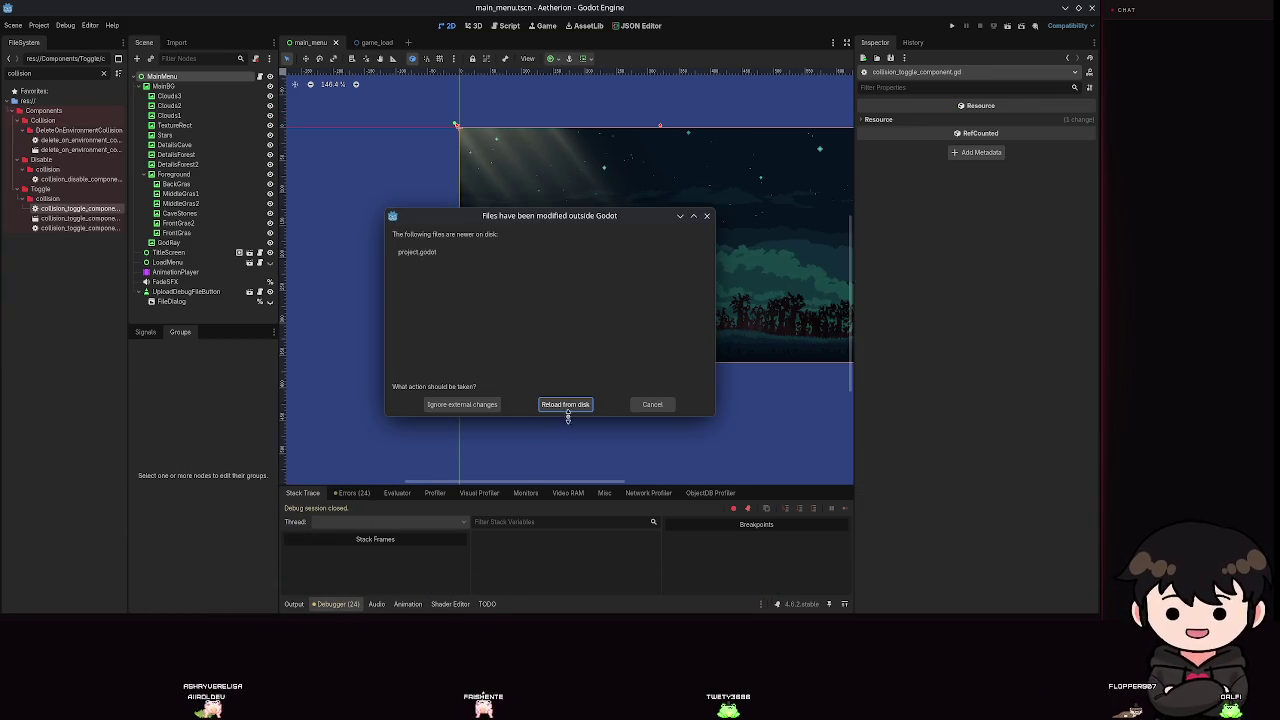
left_click(565, 404)
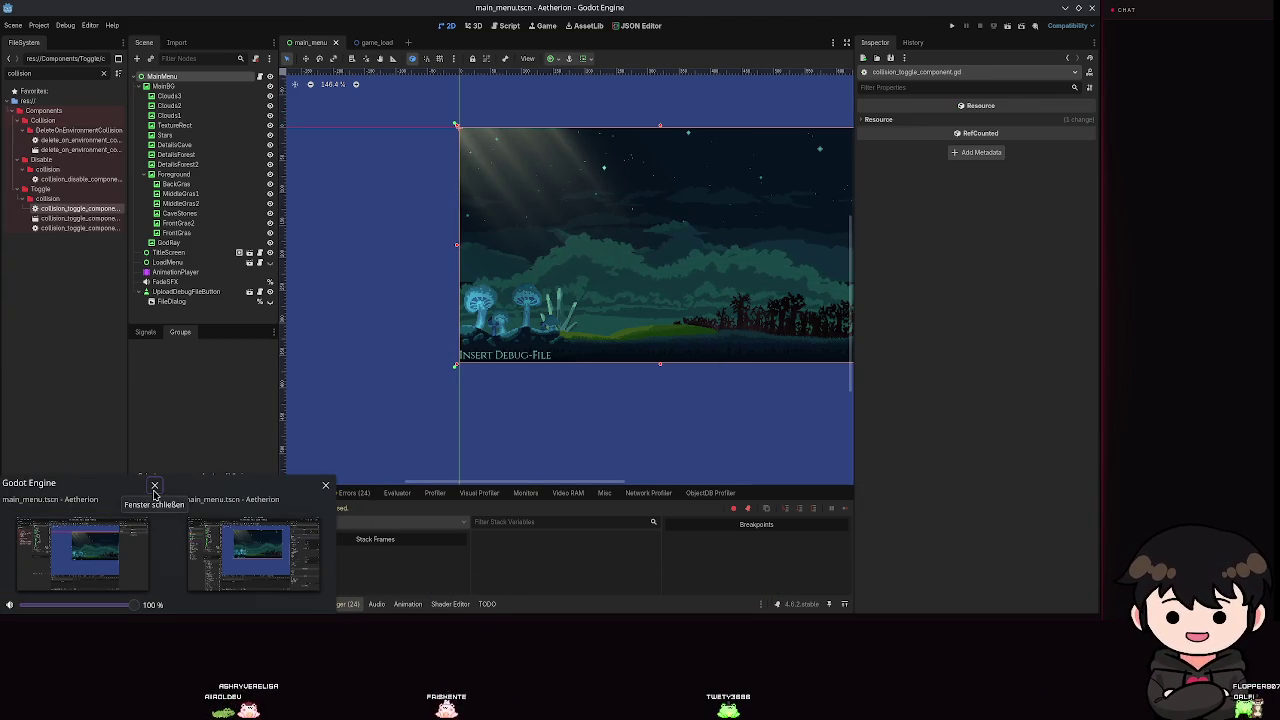
left_click(327, 487)
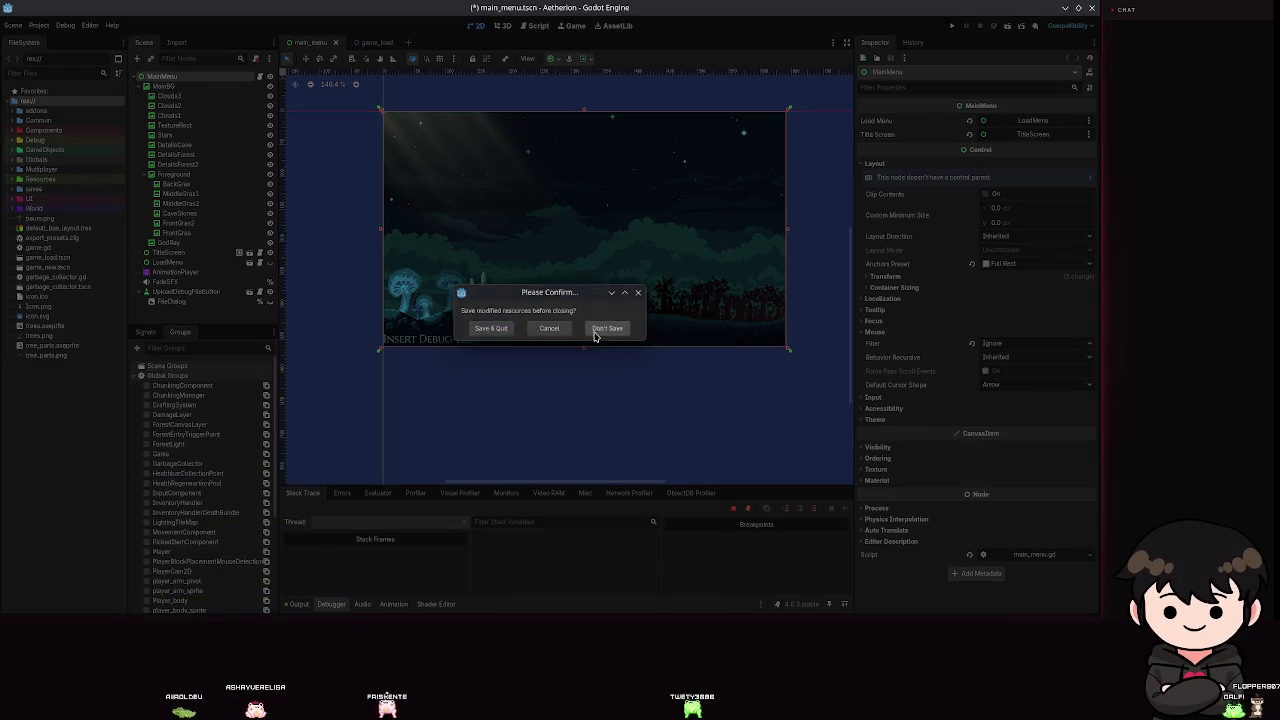
left_click(594, 333)
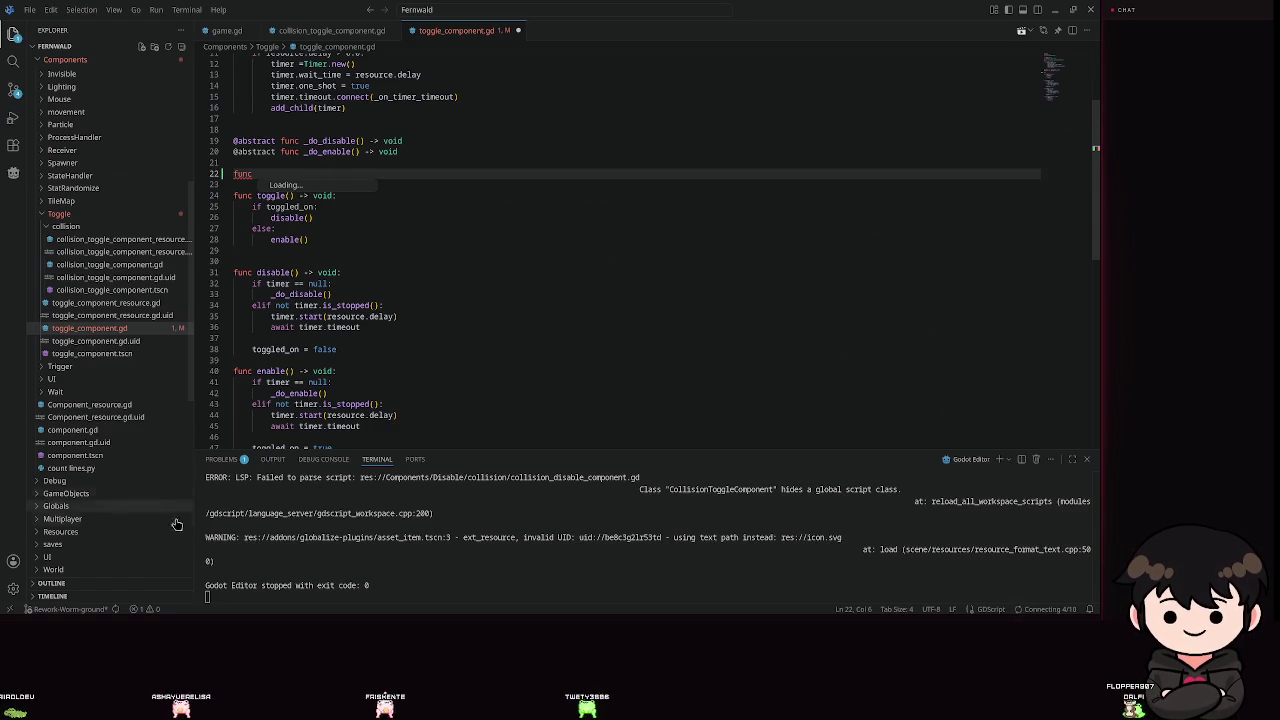
Cancel Godot's save prompt and delete the unfinished func line below the abstract declarations.
right_click(183, 601)
left_click(183, 601)
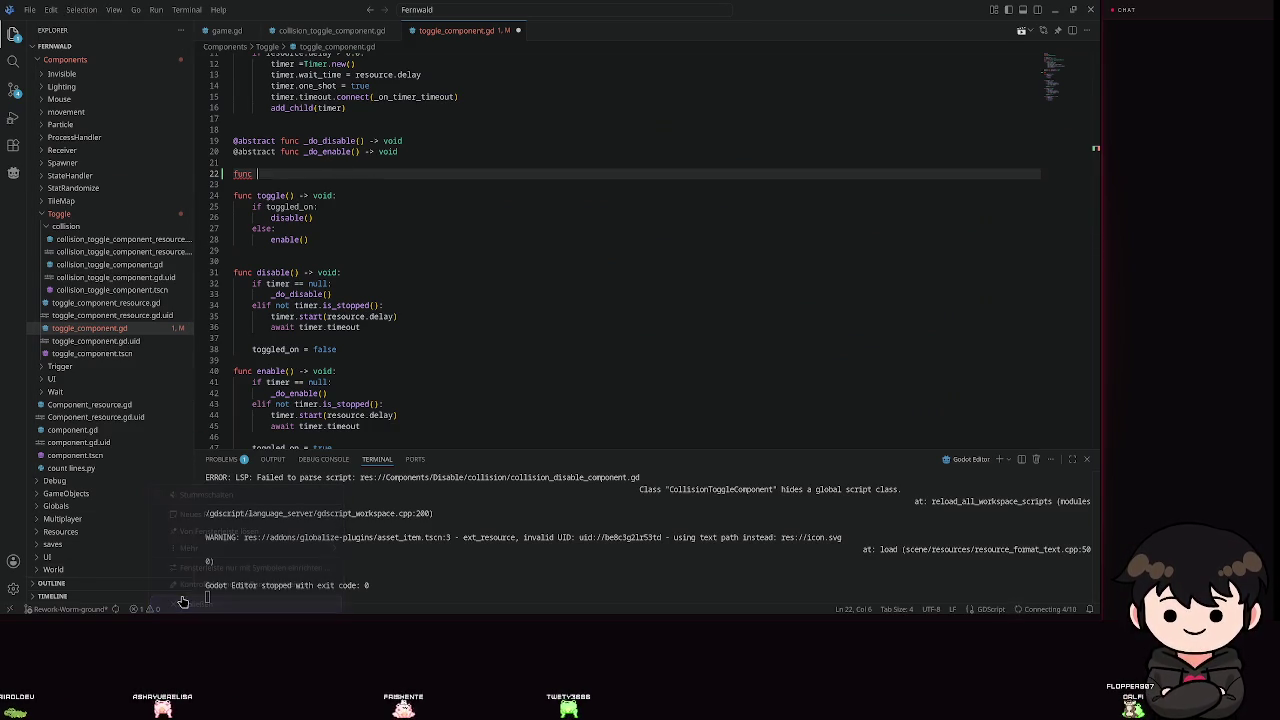
left_click(318, 186)
left_click(299, 172)
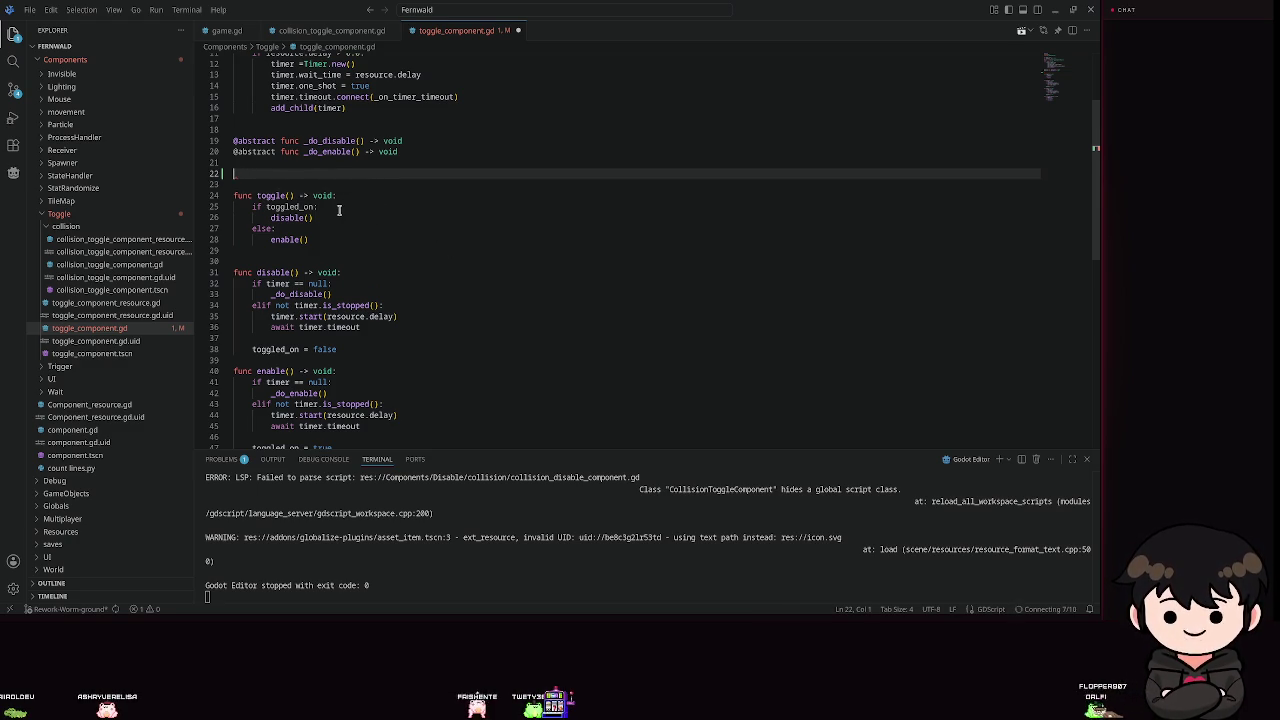
key("BackSpace")
key("BackSpace")
key("BackSpace")
key("Return")
key("Return")
type("fun")
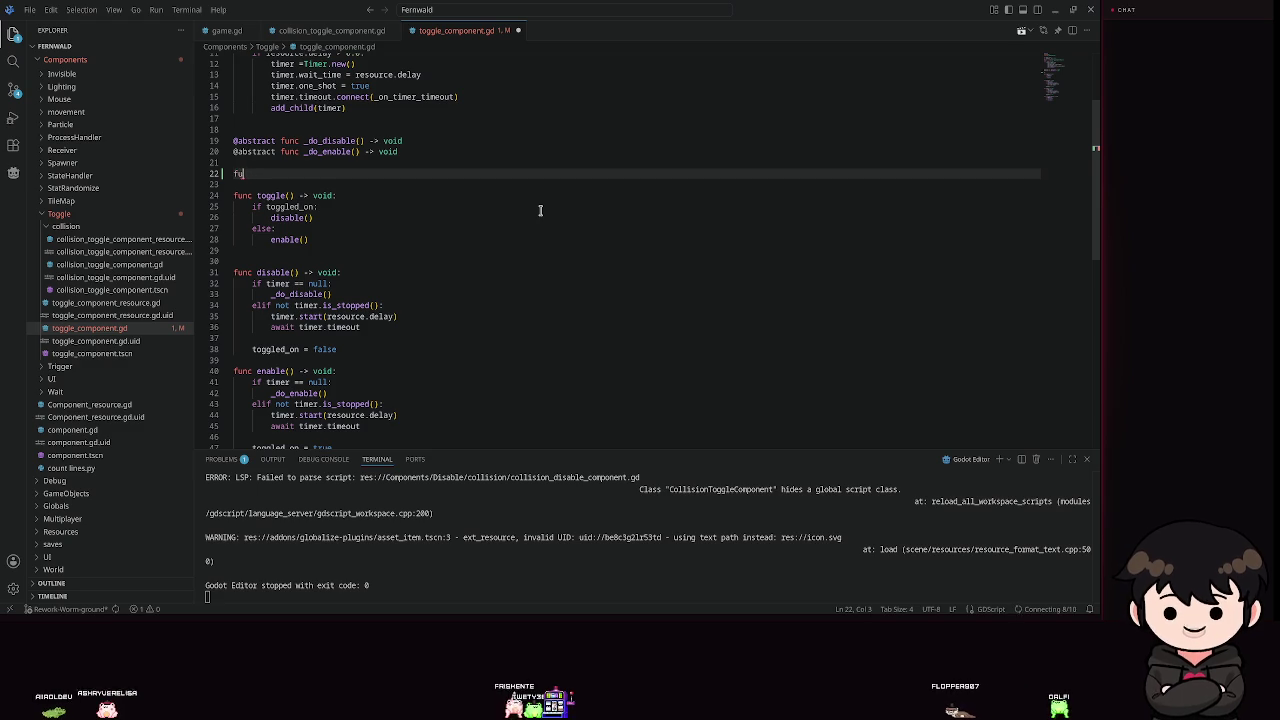
key("BackSpace")
key("BackSpace")
key("BackSpace")
Open a new empty line at the start of toggle() and undo the stray t.
left_click(341, 185)
key("Return")
key("Return")
key("Up")
key("ctrl+z")
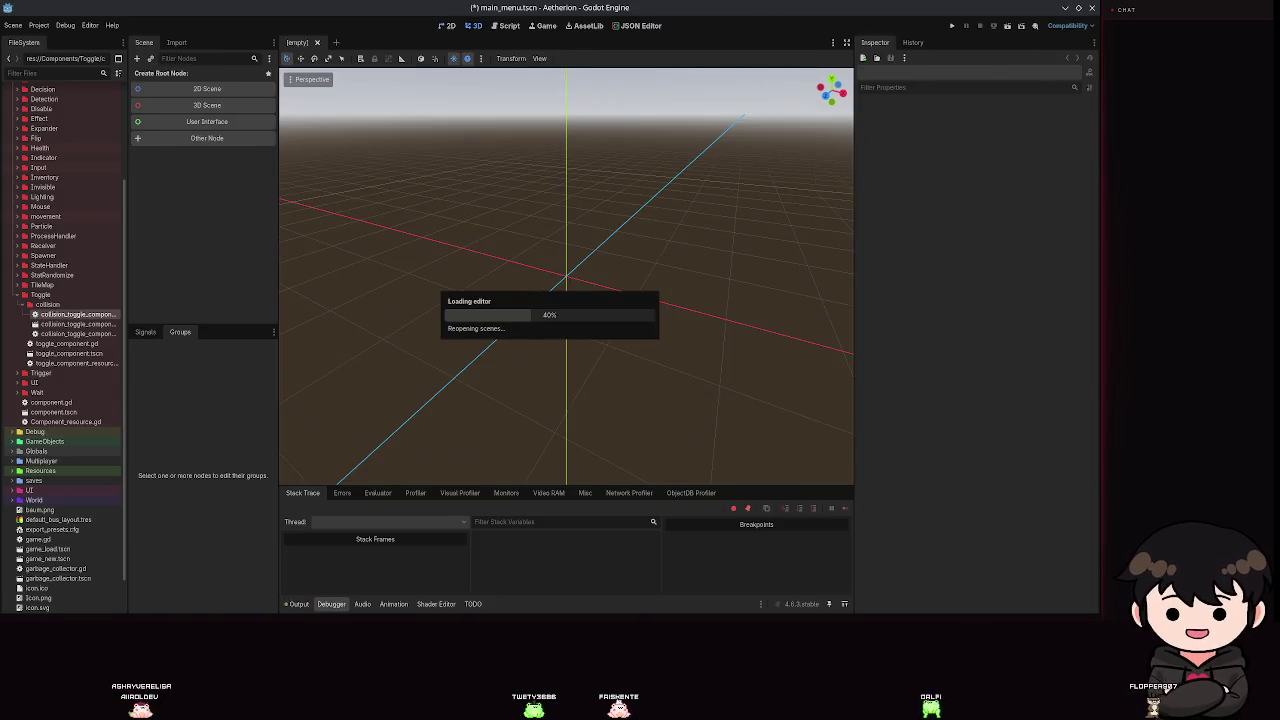
Return to toggle_component.gd and look over the abstract-class error in the terminal.
key("alt+Tab")
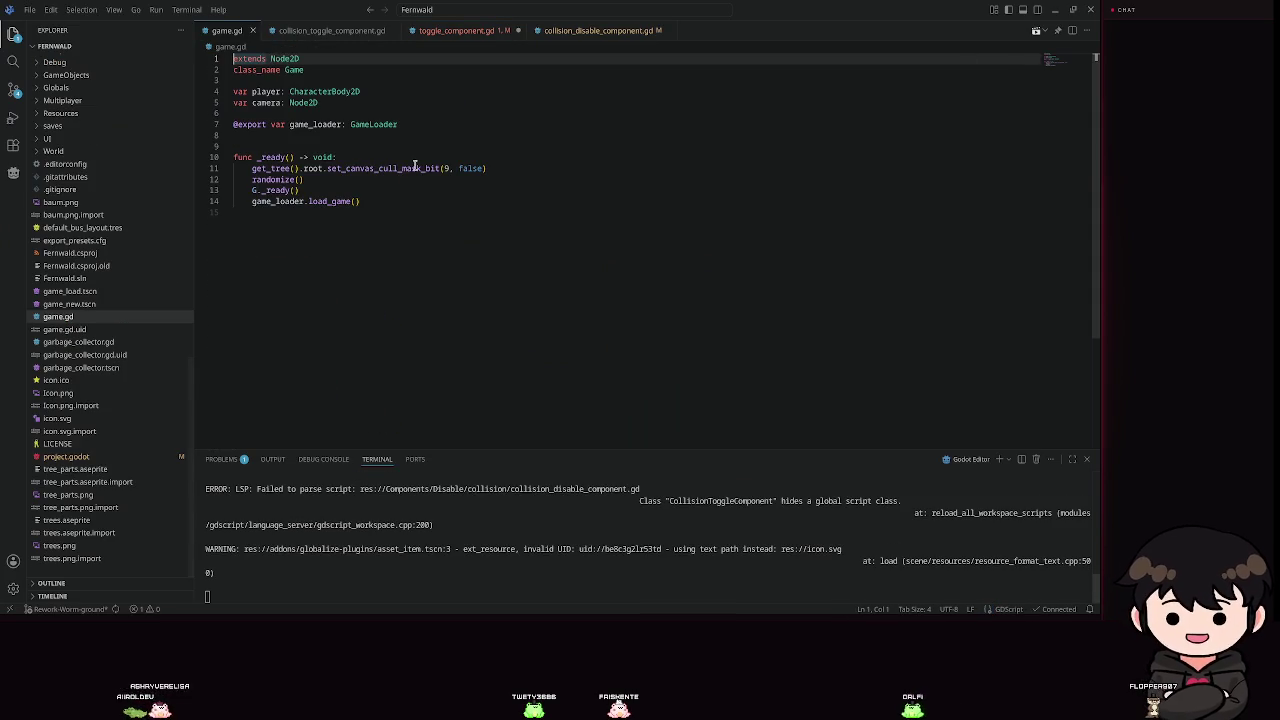
left_click(462, 31)
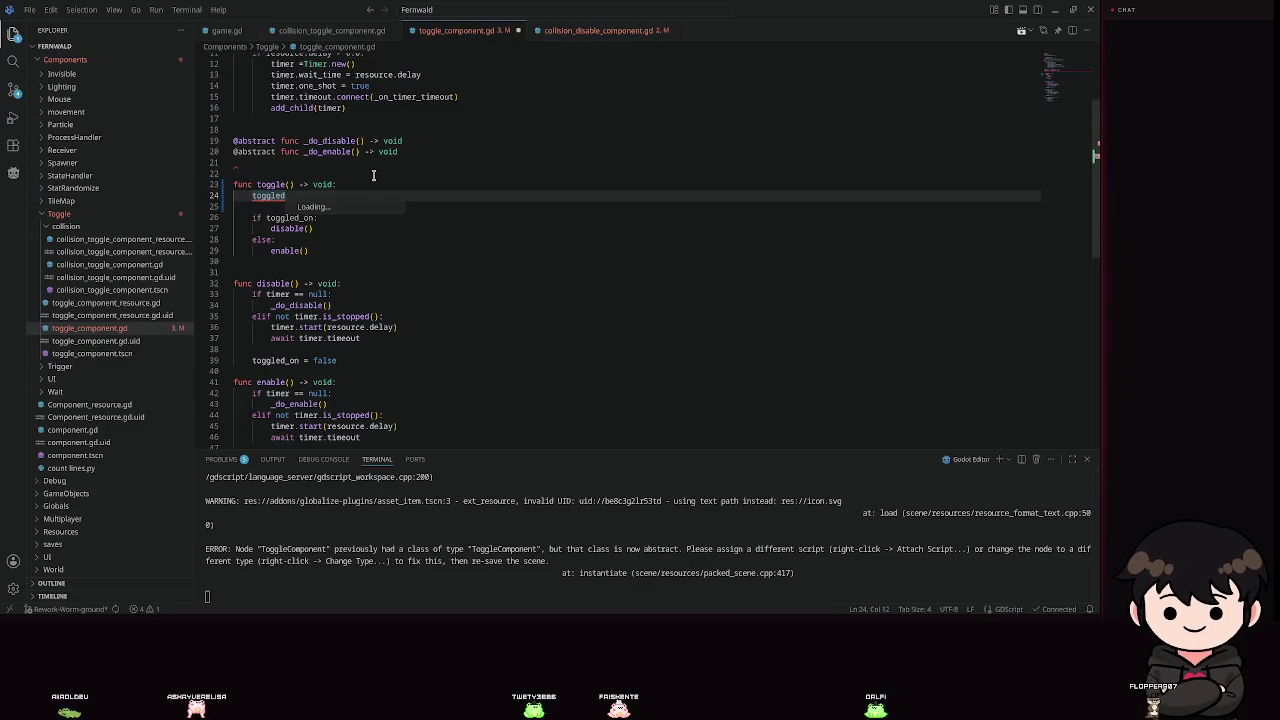
mouse_move(849, 580)
left_mouse_down()
mouse_move(220, 560)
mouse_move(206, 540)
left_mouse_up()
left_click(743, 535)
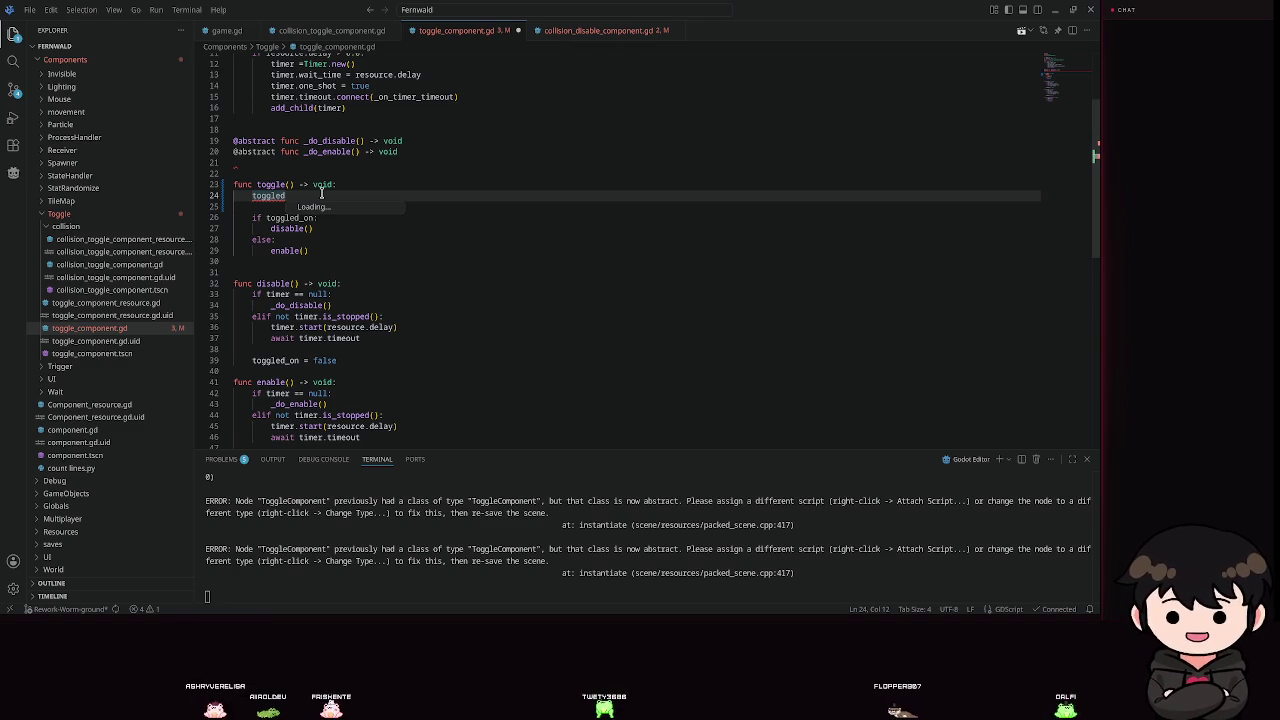
Remove the partial 'toggled' word and the blank lines inside toggle().
key("ctrl+BackSpace")
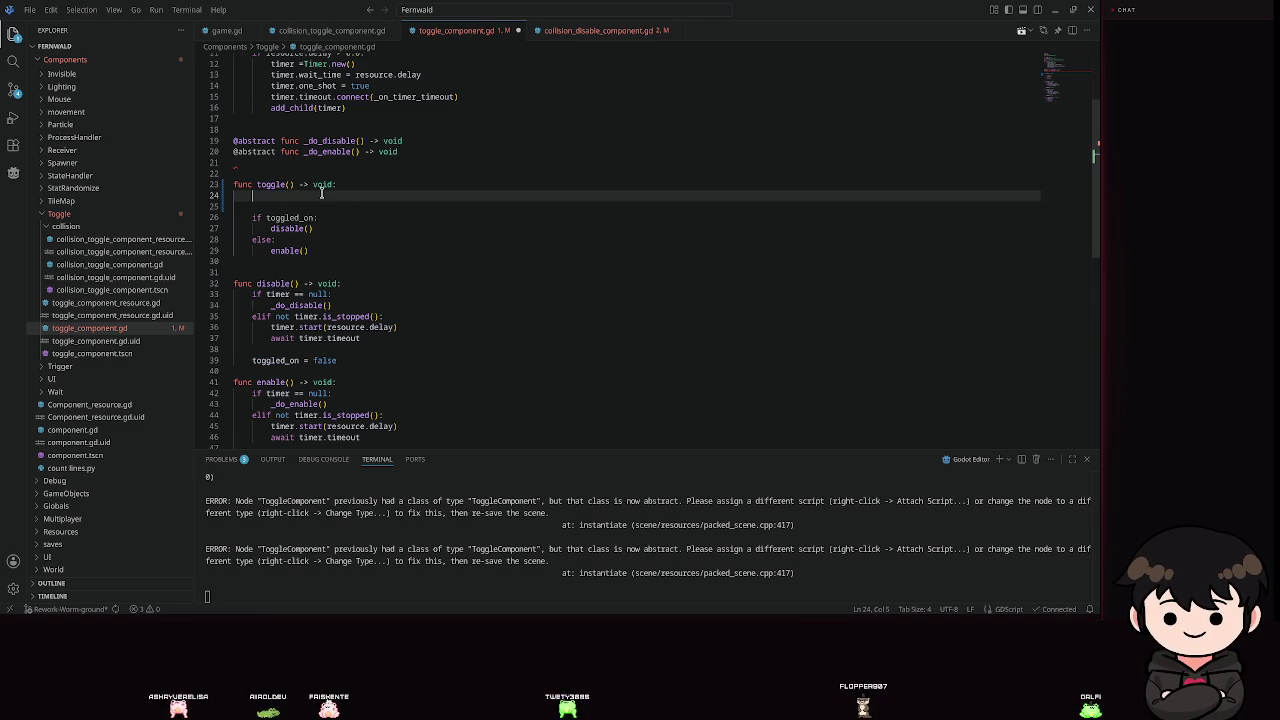
key("ctrl+space")
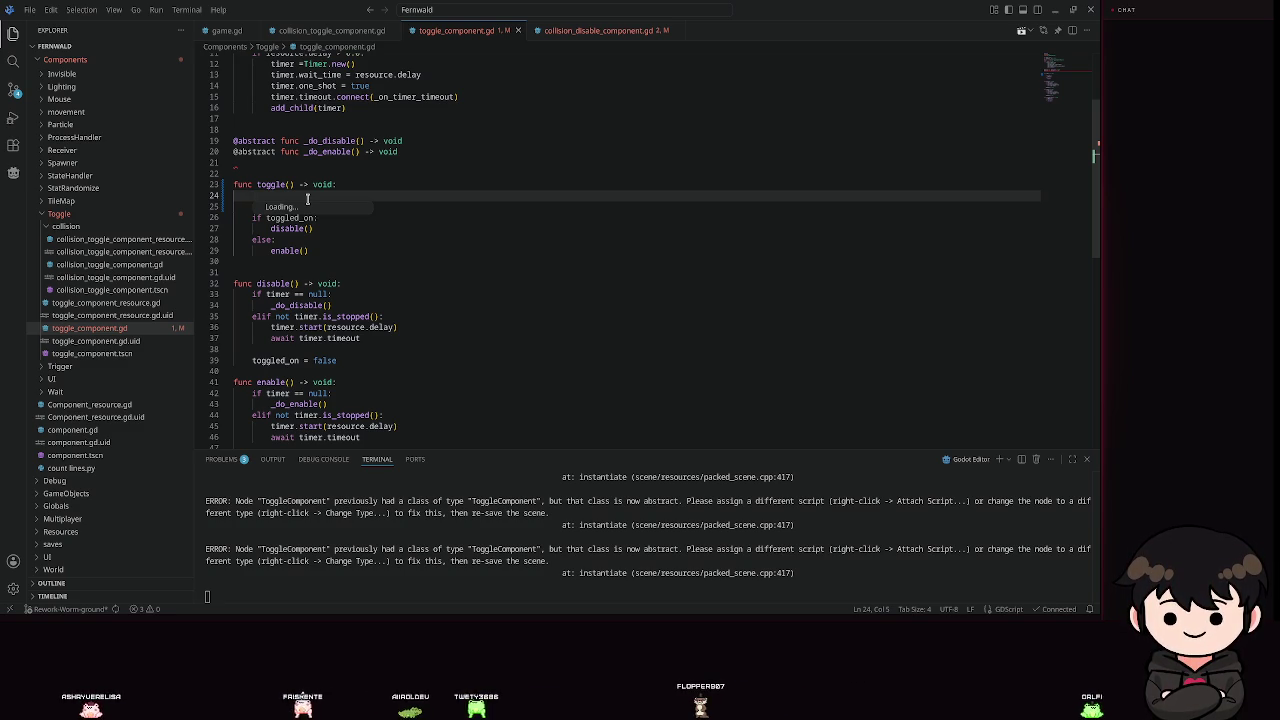
key("Delete")
key("BackSpace")
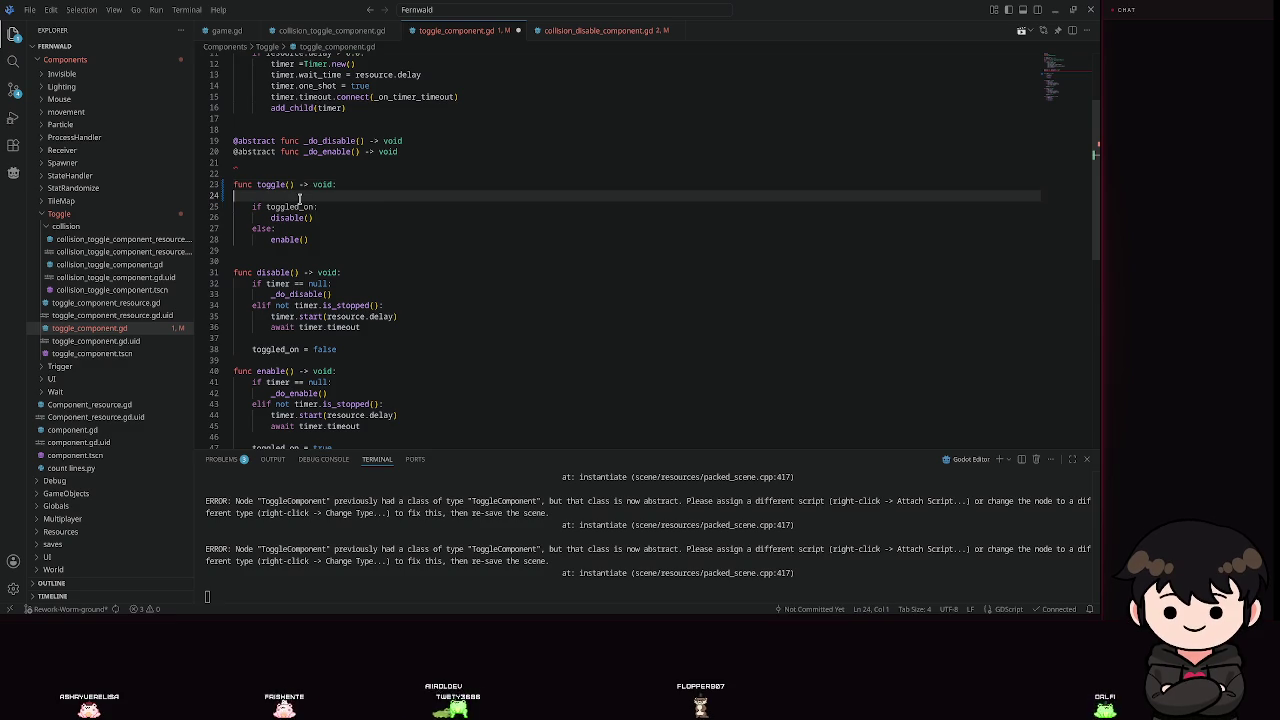
key("BackSpace")
key("BackSpace")
key("BackSpace")
key("Up")
Leave one blank line before func toggle() and show the source control changes.
left_click(415, 158)
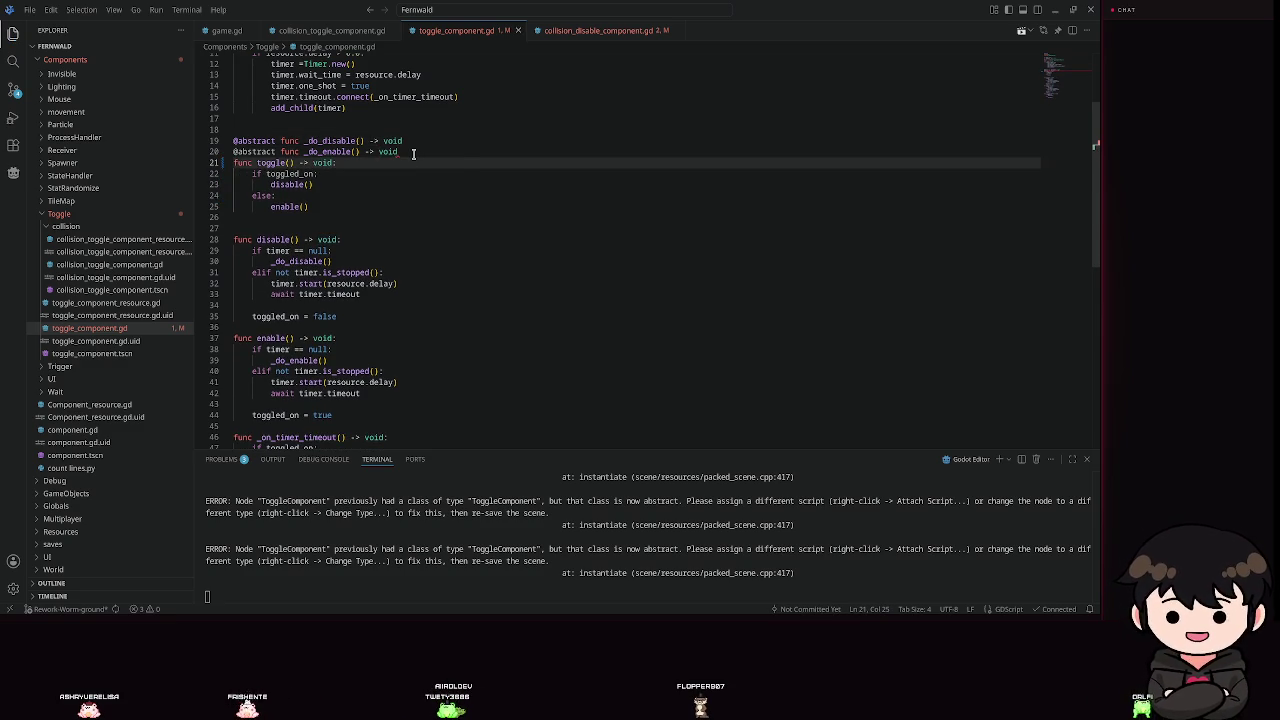
left_click(412, 151)
key("Return")
left_click(14, 90)
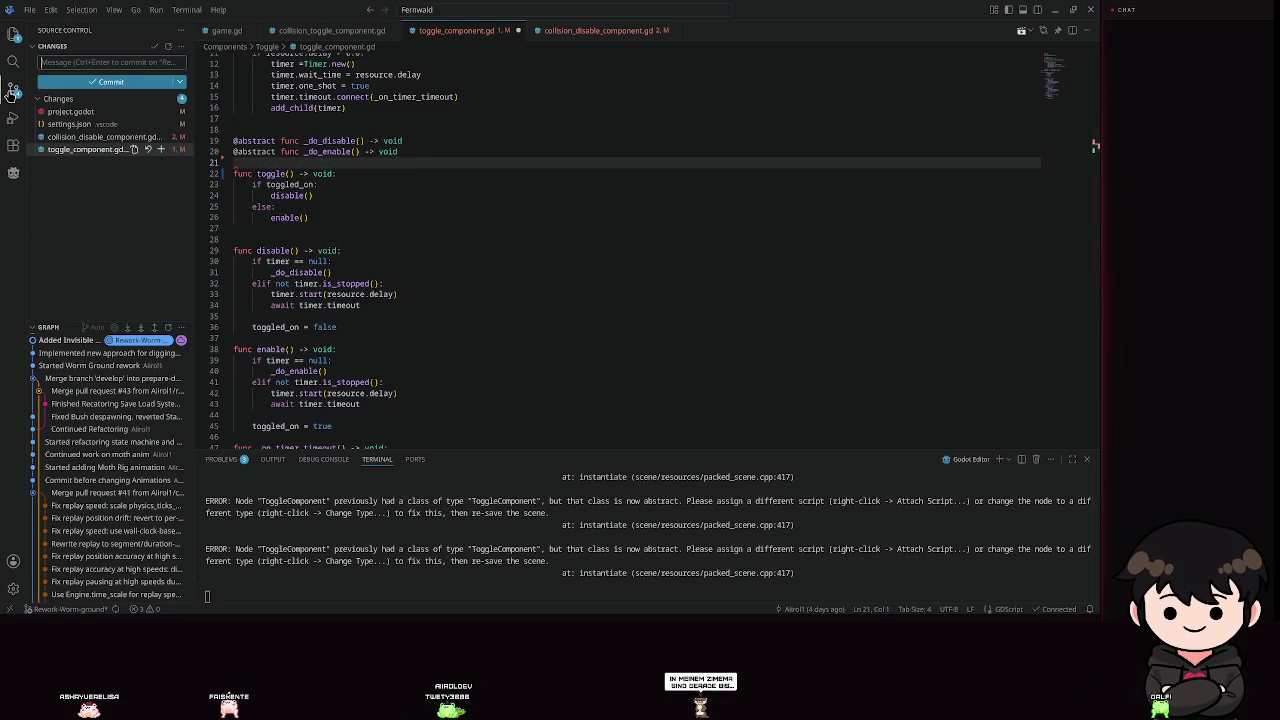
left_click(68, 124)
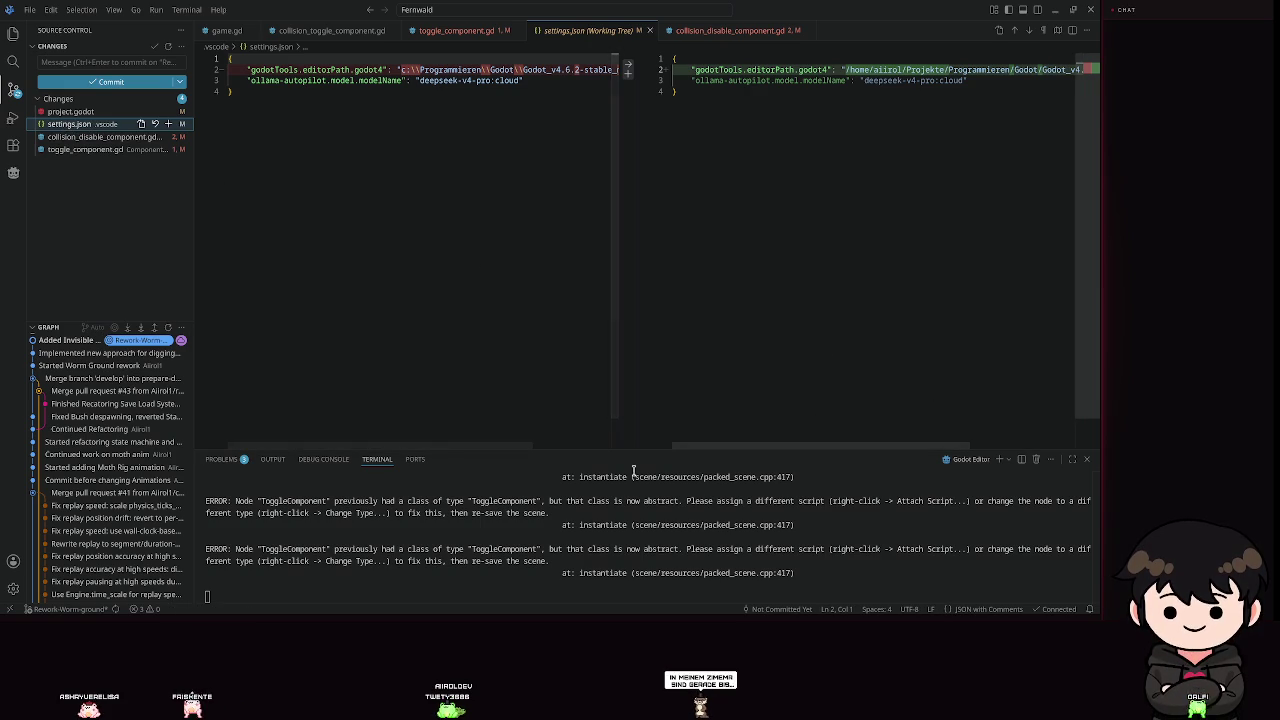
scroll(835, 447, "right", 5)
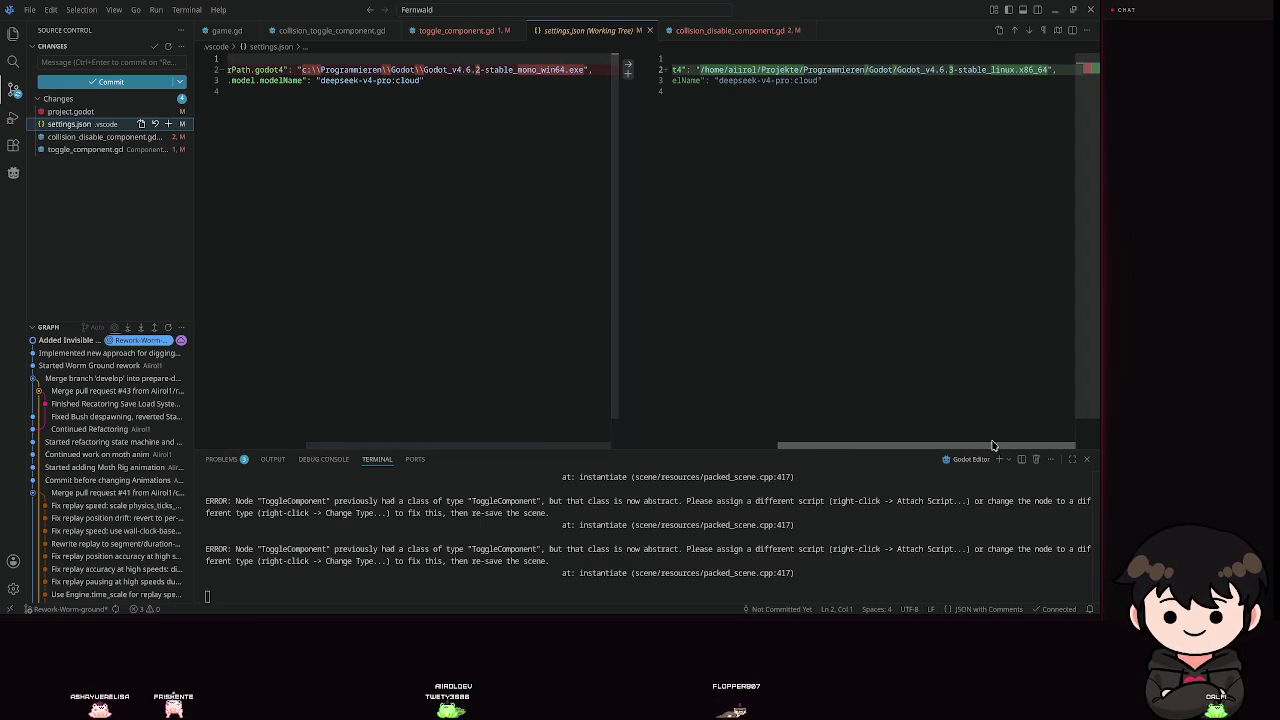
scroll(803, 427, "left", 5)
left_click(755, 276)
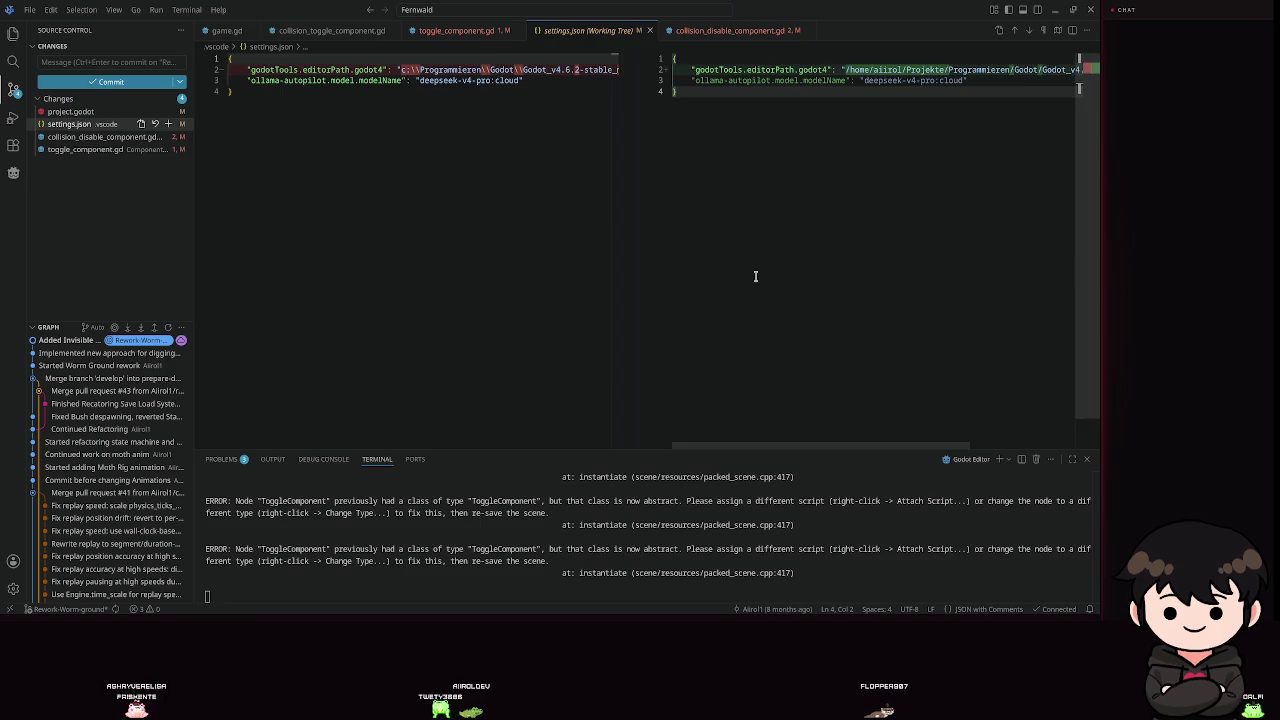
key("ctrl+w")
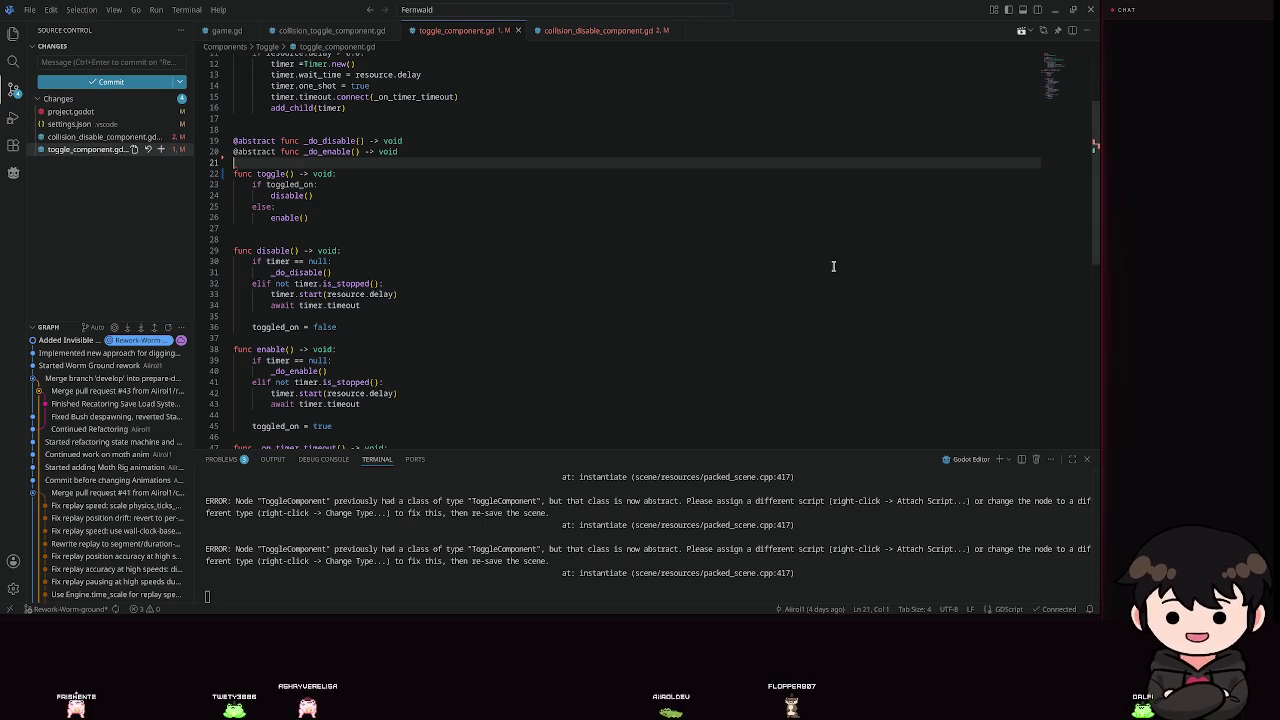
Add a second blank line before func toggle(), save toggle_component.gd, and close VSCodium.
key("Return")
key("Down")
key("ctrl+s")
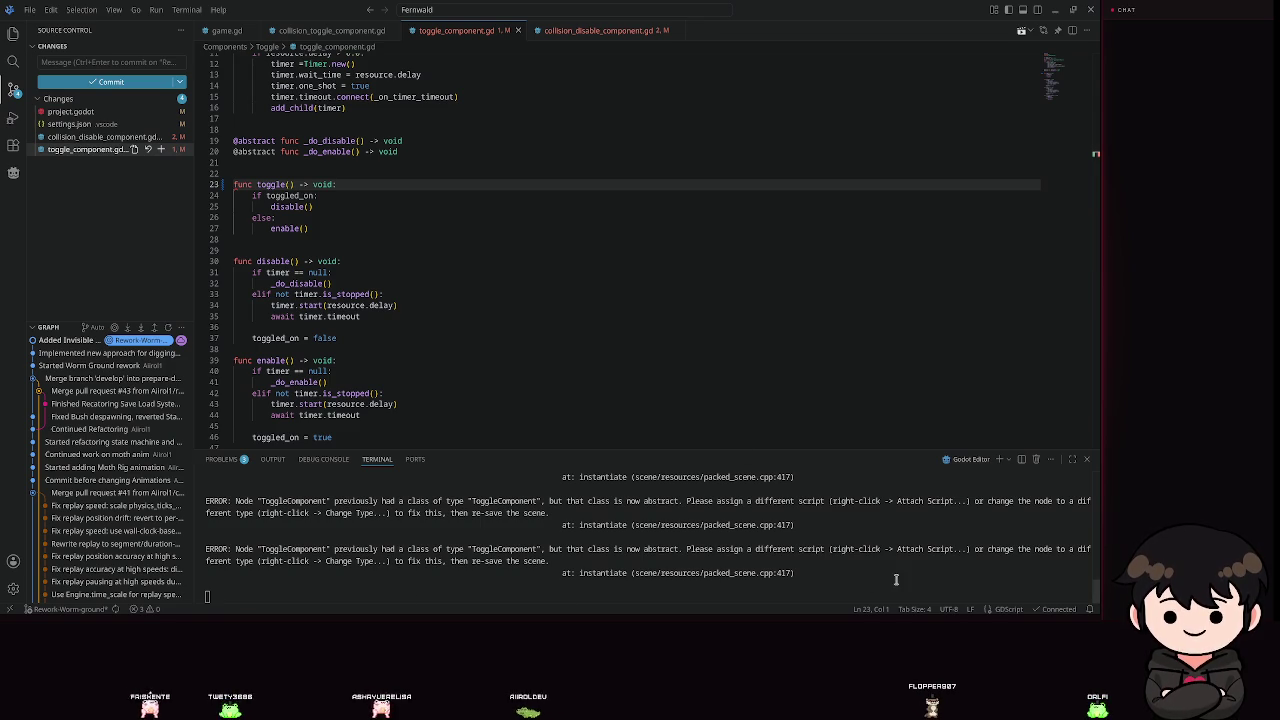
left_click(1091, 10)
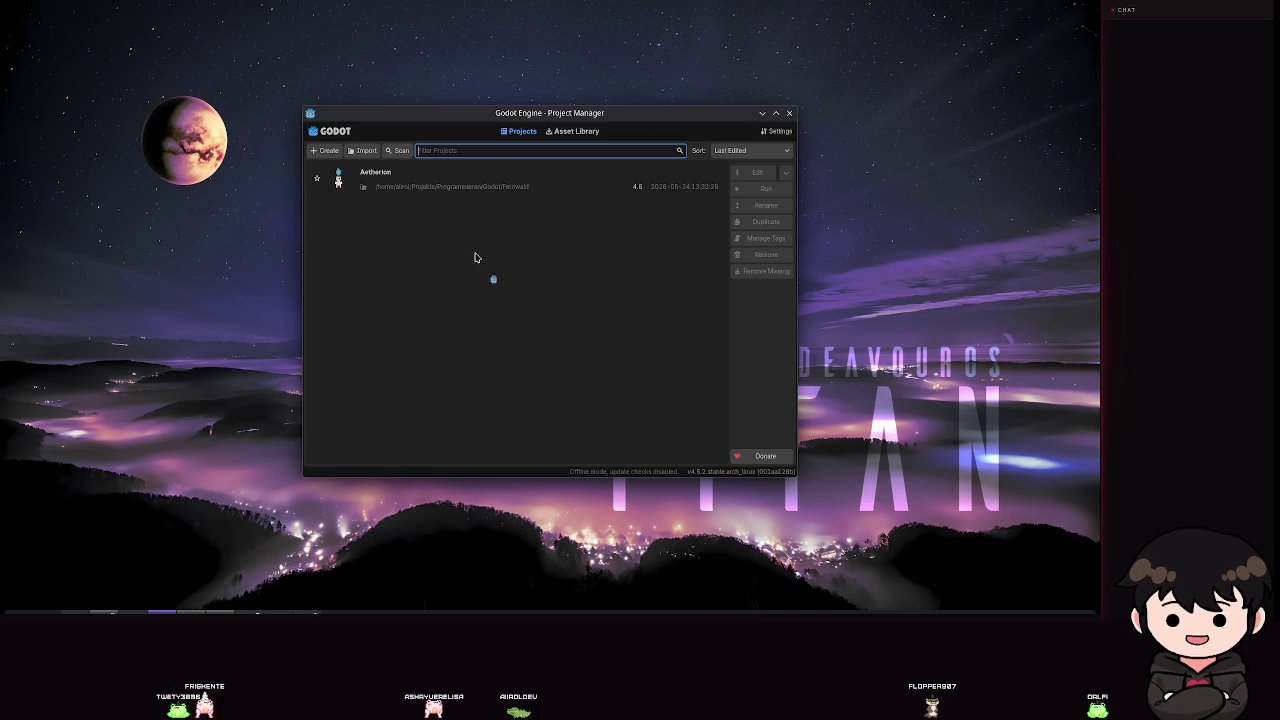
Open Aetherion from the Project Manager and pull down the Editor menu.
double_click(438, 180)
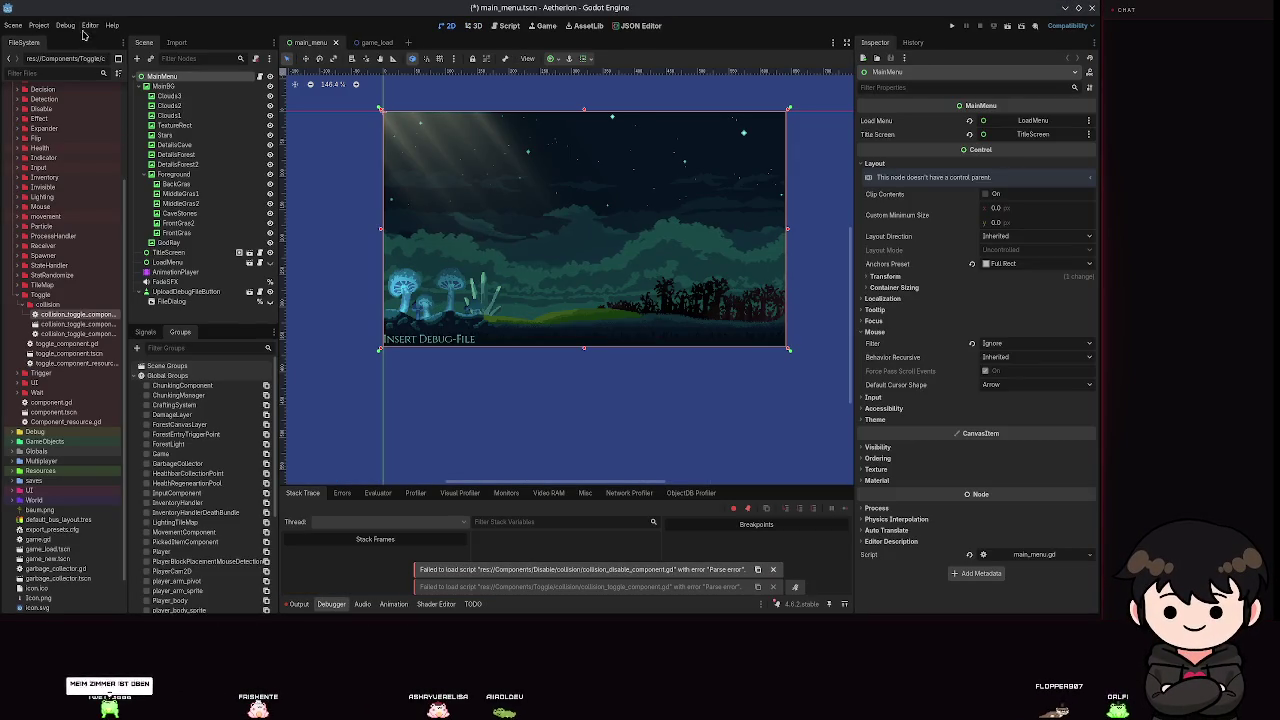
left_click(91, 25)
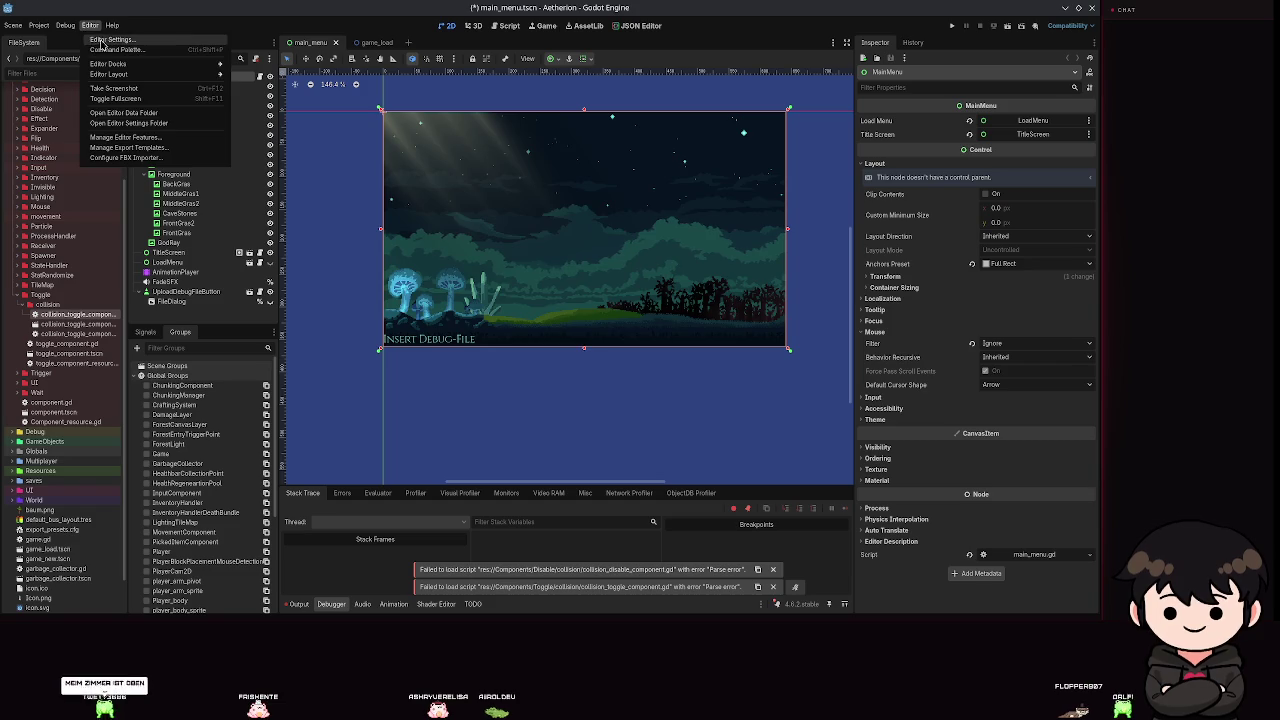
Turn off Use External Editor under Text Editor > External in Editor Settings, then save main_menu.tscn.
left_click(110, 39)
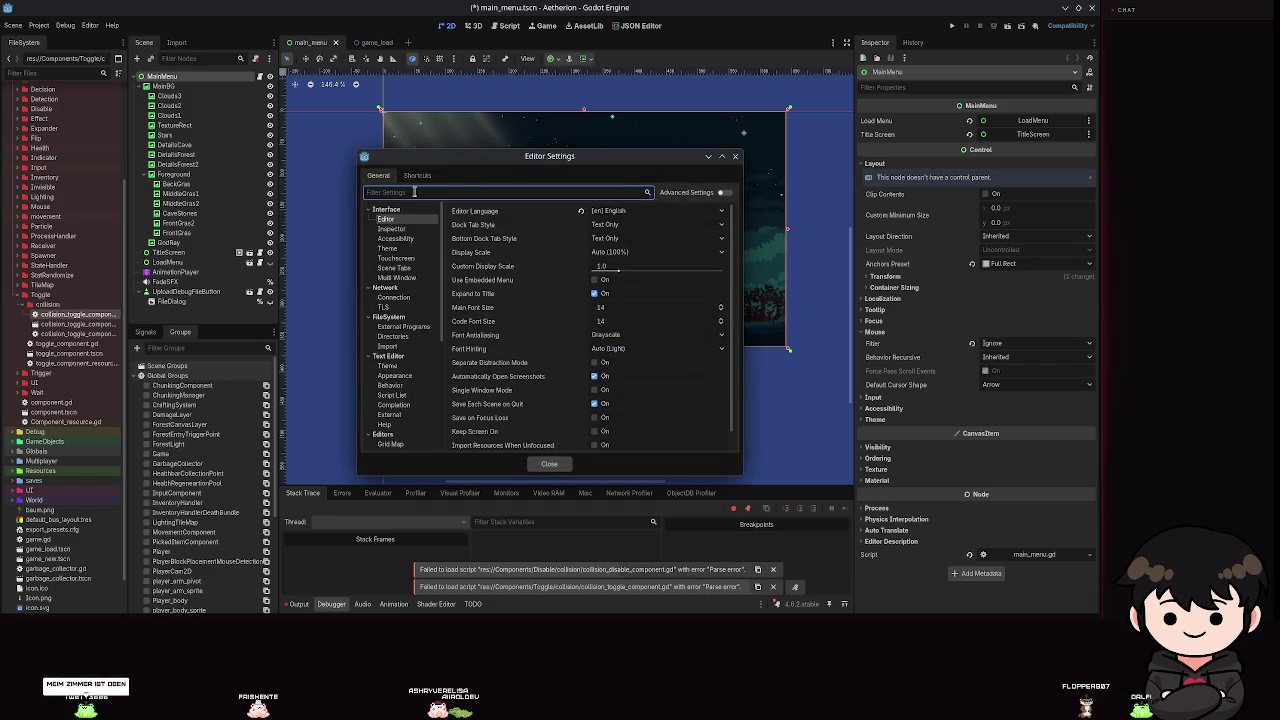
type("editor")
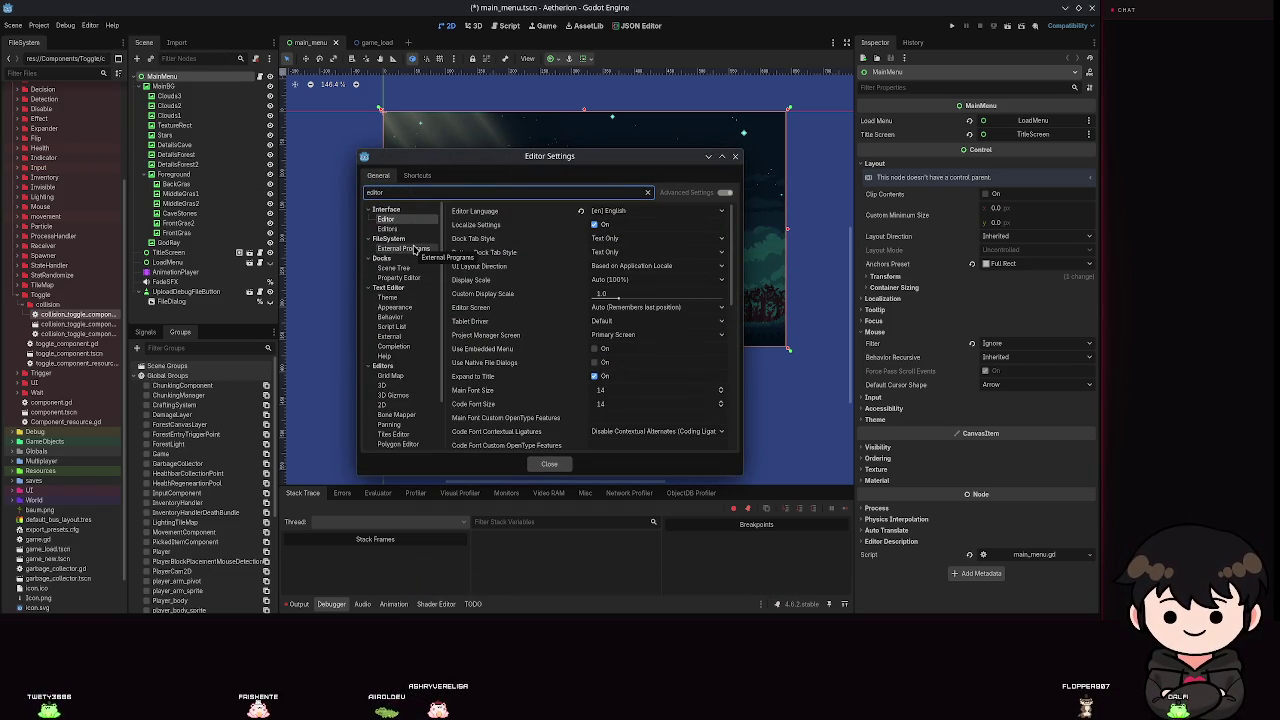
type("extern")
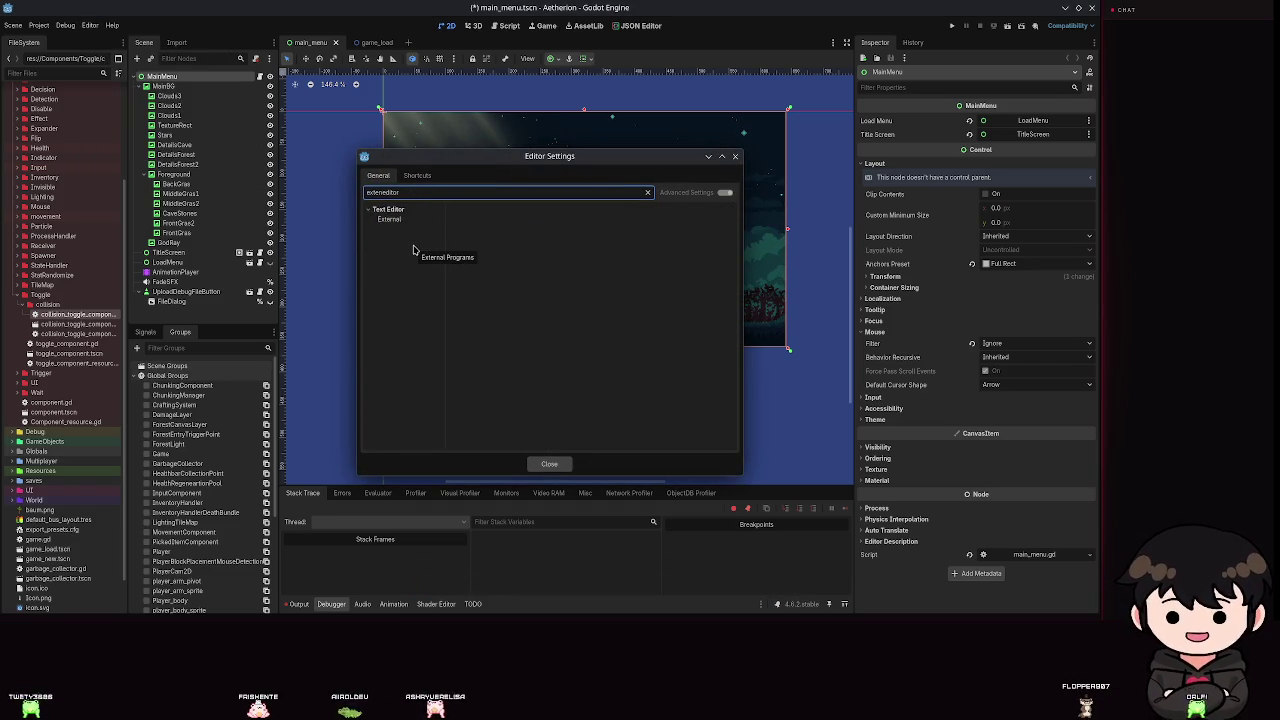
left_click(429, 222)
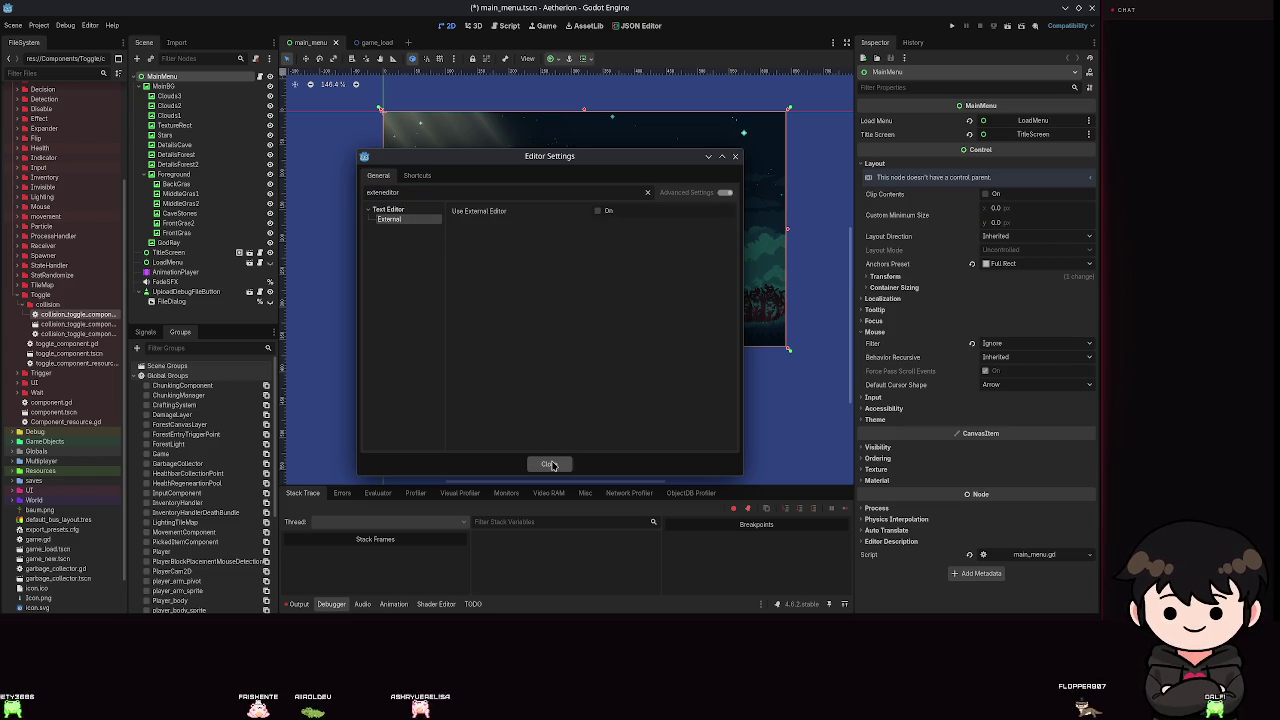
left_click(549, 463)
key("ctrl+s")
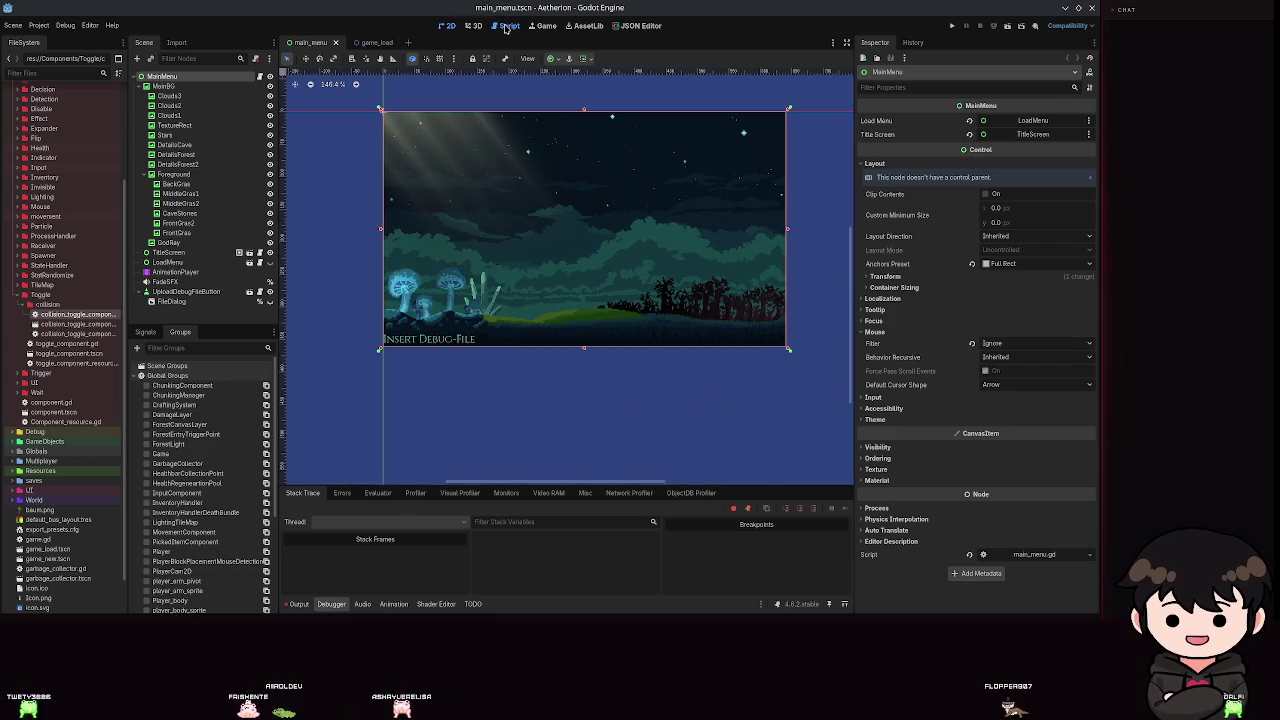
Filter the FileSystem for 'worm_g' and open worm_ground.tscn in the 2D view.
left_click(503, 25)
left_click(446, 26)
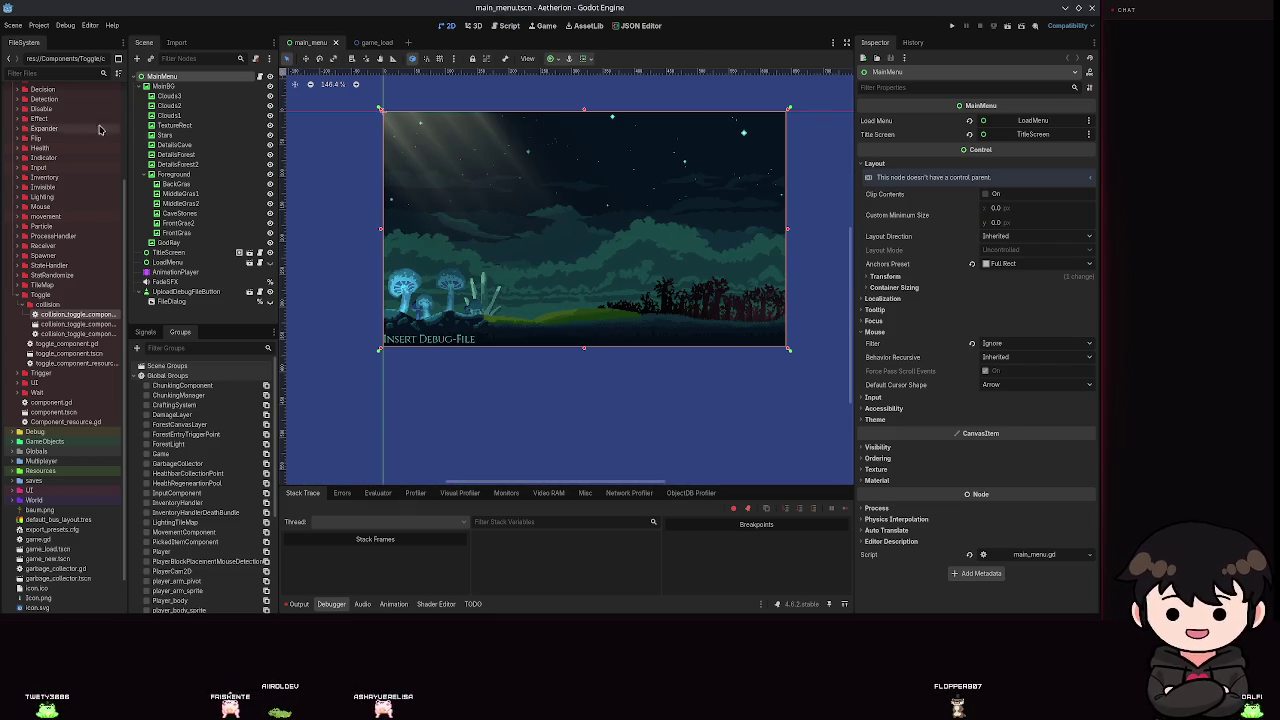
left_click(36, 74)
type("worm_g")
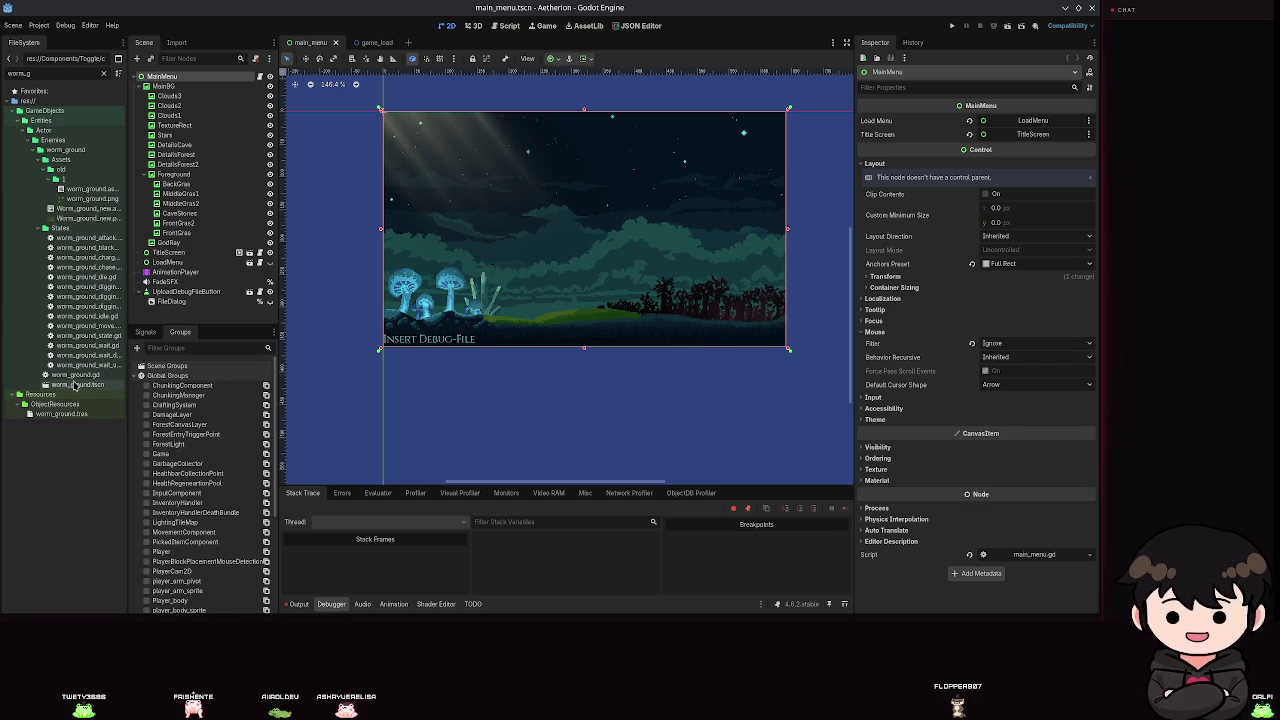
double_click(78, 384)
Pan and zoom the viewport onto the worm's collision shapes.
left_click_drag(337, 243, 530, 474)
scroll(540, 349, "up", 10)
left_click_drag(555, 349, 561, 320)
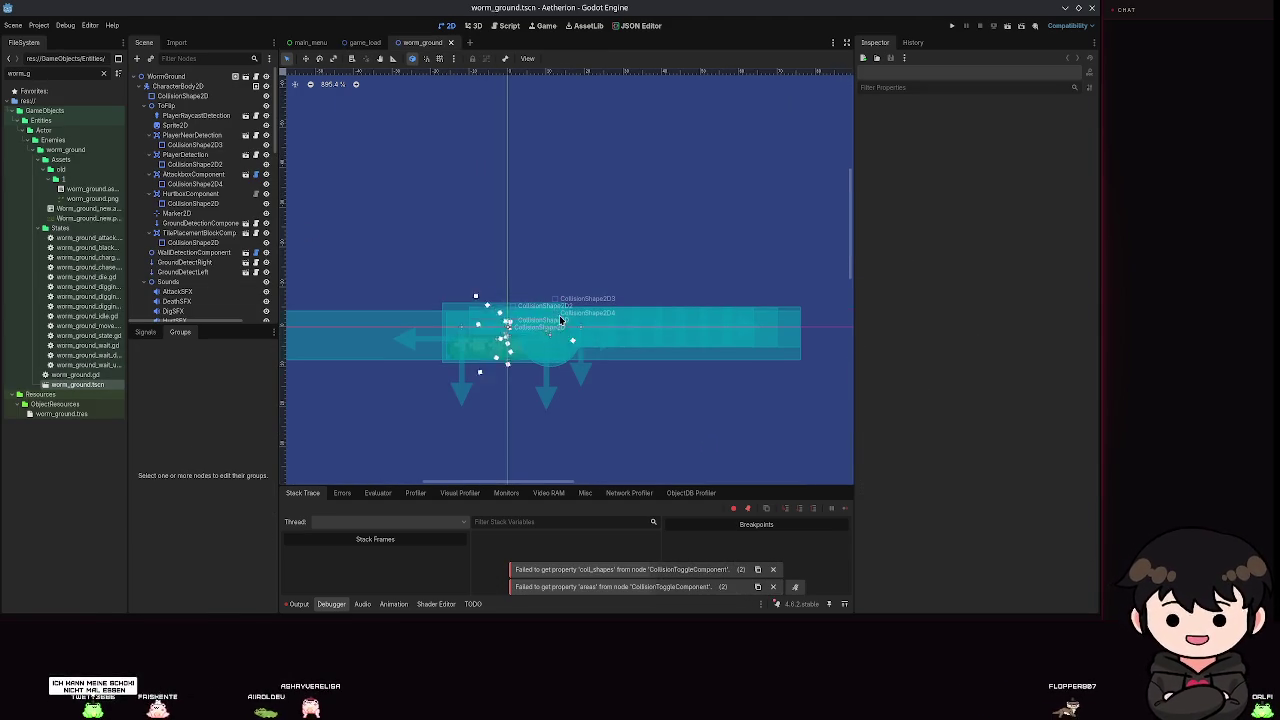
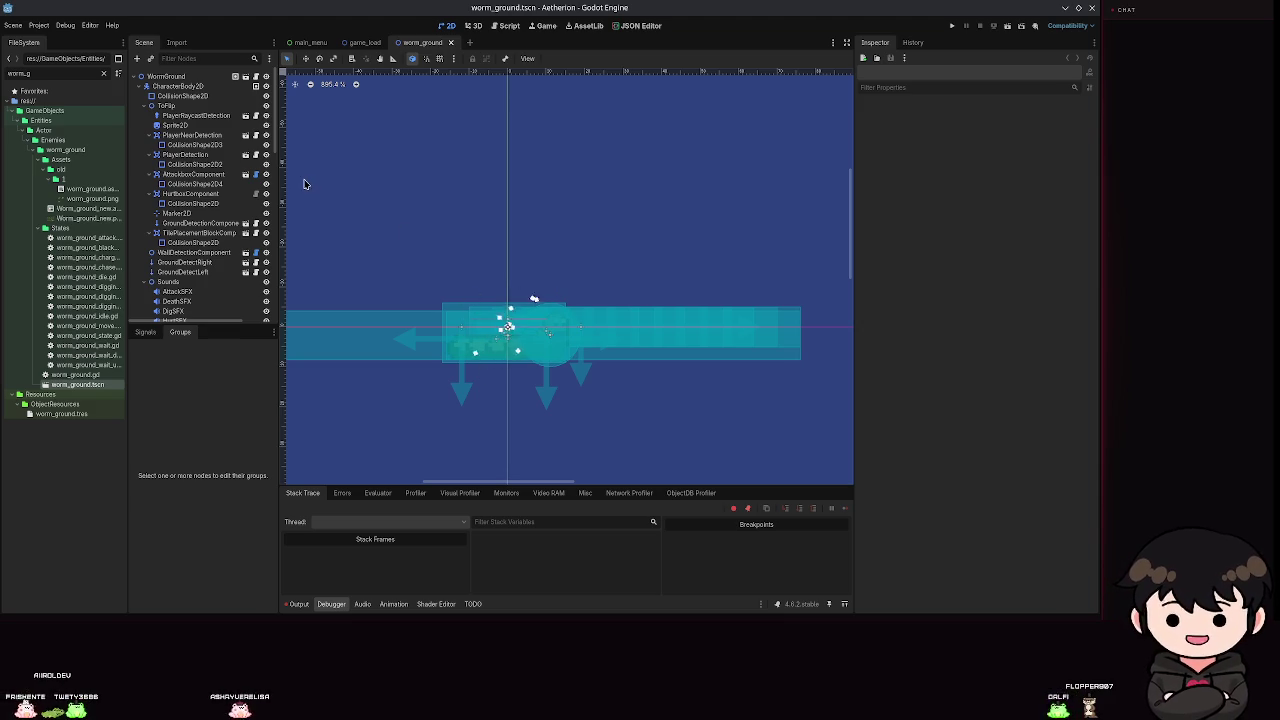
Filter the FileSystem for 'toggle' and open toggle_component.tscn and its toggle_component.gd script.
scroll(200, 190, "down", 10)
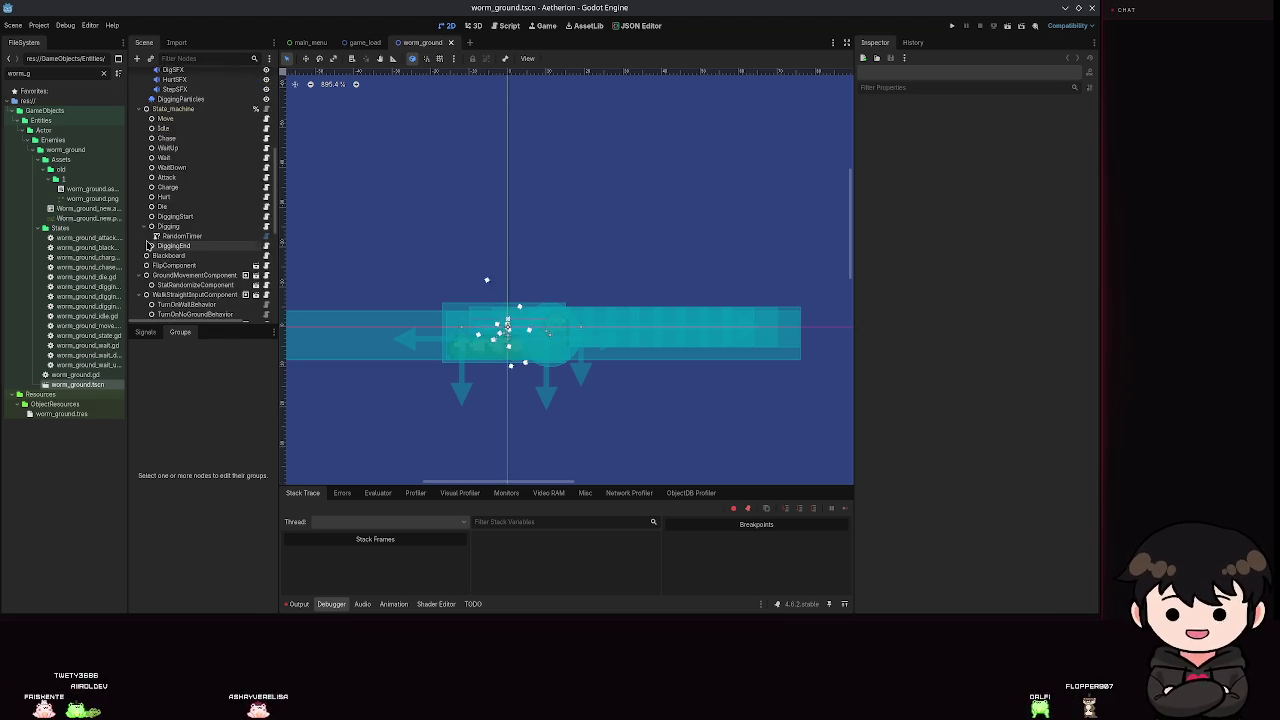
left_click_drag(577, 323, 653, 265)
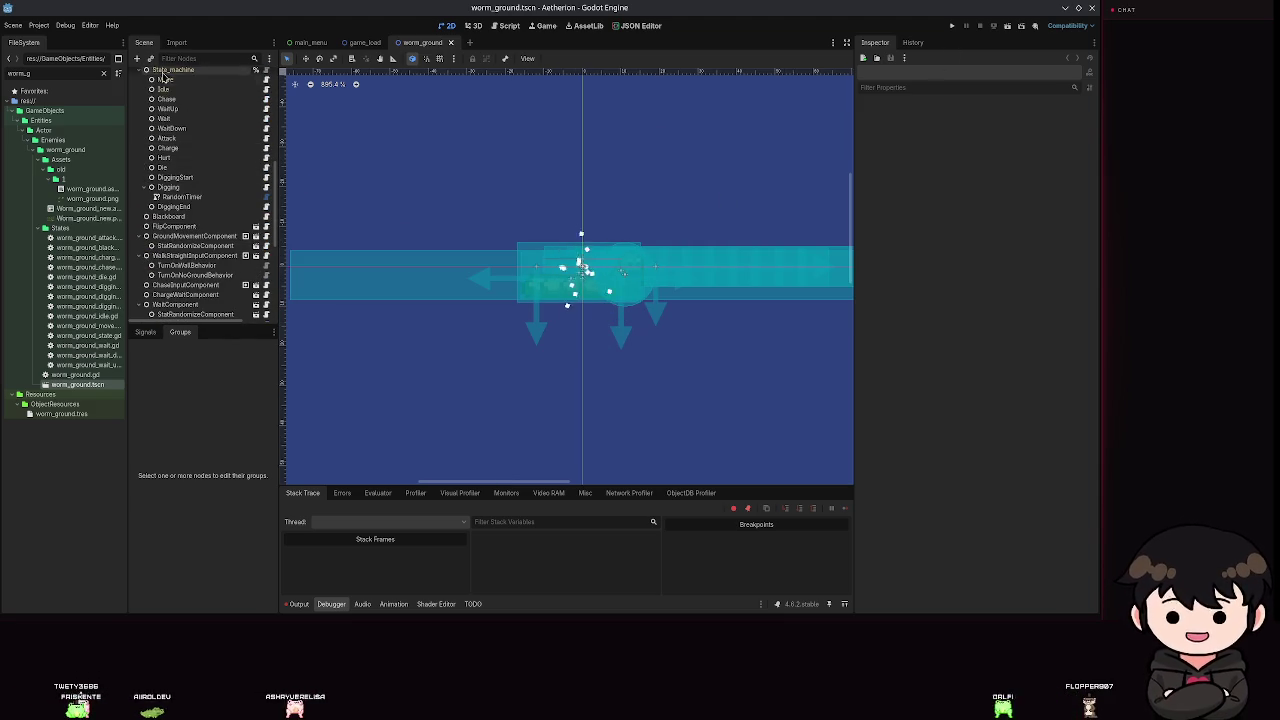
type("toggle")
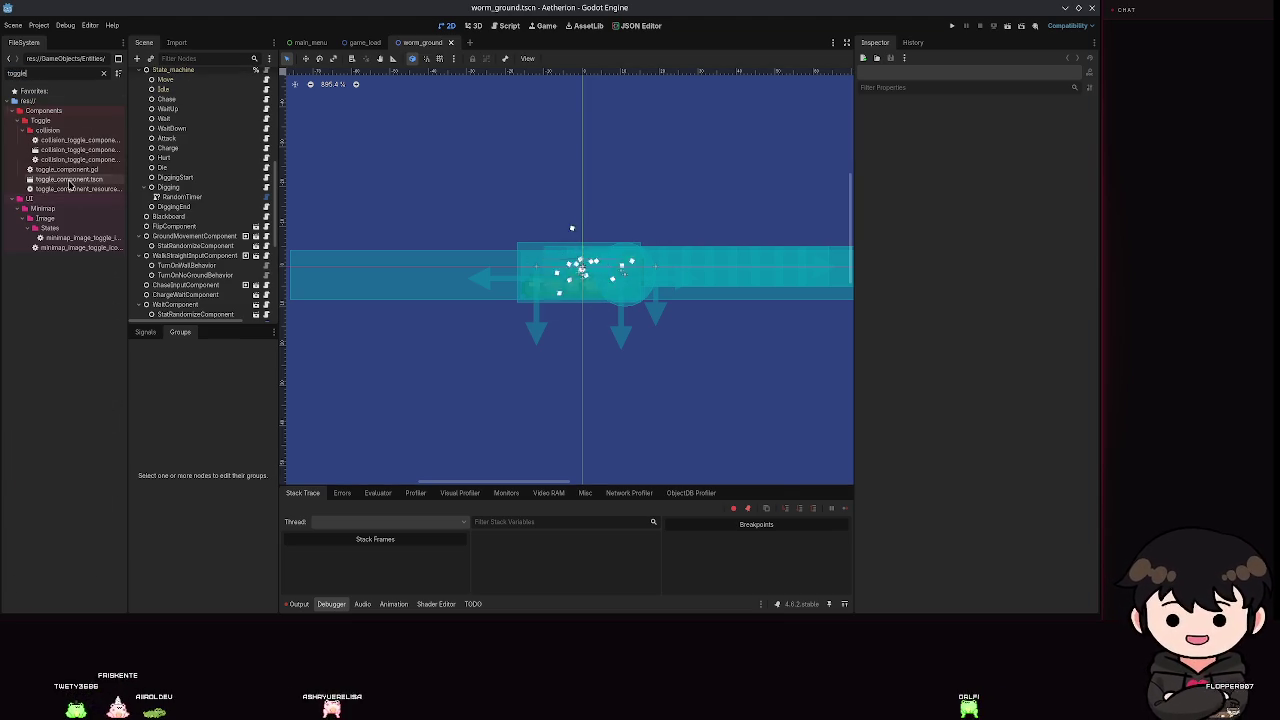
double_click(69, 180)
double_click(66, 170)
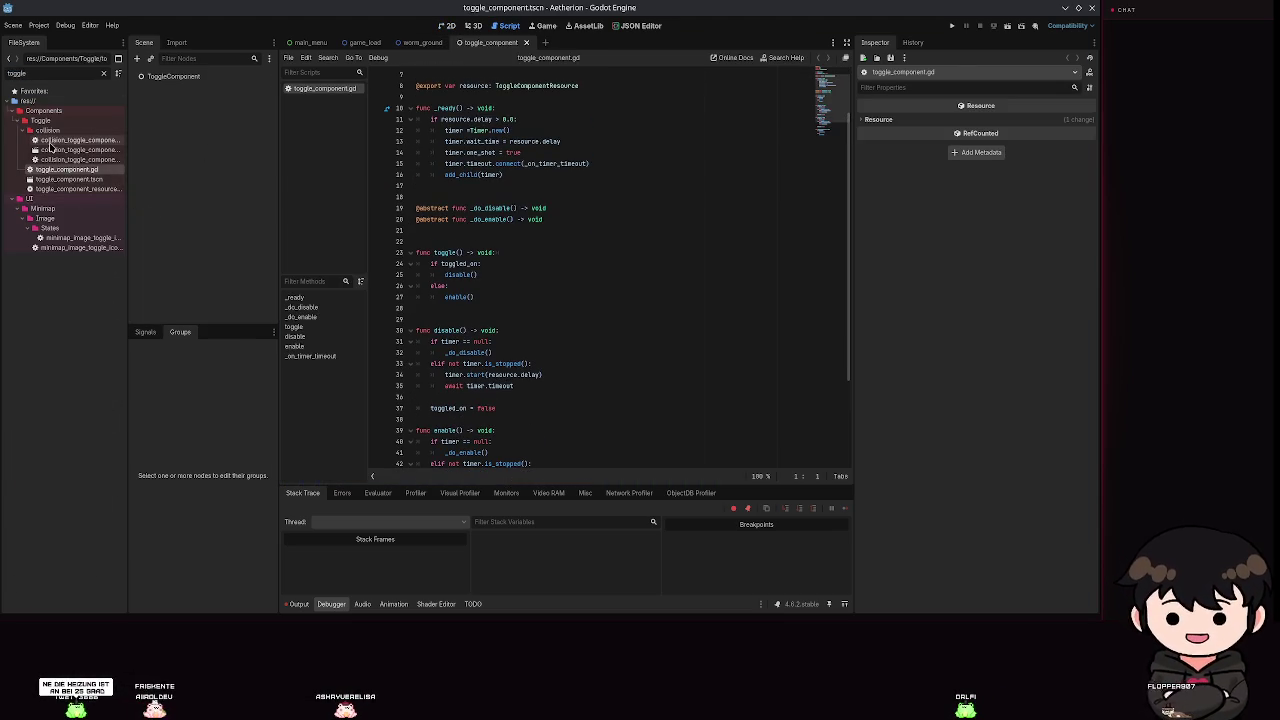
Open collision_toggle_component.gd and compare its do_enable with the base script's abstract _do_enable.
double_click(66, 142)
left_click(470, 81)
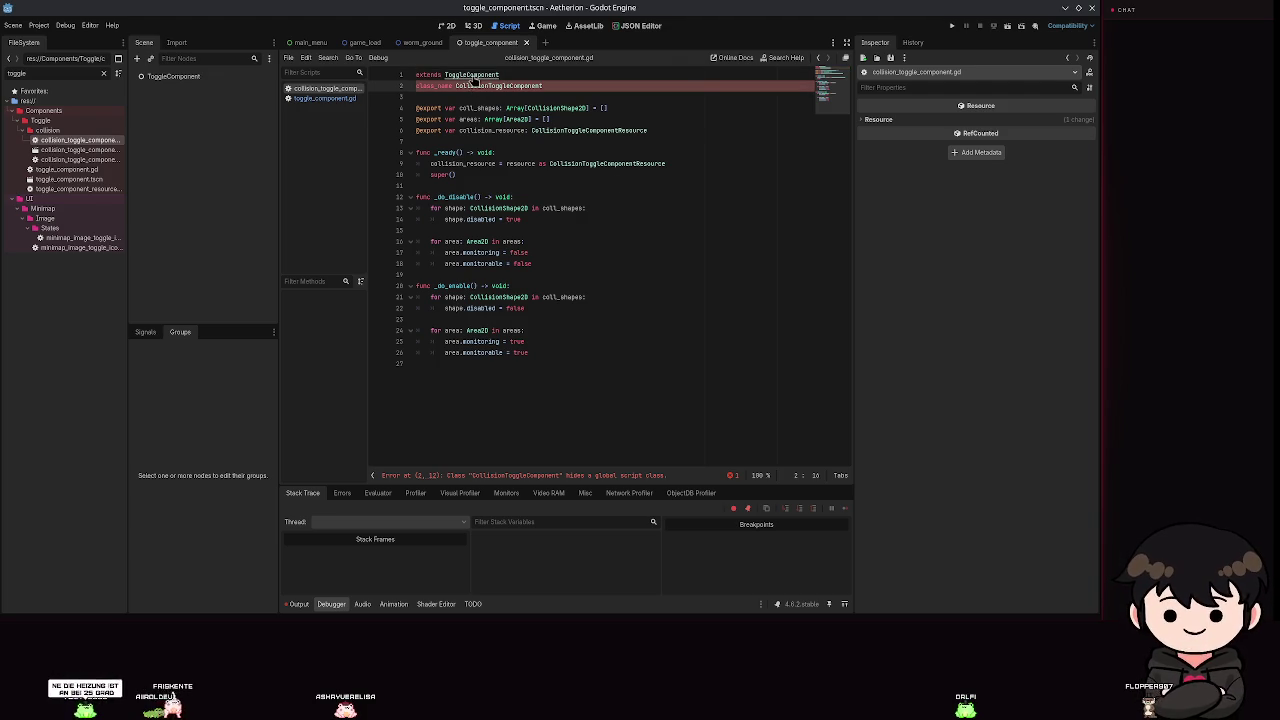
left_click(447, 286, "ctrl")
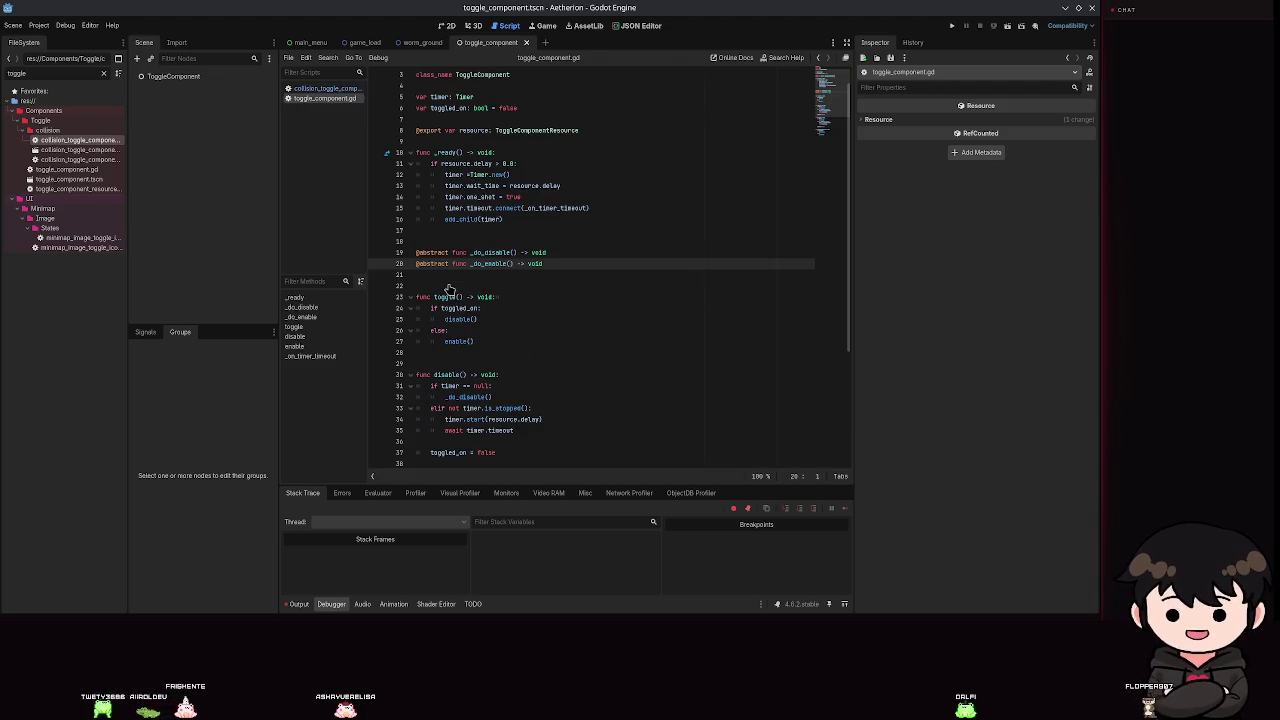
scroll(611, 258, "down", 2)
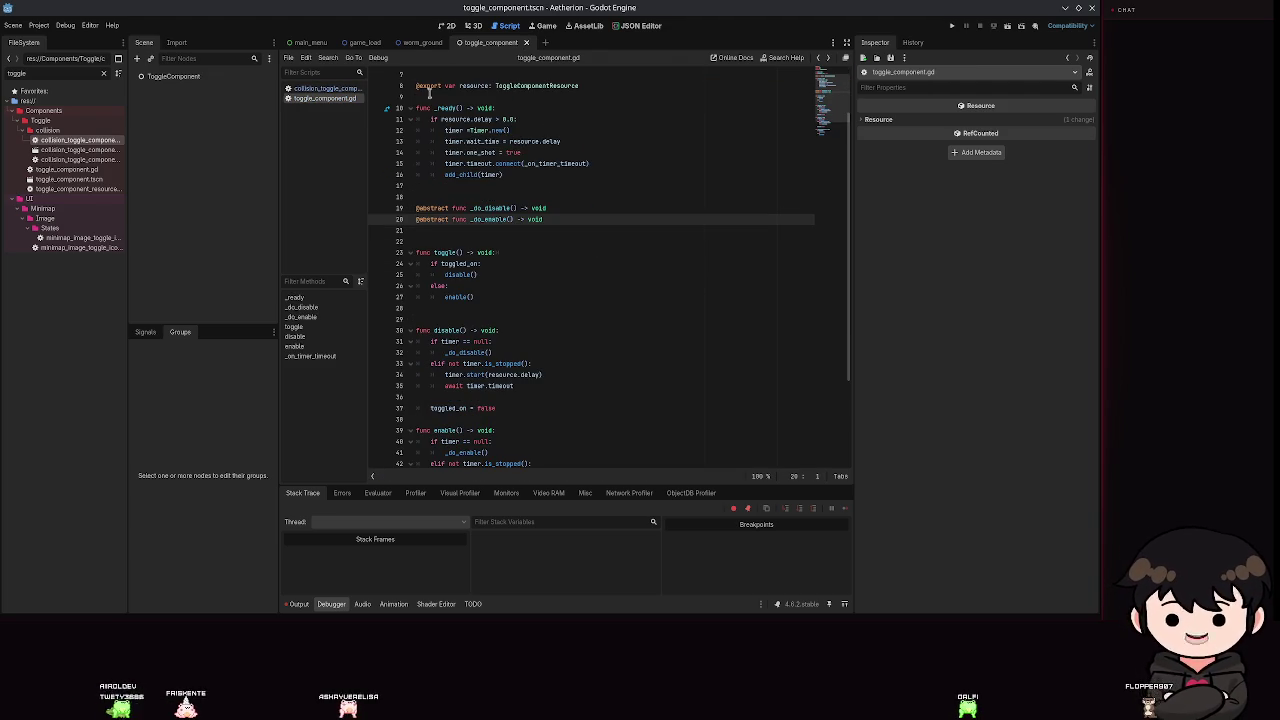
double_click(78, 141)
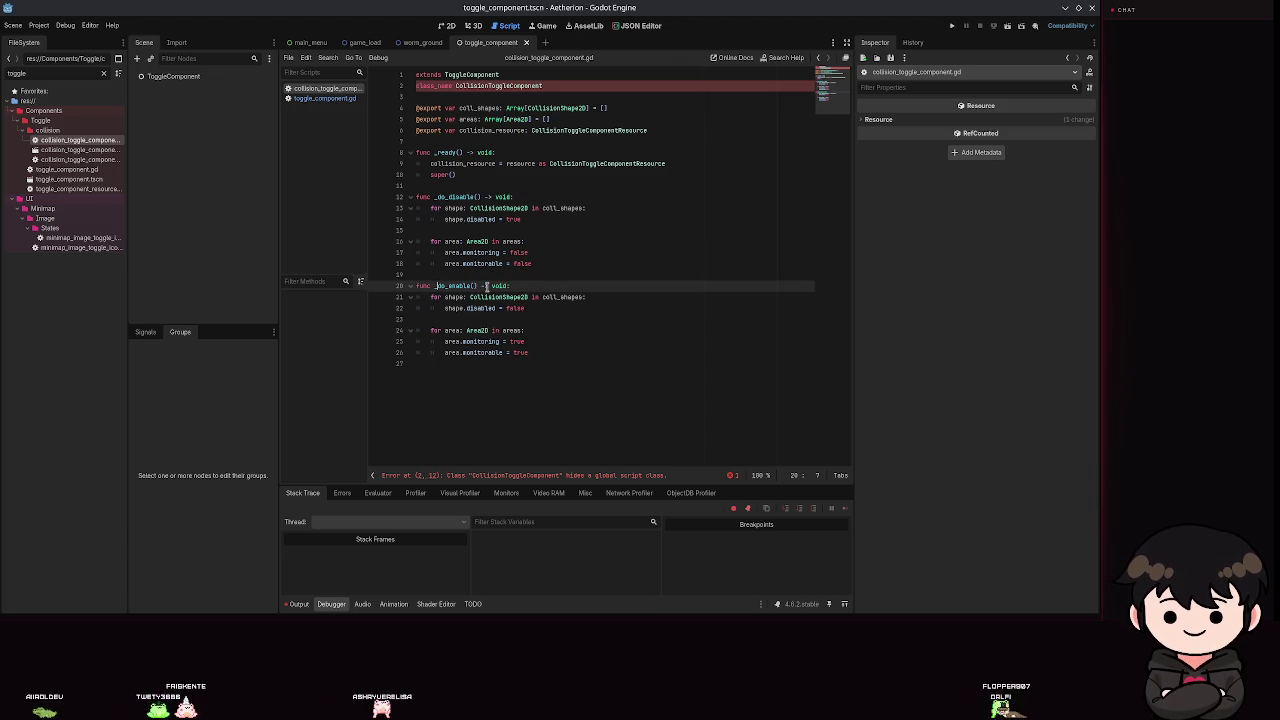
Rename the override to _do_enable and check the class_name error on line 2.
type("_")
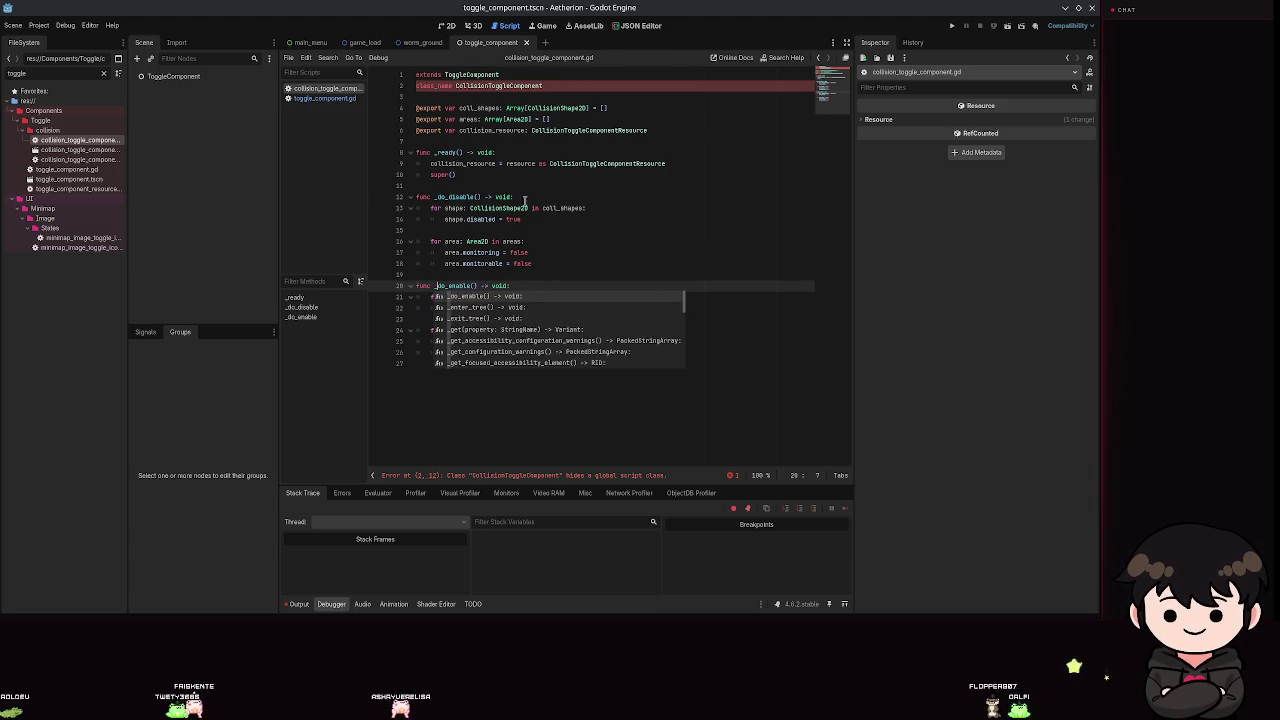
left_click(520, 185)
left_click(502, 476)
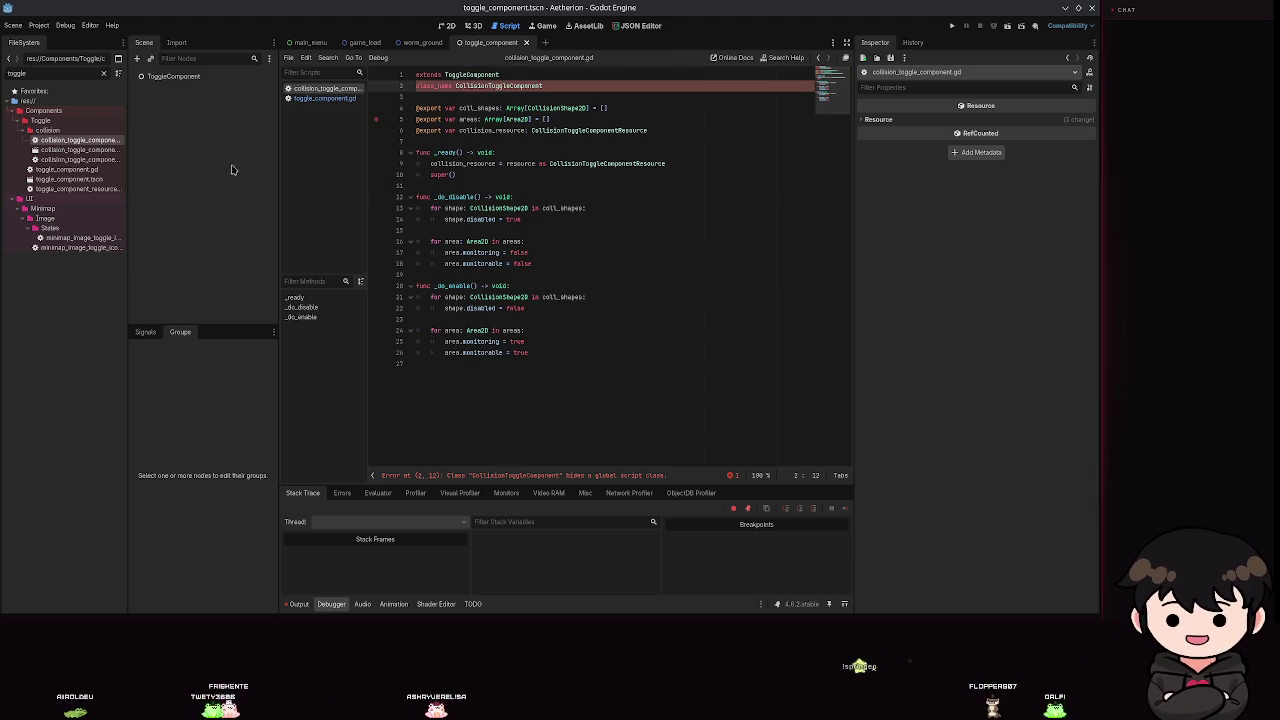
left_click(513, 86)
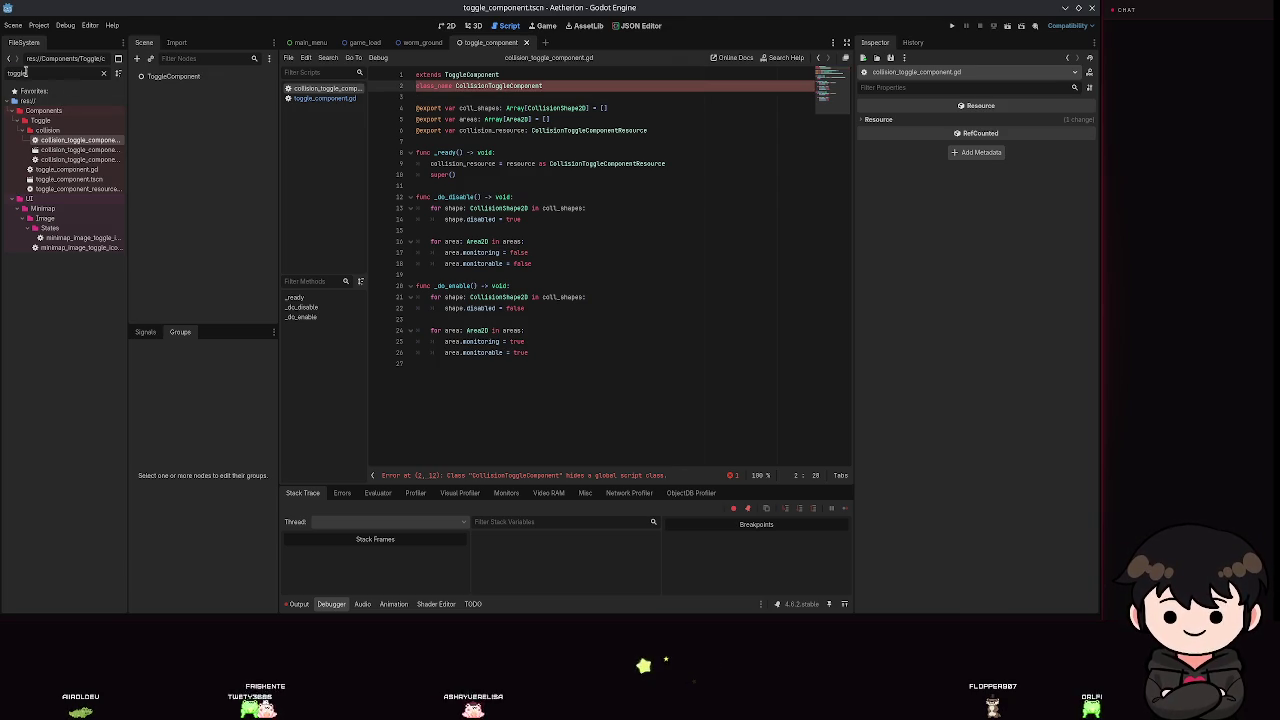
Check the collision toggle resource script, return to the component script, and run the game with F5.
type("collision")
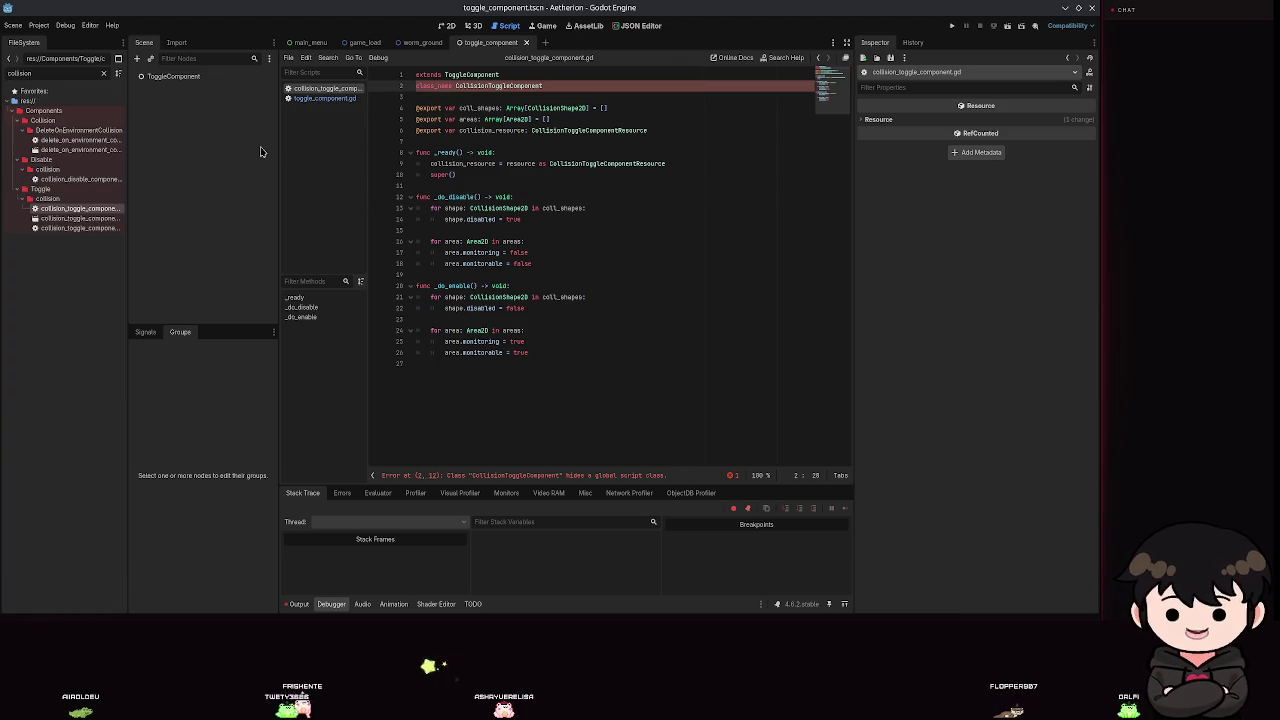
double_click(107, 228)
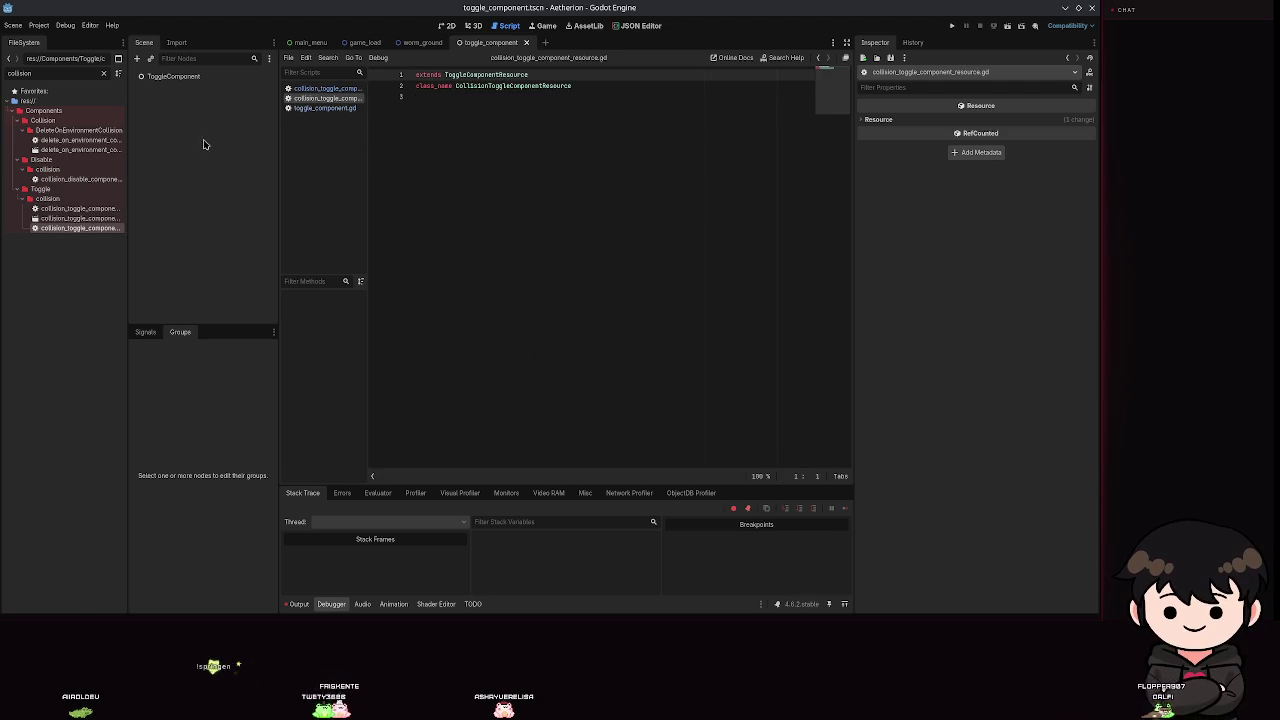
key("Up")
key("Up")
key("Return")
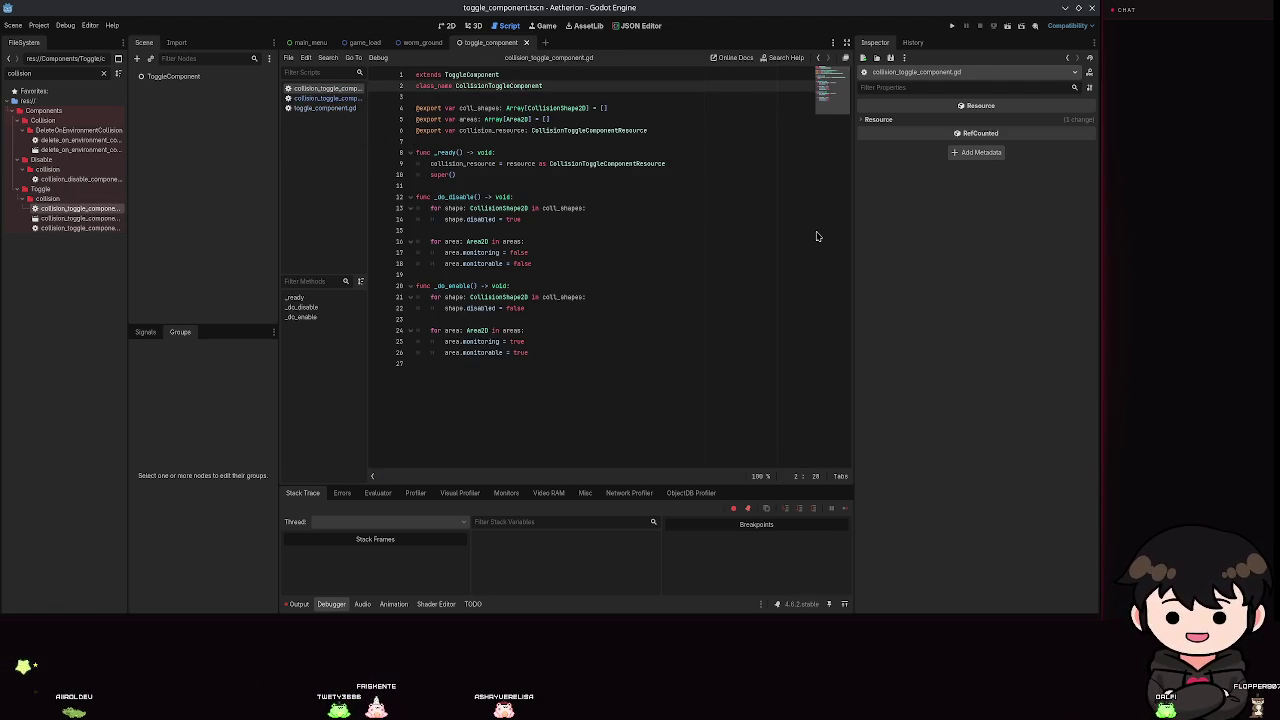
key("F5")
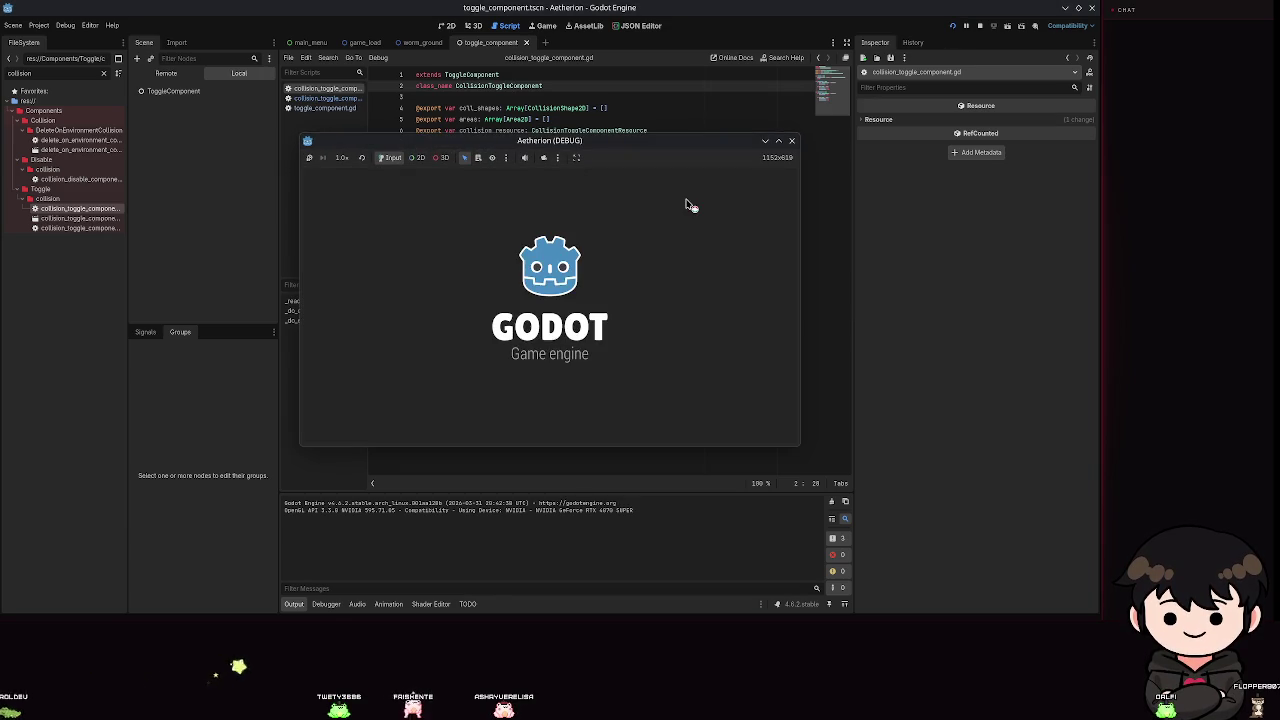
Get past the title, load the Spielstand 2 save, and maximize the running game.
left_click(590, 213)
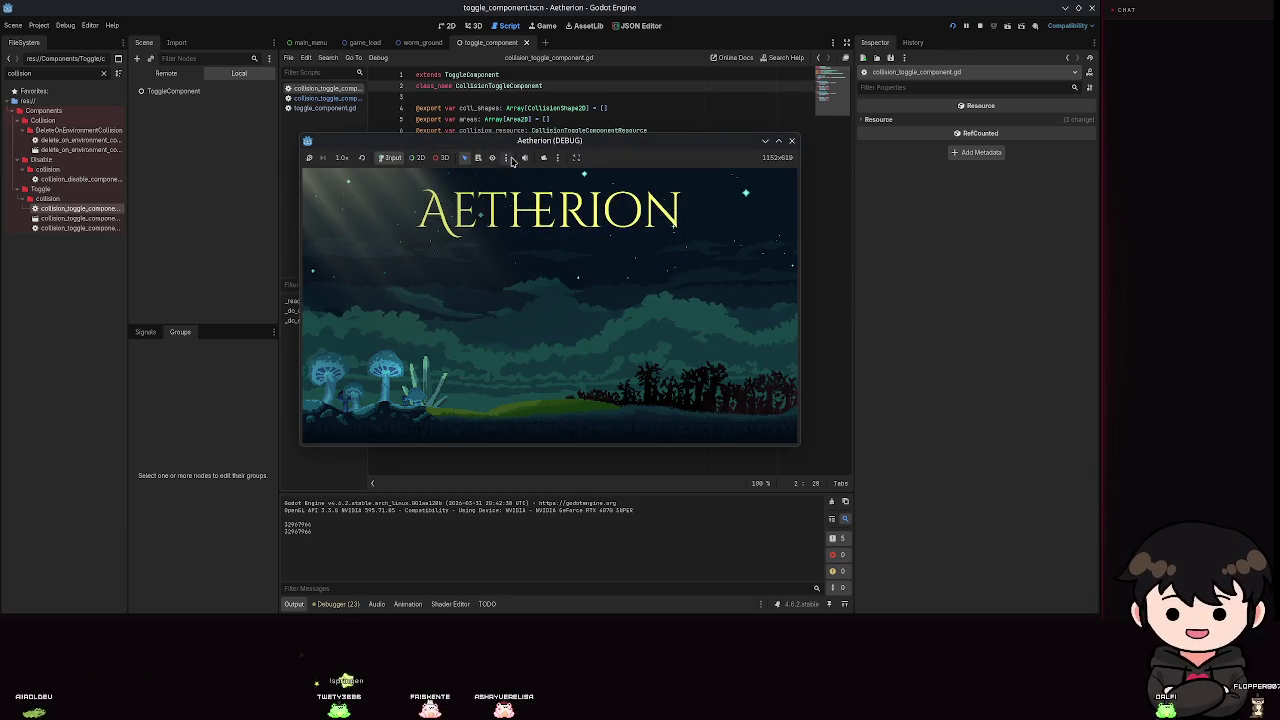
left_click(566, 302)
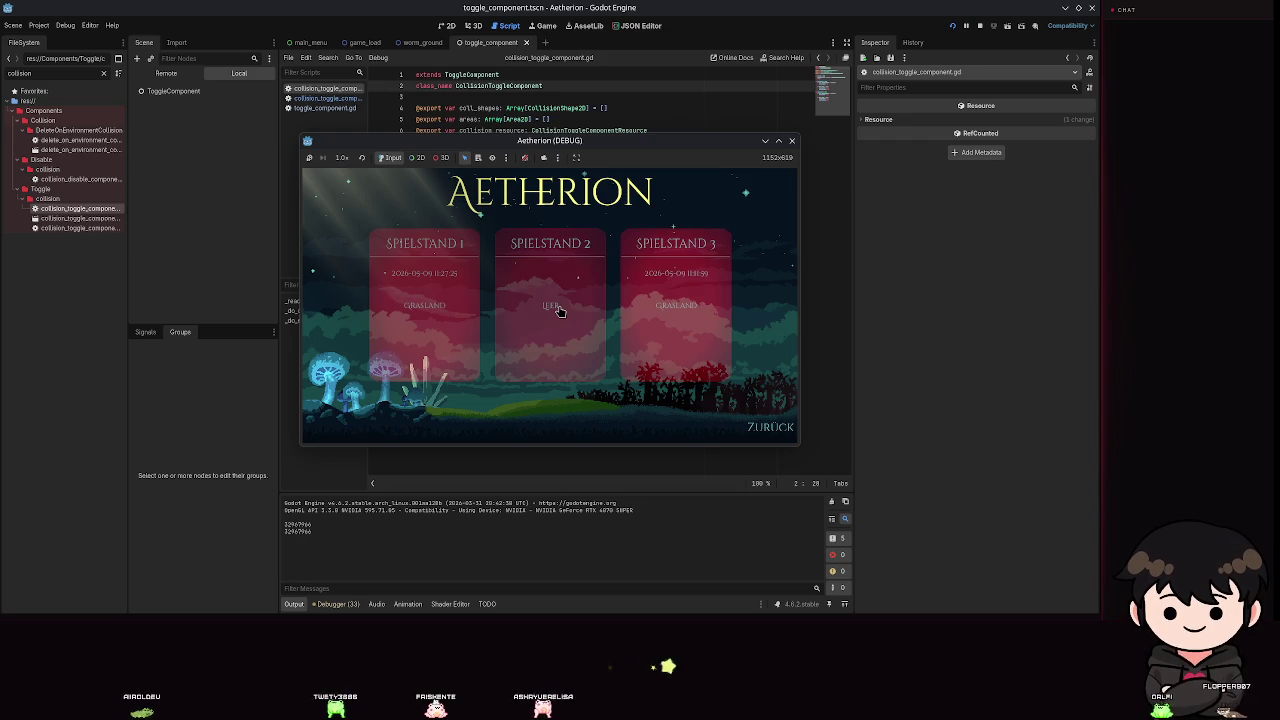
left_click(559, 311)
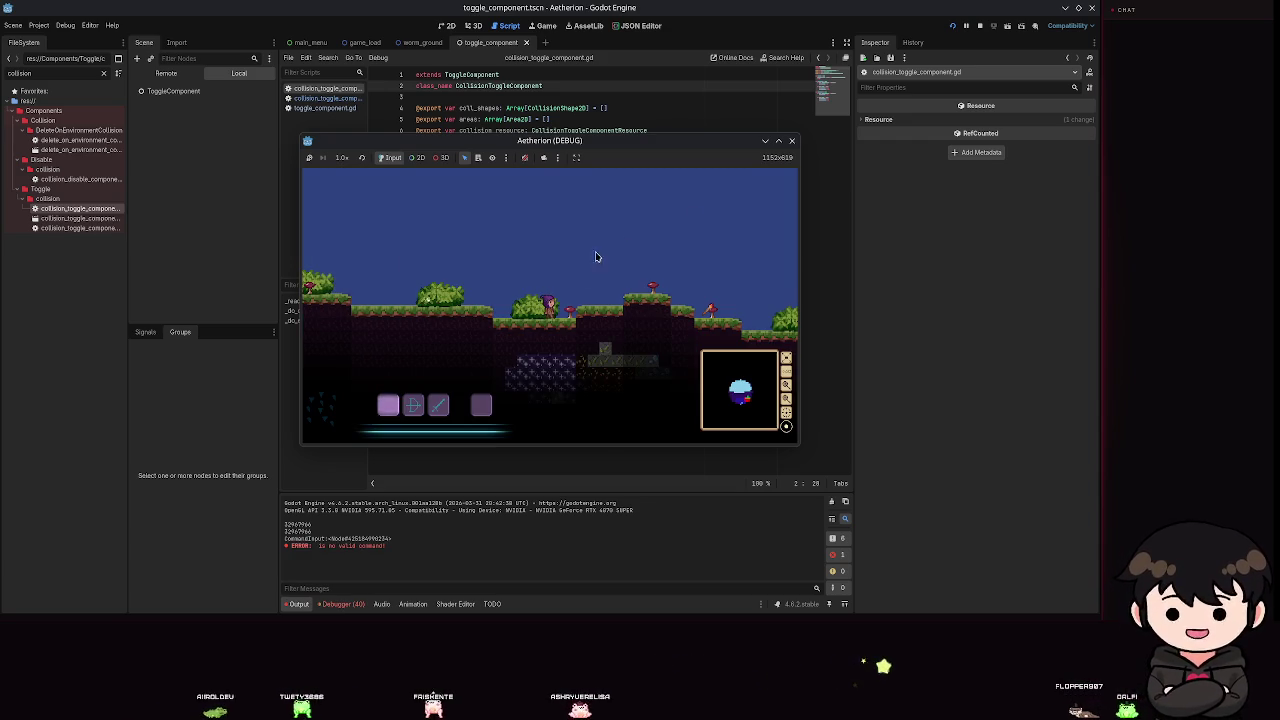
left_click(779, 140)
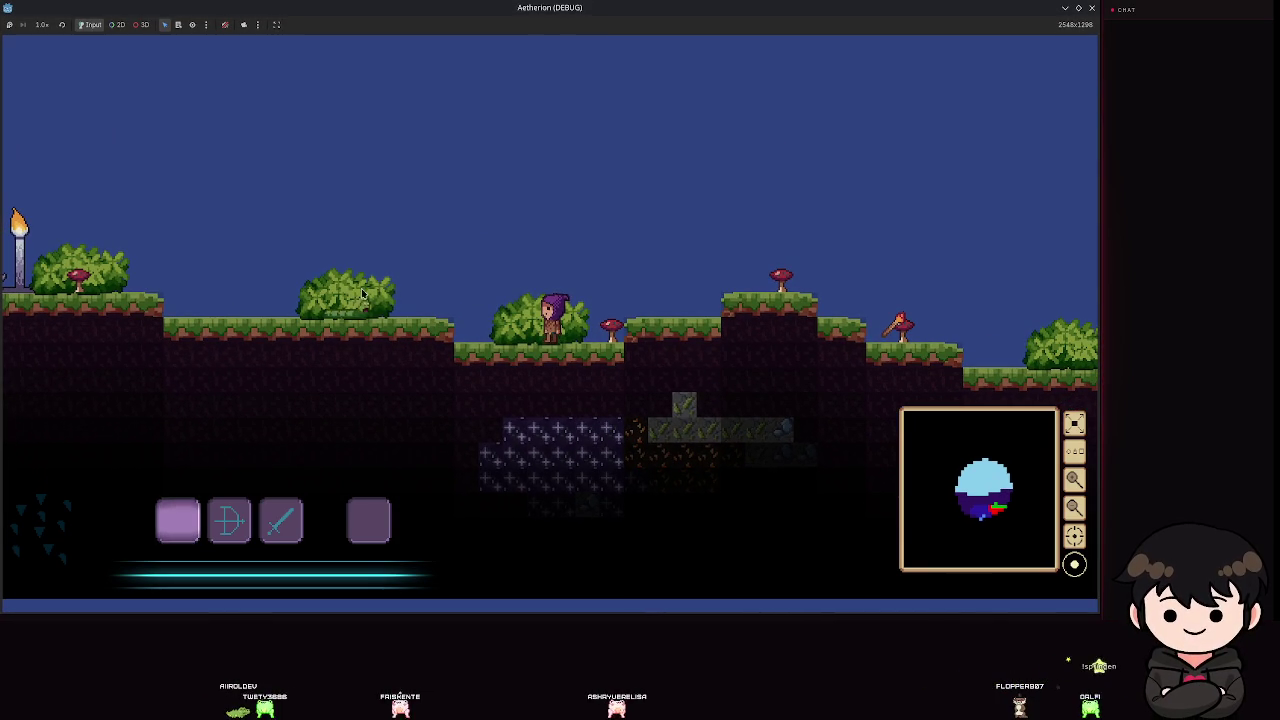
Walk the character right with a jump to pick up the torch.
key("d")
key("space")
key("space")
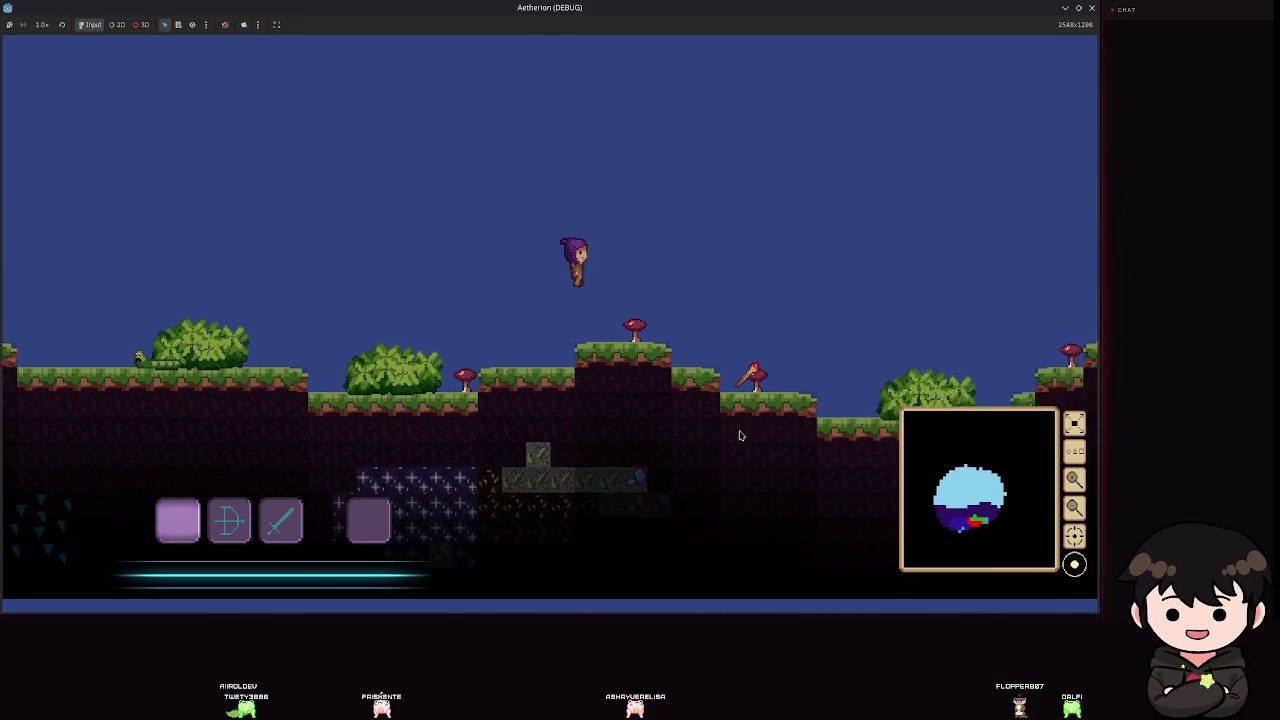
key("d")
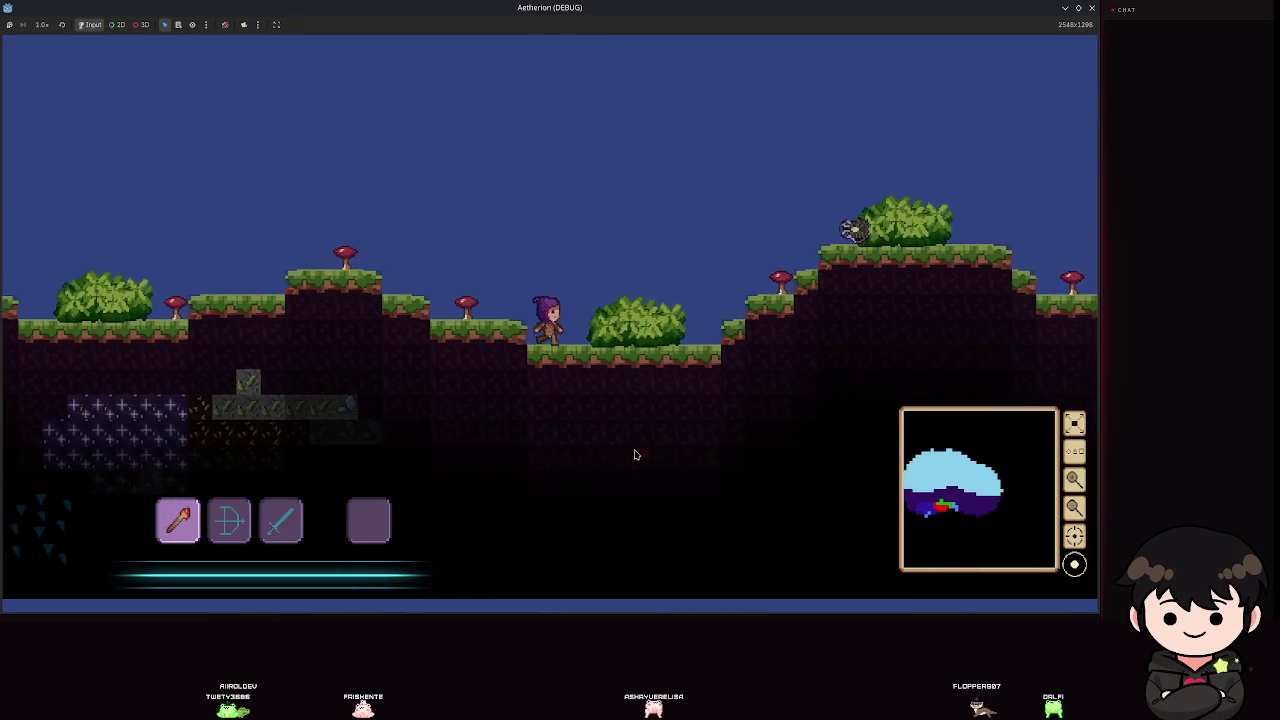
Try the game view's fixed-size option, then set it to stretch and fill the area.
left_click(276, 24)
left_click(320, 80)
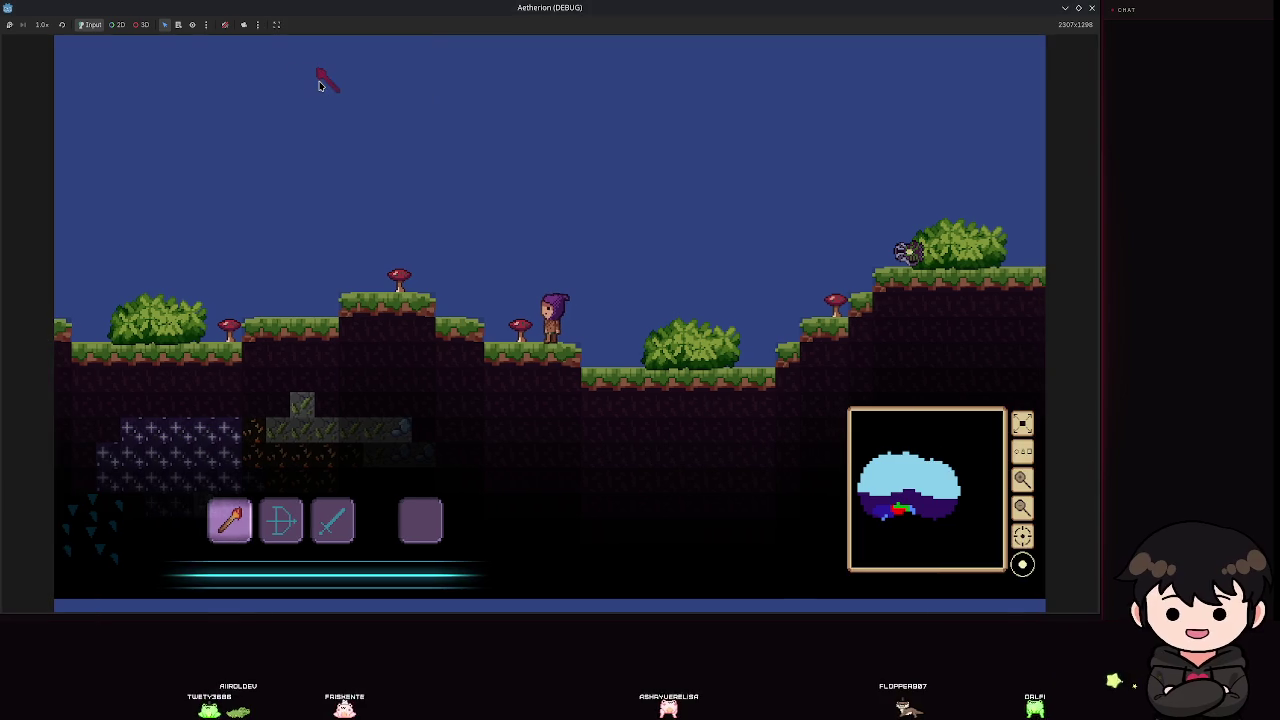
left_click(258, 24)
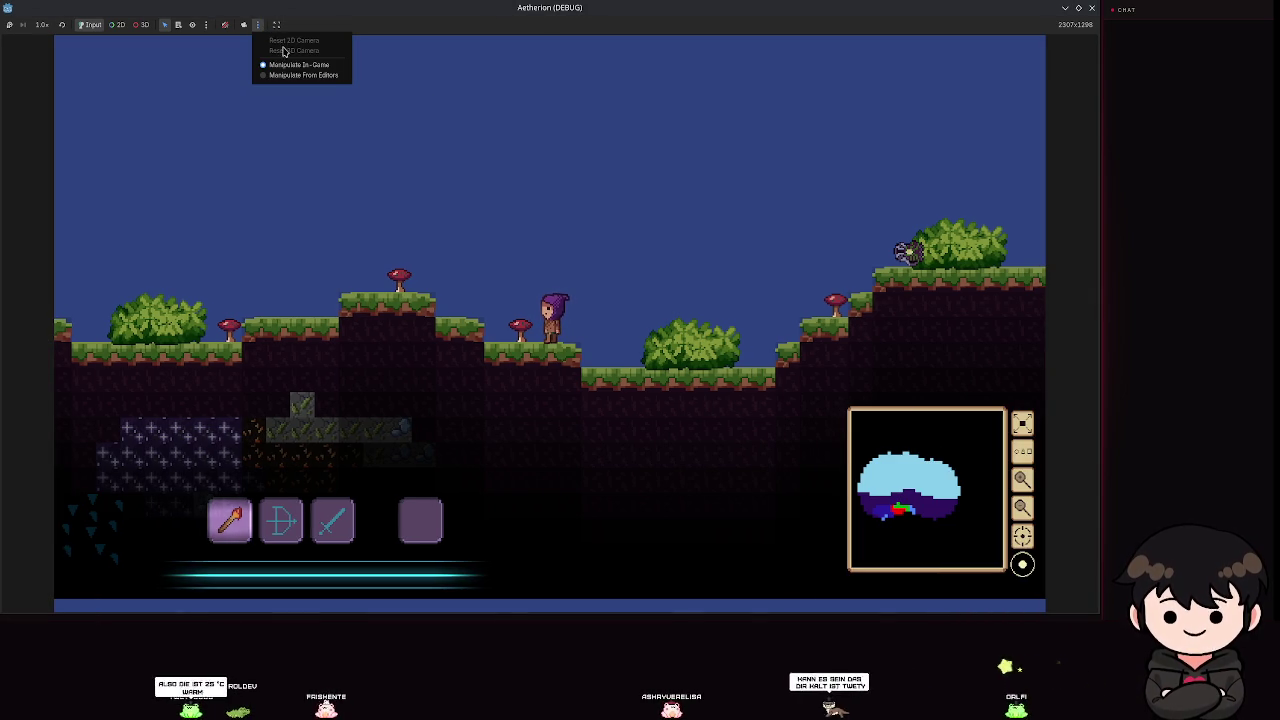
left_click(300, 75)
left_click(276, 24)
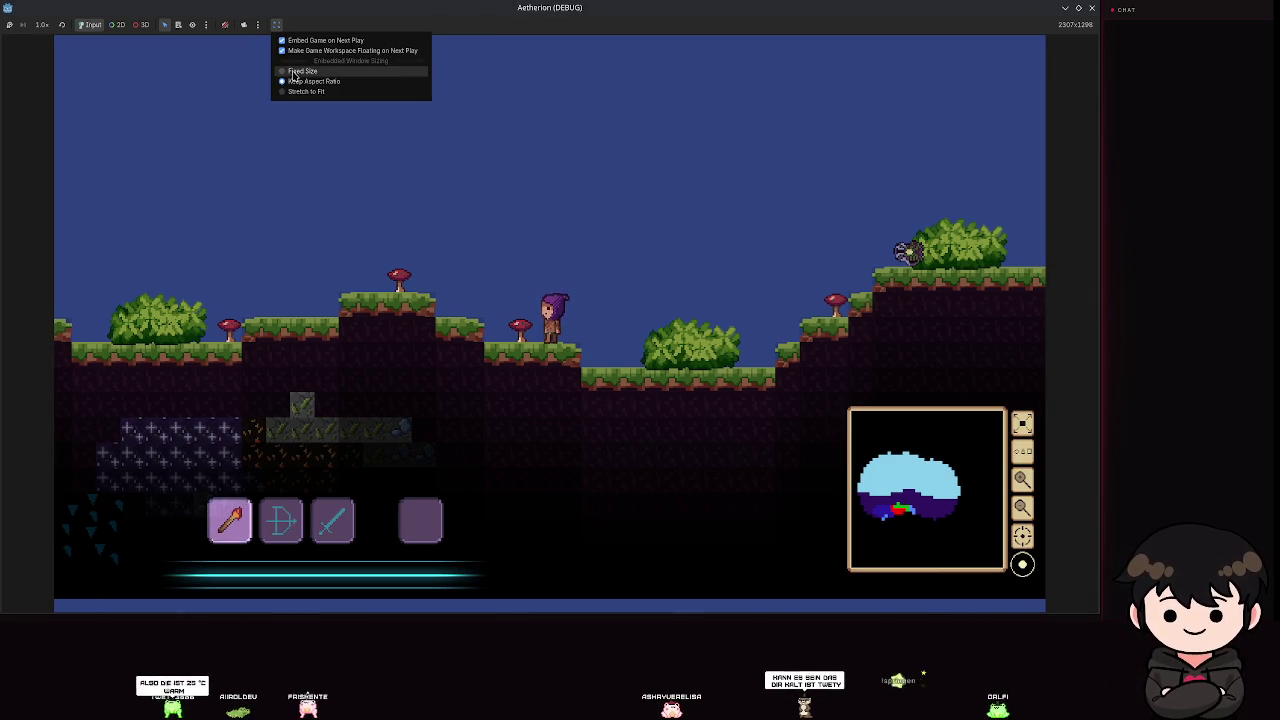
left_click(293, 72)
left_click(276, 24)
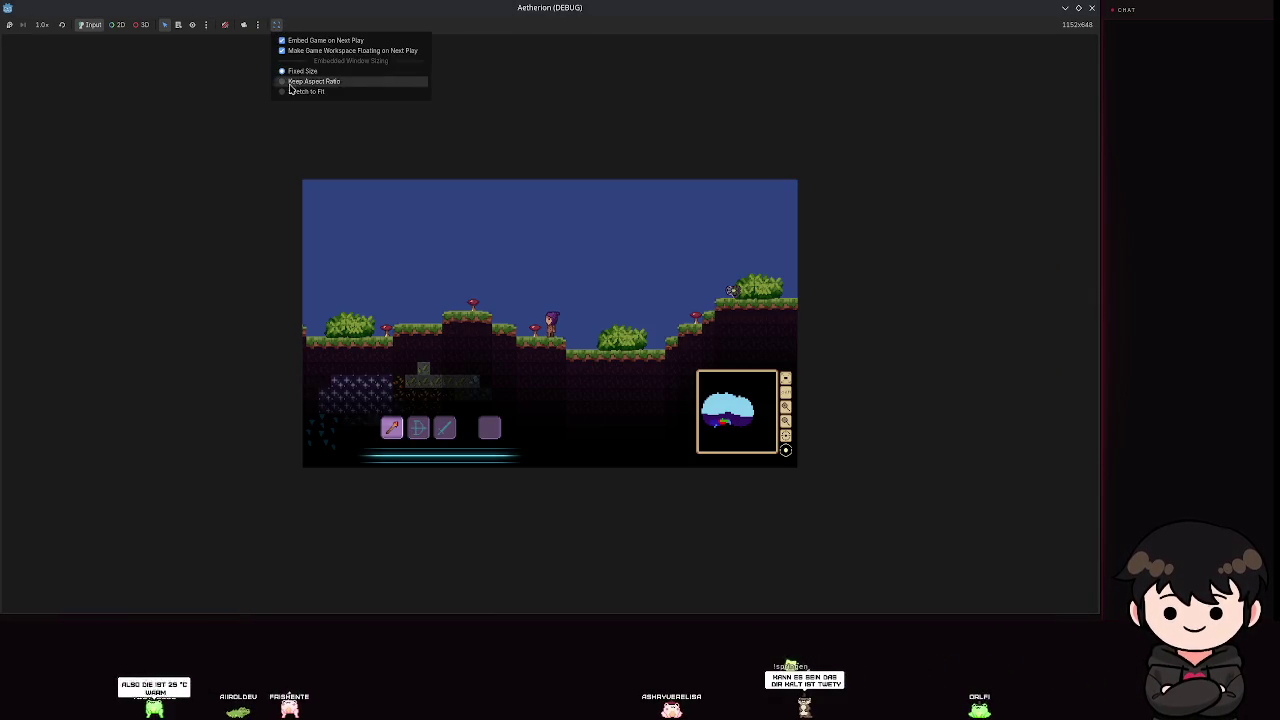
left_click(295, 89)
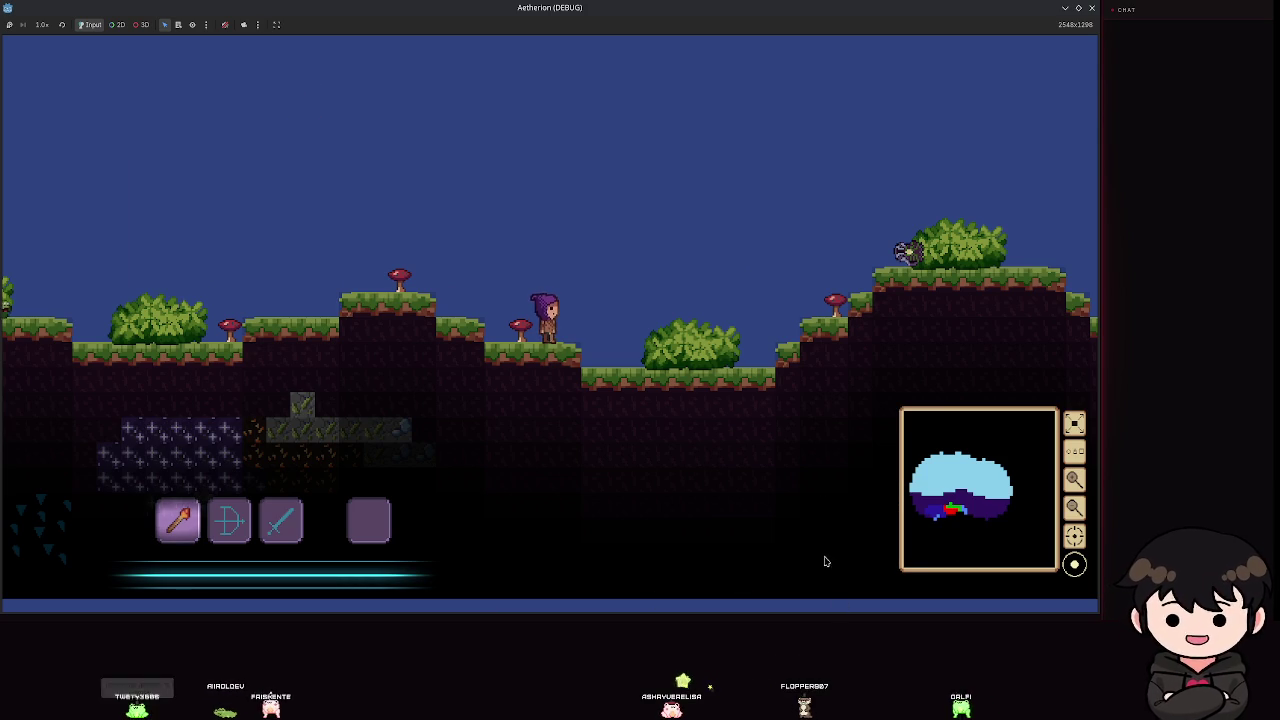
Run right across the hills, collect the creature item, and equip it from hotbar slot 4.
key("space")
key("d")
key("space")
key("space")
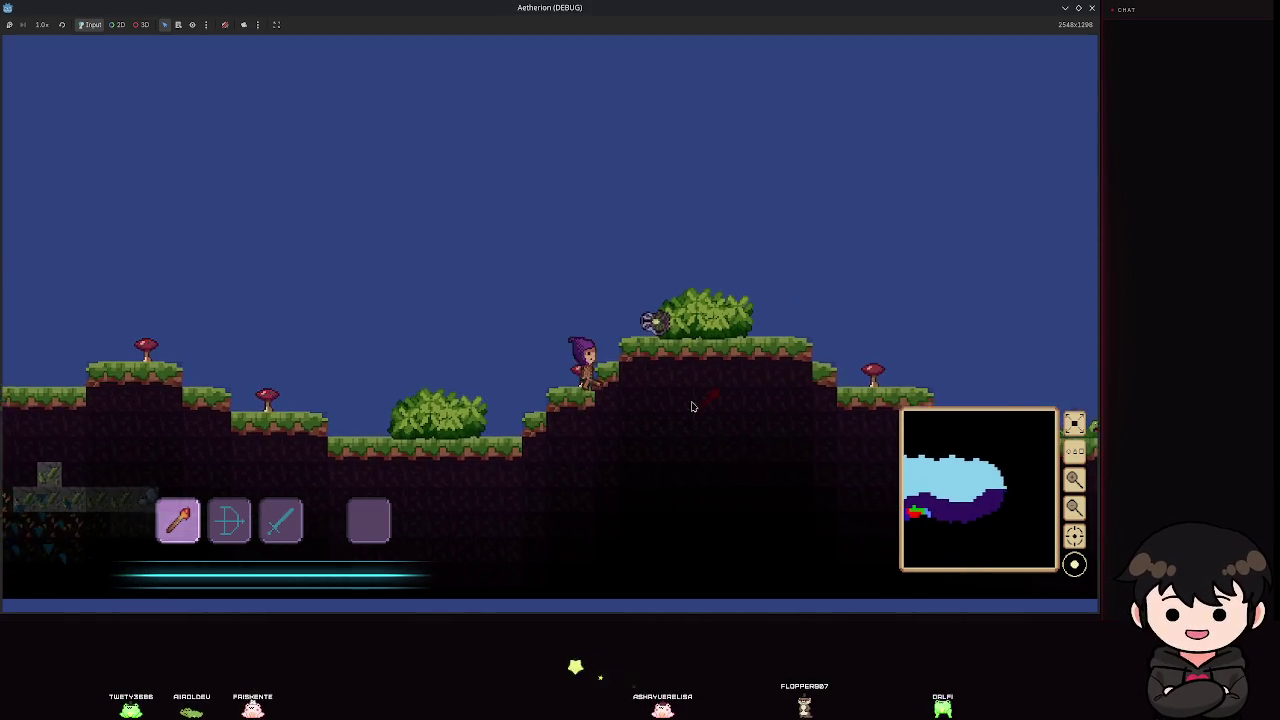
key("space")
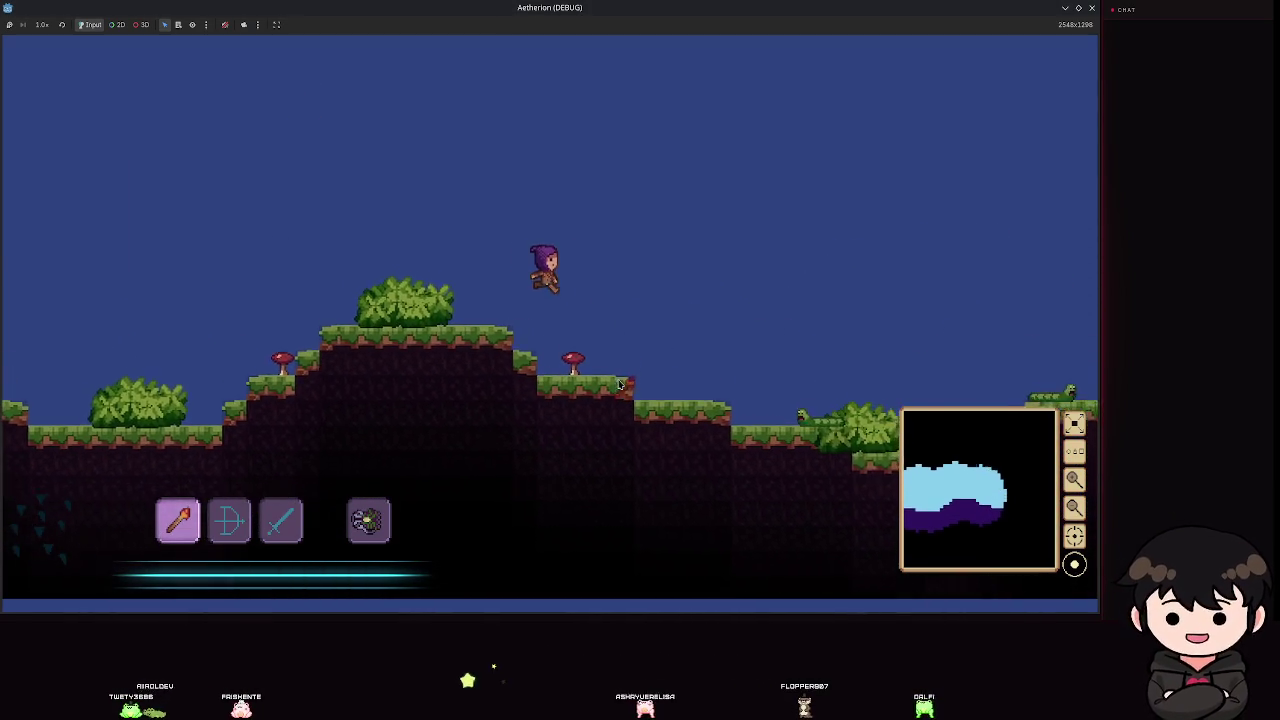
key("space")
key("space")
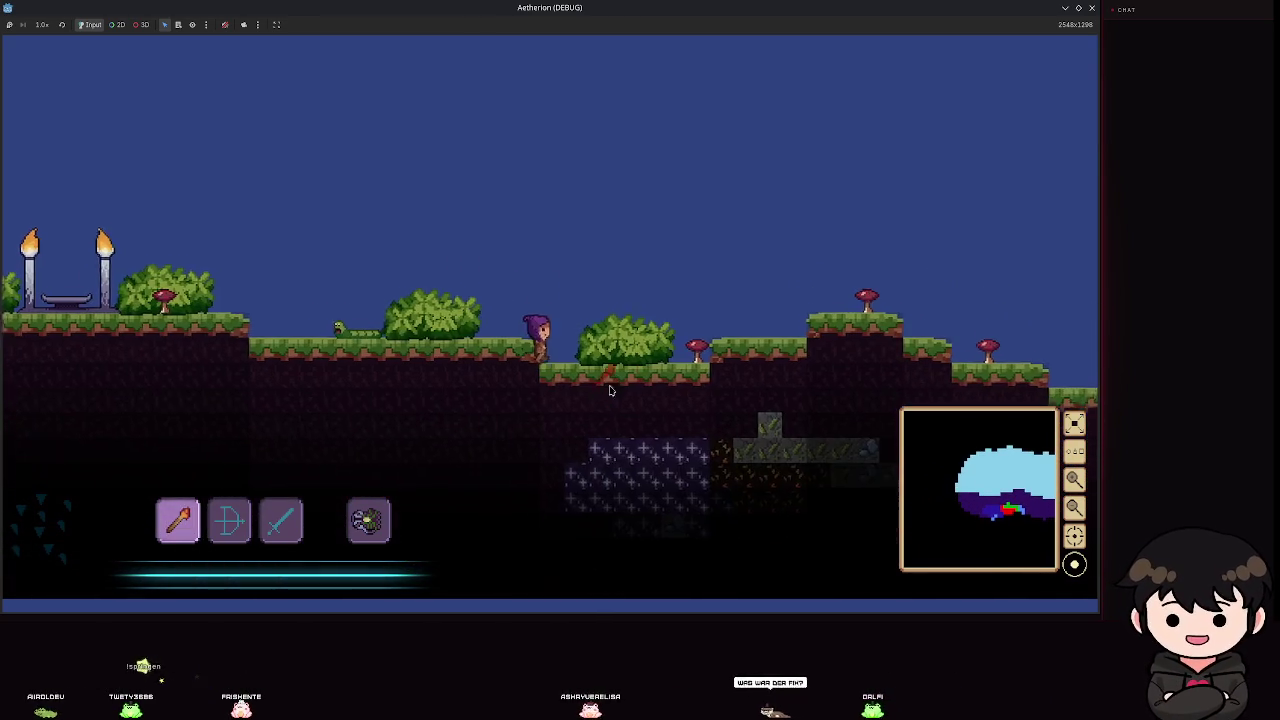
key("4")
Run left past the torch altar and back right, then pause and return to the editor.
key("a")
key("space")
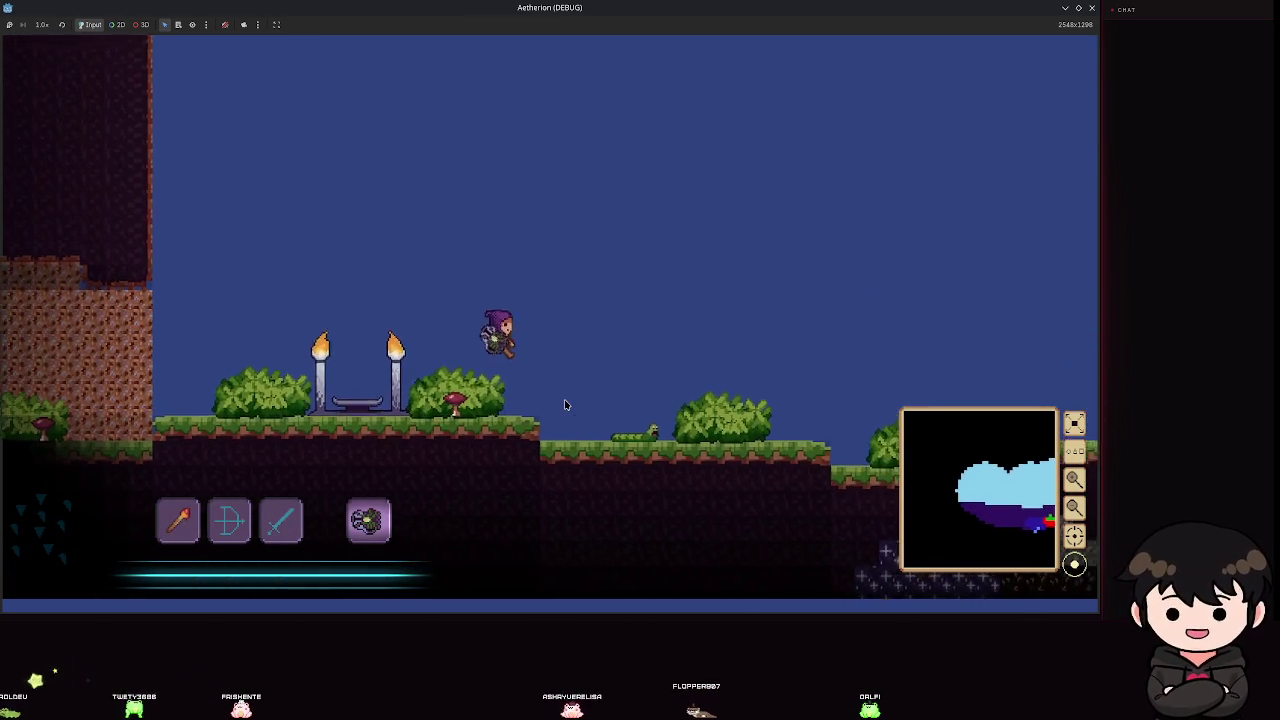
key("a")
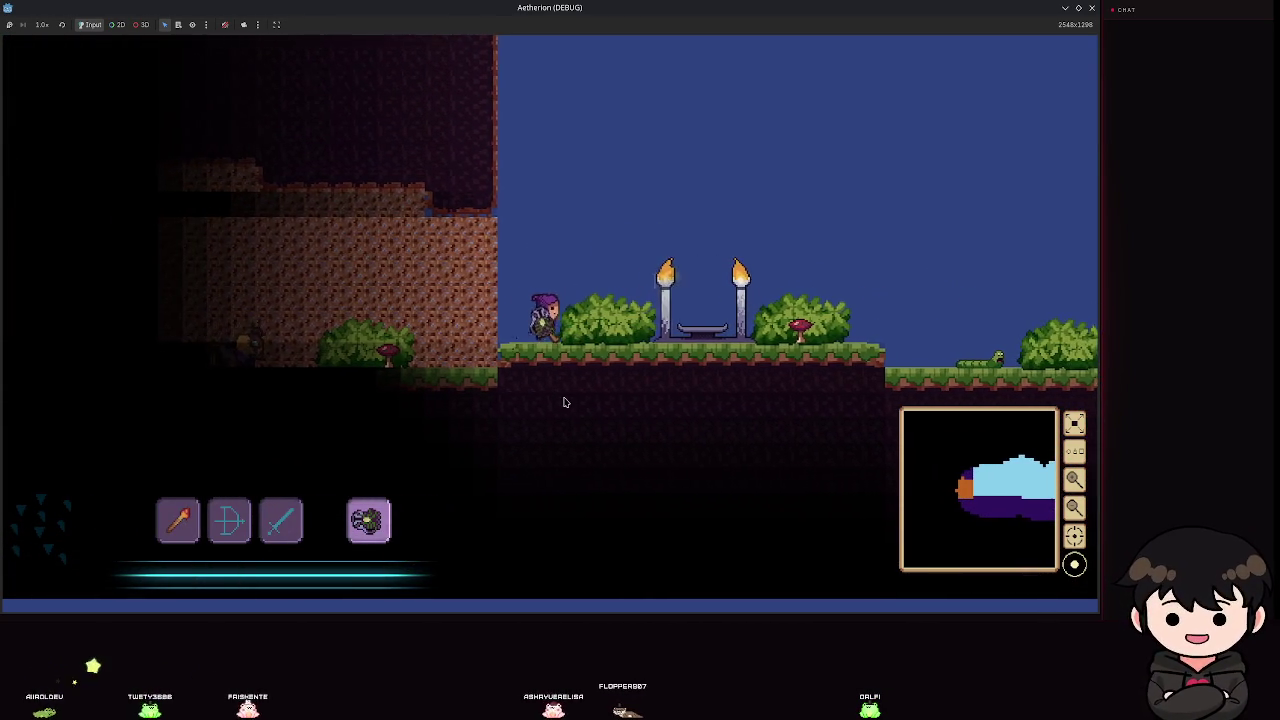
key("d")
key("space")
key("space")
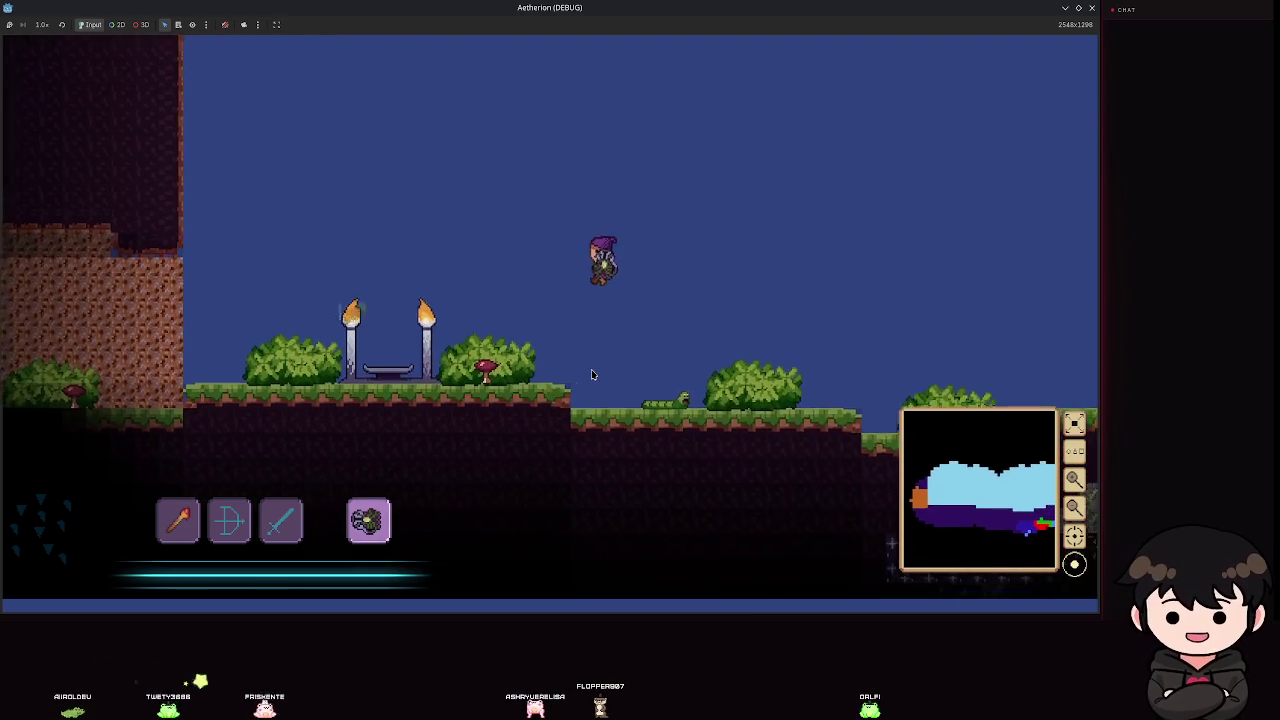
key("d")
key("space")
key("Escape")
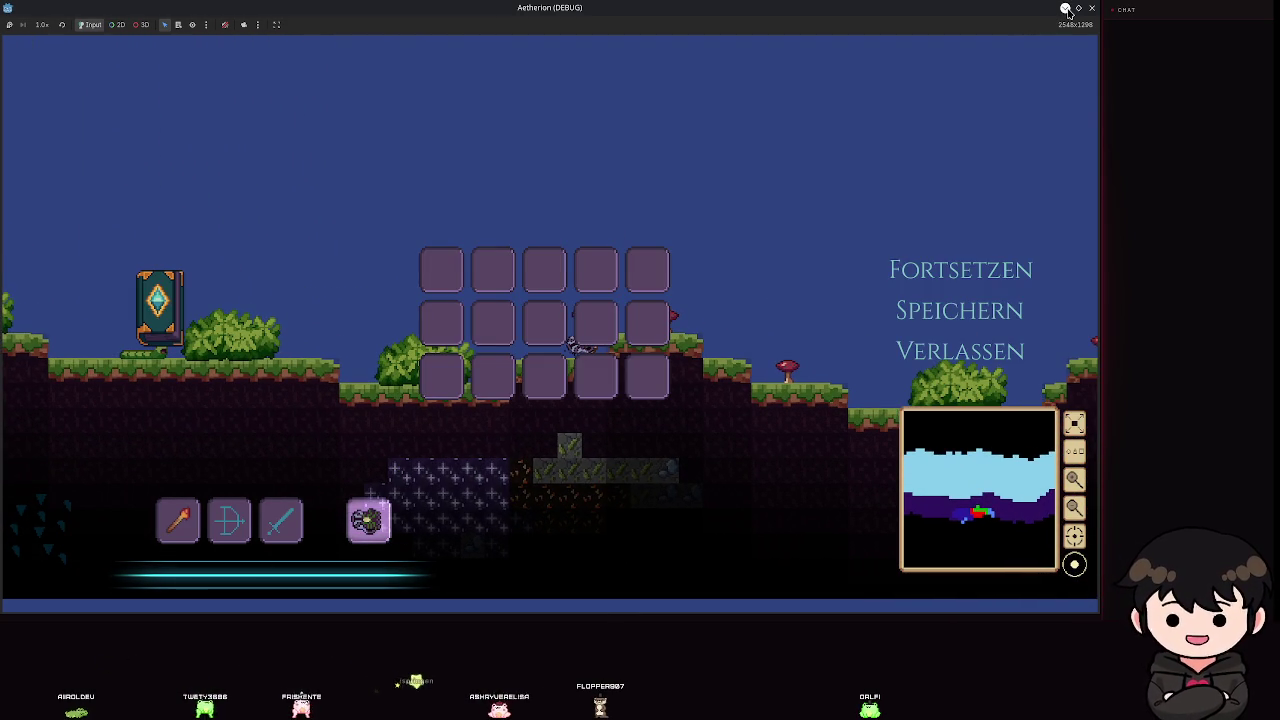
left_click(1066, 8)
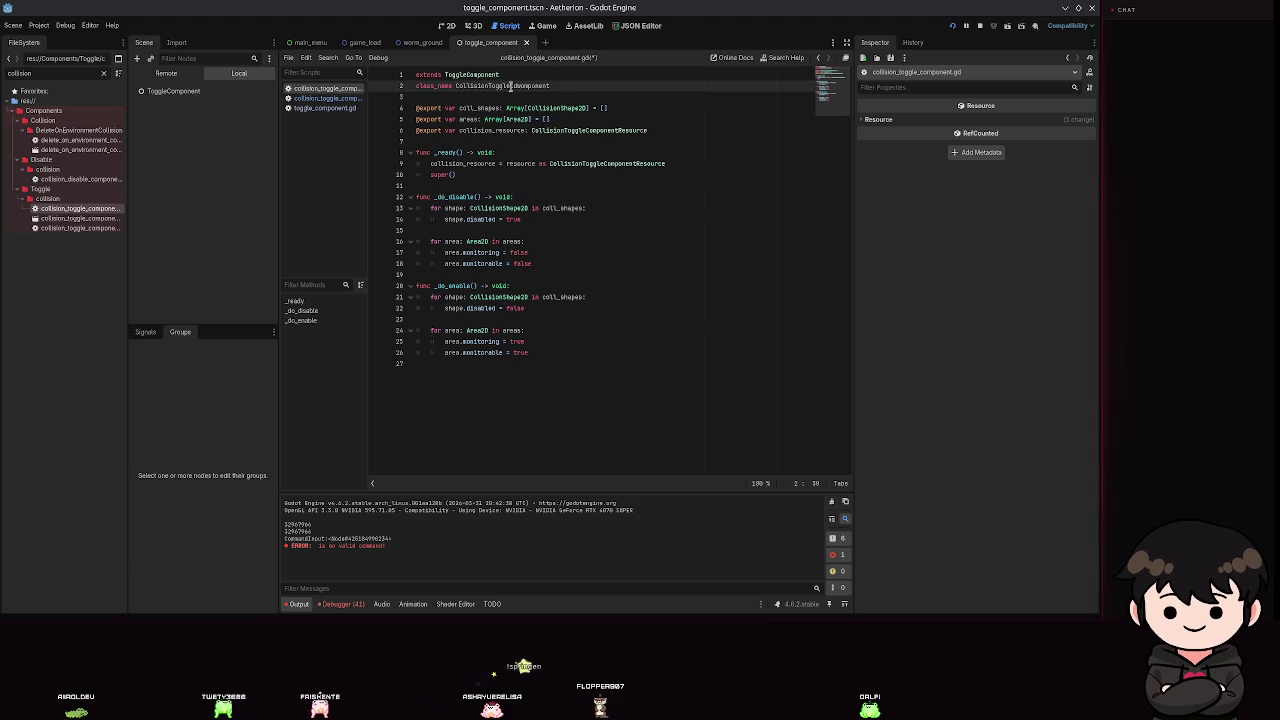
Save collision_toggle_component.gd, review its _do_enable and super() call, and switch to worm_ground.
key("ctrl+s")
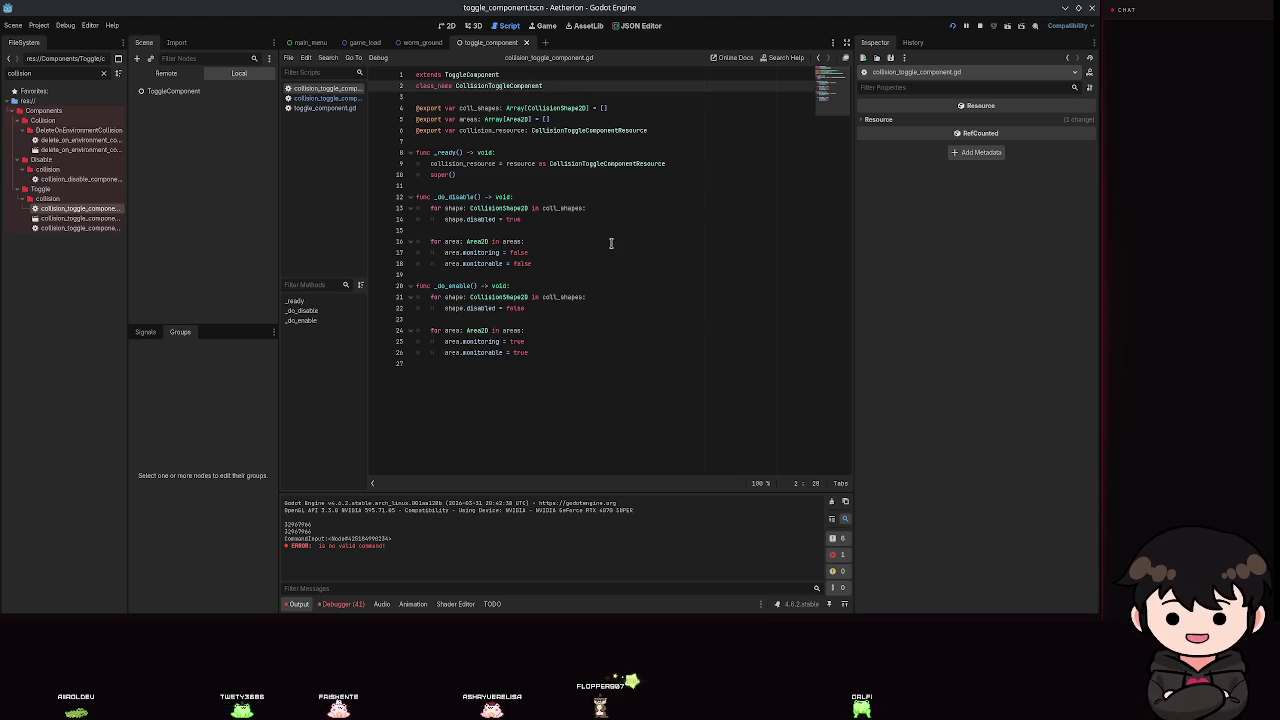
left_click(437, 286)
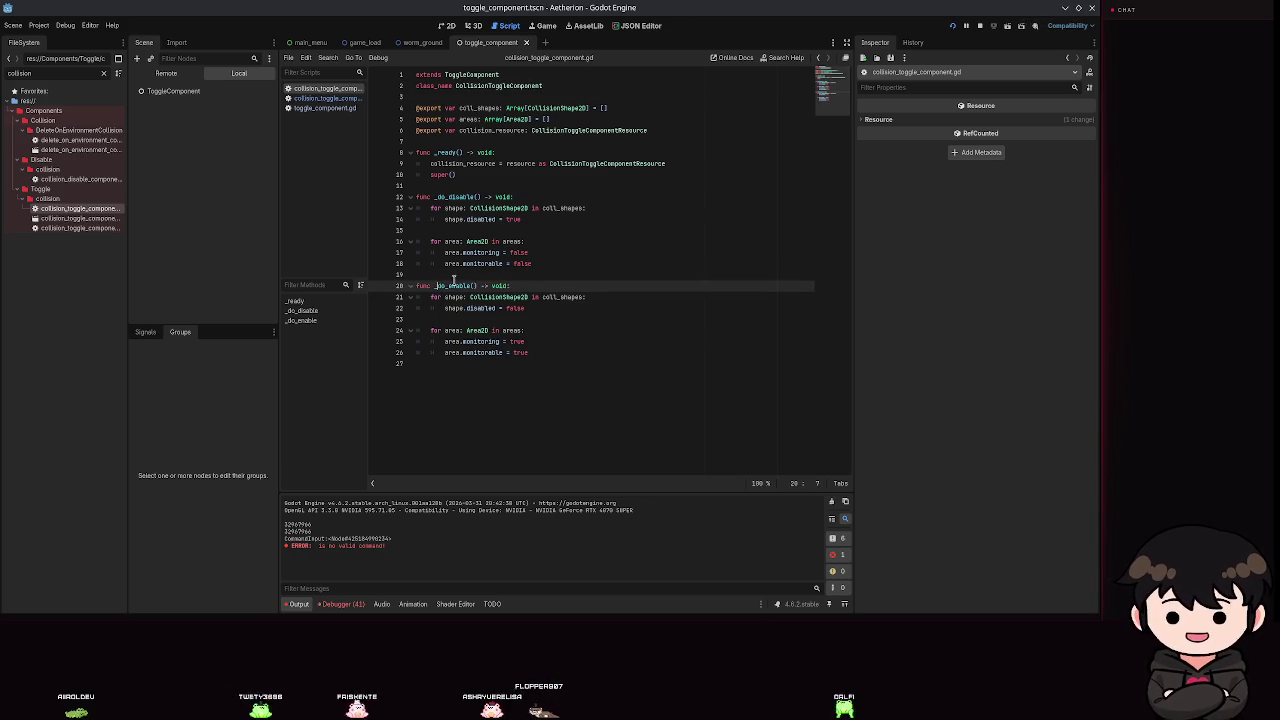
left_click(503, 86)
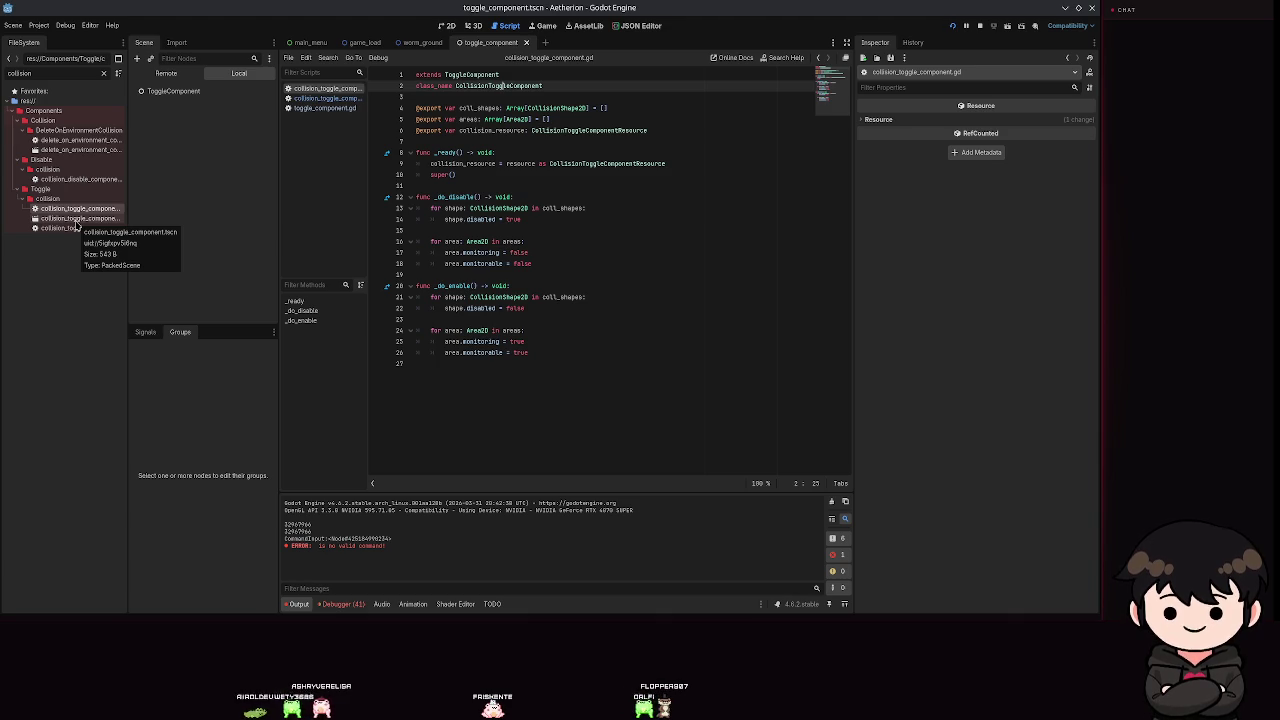
left_click(558, 179)
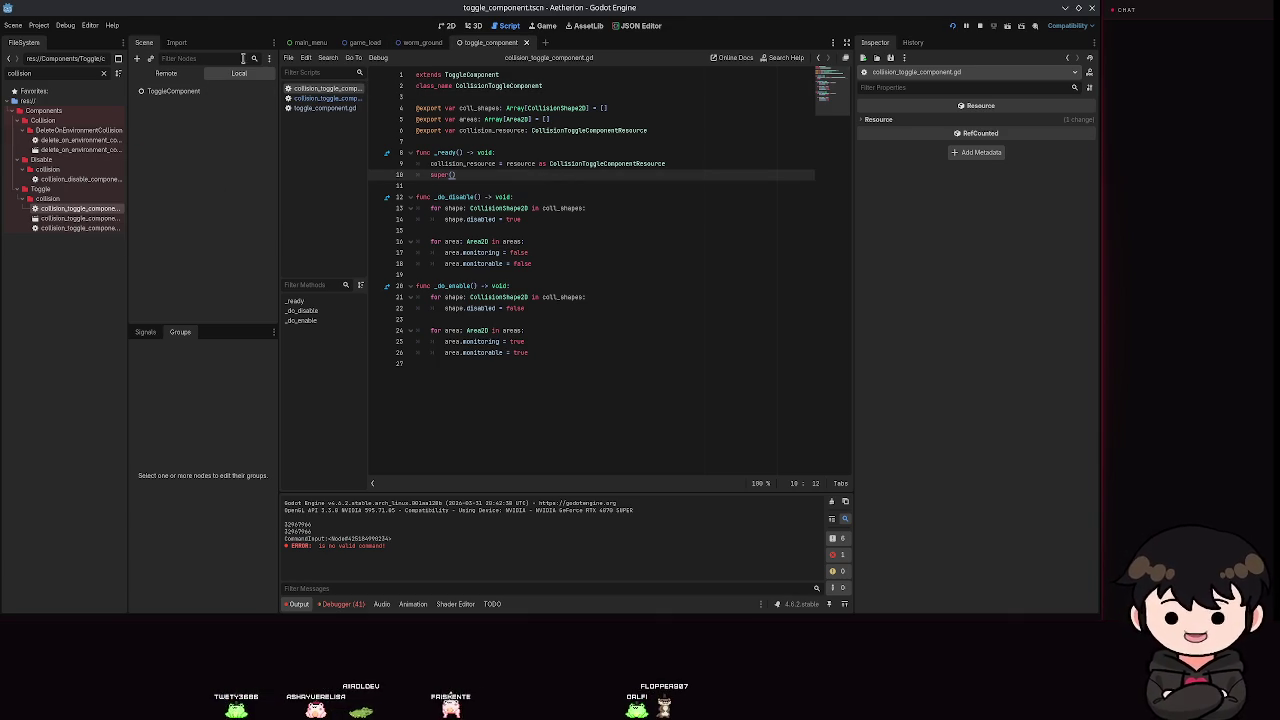
left_click(422, 42)
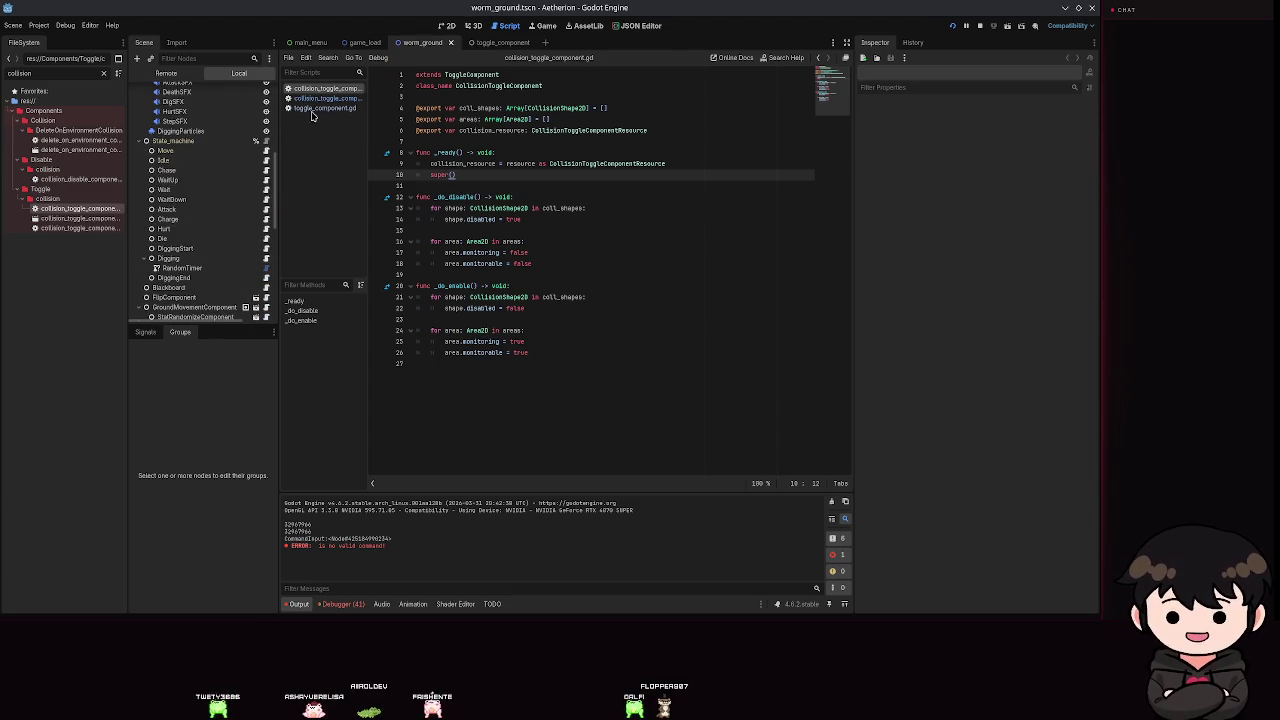
Show worm_ground in the 2D editor, enlarge the Scene tree panel, and select the DeathSFX node.
left_click(449, 28)
scroll(190, 220, "up", 2)
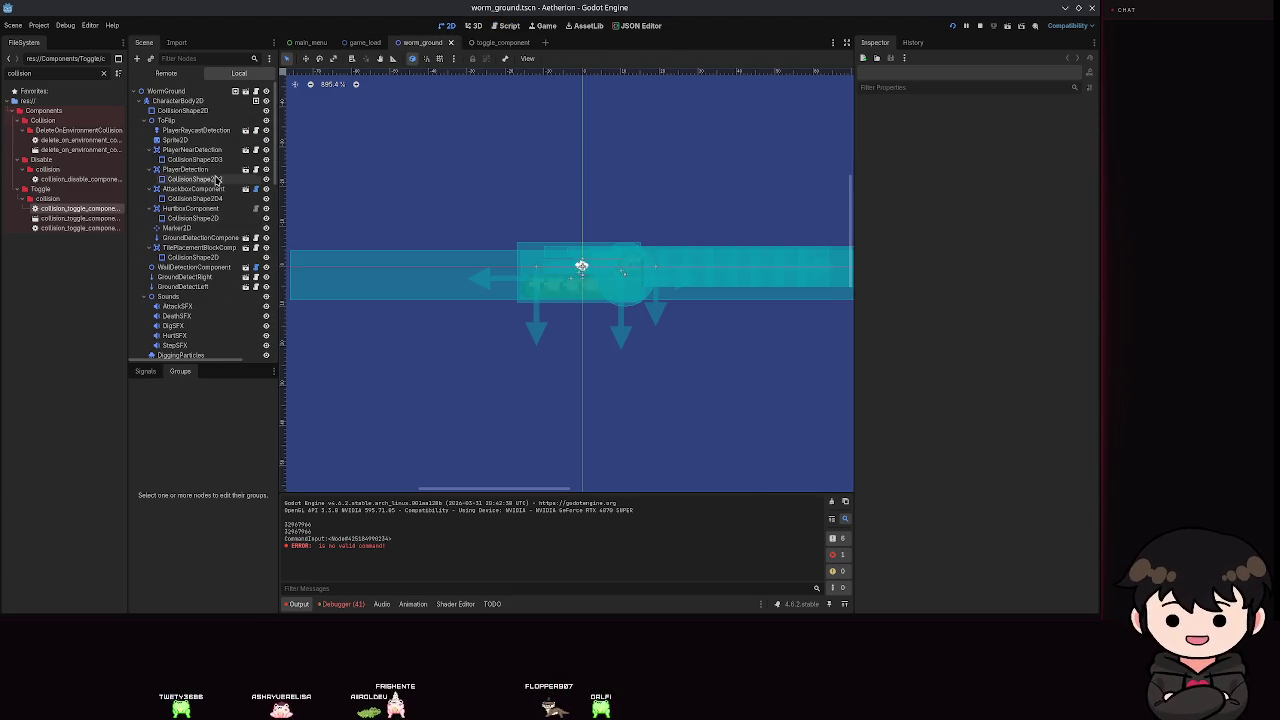
scroll(178, 285, "up", 2)
scroll(178, 285, "up", 4)
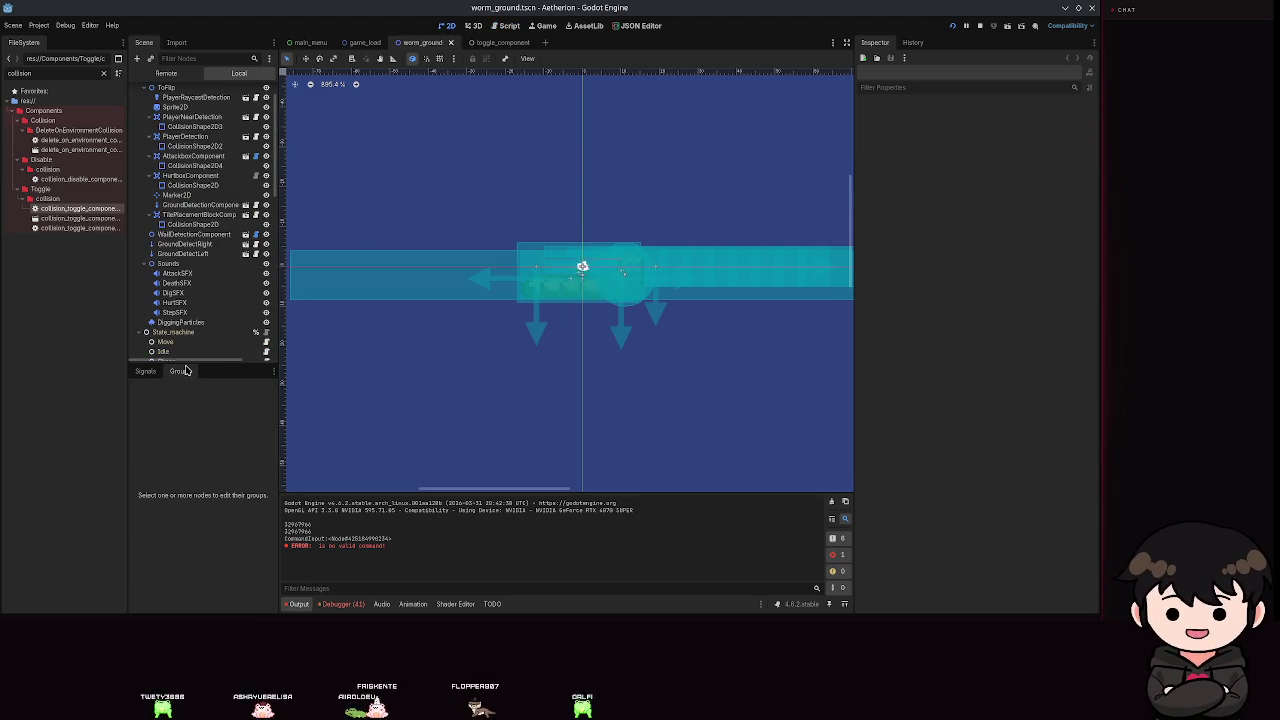
mouse_move(185, 364)
left_mouse_down()
mouse_move(186, 410)
mouse_move(187, 369)
left_mouse_up()
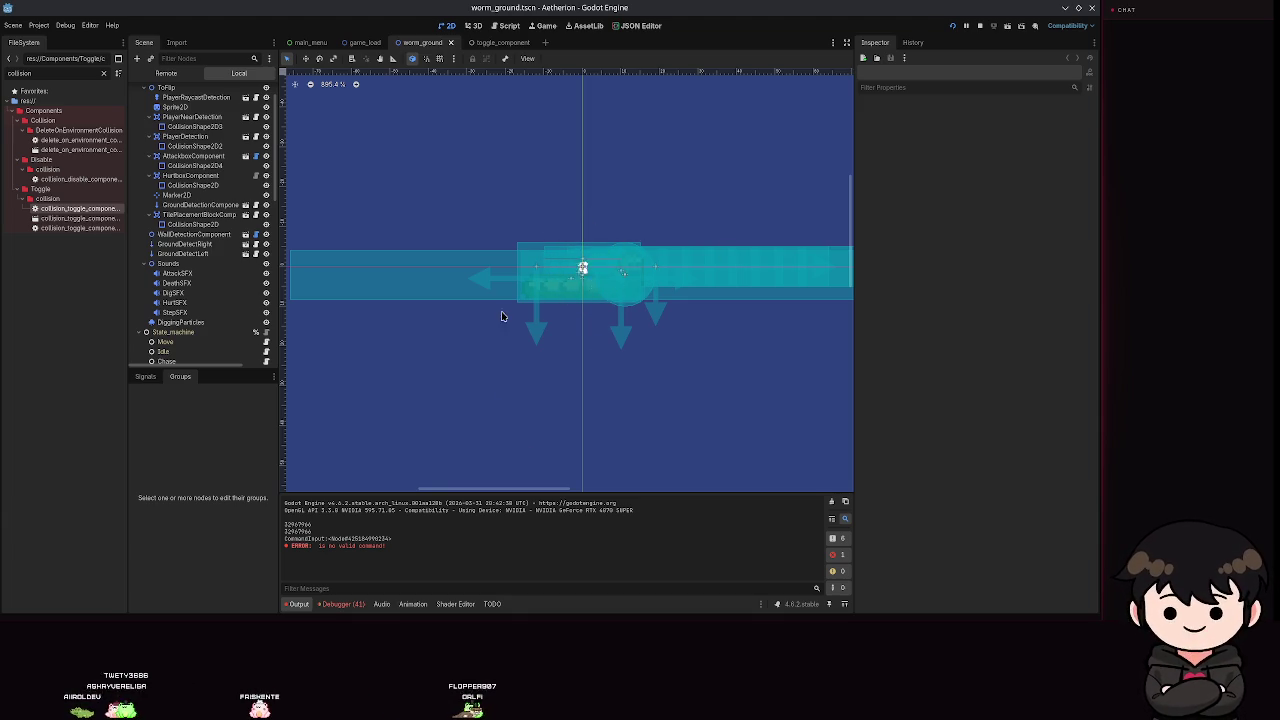
left_click_drag(501, 325, 537, 325)
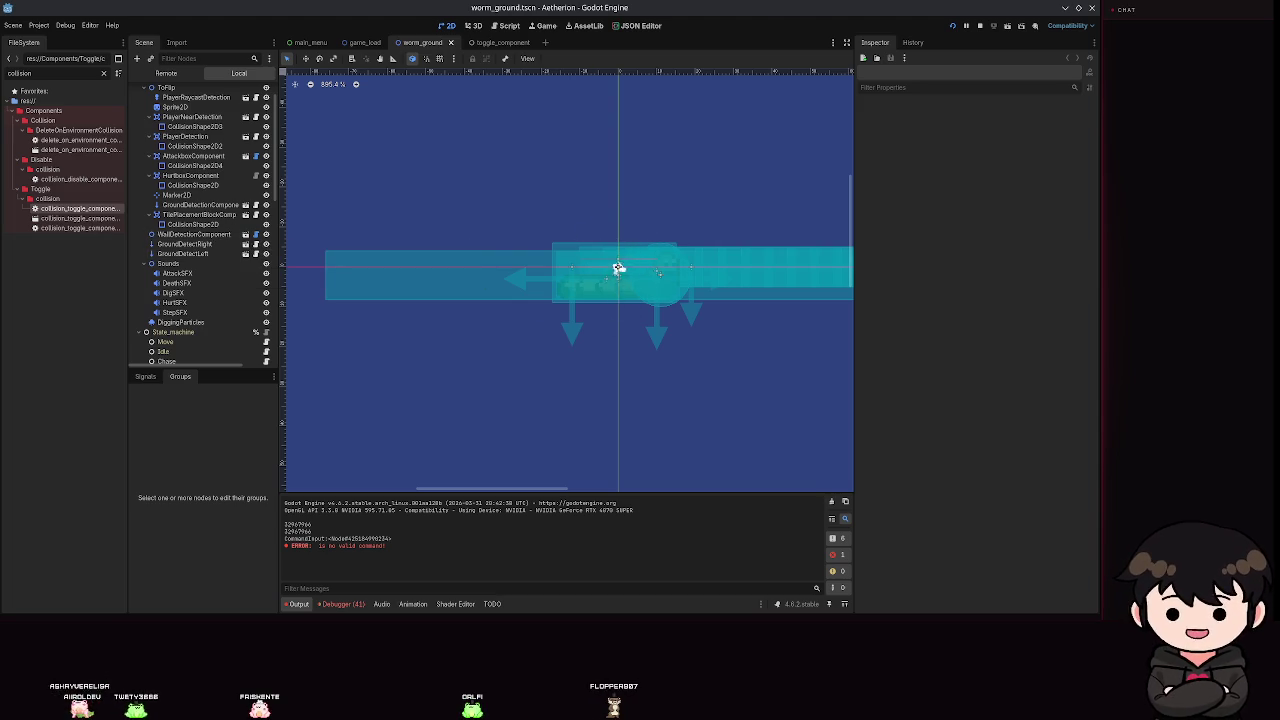
left_click(217, 292)
Inspect the DeathSFX and AttackSFX stream settings, then select the DiggingParticles emitter.
left_click(219, 285)
left_click(200, 273)
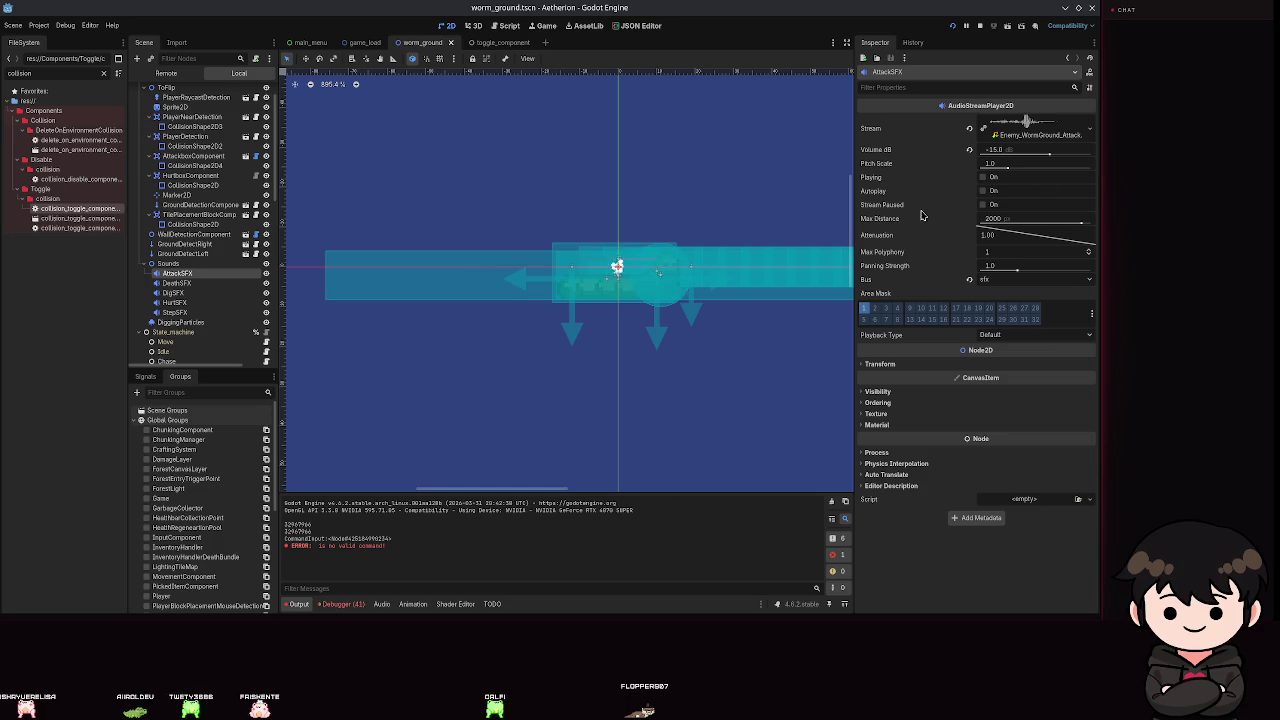
left_click(1089, 131)
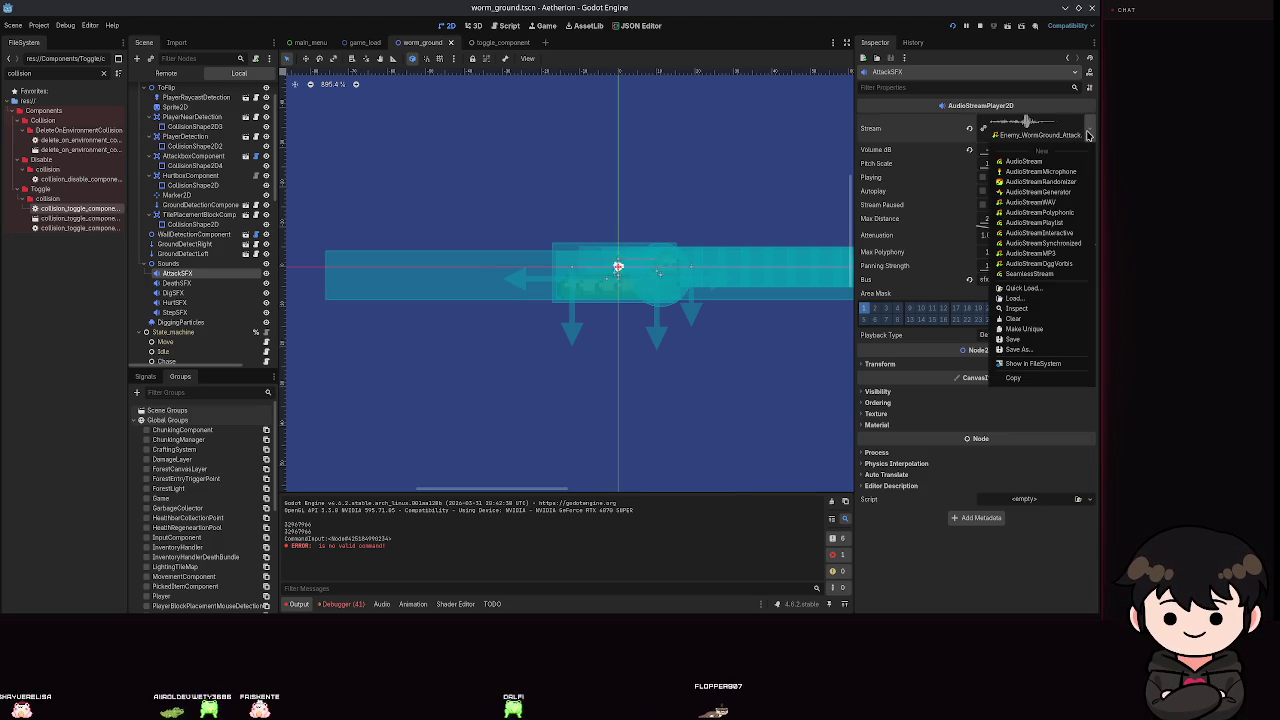
left_click(1089, 135)
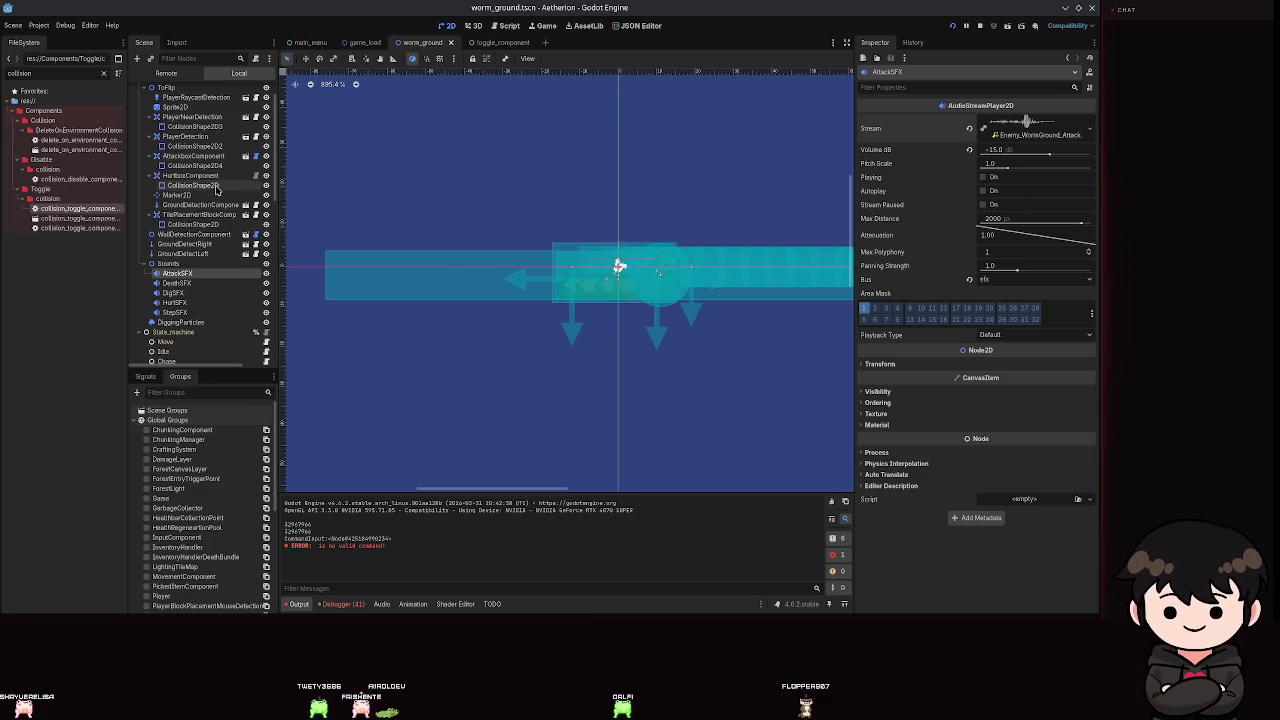
scroll(198, 186, "down", 3)
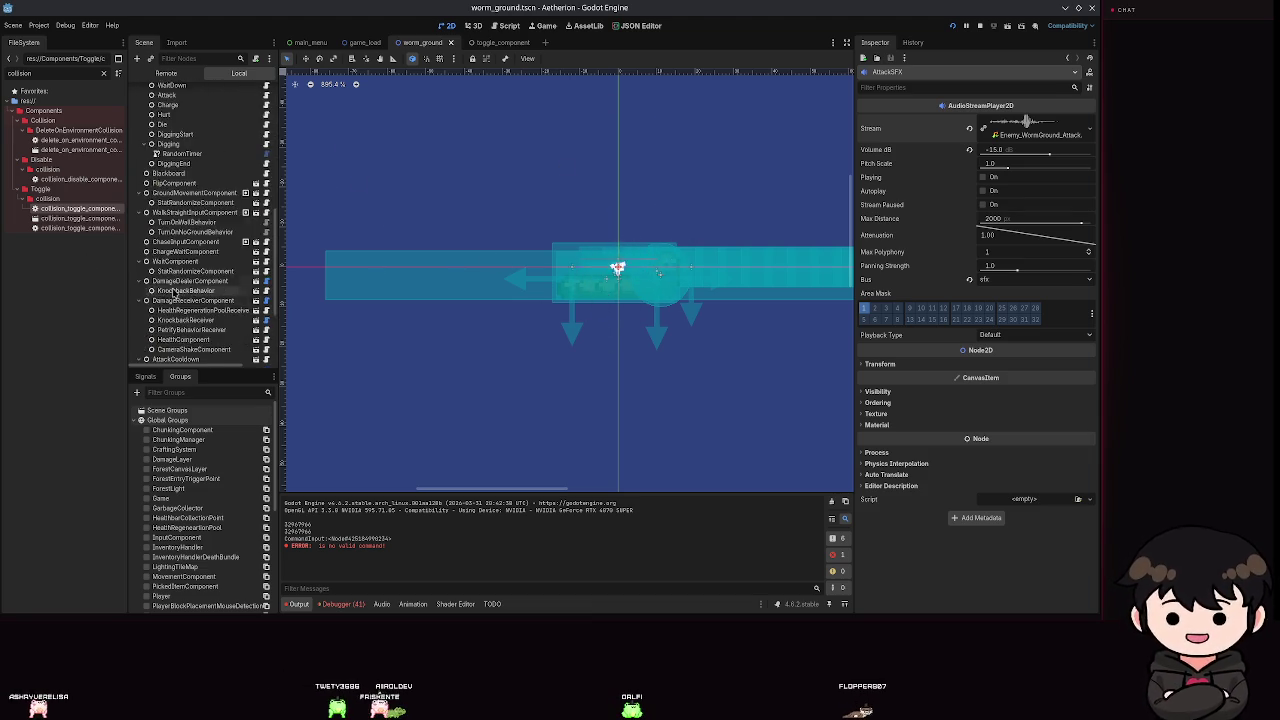
left_click(180, 254)
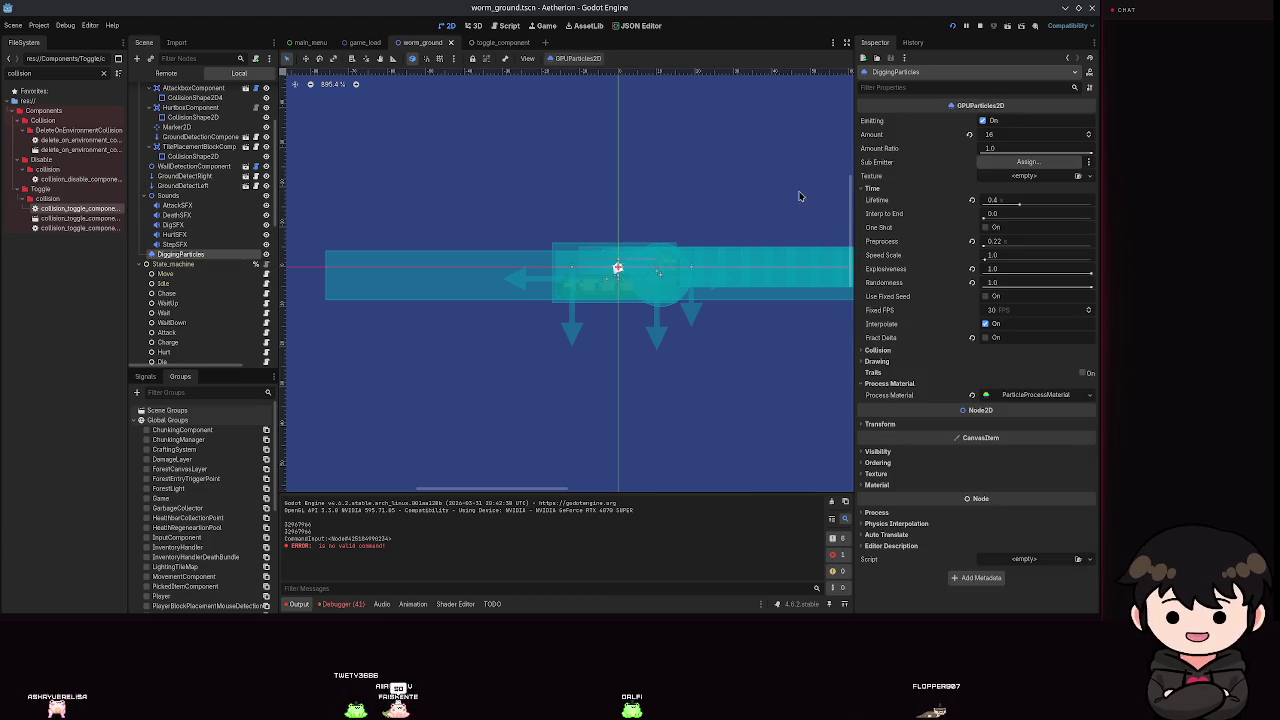
Expand the particles' Process Material and filter the Inspector by 'colo' to reach Color Curves.
left_click(1041, 396)
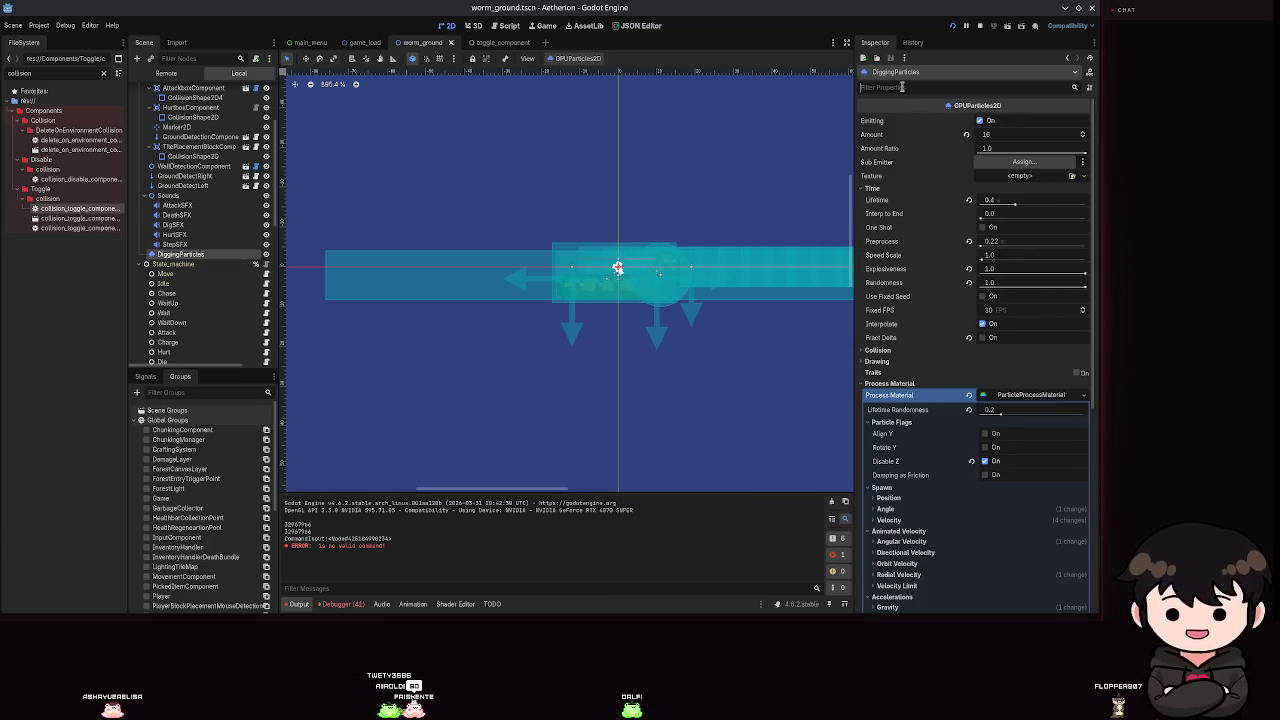
type("colo")
left_click(896, 178)
left_click(902, 188)
left_click(903, 187)
left_click(905, 198)
left_click(1010, 210)
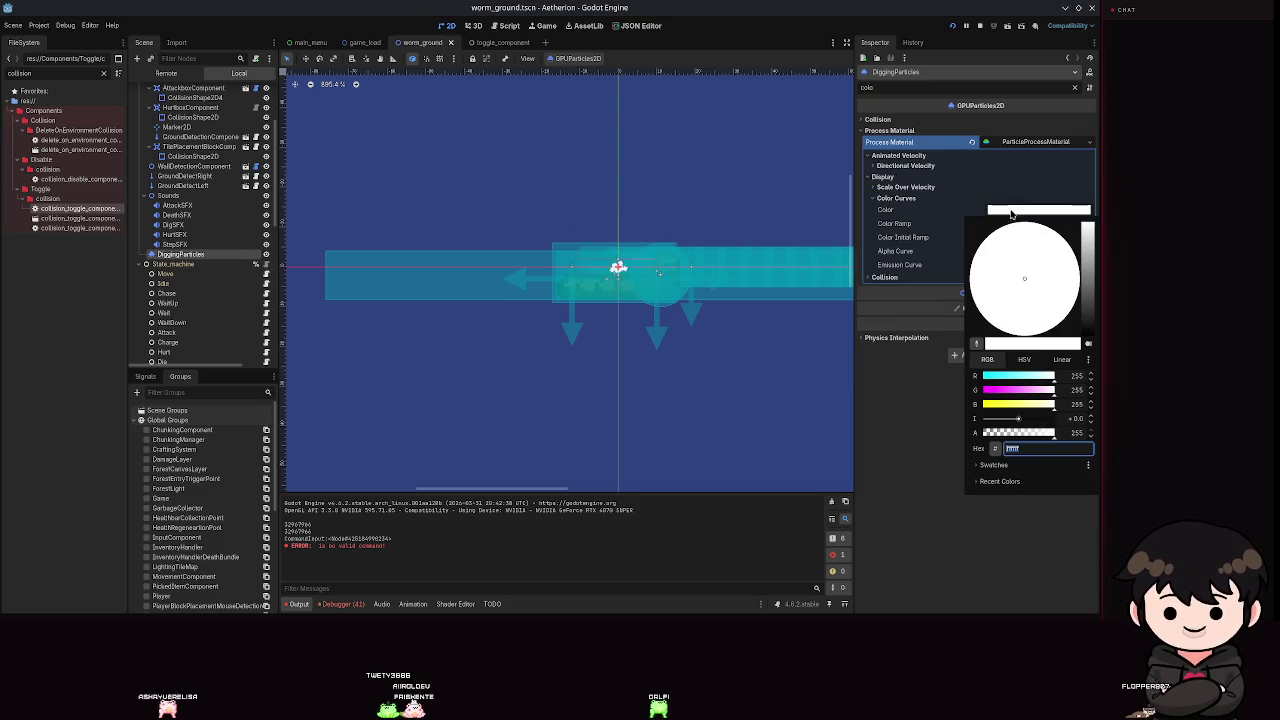
left_click(924, 497)
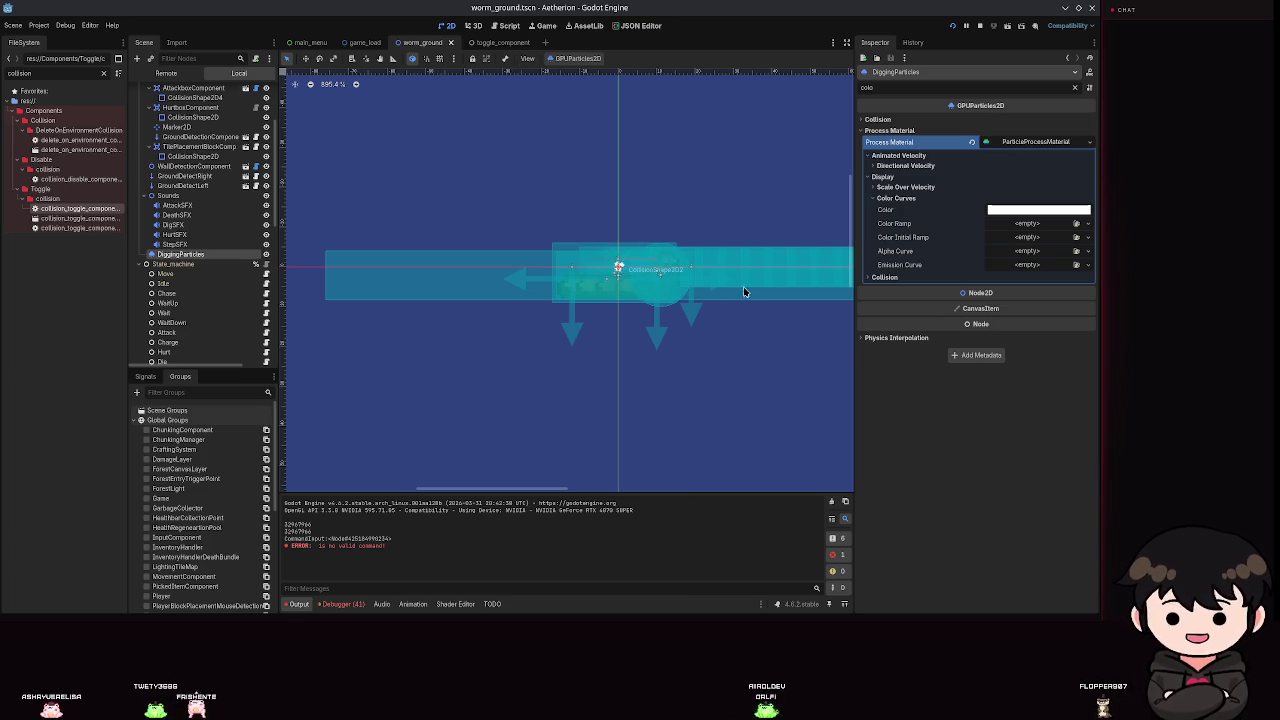
Try a grey particle colour in the picker, then set it back to white.
scroll(746, 293, "up", 10)
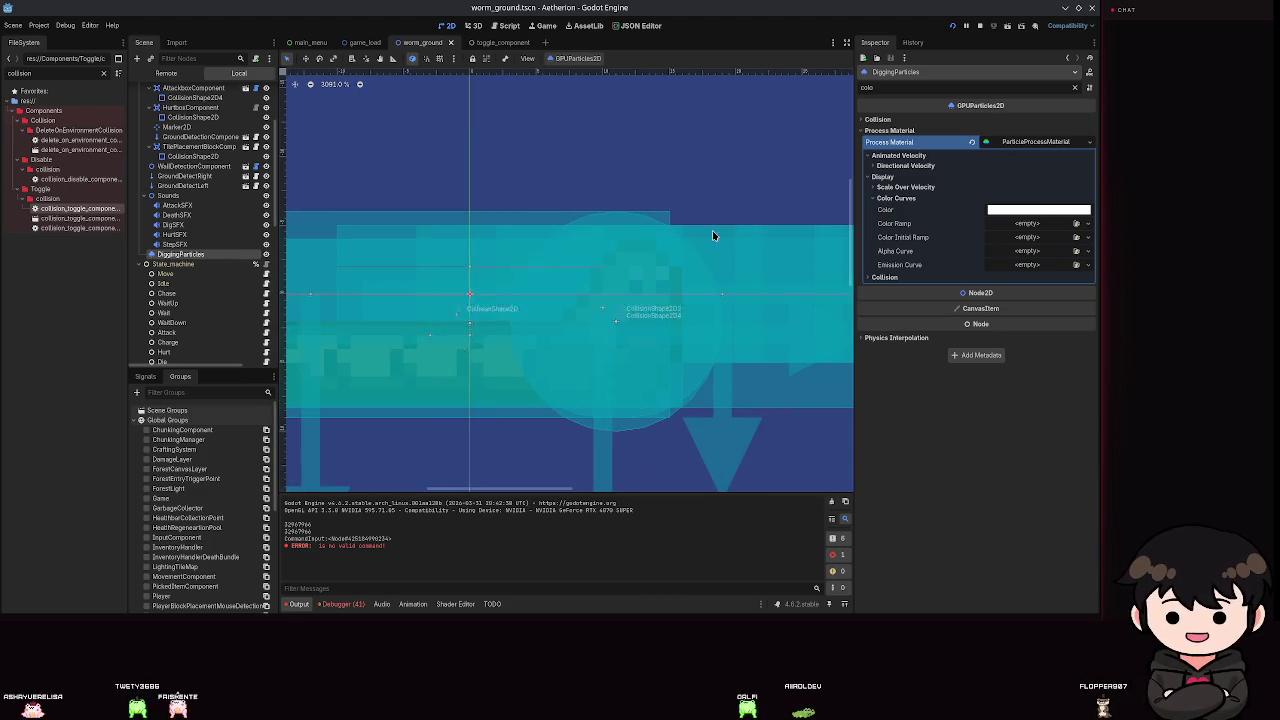
left_click(1038, 209)
left_click(1093, 321)
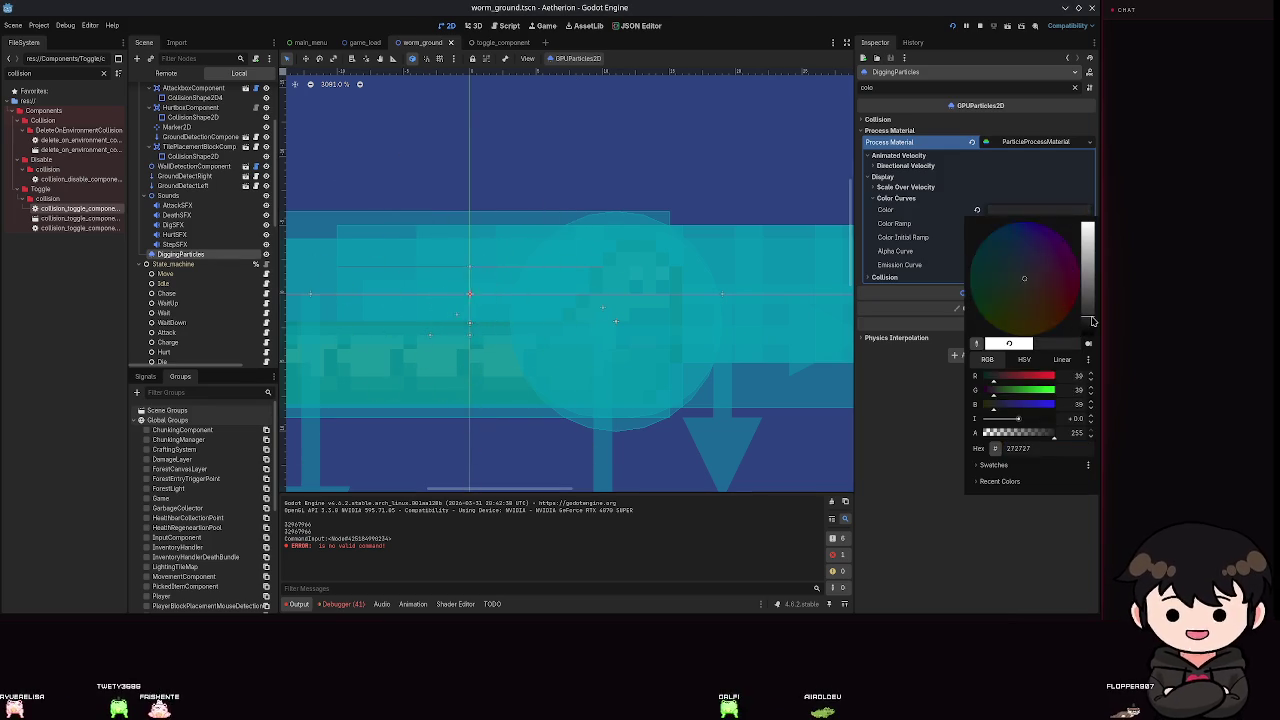
left_click_drag(1093, 321, 1088, 220)
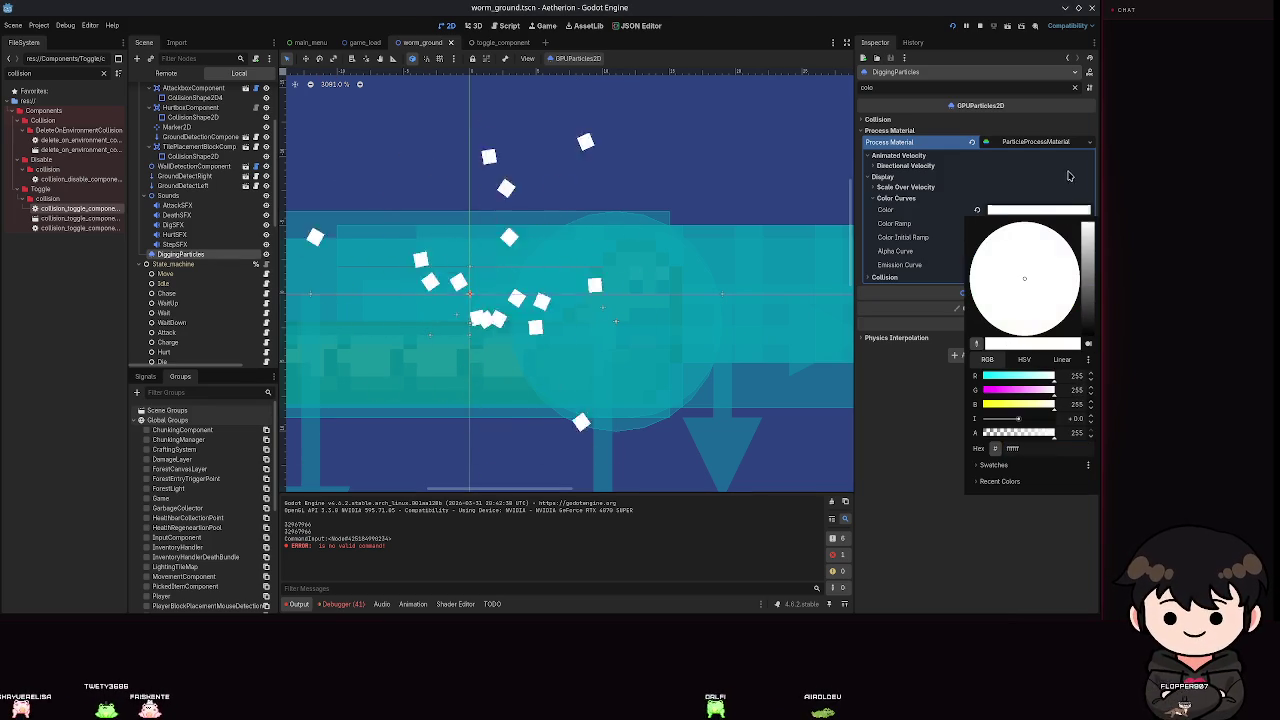
left_click(719, 577)
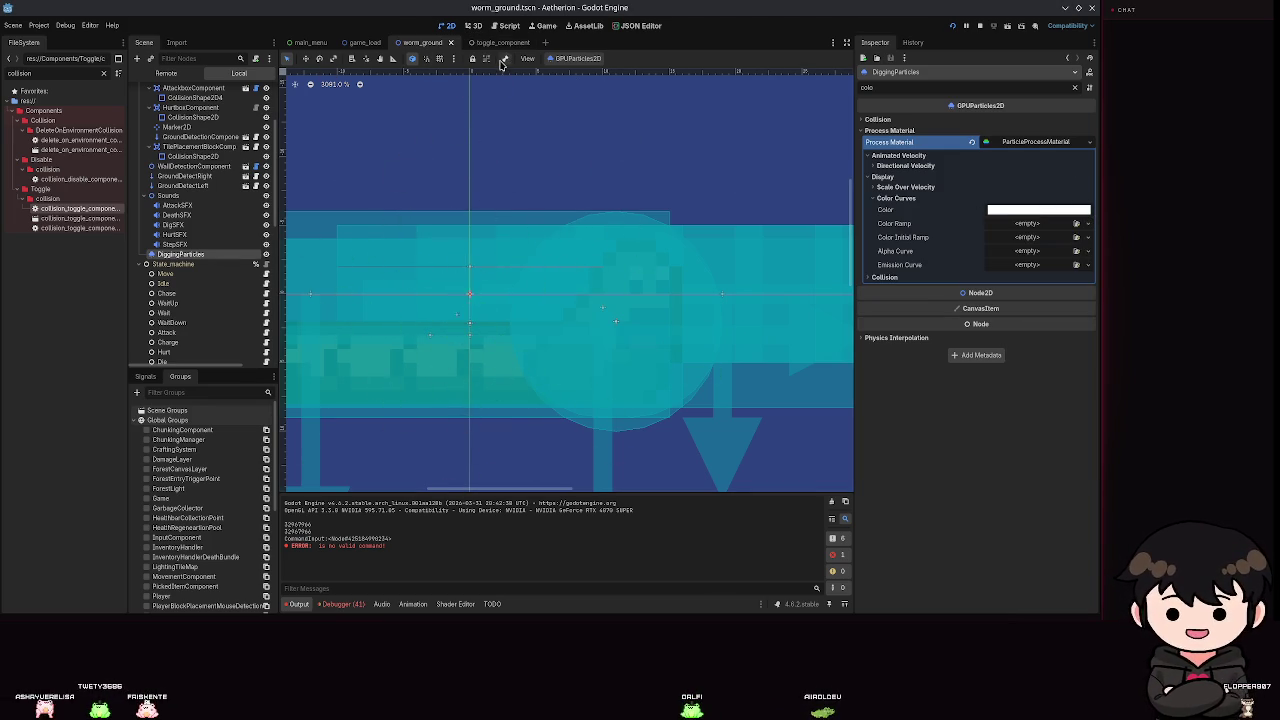
Filter the FileSystem for 'tilemap' and open the tilemap_attackbox_component scene.
left_click(508, 25)
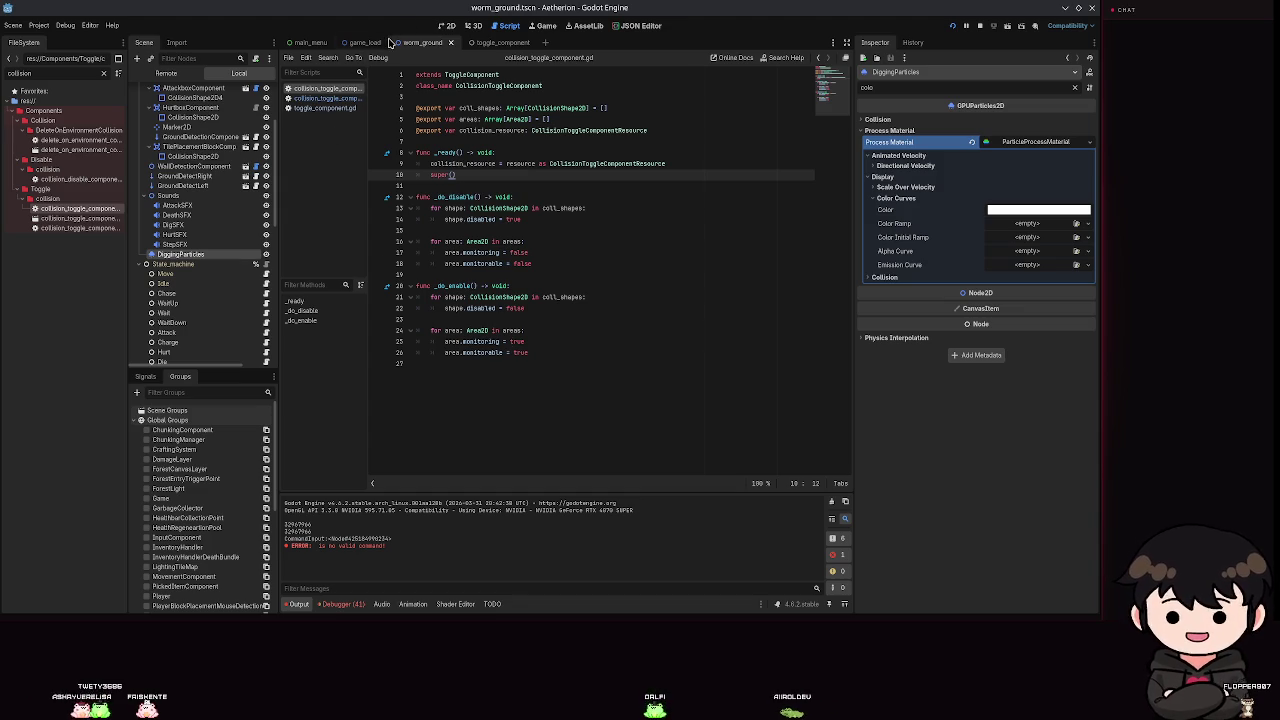
left_click(444, 27)
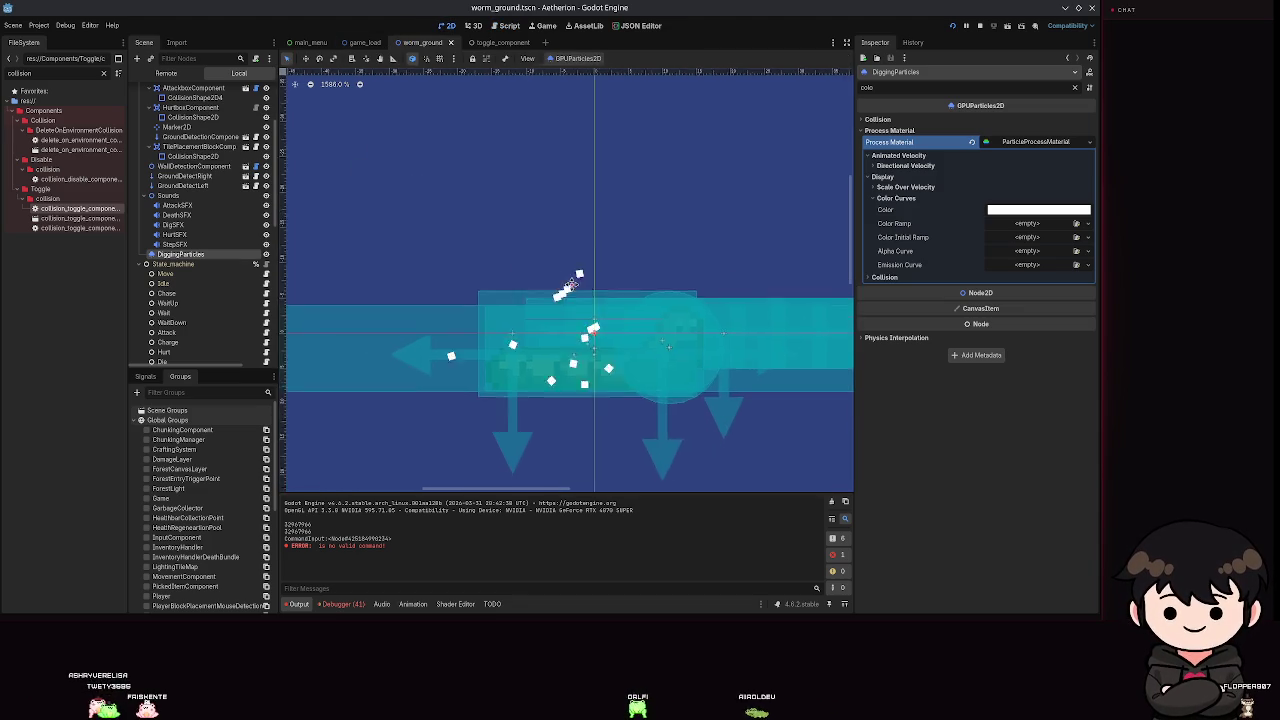
left_click_drag(32, 73, 3, 76)
type("tilemap")
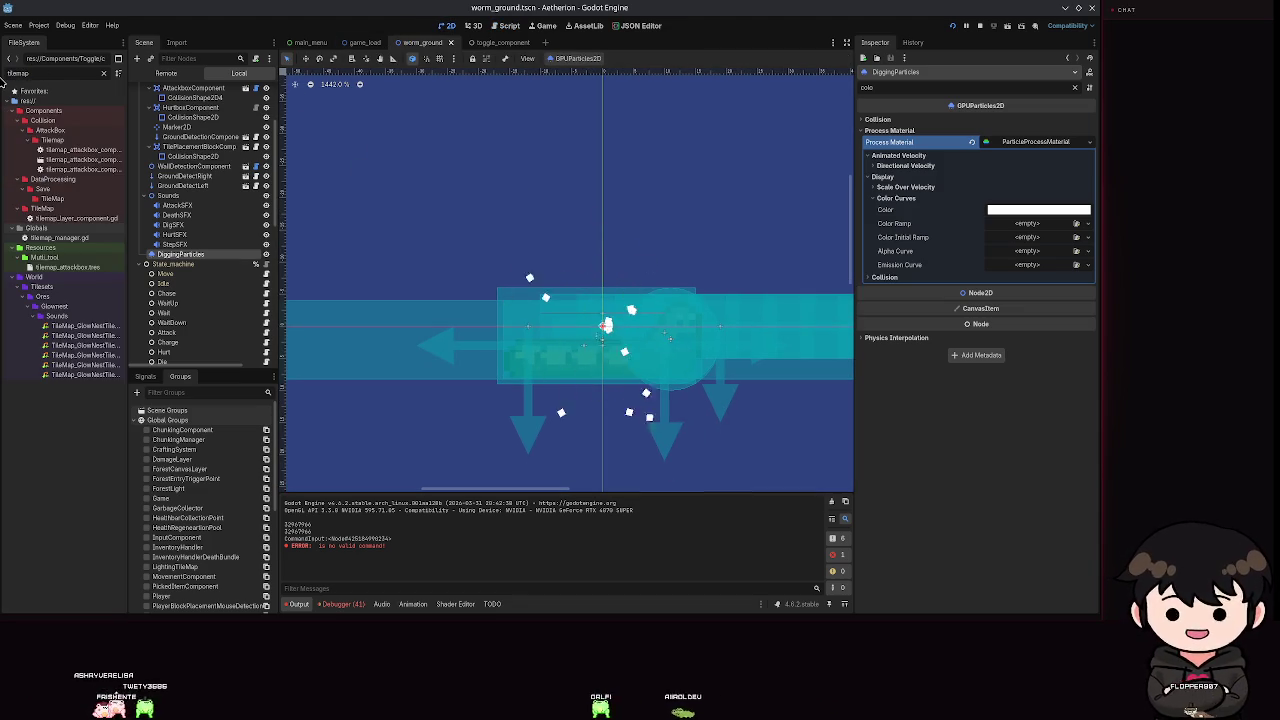
double_click(80, 159)
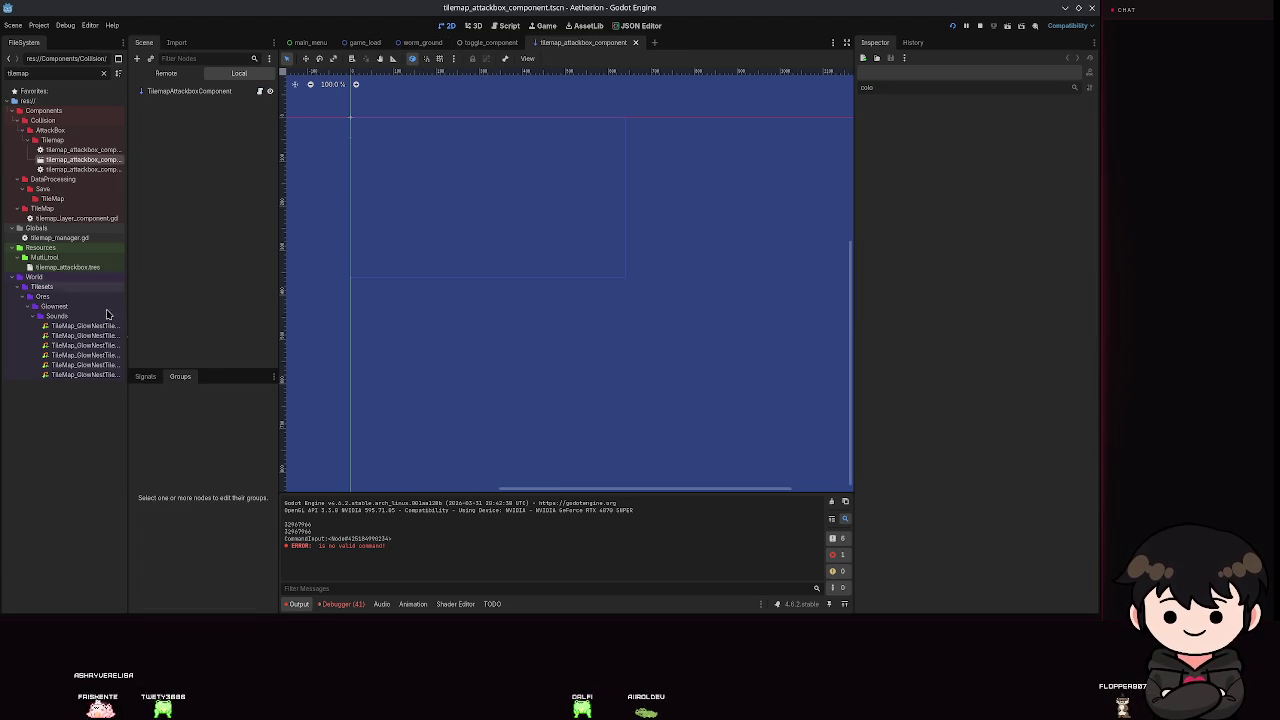
In game_load, select the NavigationMap layer, enlarge the tile panel, then select the Terrain layer.
left_click(365, 42)
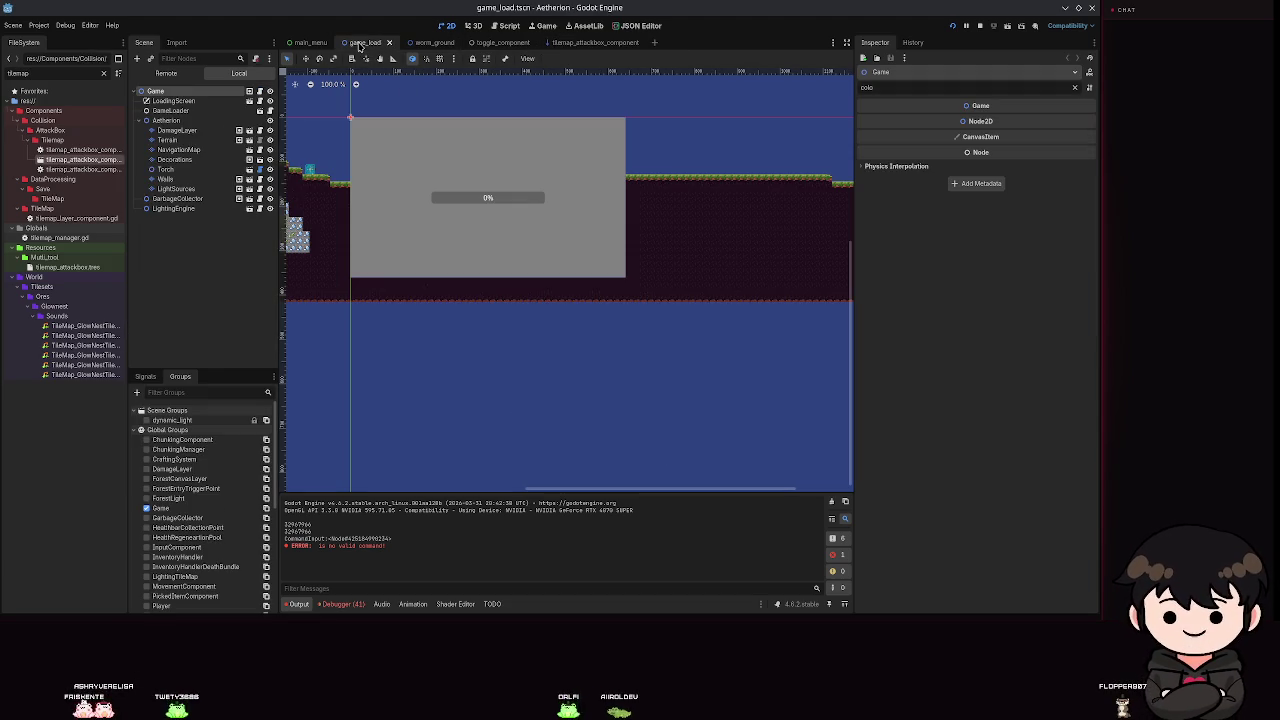
left_click(178, 149)
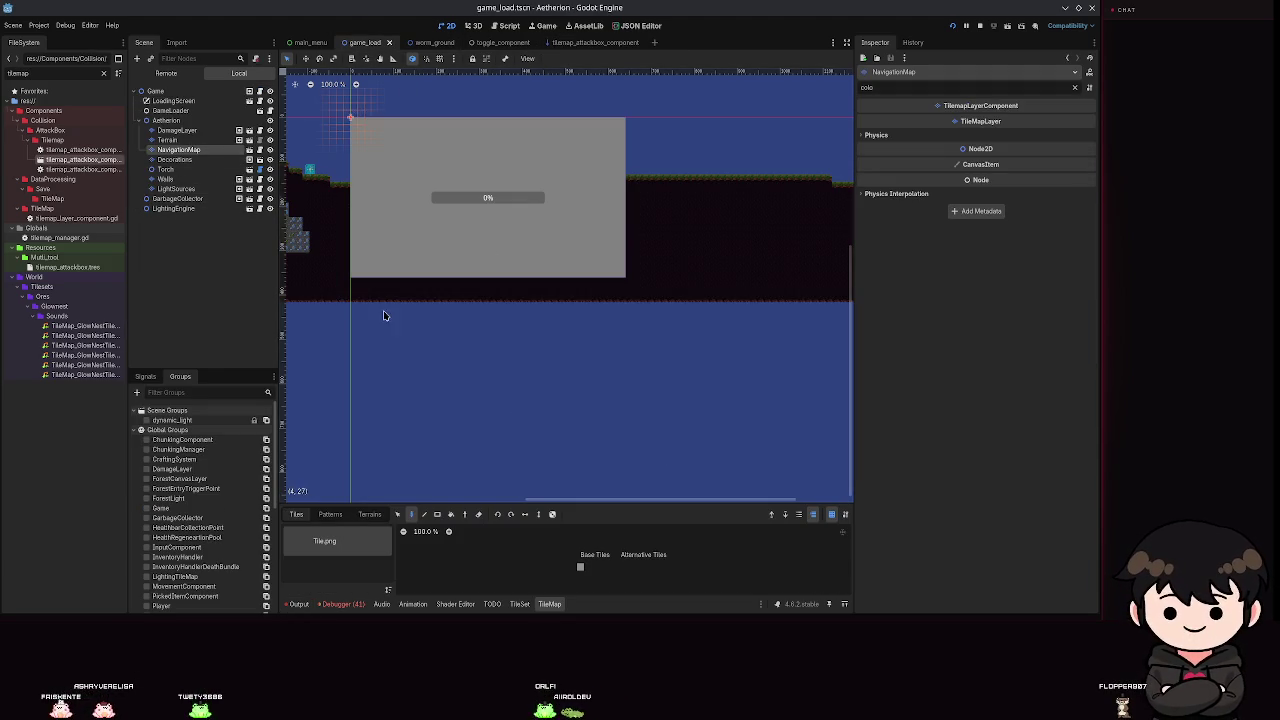
left_click_drag(430, 507, 440, 253)
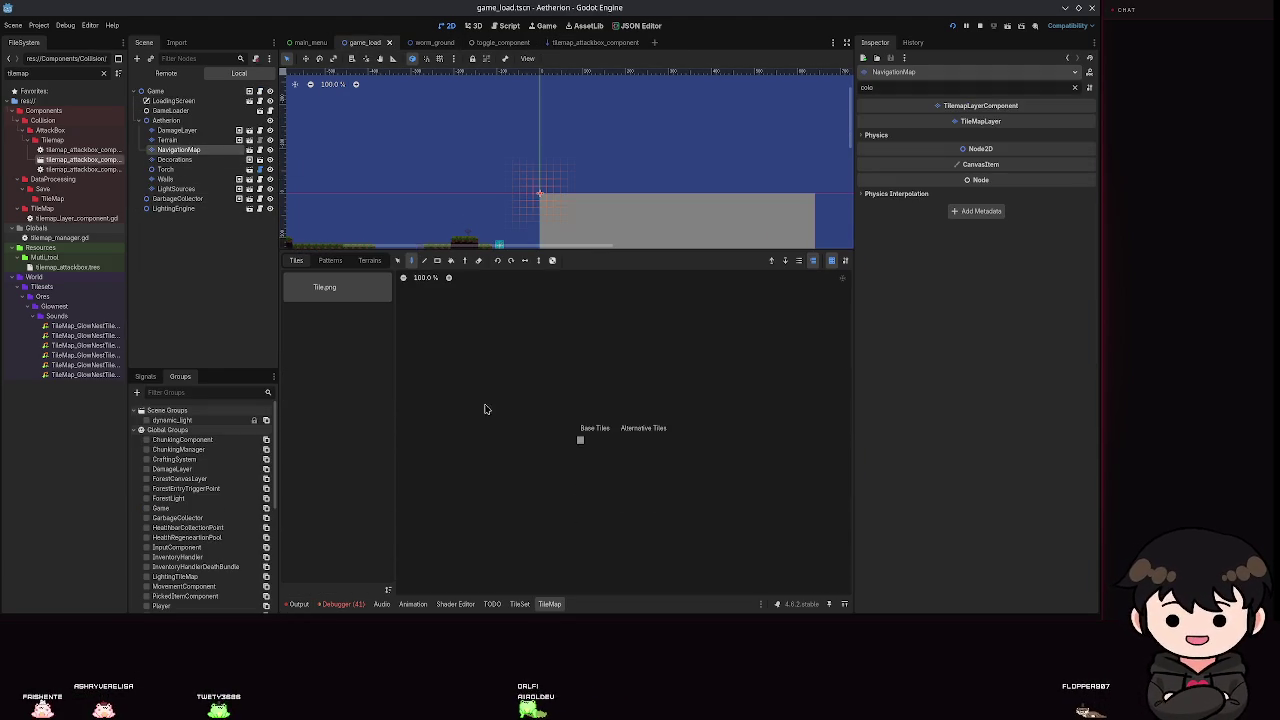
scroll(620, 460, "up", 5)
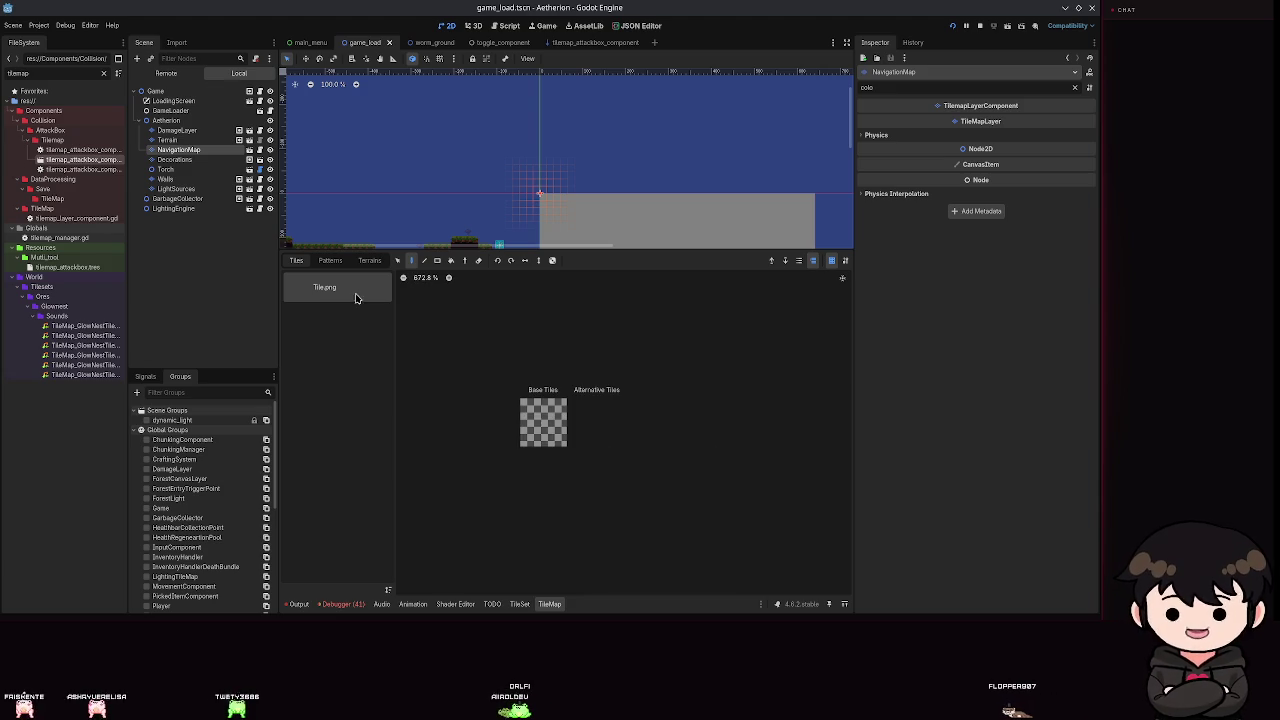
left_click(170, 140)
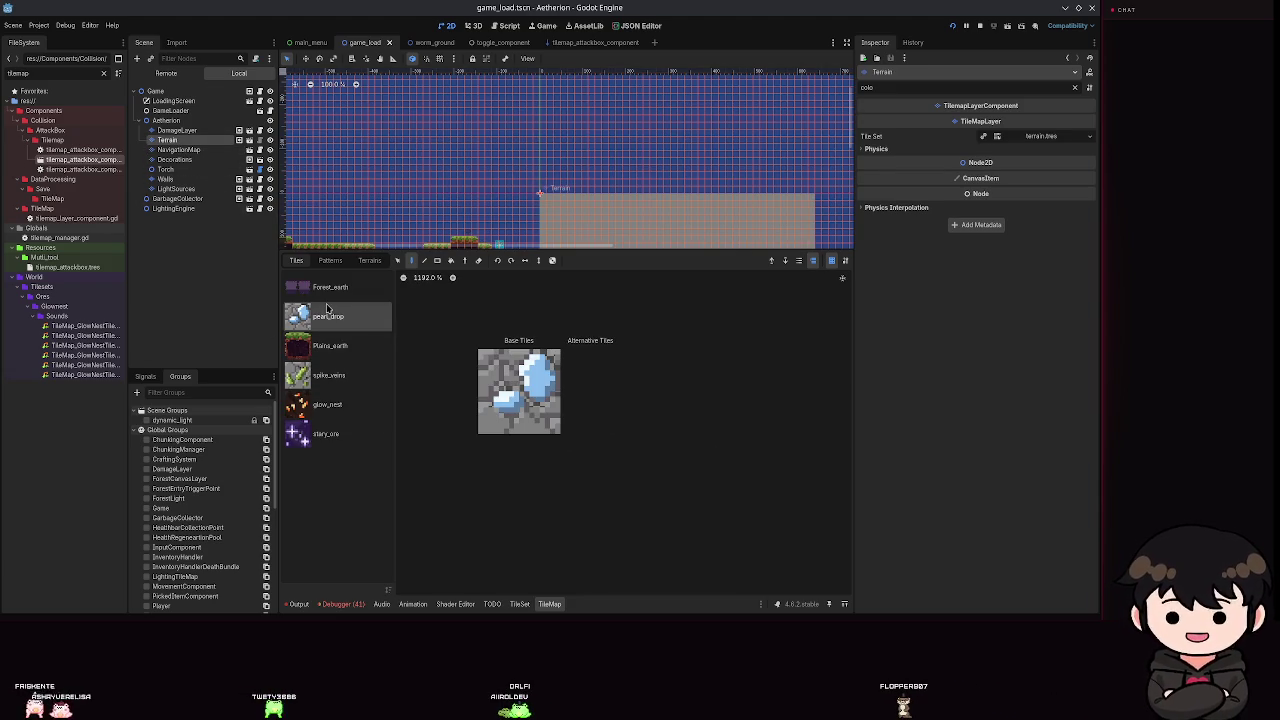
Show the Forest_earth source in the tile palette and zoom around its tiles and the level.
left_click(345, 289)
scroll(608, 437, "down", 1)
scroll(608, 437, "up", 2)
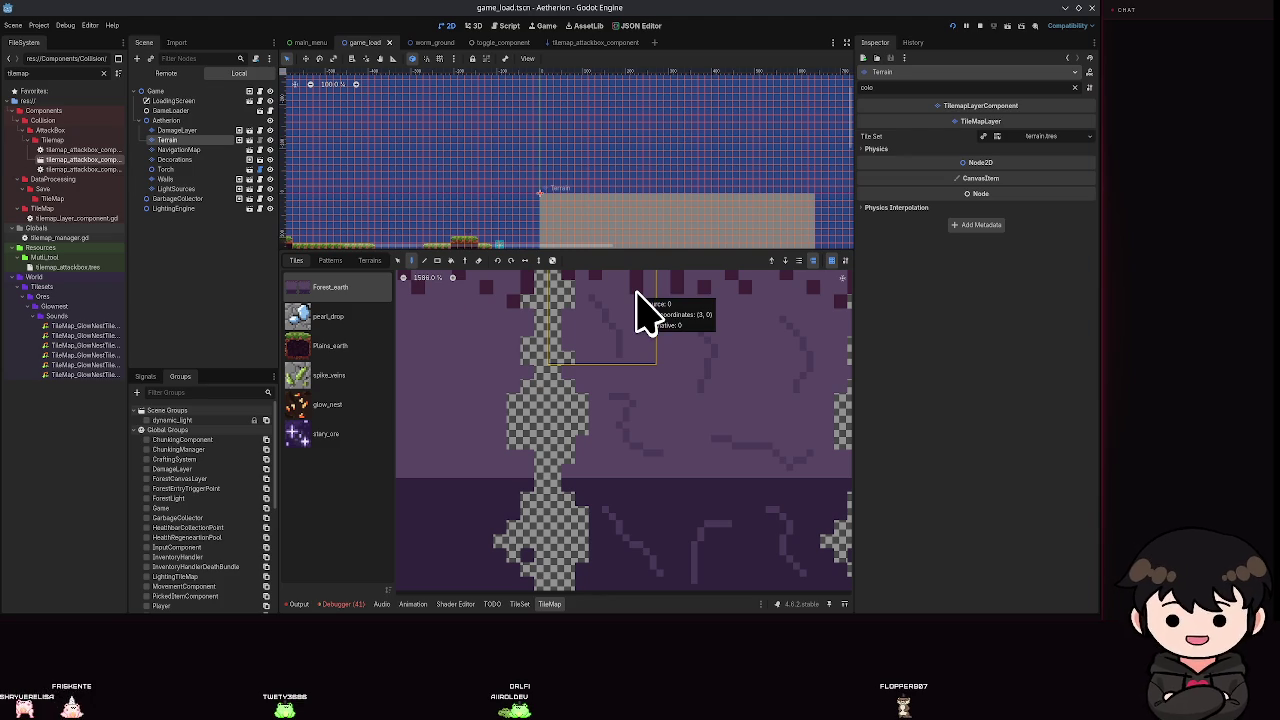
scroll(620, 335, "up", 4)
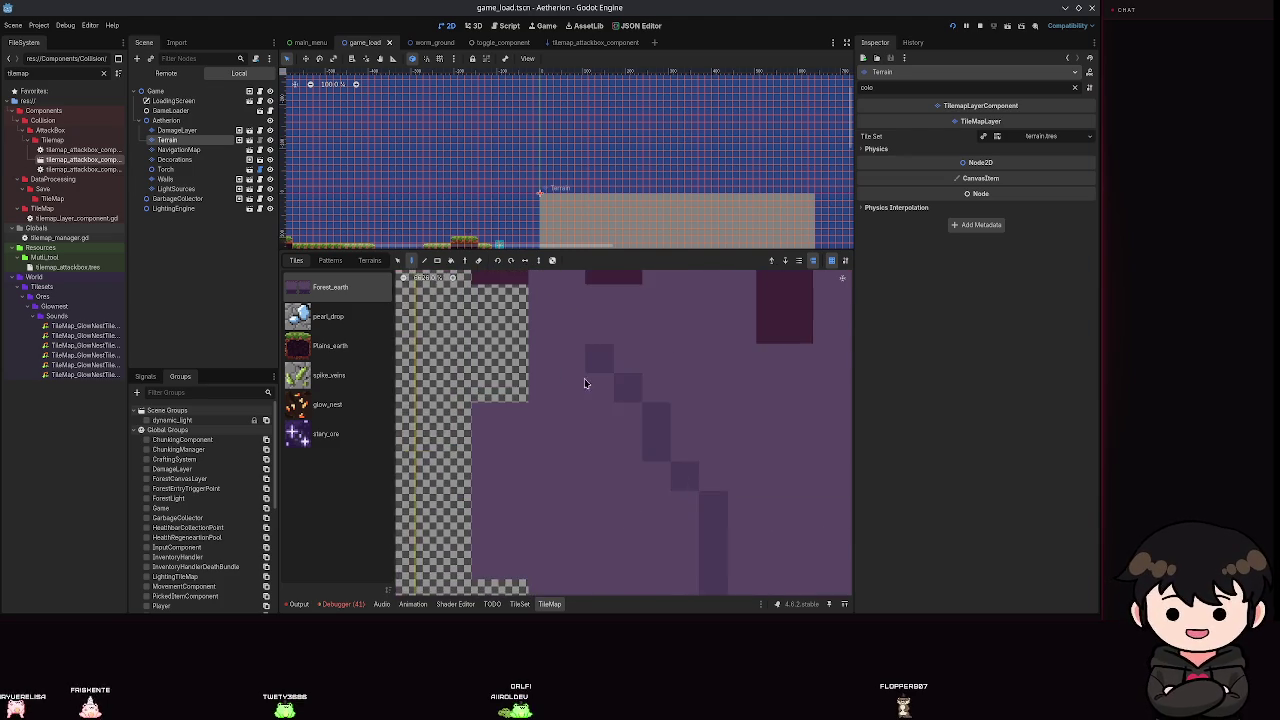
scroll(578, 362, "down", 3)
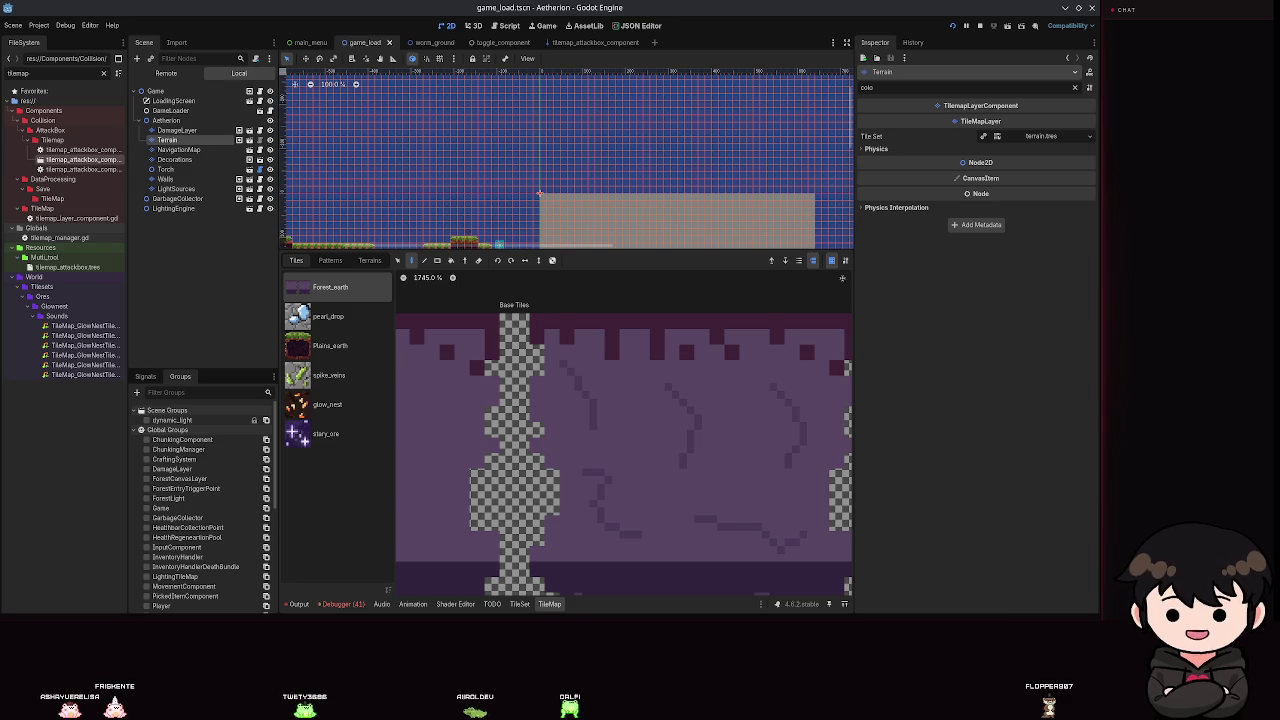
scroll(628, 400, "down", 4)
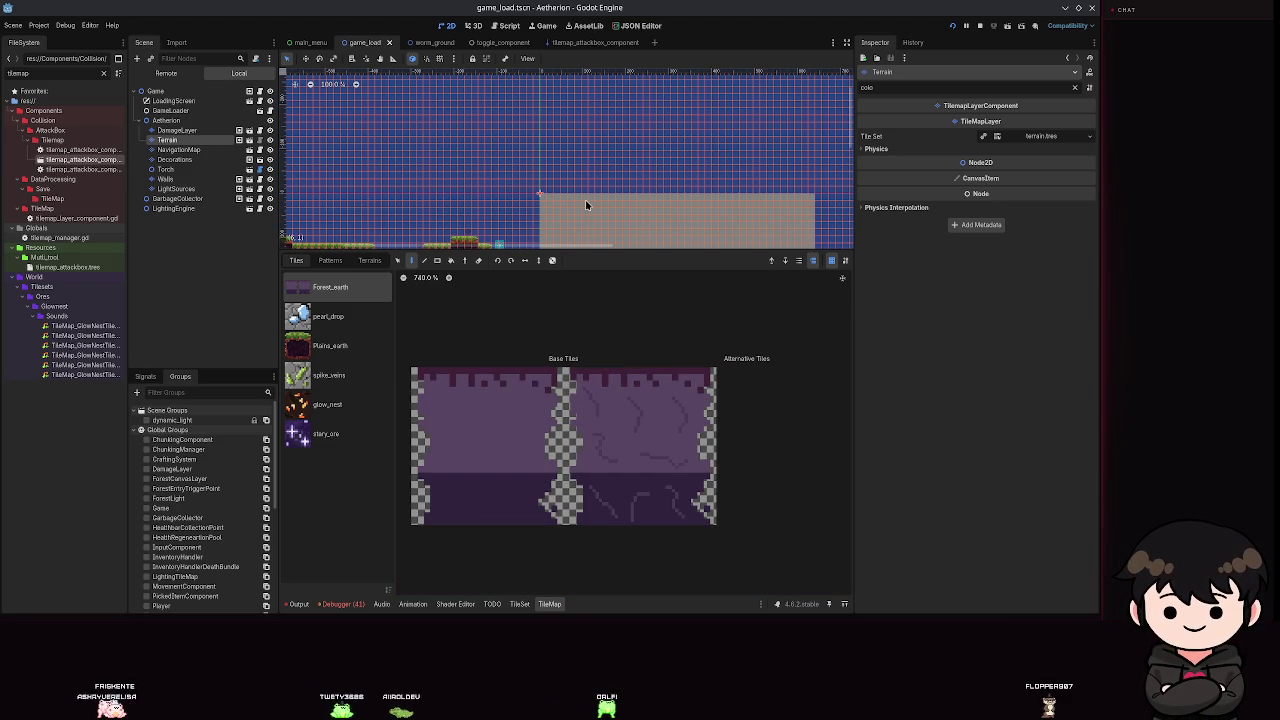
scroll(597, 174, "down", 2)
scroll(597, 174, "up", 8)
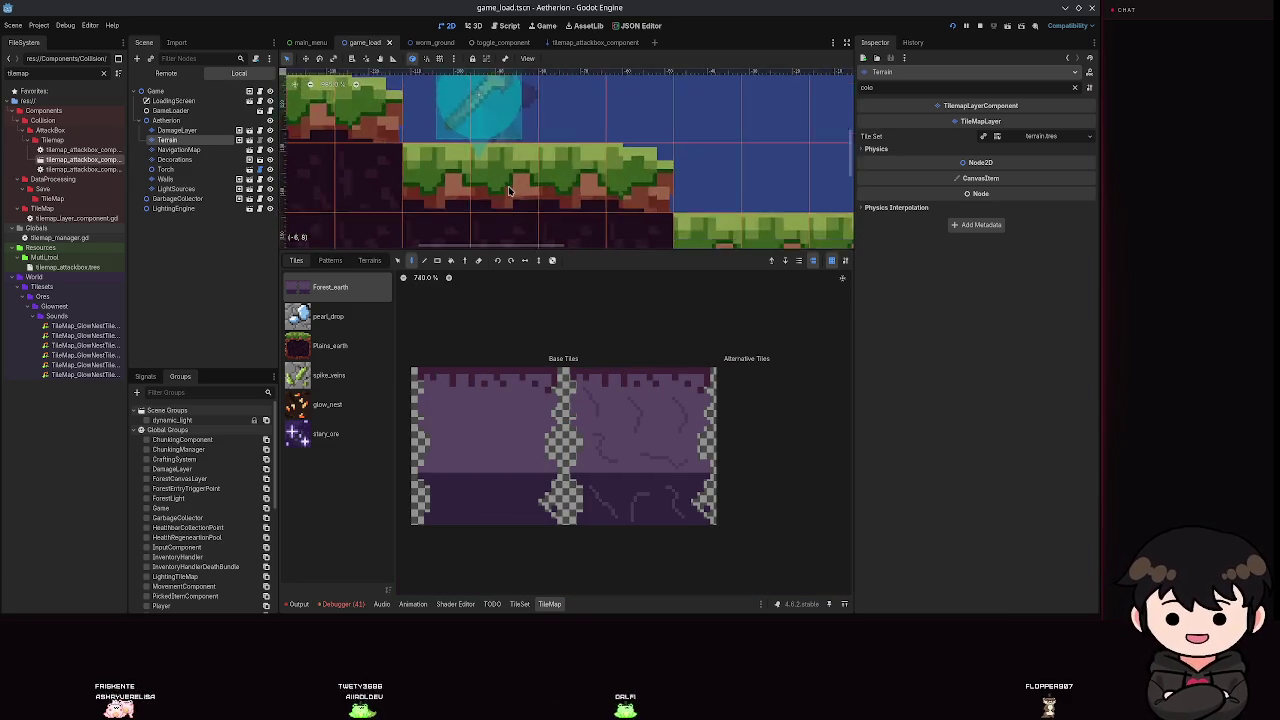
scroll(517, 201, "down", 3)
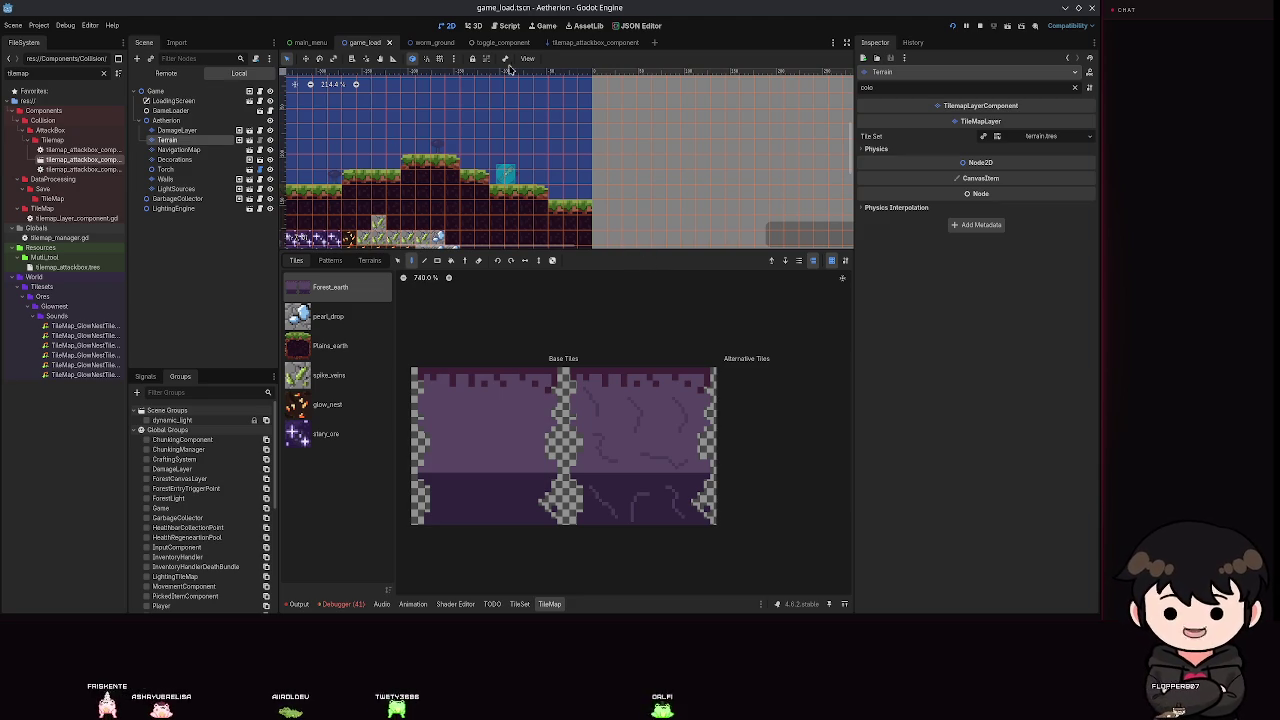
scroll(540, 390, "up", 2)
scroll(540, 390, "down", 2)
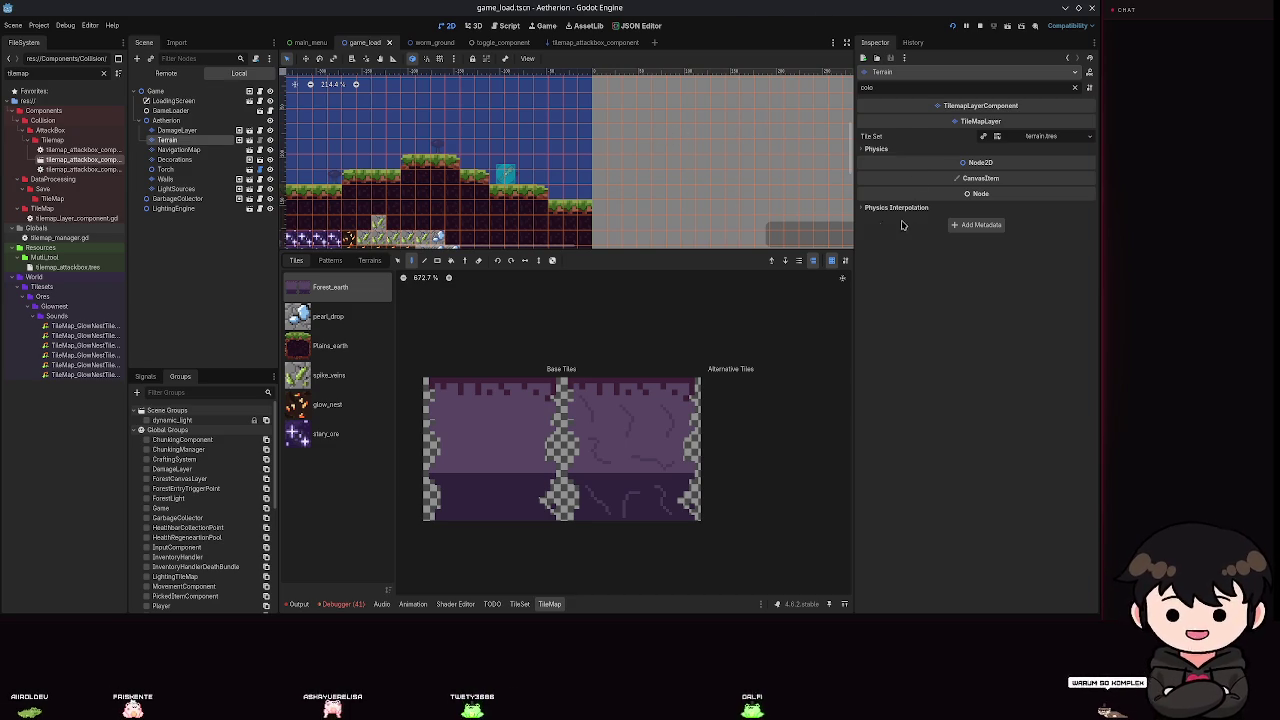
scroll(480, 158, "up", 1)
scroll(480, 158, "up", 7)
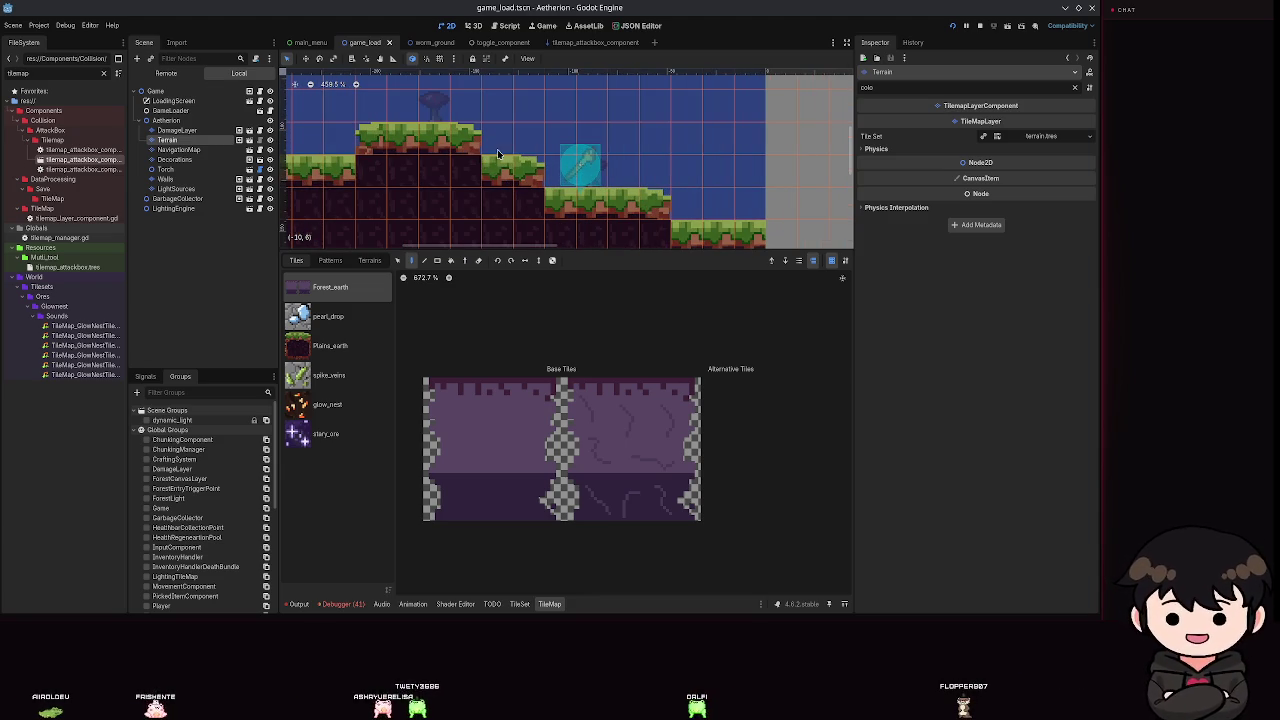
Clear the Inspector filter, enlarge the level view, and save game_load.tscn with Ctrl+S.
left_click(1075, 87)
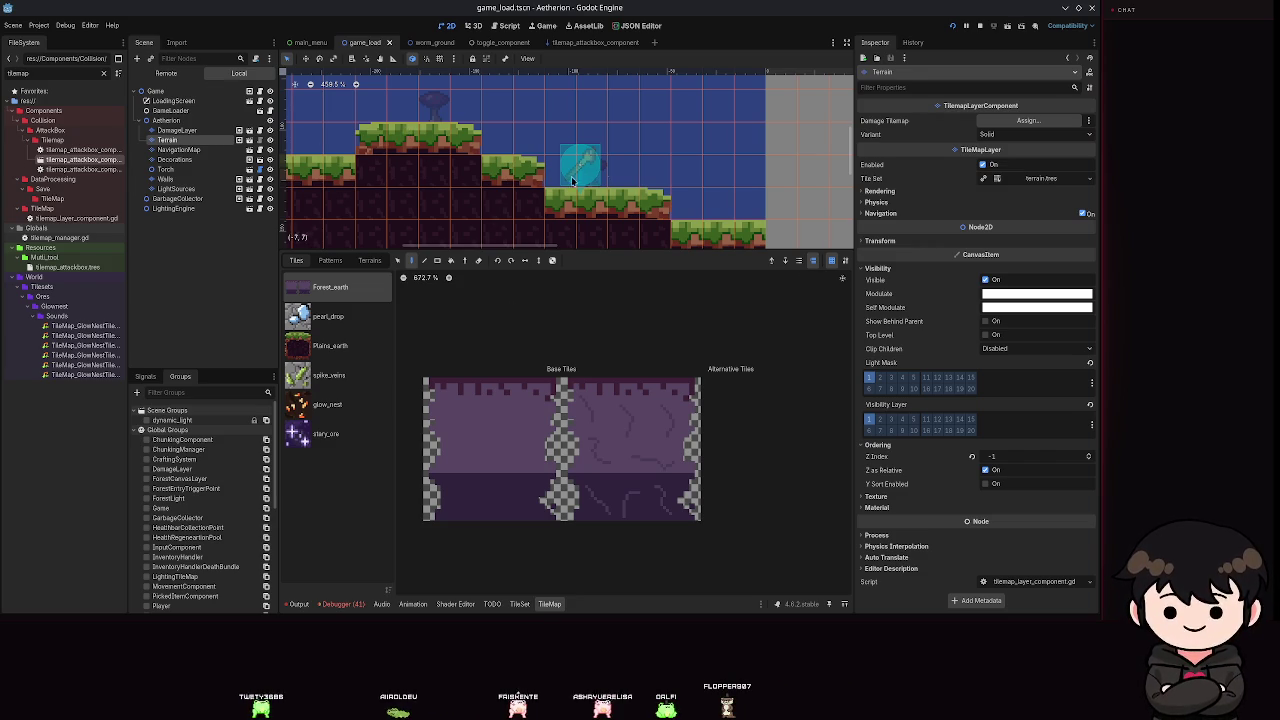
scroll(528, 193, "down", 4)
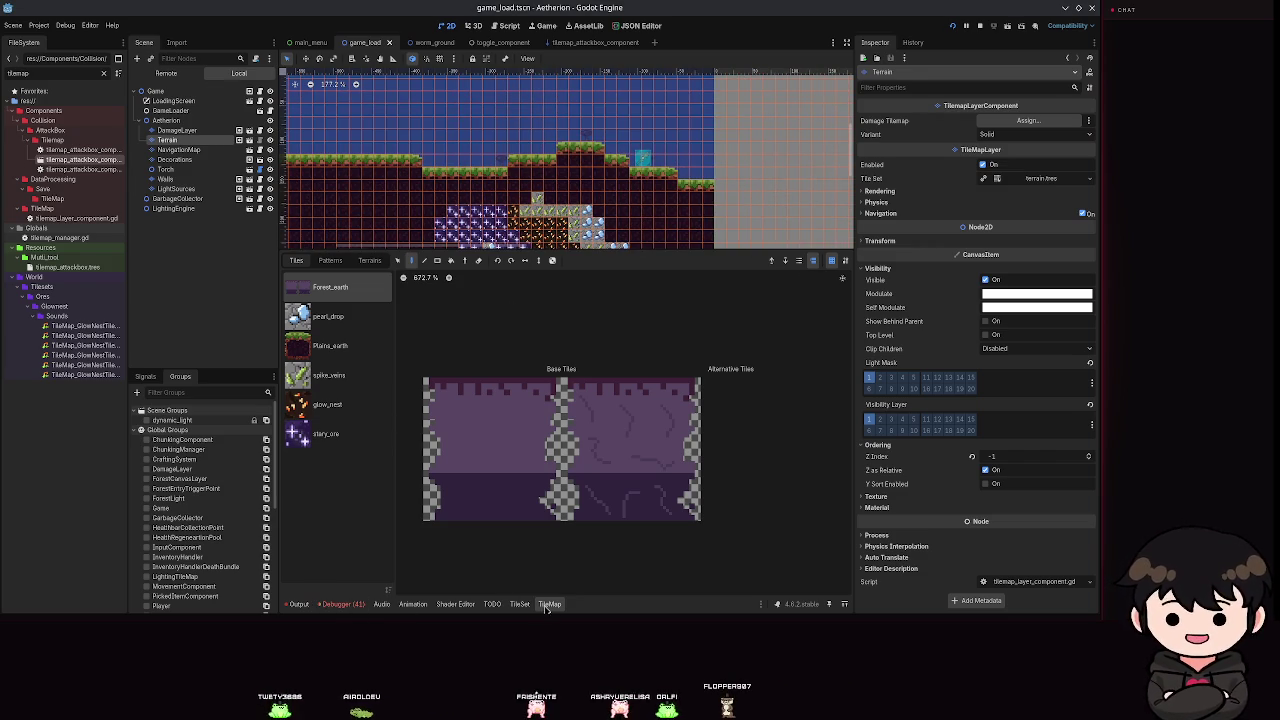
left_click(548, 604)
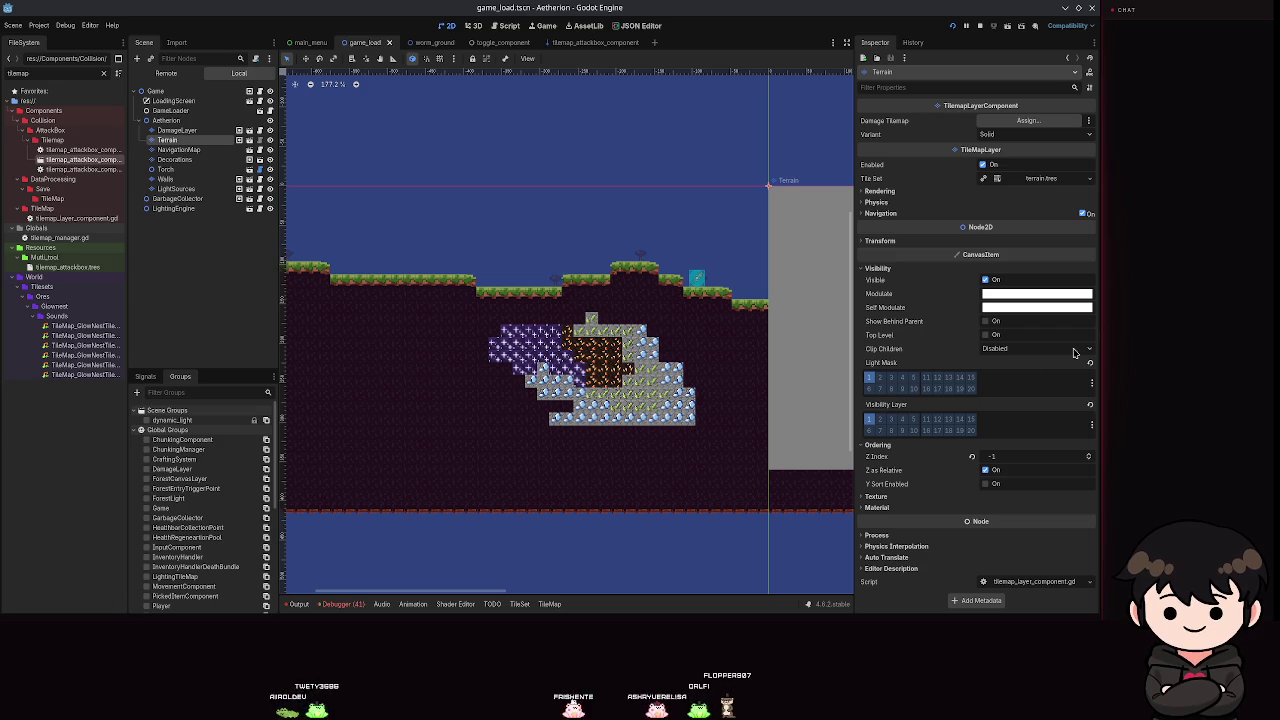
scroll(553, 309, "up", 5)
scroll(495, 337, "down", 5)
scroll(495, 337, "down", 4)
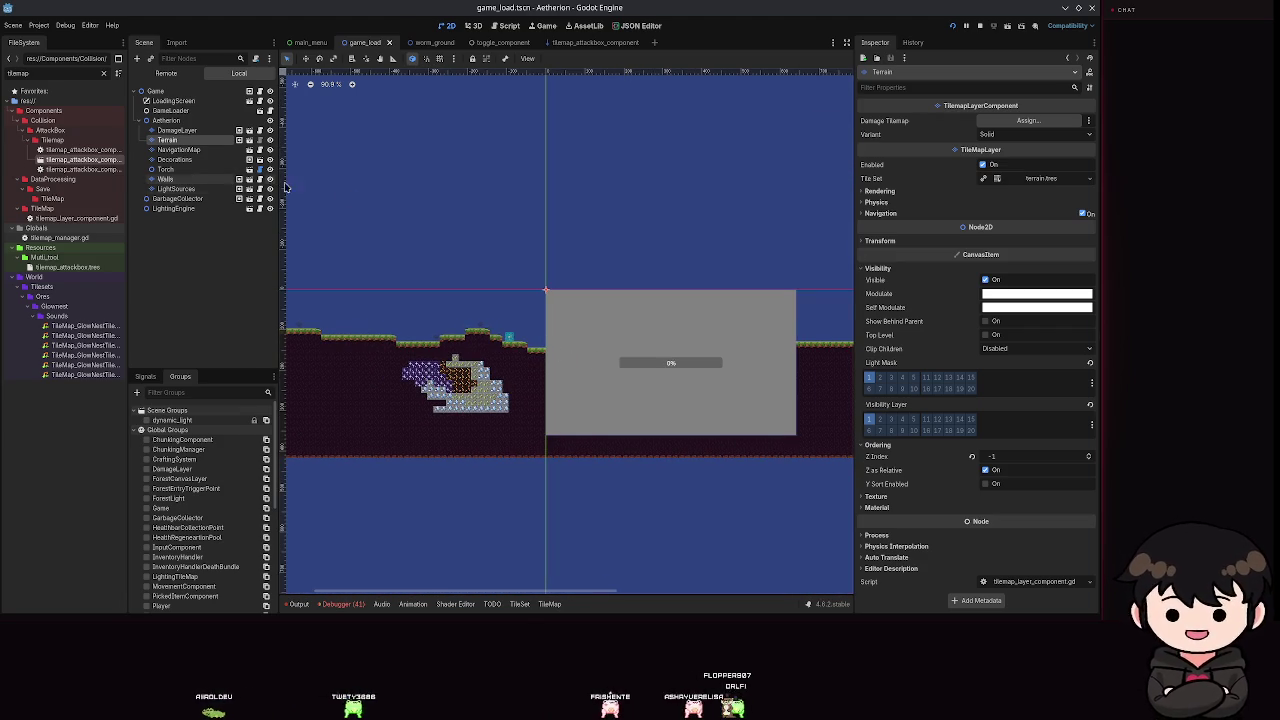
key("ctrl+s")
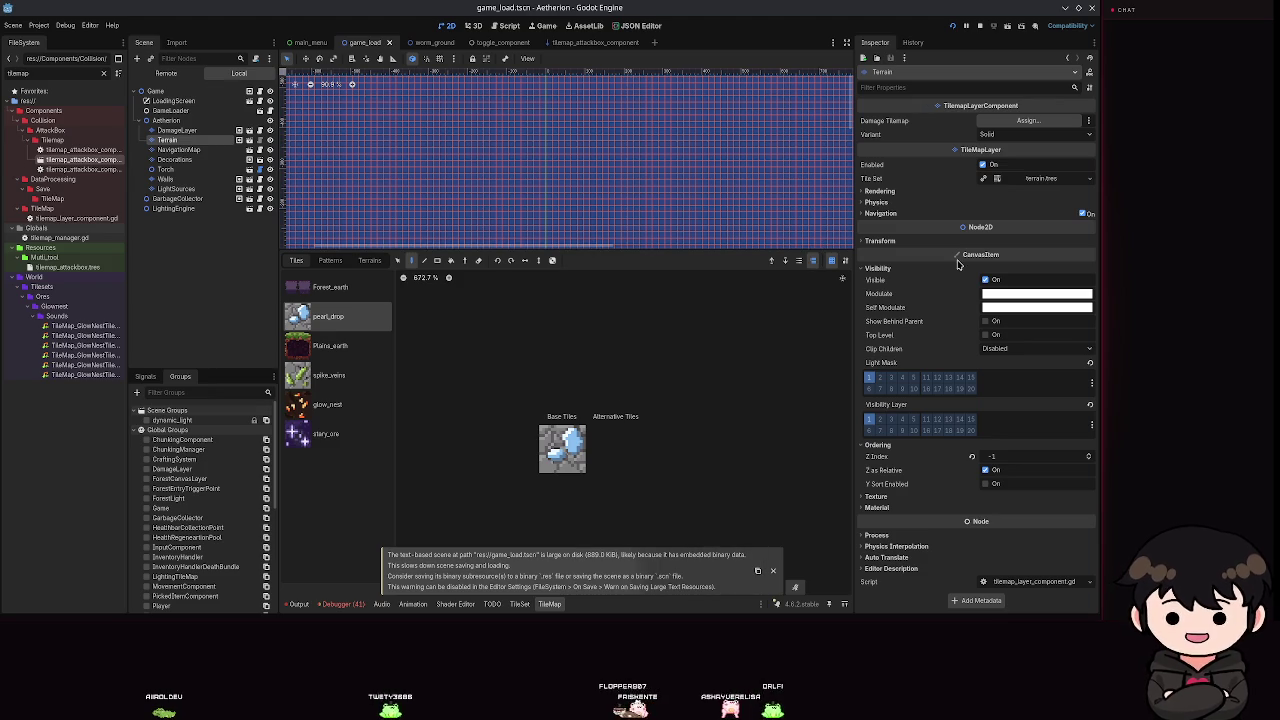
Expand the Terrain layer's Tile Set to reveal its Custom Data Layers, then save.
left_click(1040, 178)
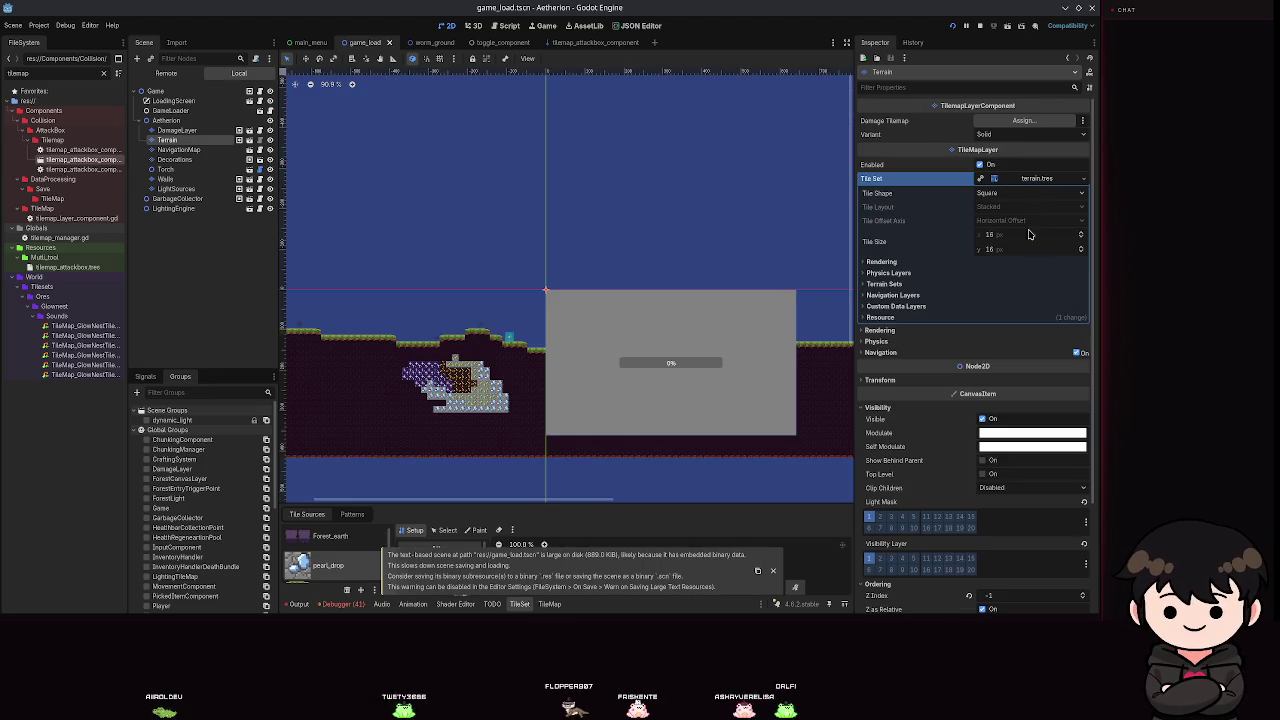
left_click(896, 306)
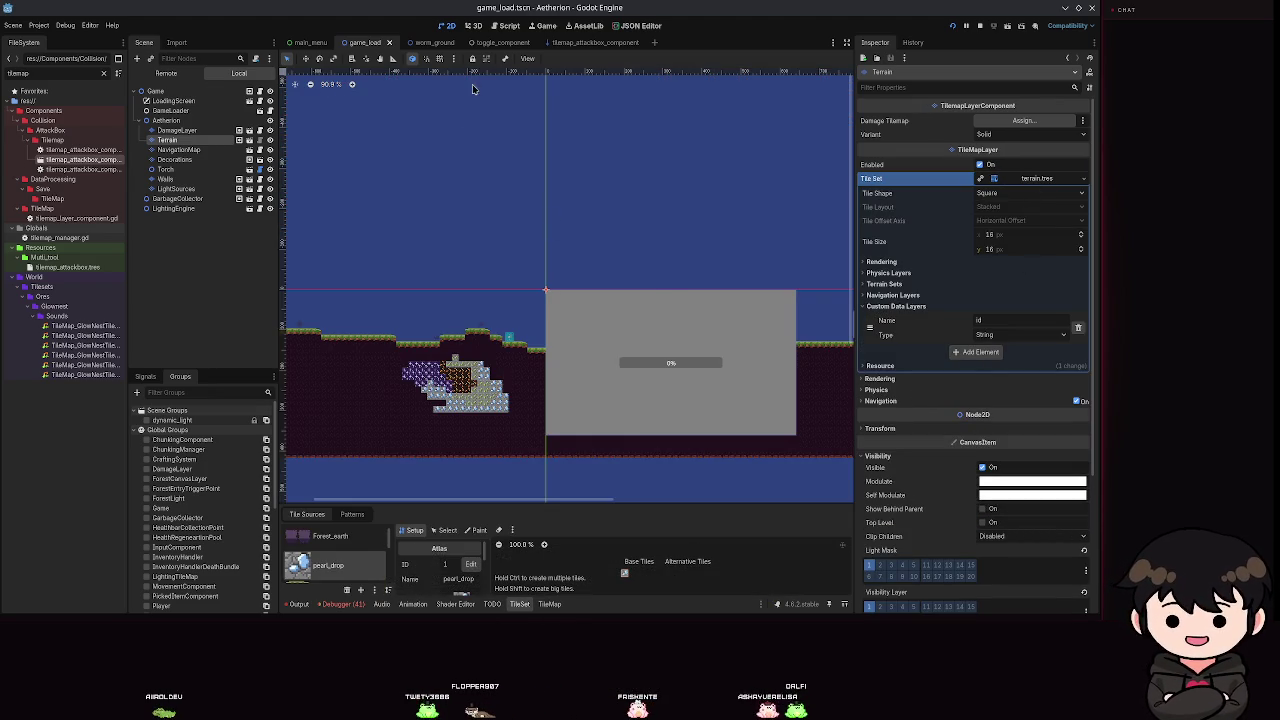
key("ctrl+s")
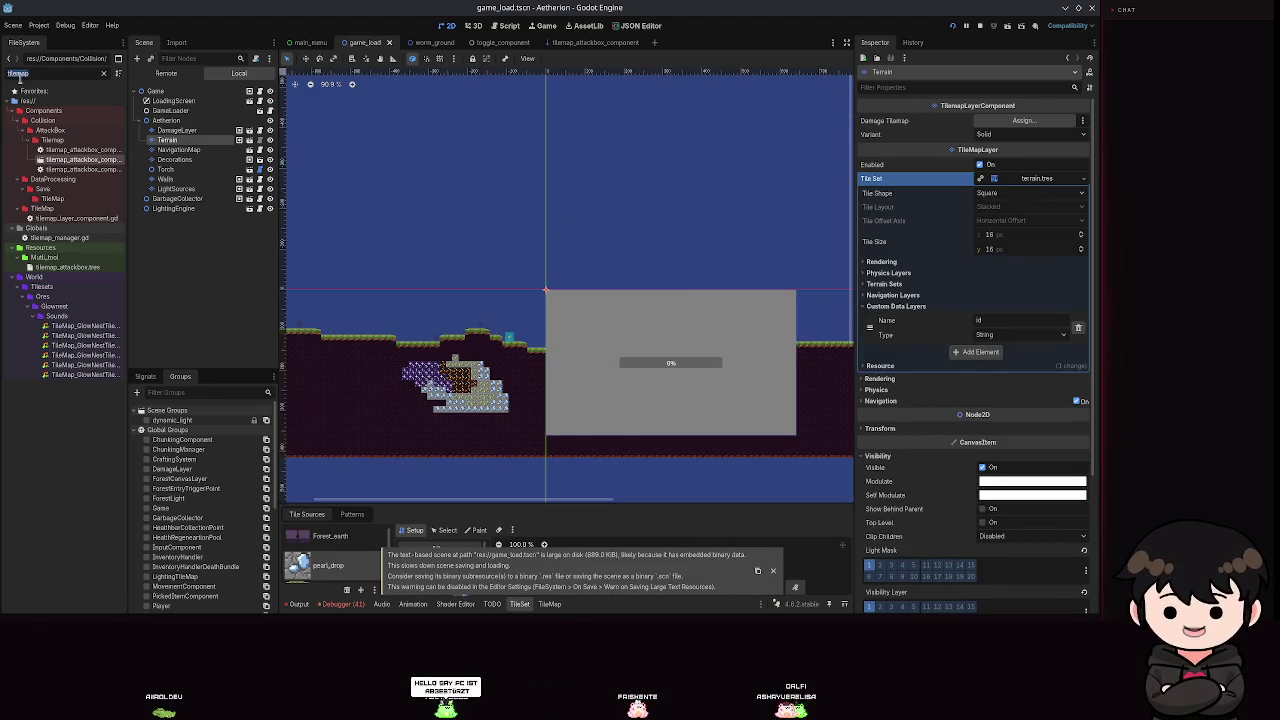
Filter FileSystem by 'earth' and open the plains_earth.tres block properties resource.
type("tile")
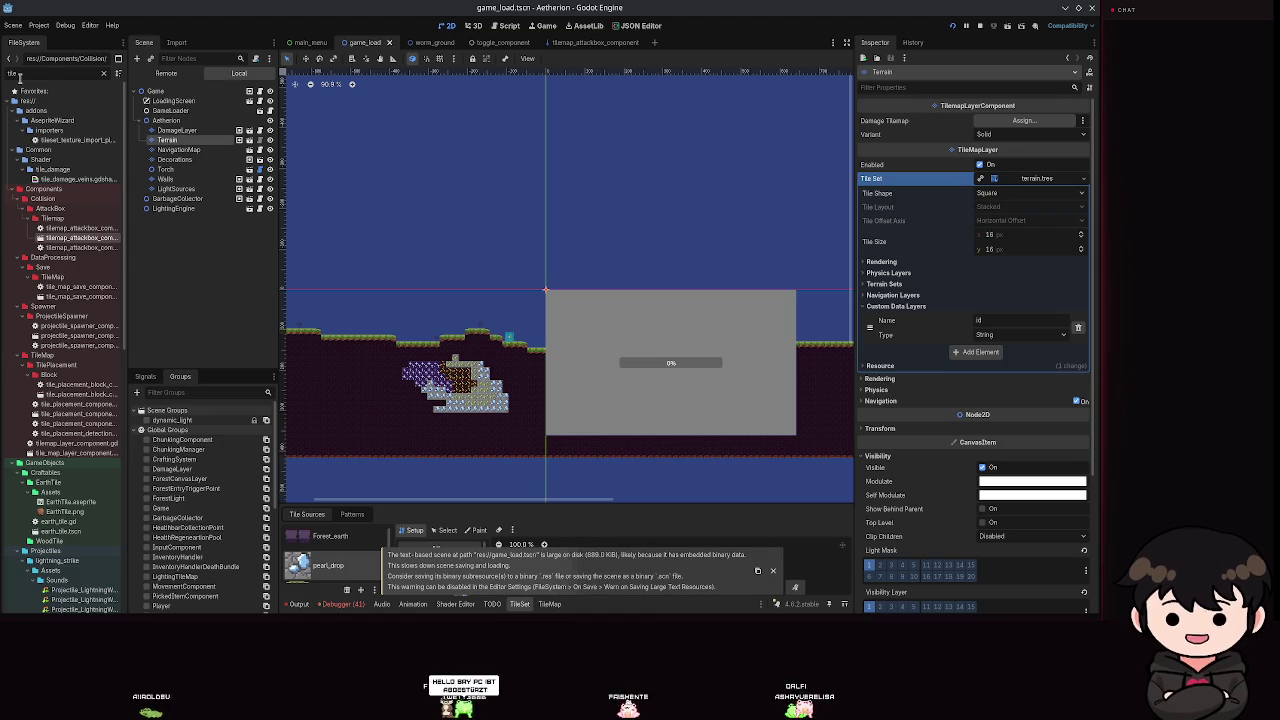
scroll(130, 497, "down", 2)
scroll(130, 497, "down", 3)
scroll(99, 415, "down", 15)
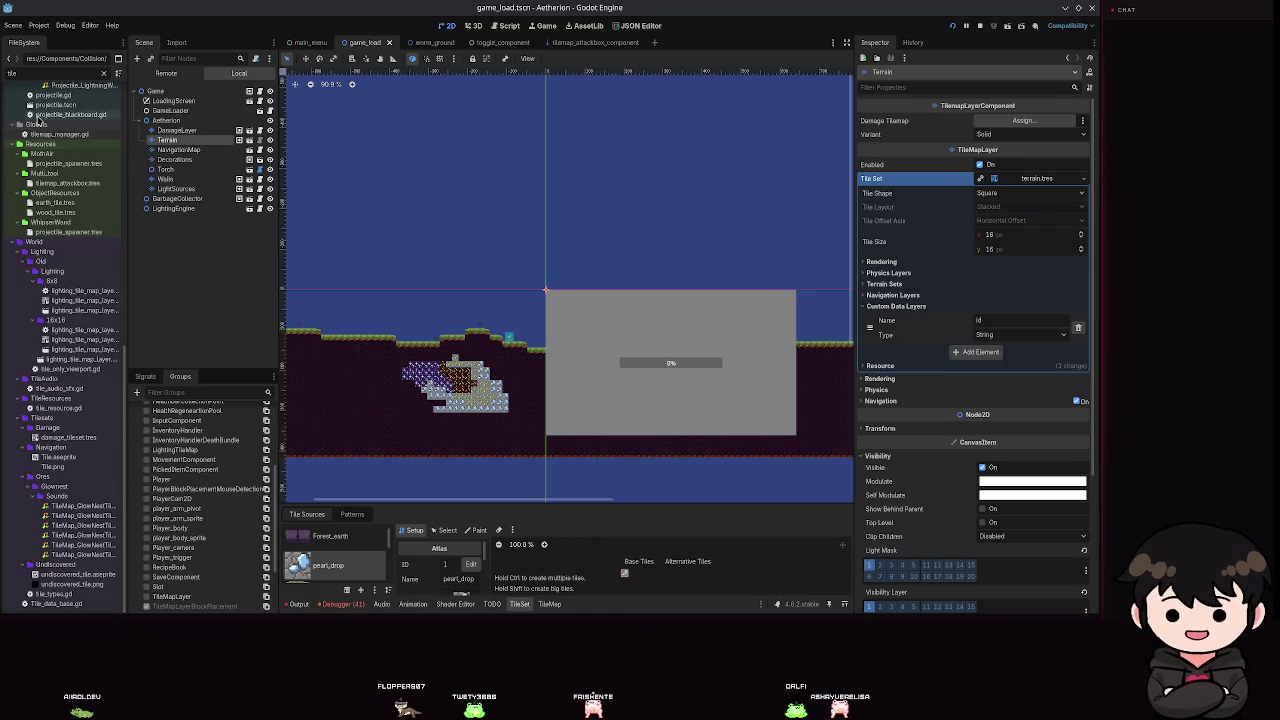
type("_reso")
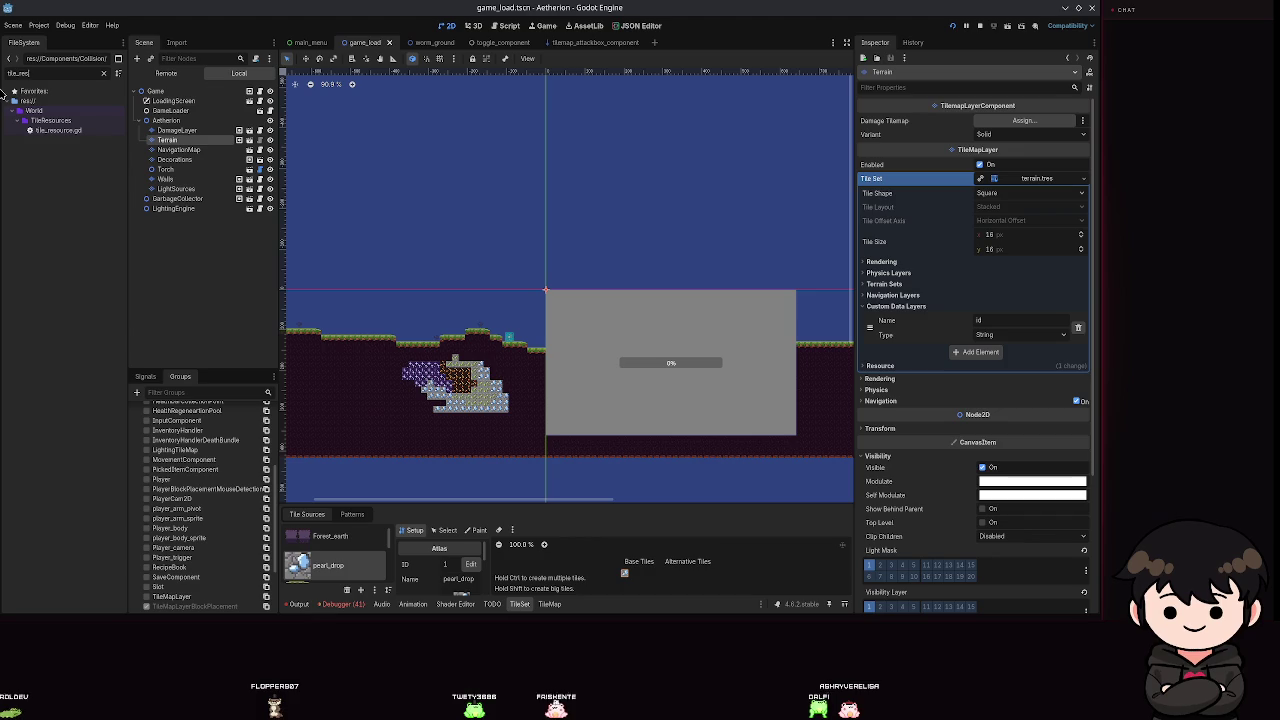
left_click(105, 73)
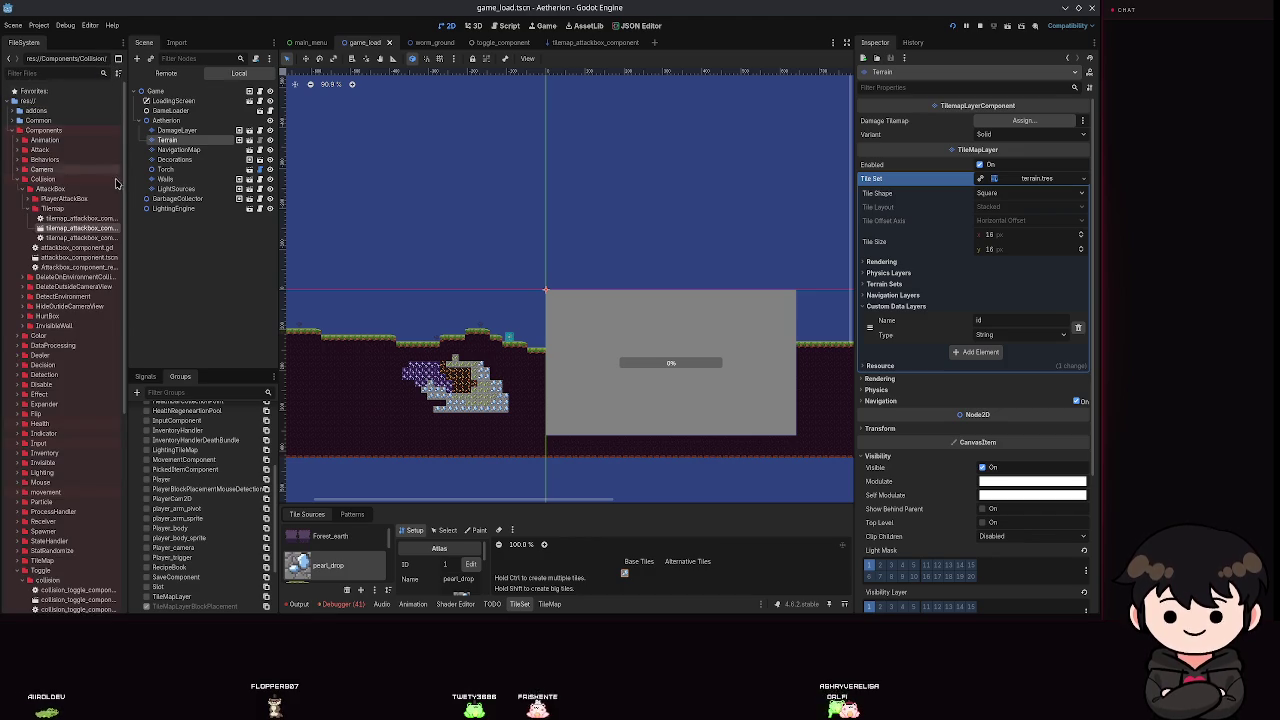
type("earth")
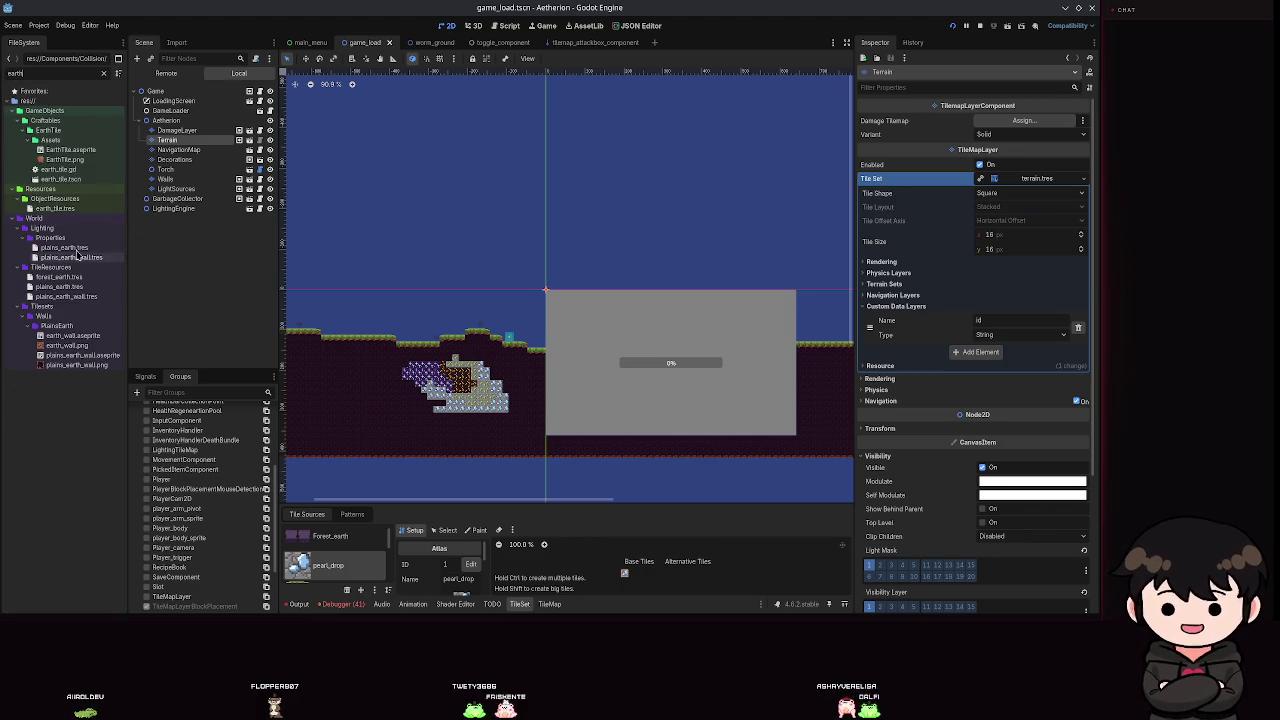
left_click(70, 248)
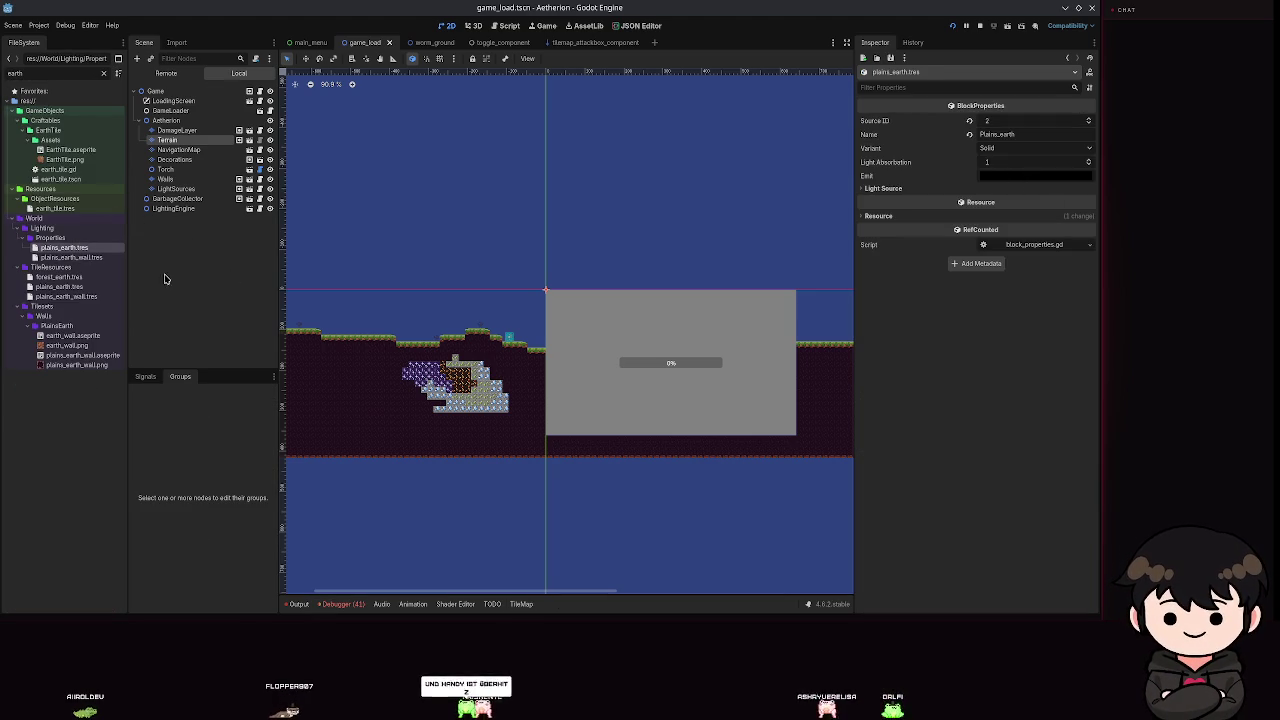
Compare the forest_earth, plains_earth_wall and plains_earth tile resources in the Inspector.
left_click(52, 278)
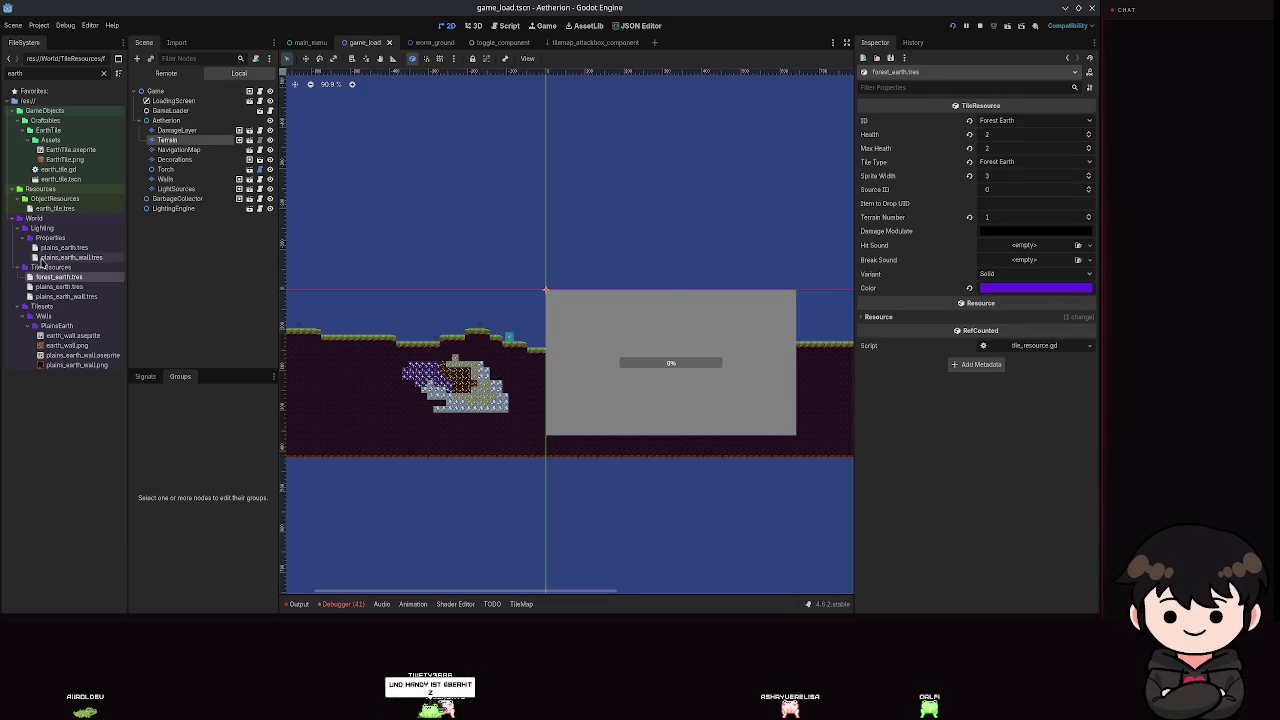
left_click(58, 296)
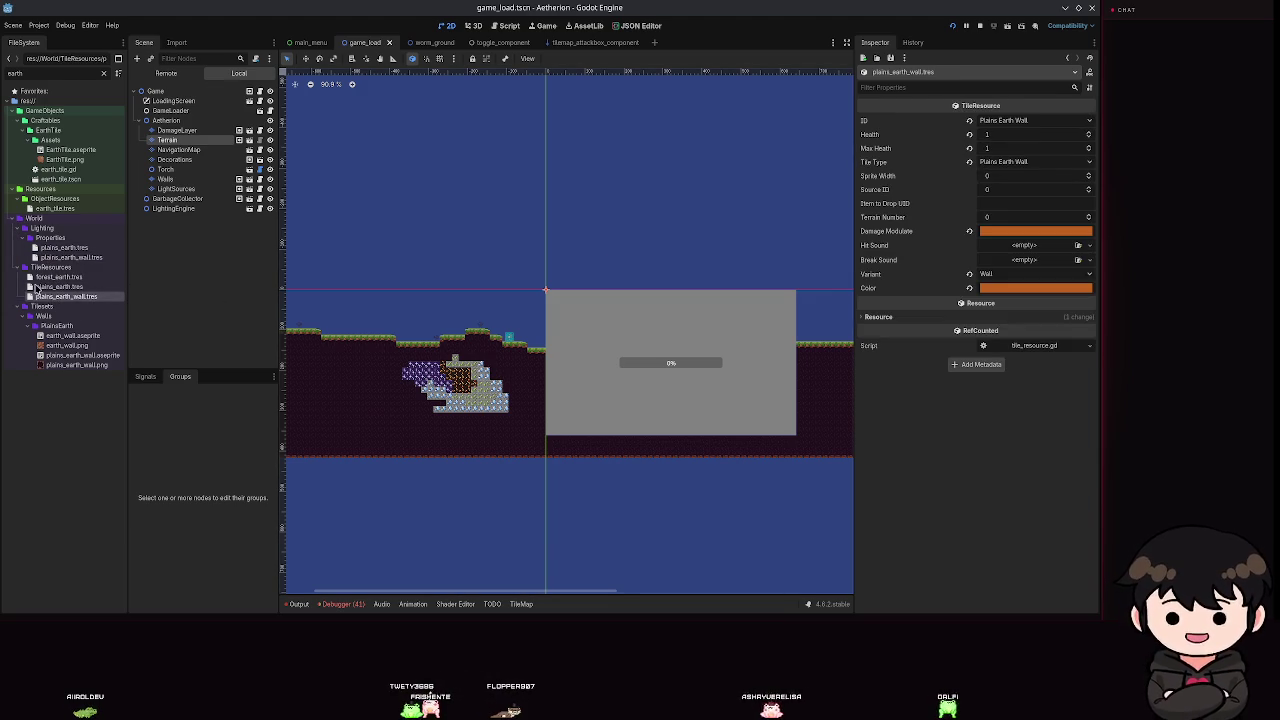
left_click(72, 288)
left_click(58, 277)
left_click(60, 287)
Save the project and switch to the Script editor.
key("ctrl+s")
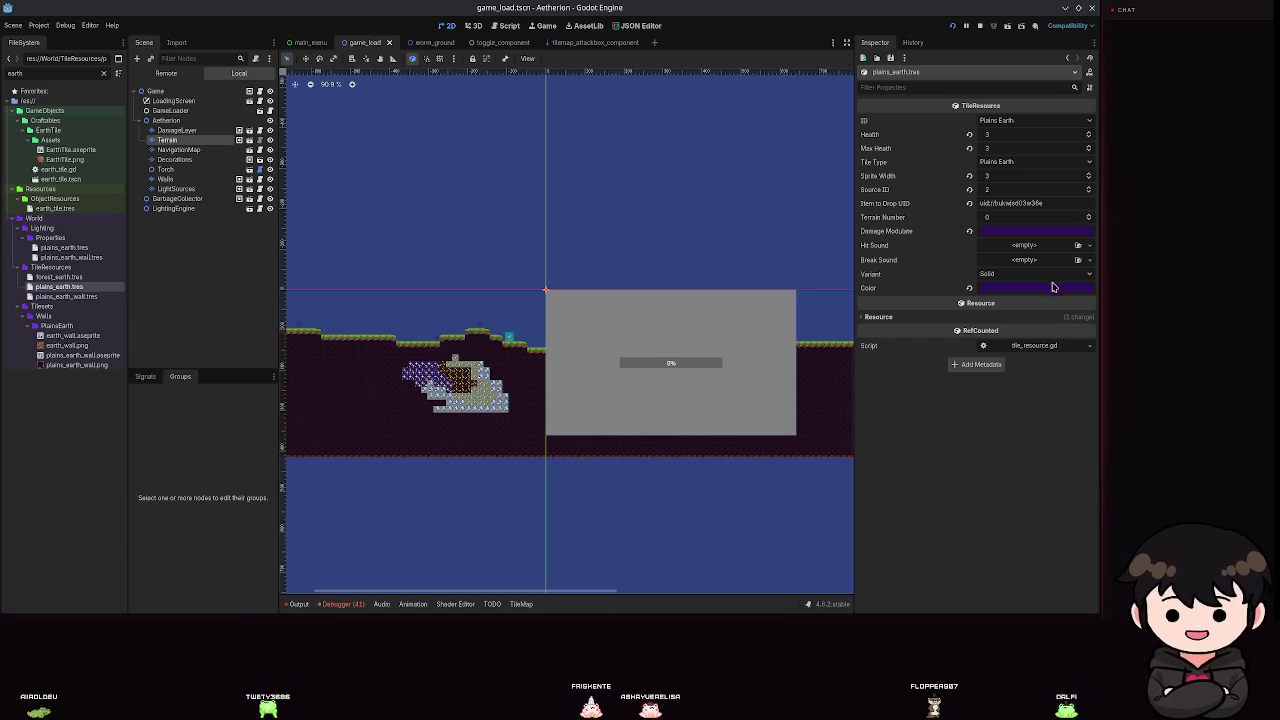
left_click(509, 25)
key("ctrl+s")
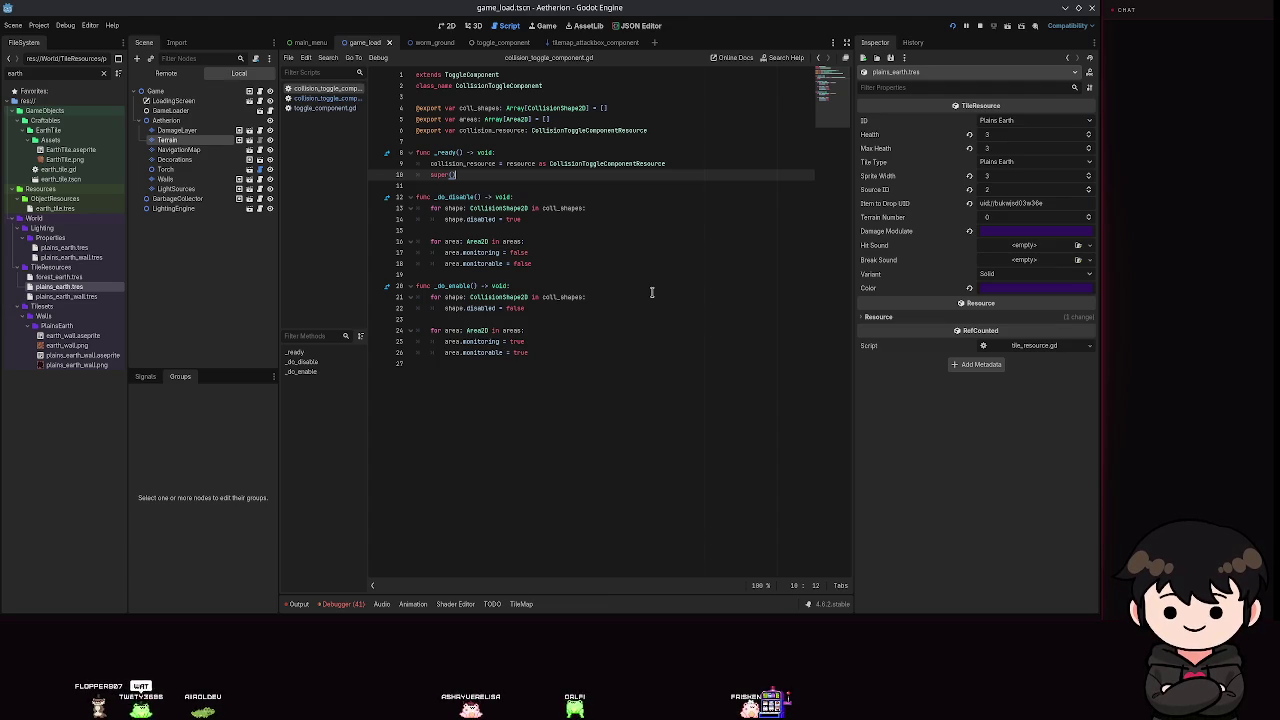
Start a new line at the end of collision_toggle_component.gd with a TileResource completion.
left_click(590, 208)
key("ctrl+s")
left_click(579, 363)
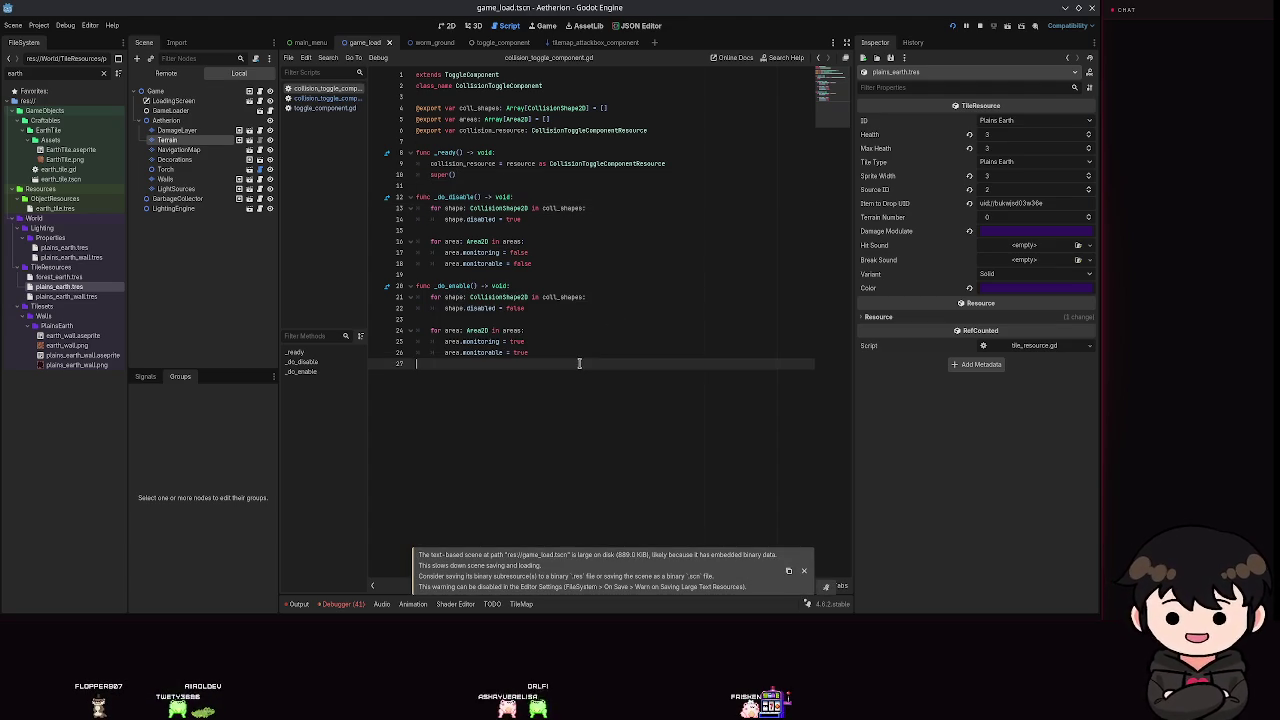
key("Return")
type("TileR")
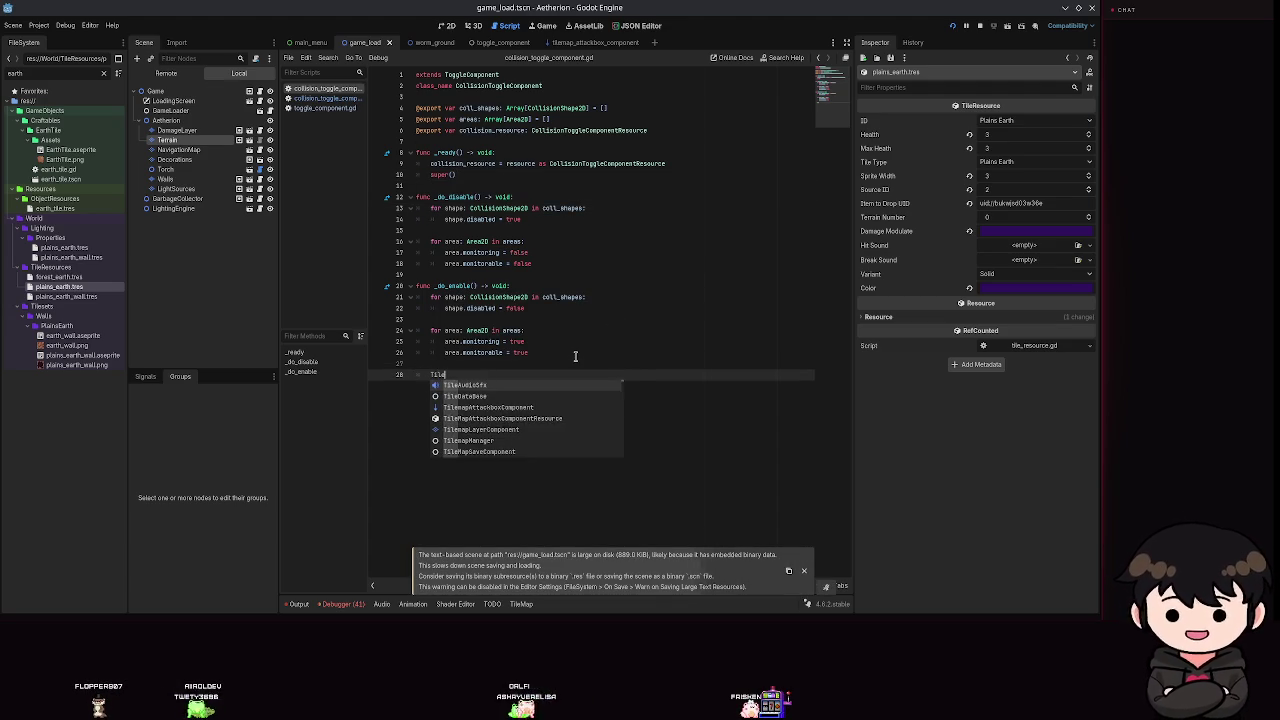
key("Return")
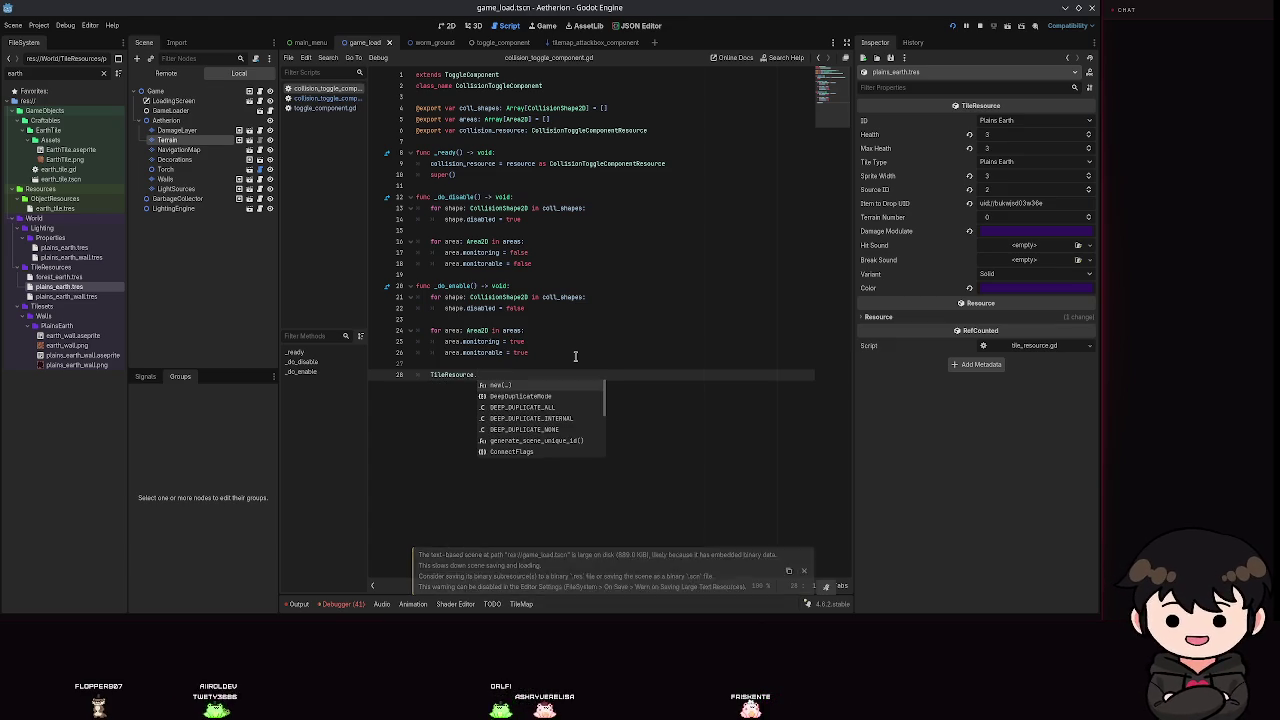
key("Escape")
Retype it as TileDB., then delete the unfinished line and save the script.
key("BackSpace")
type("TD")
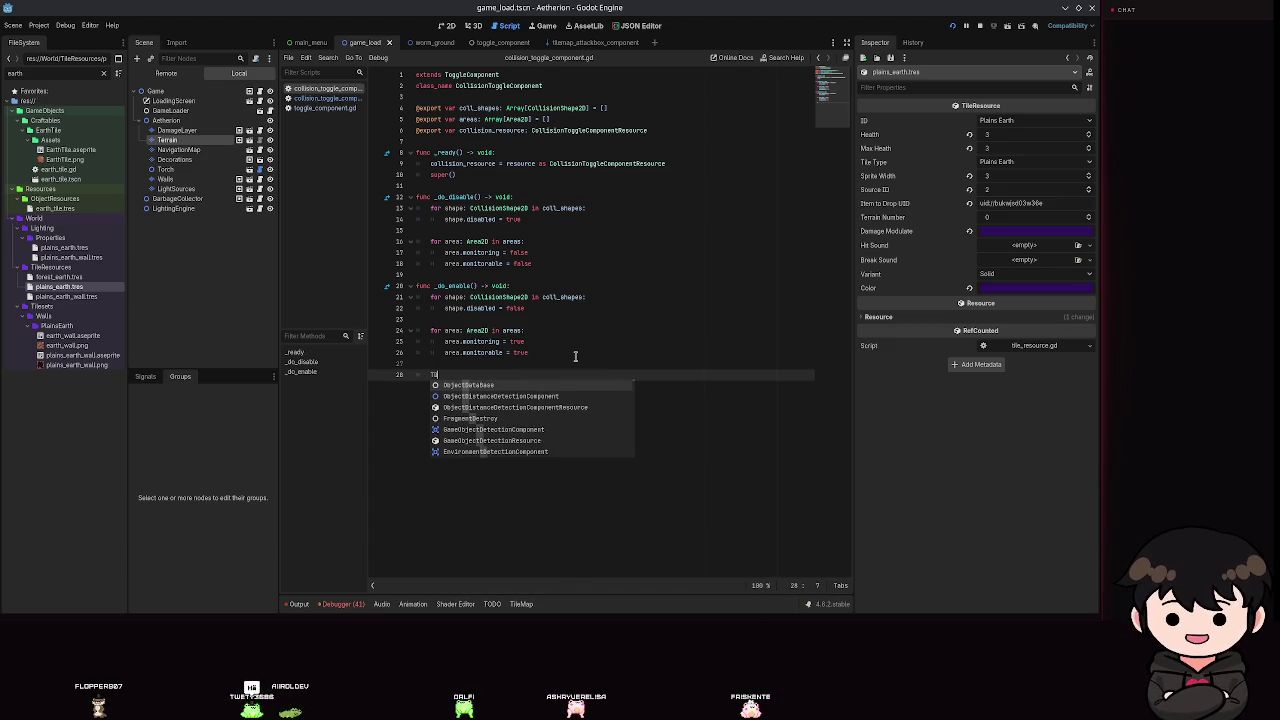
key("BackSpace")
type("ileDB.")
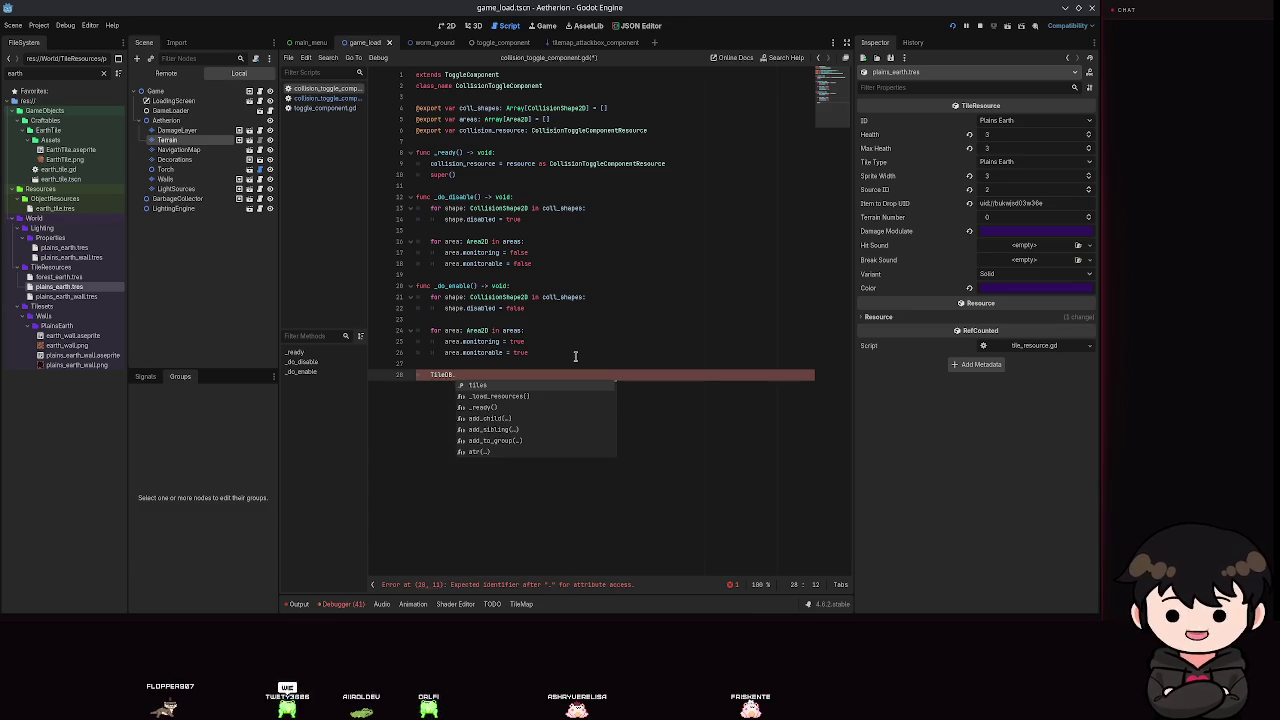
key("BackSpace")
key("BackSpace")
key("BackSpace")
key("ctrl+s")
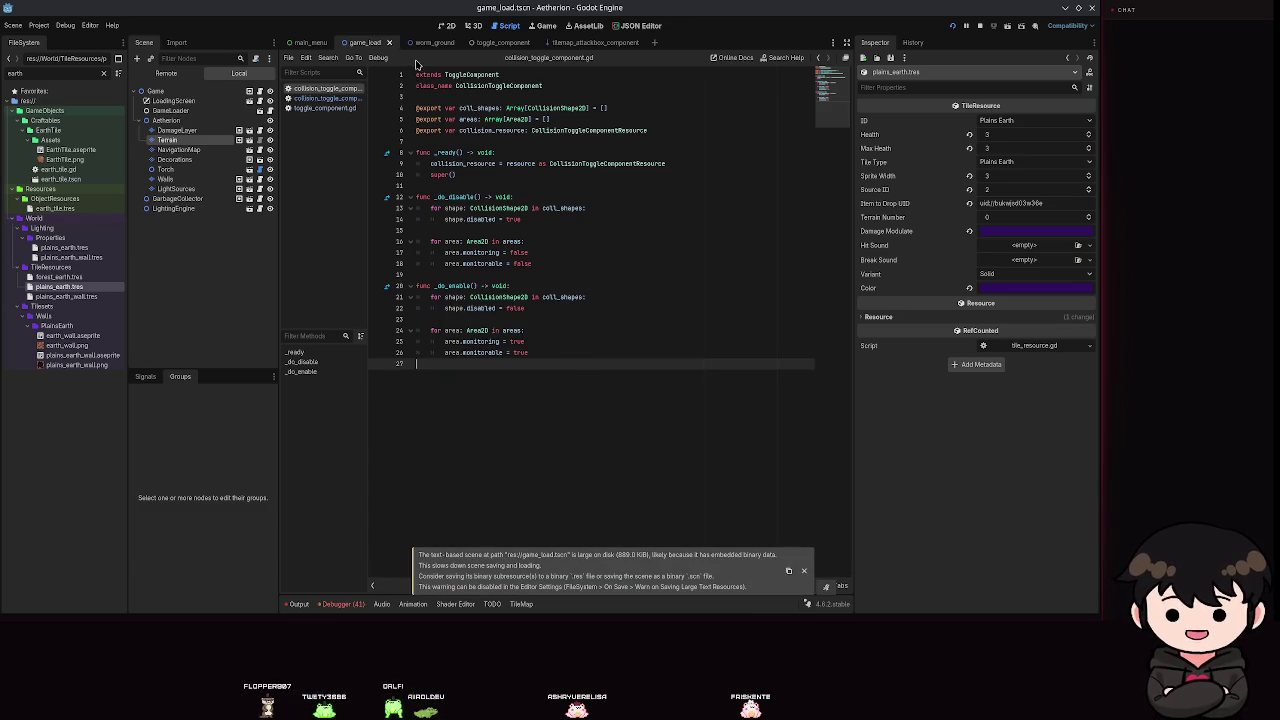
left_click(423, 43)
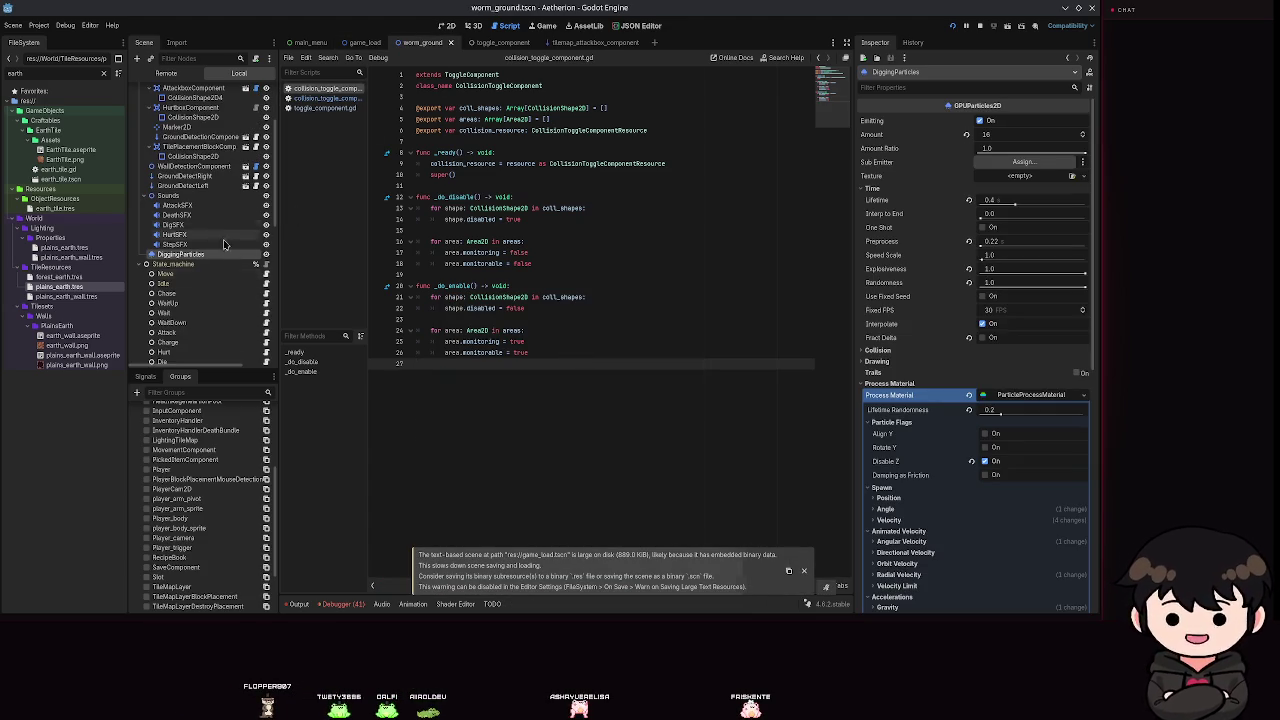
Open worm_ground_digging.gd from the Digging node in the worm_ground Scene tree.
scroll(258, 296, "down", 1)
scroll(258, 310, "down", 1)
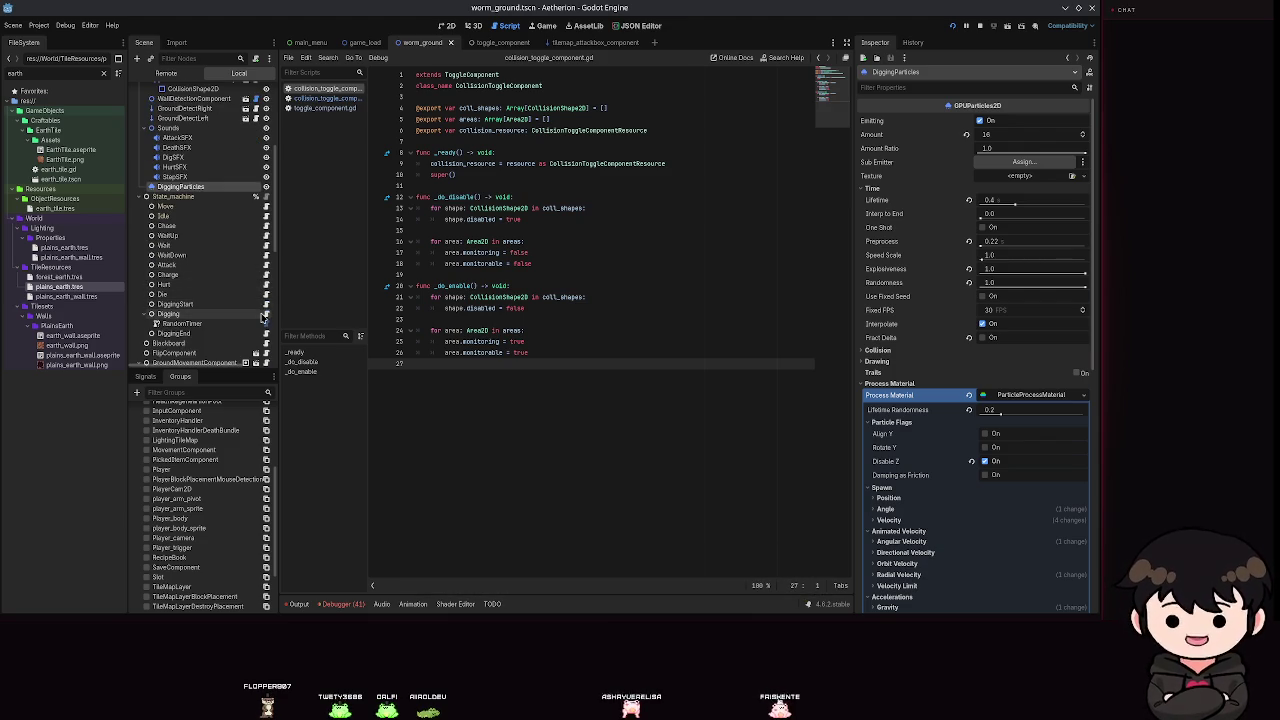
left_click(266, 314)
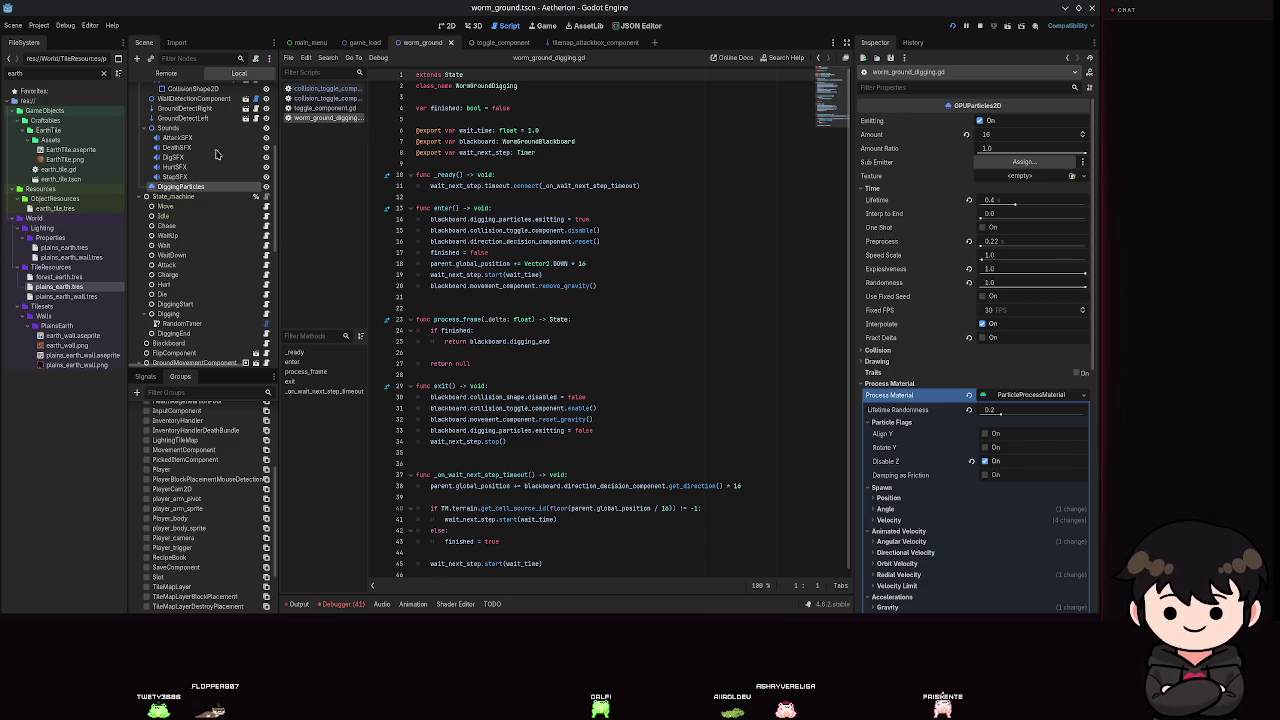
Insert a new line 40 after the position update on line 38 of the timeout function.
scroll(986, 427, "down", 10)
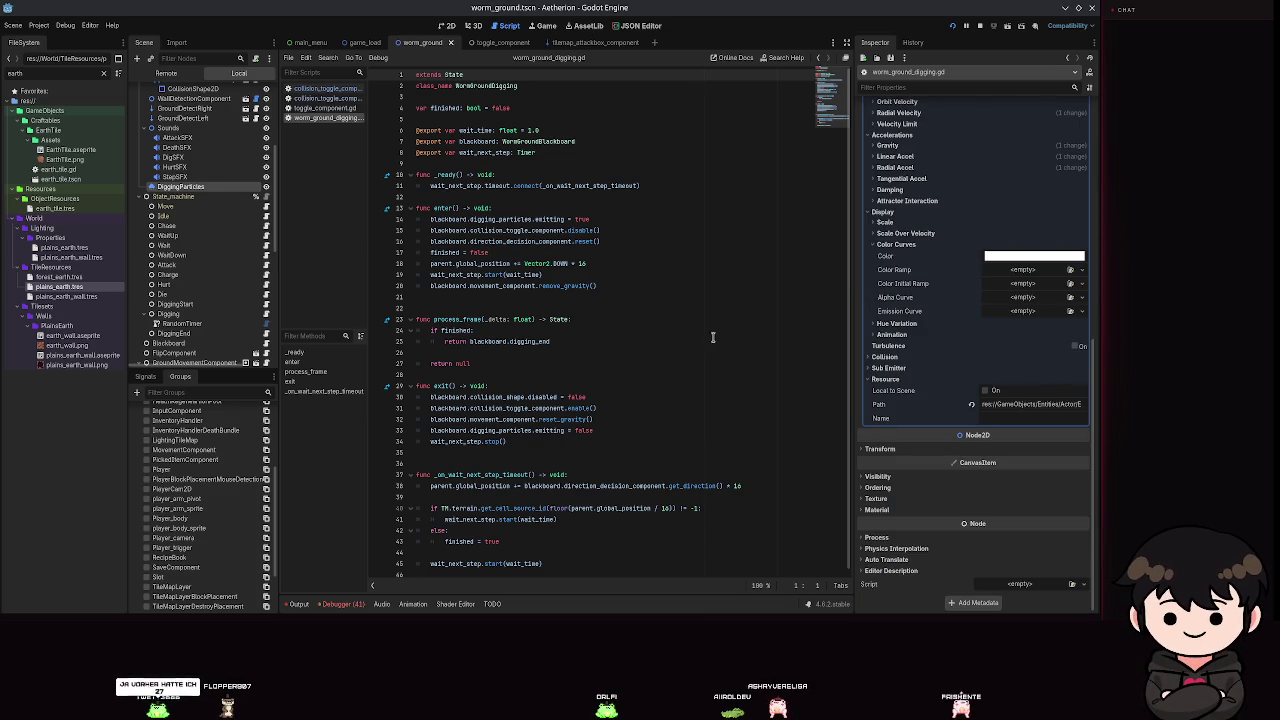
scroll(960, 400, "up", 10)
scroll(958, 399, "down", 10)
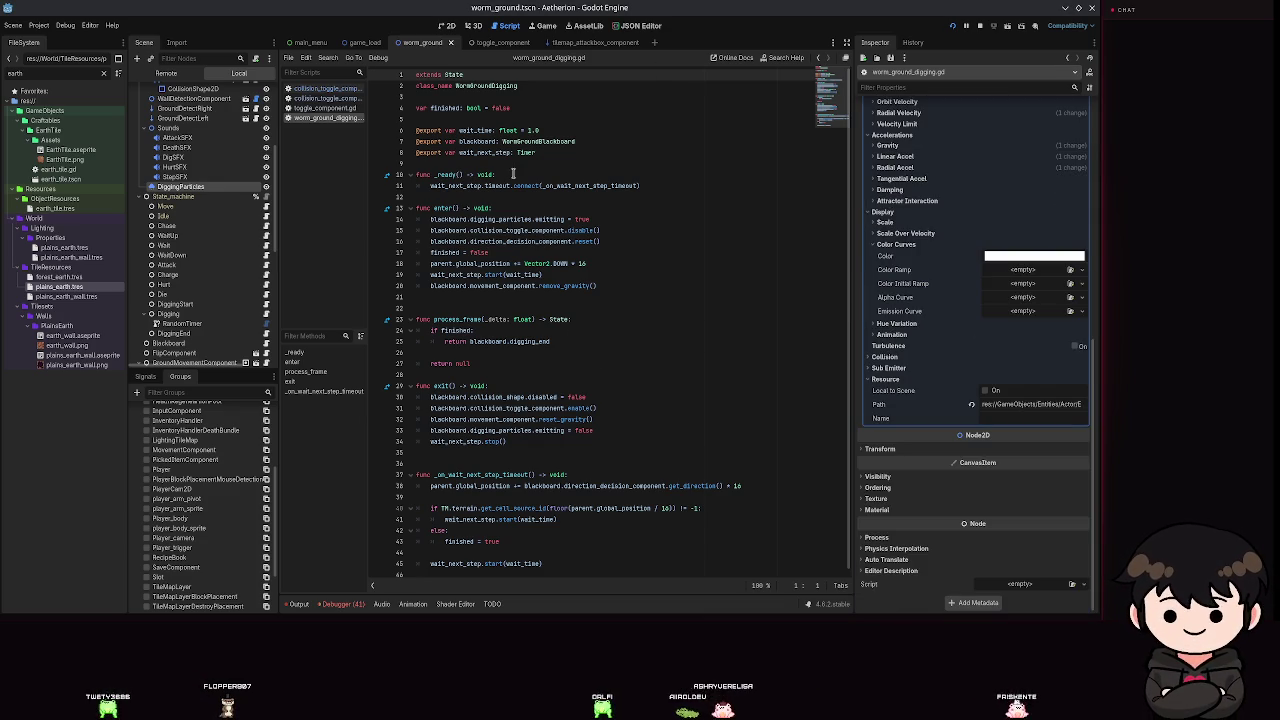
left_click(566, 452)
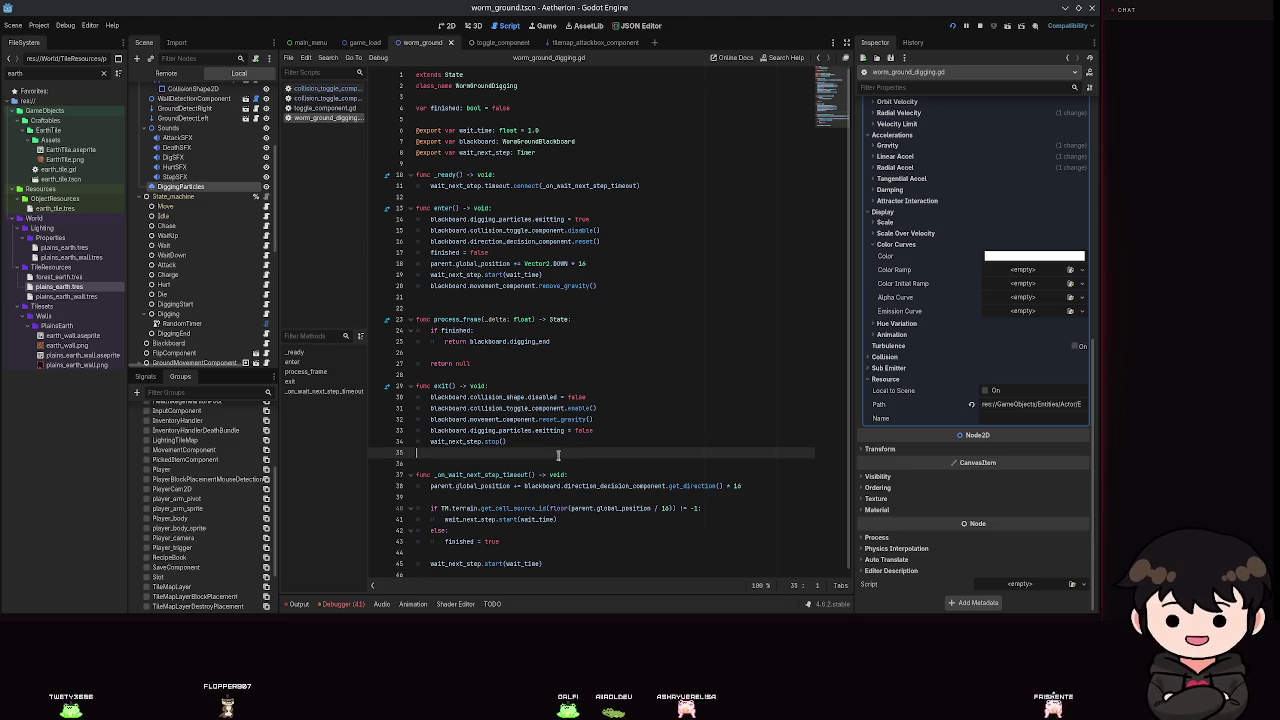
key("Down")
key("Down")
key("Down")
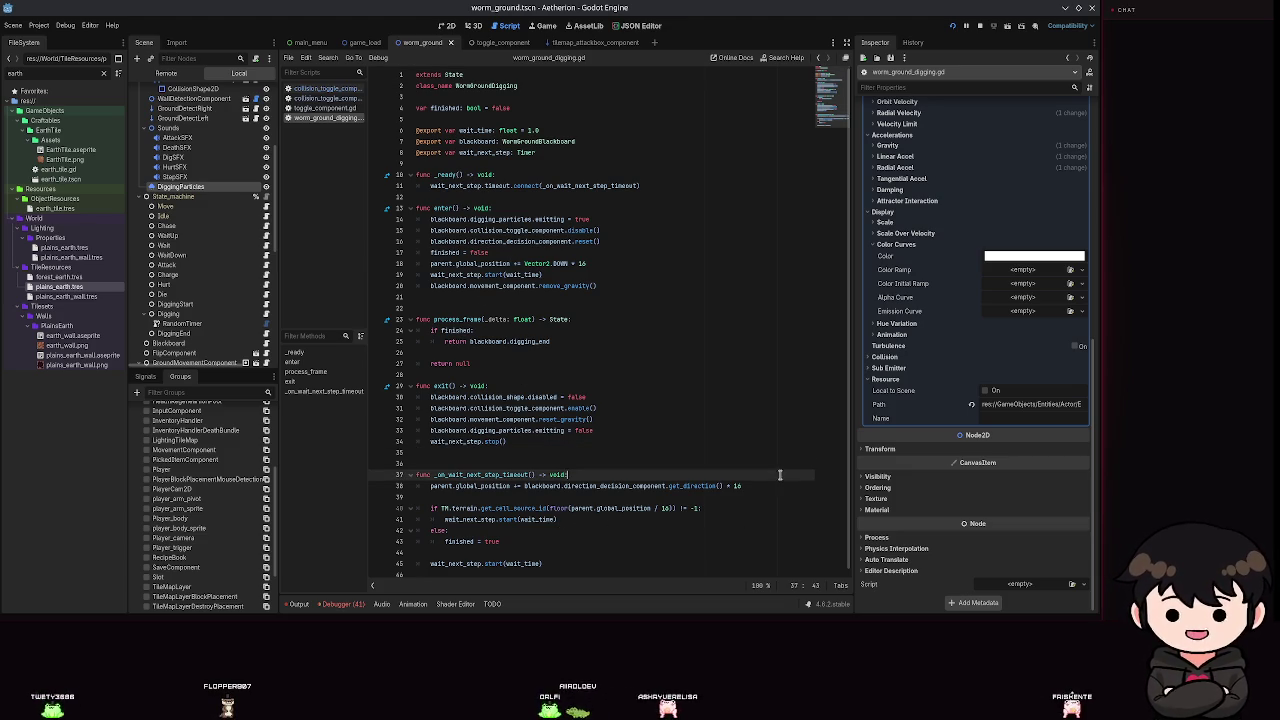
left_click(780, 475)
left_click(780, 482)
key("Return")
key("Return")
Type TileDB. on the new line and Ctrl-click TileDB to open Tile_data_base.gd.
type("TileDB.")
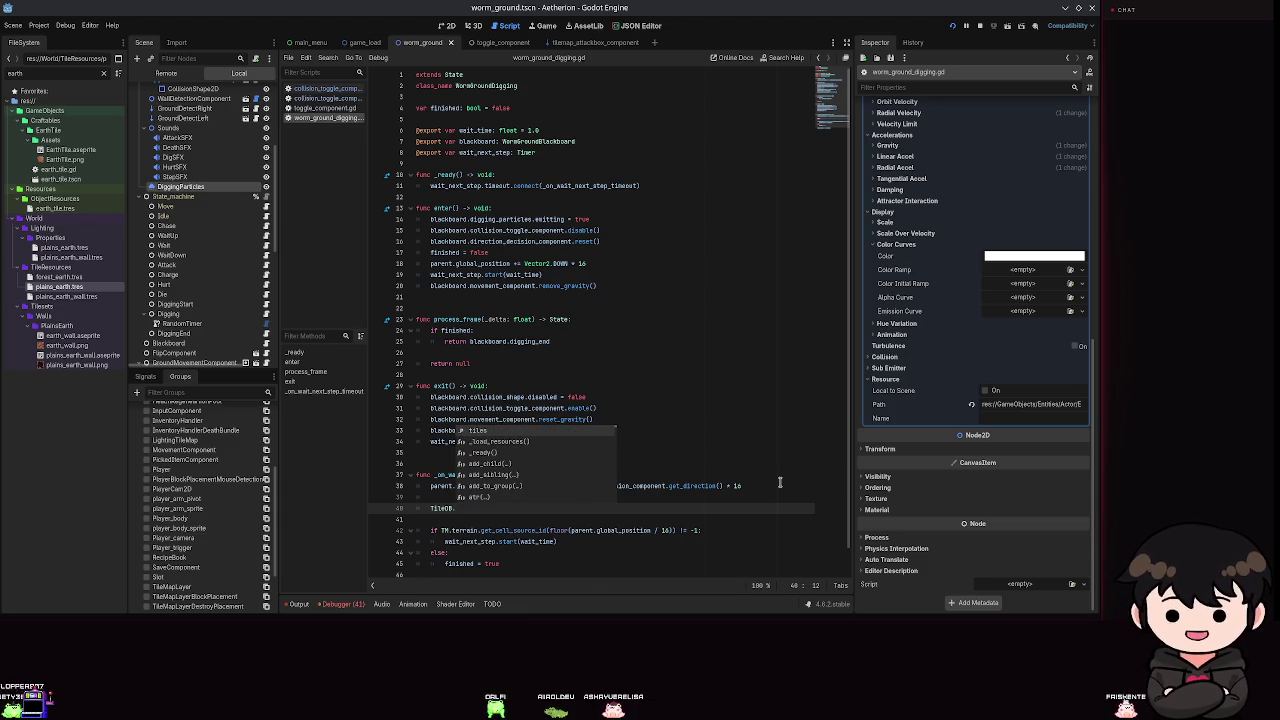
type("ter")
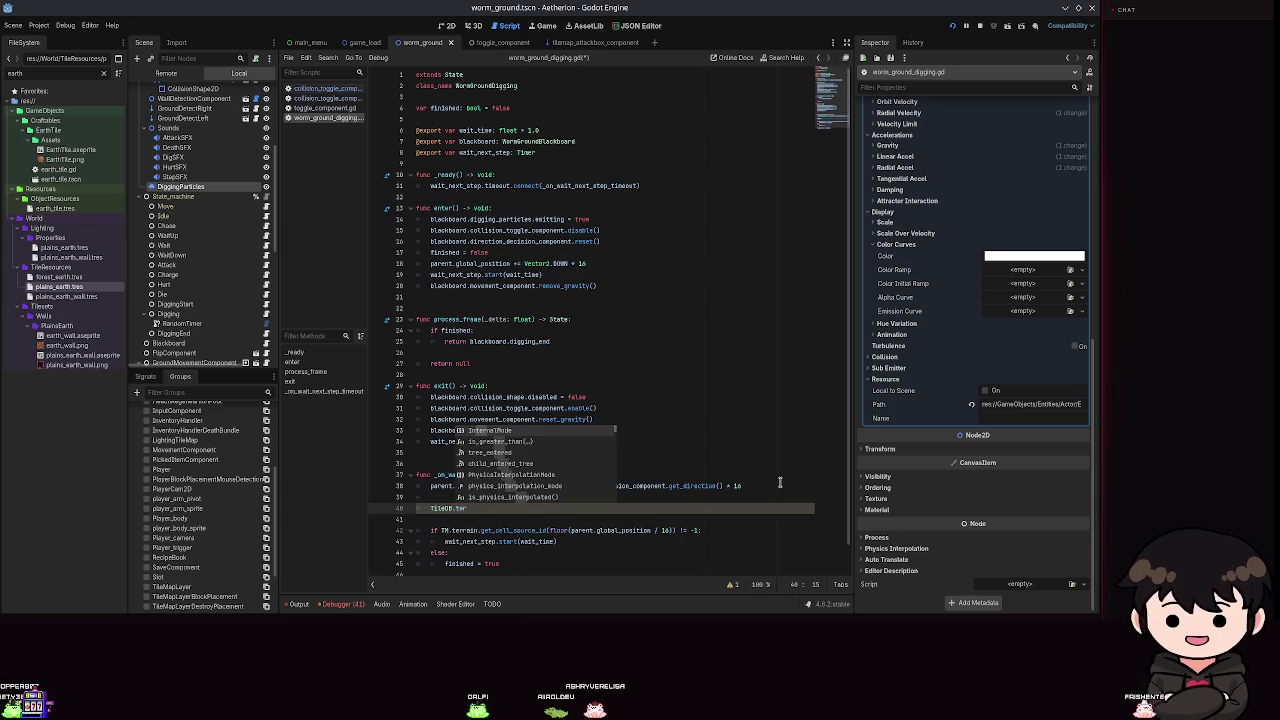
key("BackSpace")
key("BackSpace")
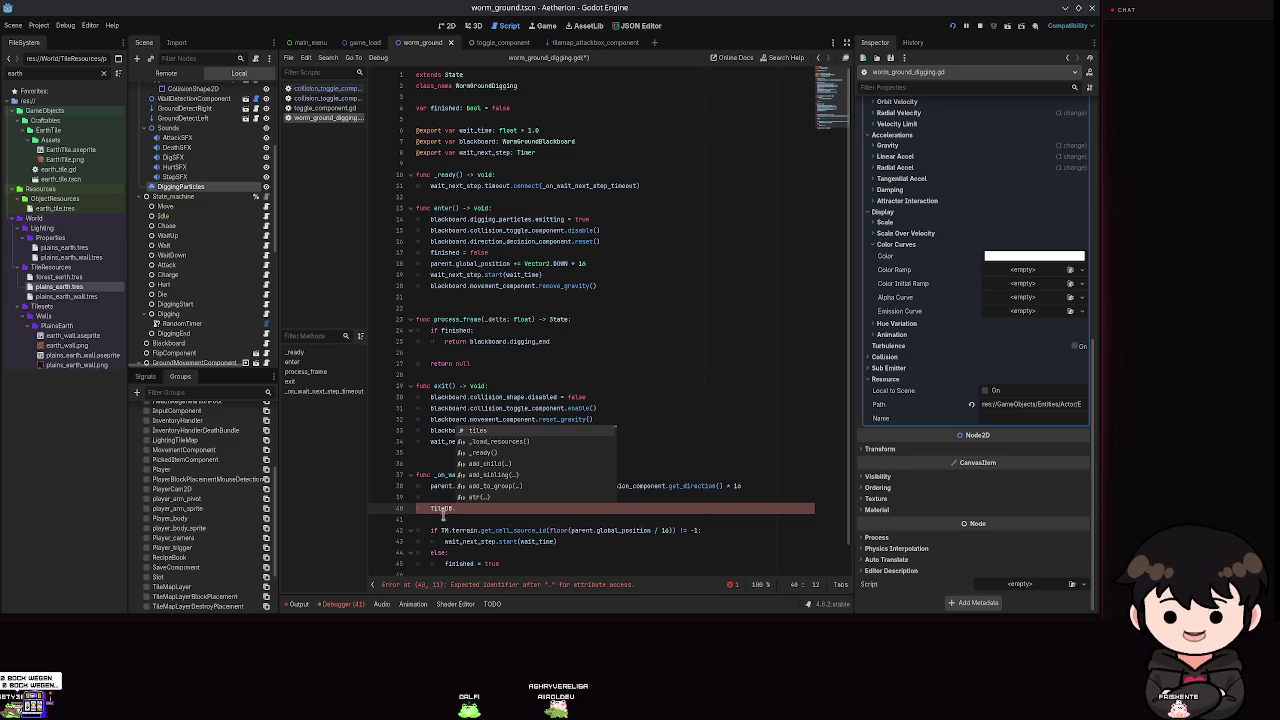
left_click(442, 509, "ctrl")
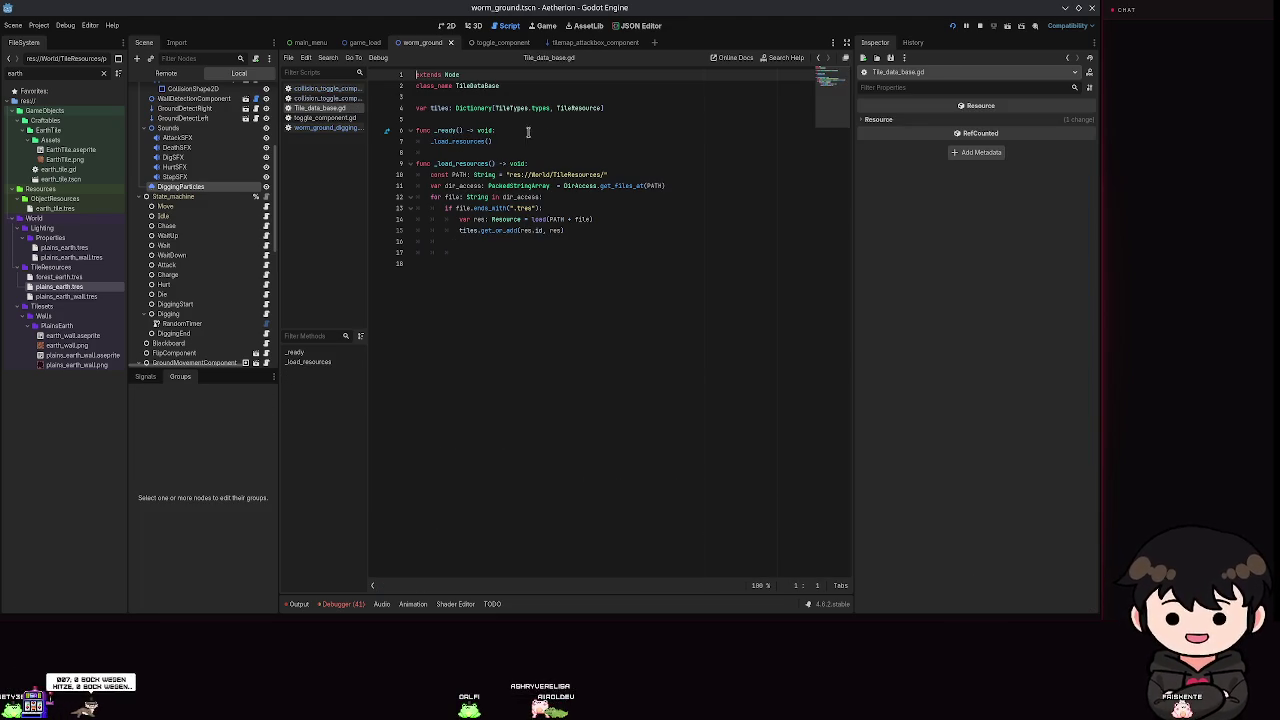
Inspect the tiles dictionary on line 4, then navigate back to worm_ground_digging.gd.
left_click(632, 107)
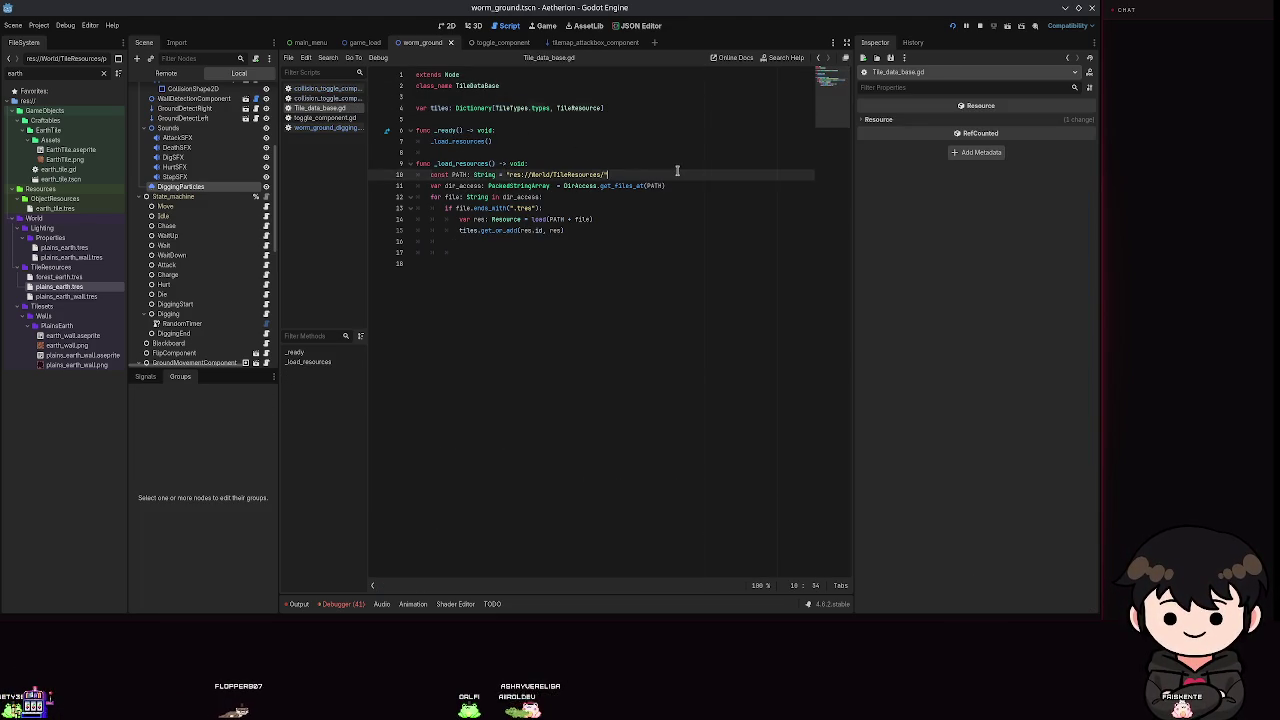
key("alt+Left")
key("alt+Left")
key("alt+Right")
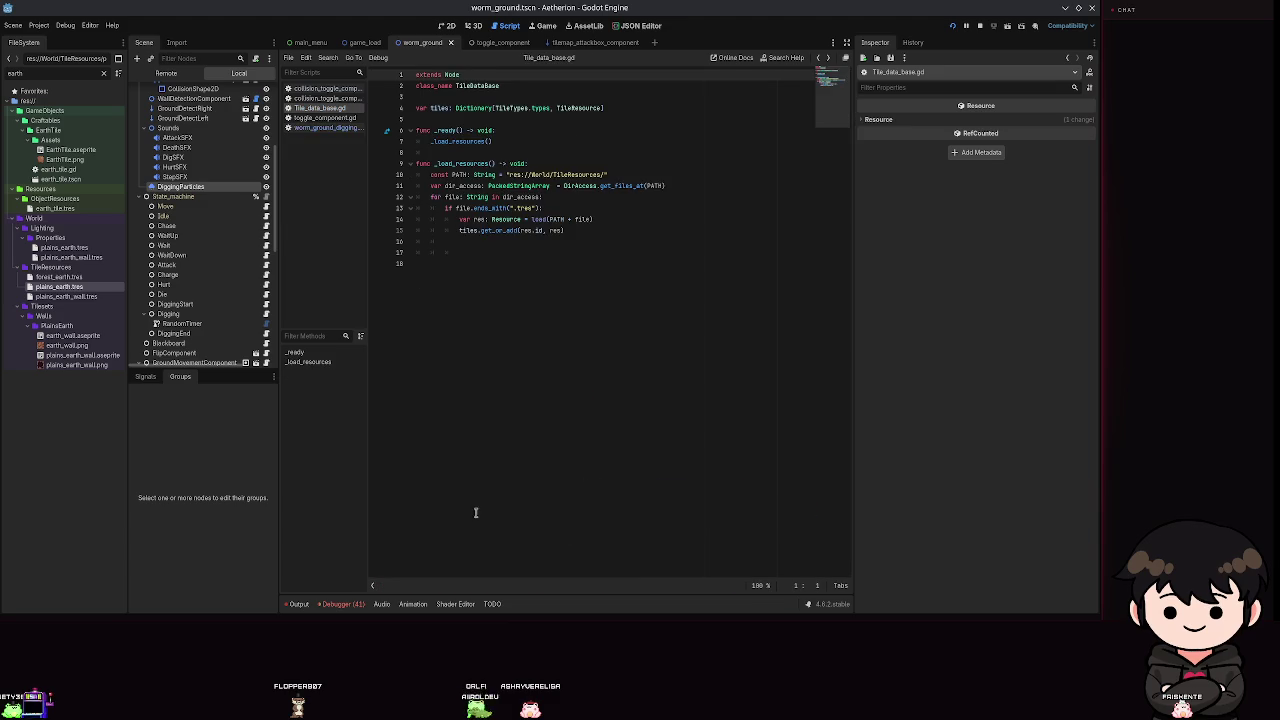
key("alt+Left")
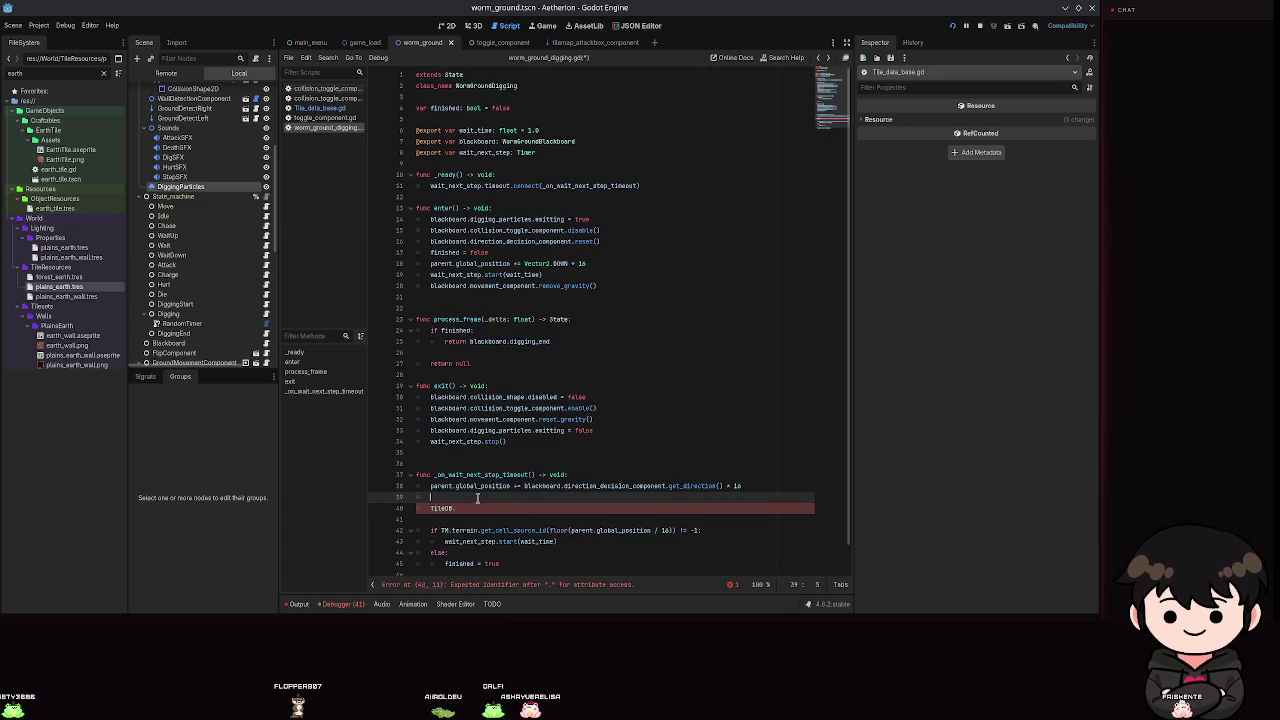
Replace TileDB. on line 40 with blackboard.digging_particles via autocomplete.
left_click_drag(463, 508, 427, 507)
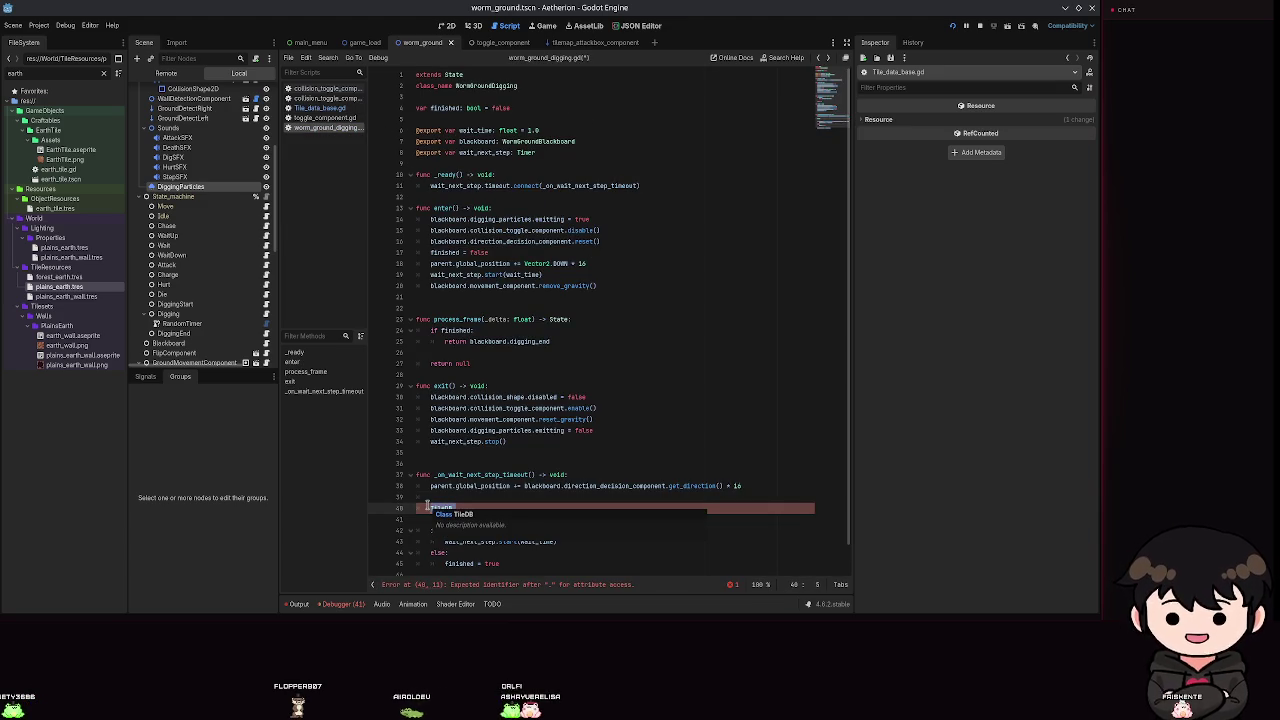
type("Bla")
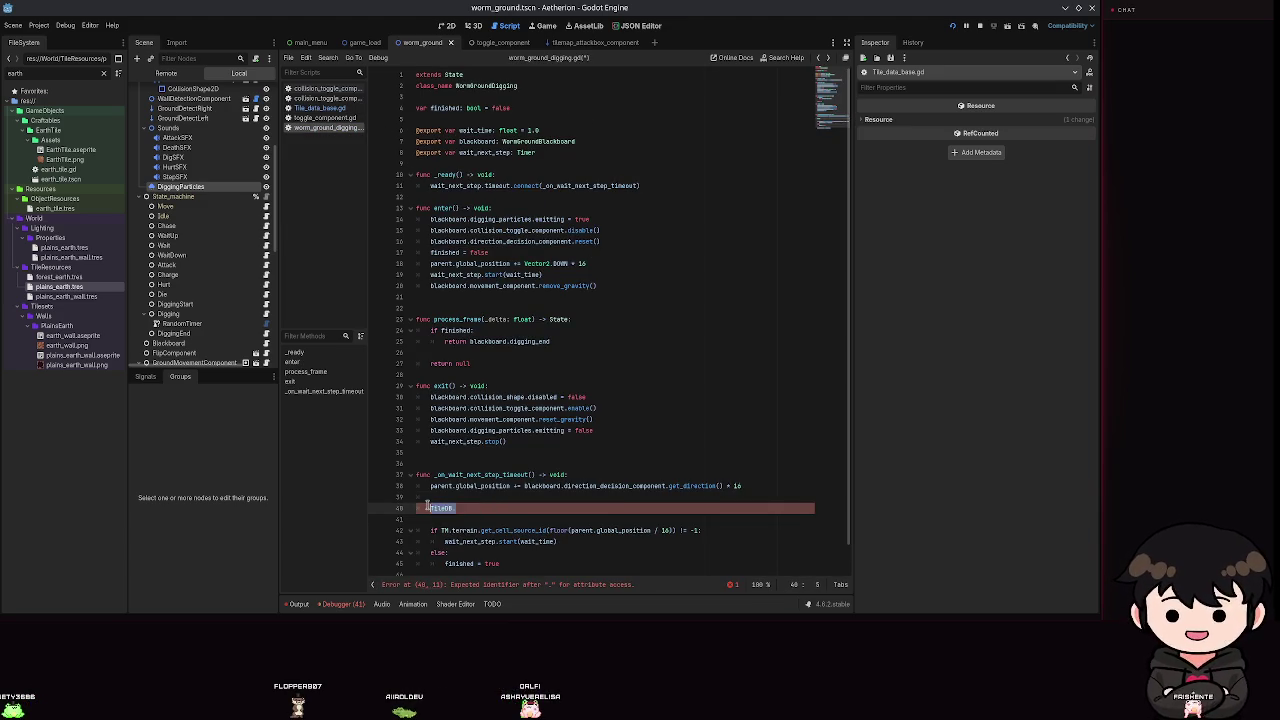
key("Return")
type(".")
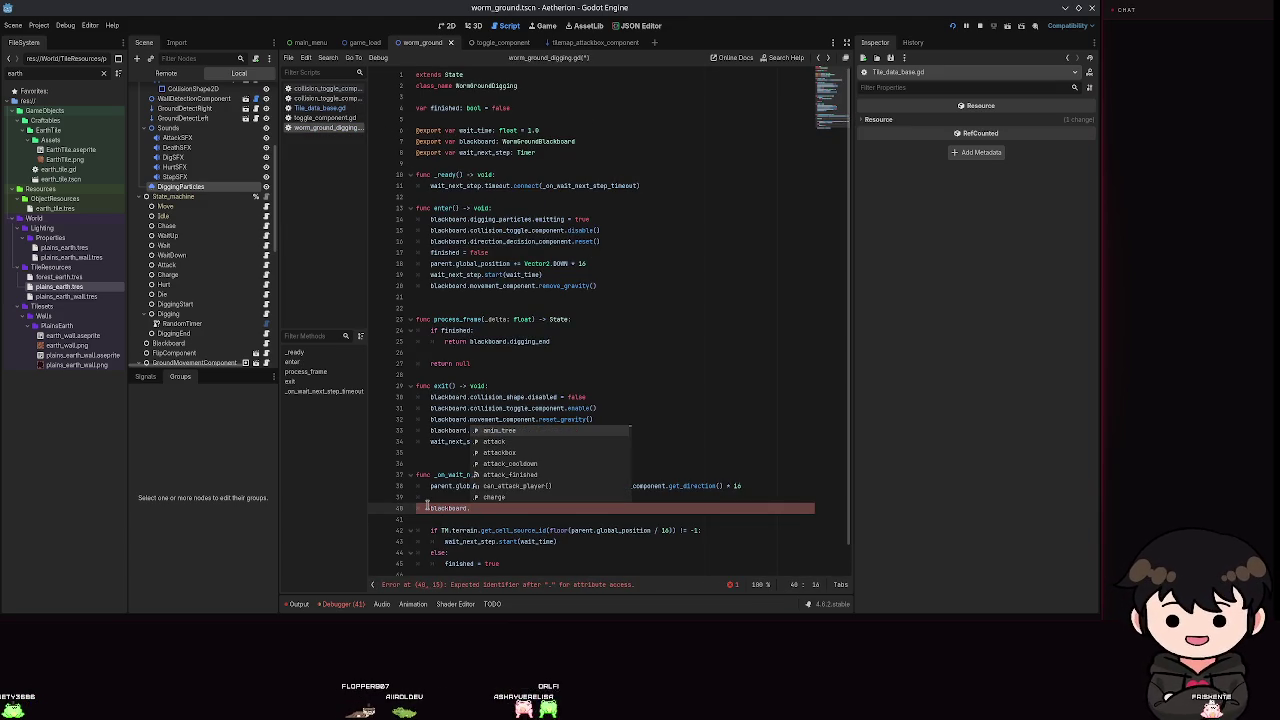
type("dig")
key("Return")
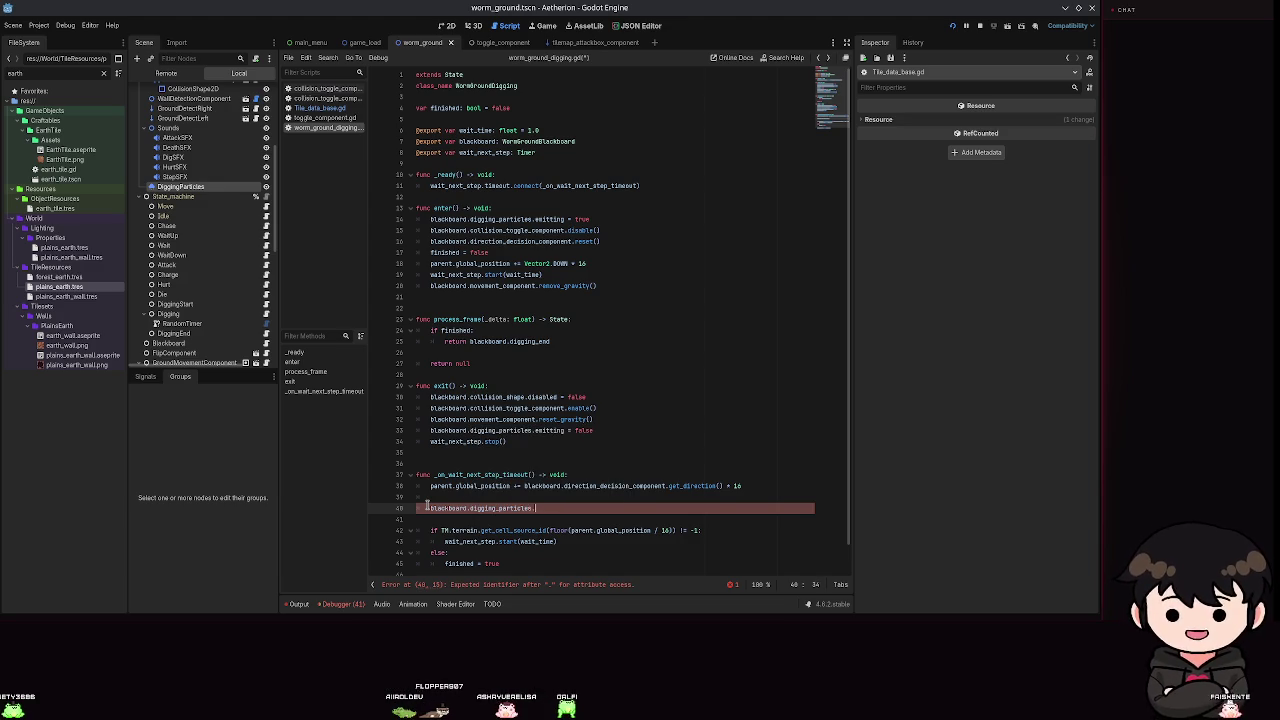
type(".color")
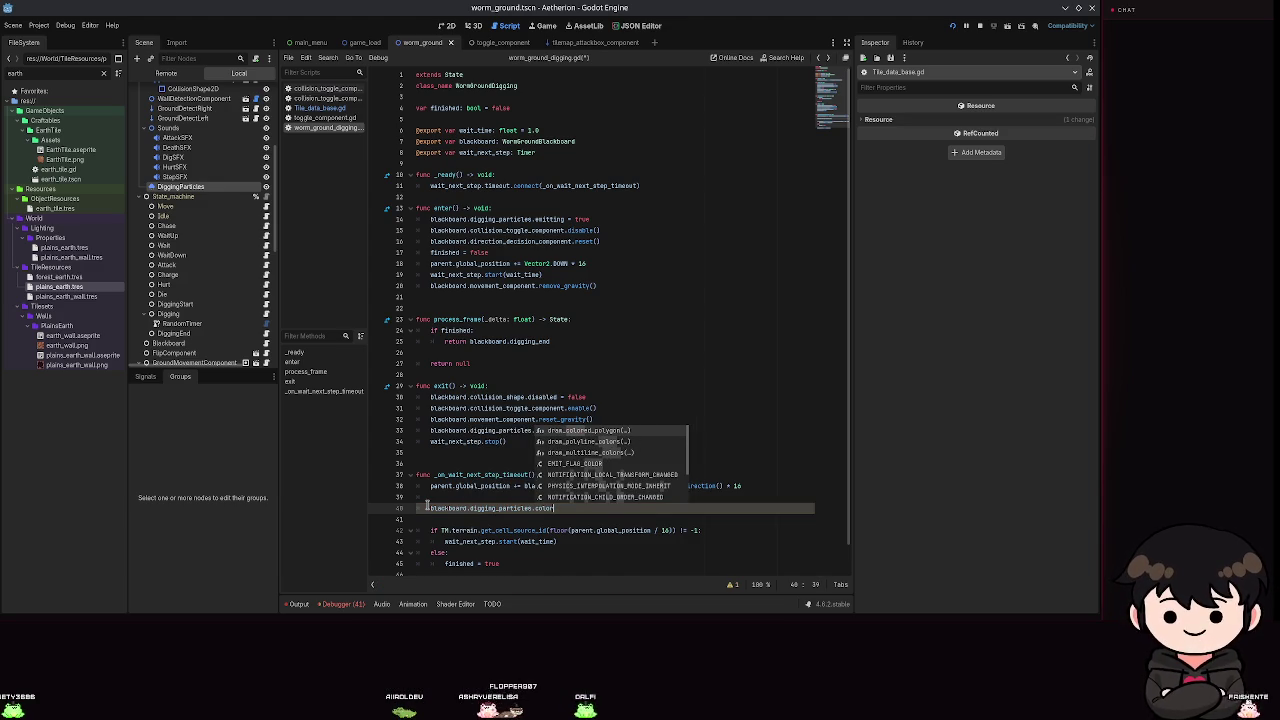
key("BackSpace")
key("BackSpace")
key("BackSpace")
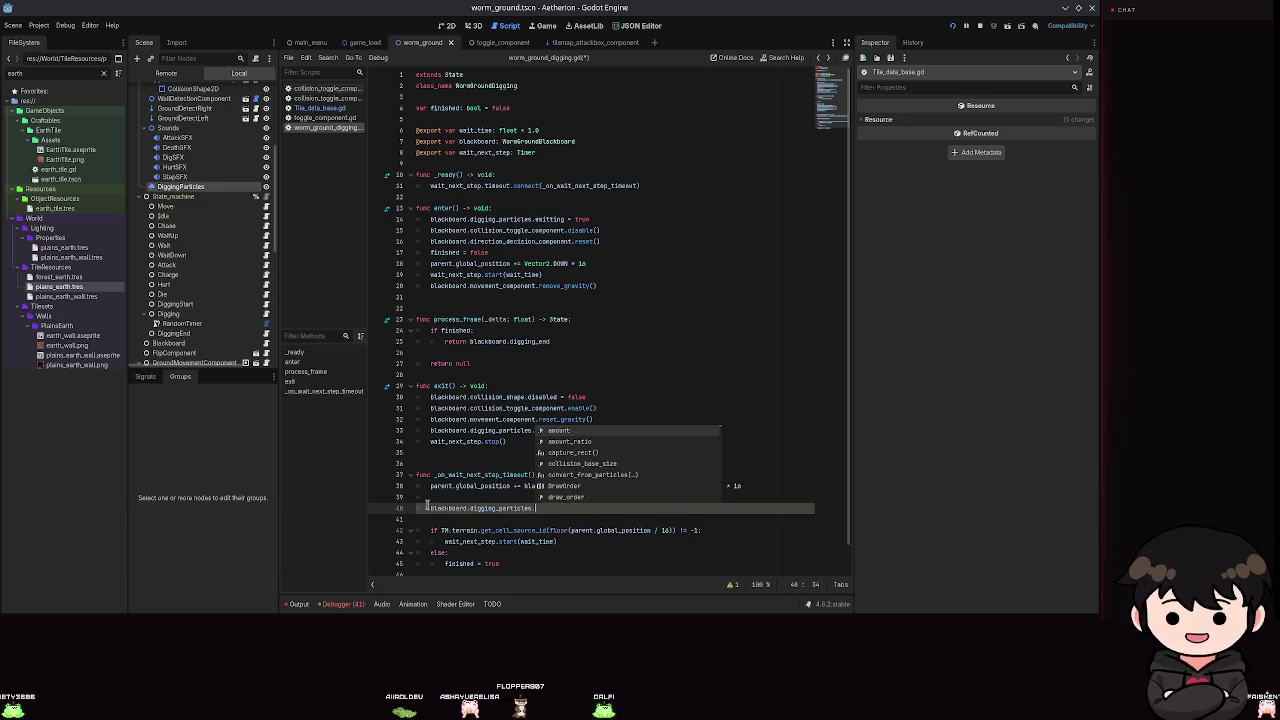
Check DiggingParticles' properties, then extend the line to process_material's set("color", ) call.
left_click(178, 187)
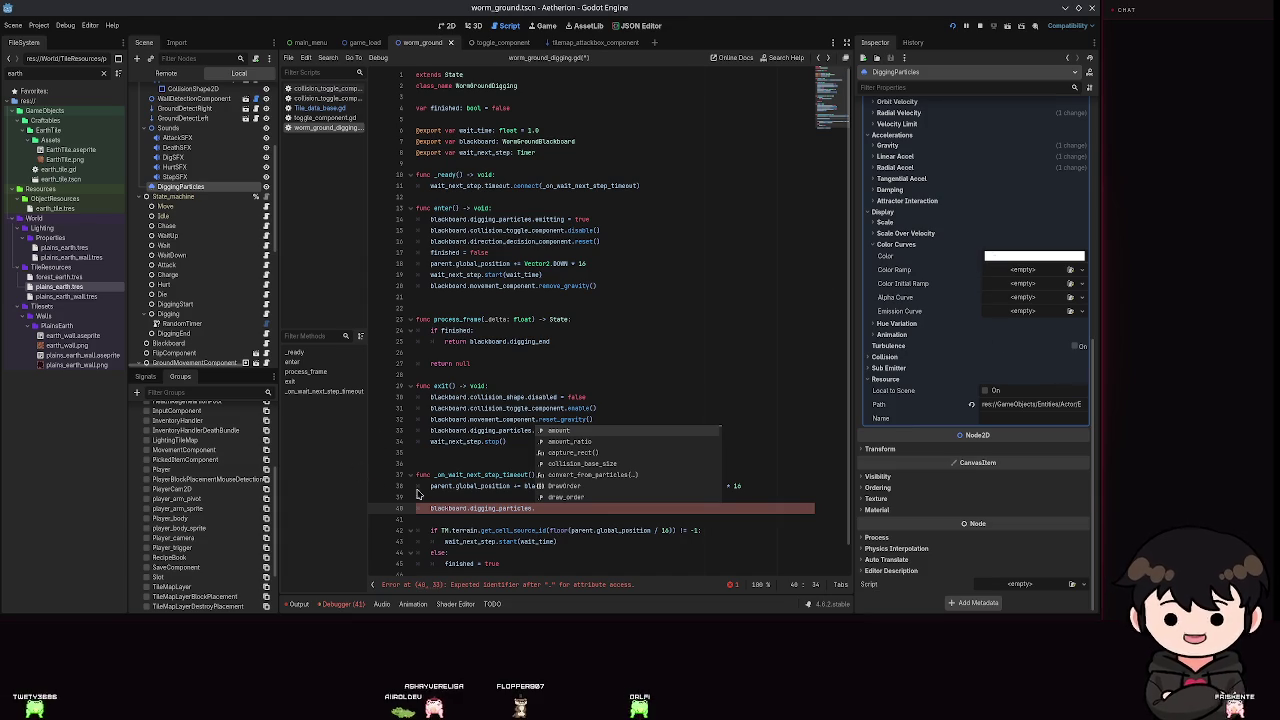
left_click(573, 510)
type("olor")
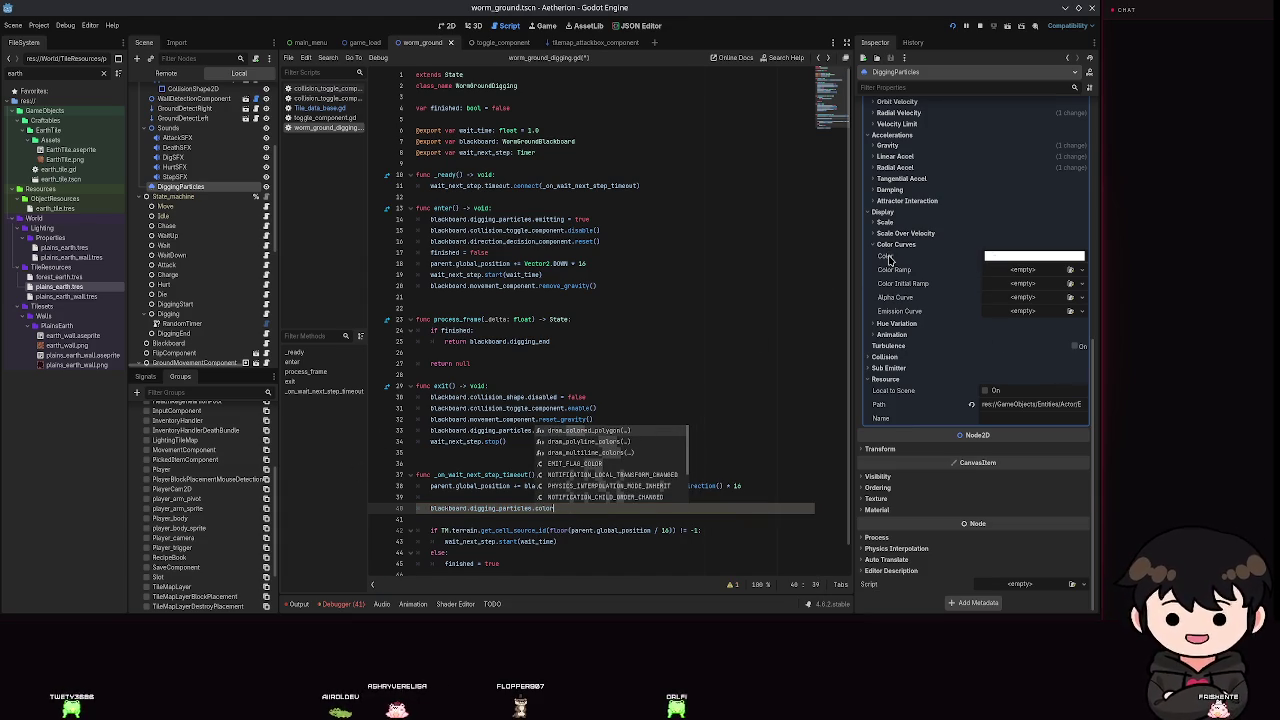
mouse_move(889, 260)
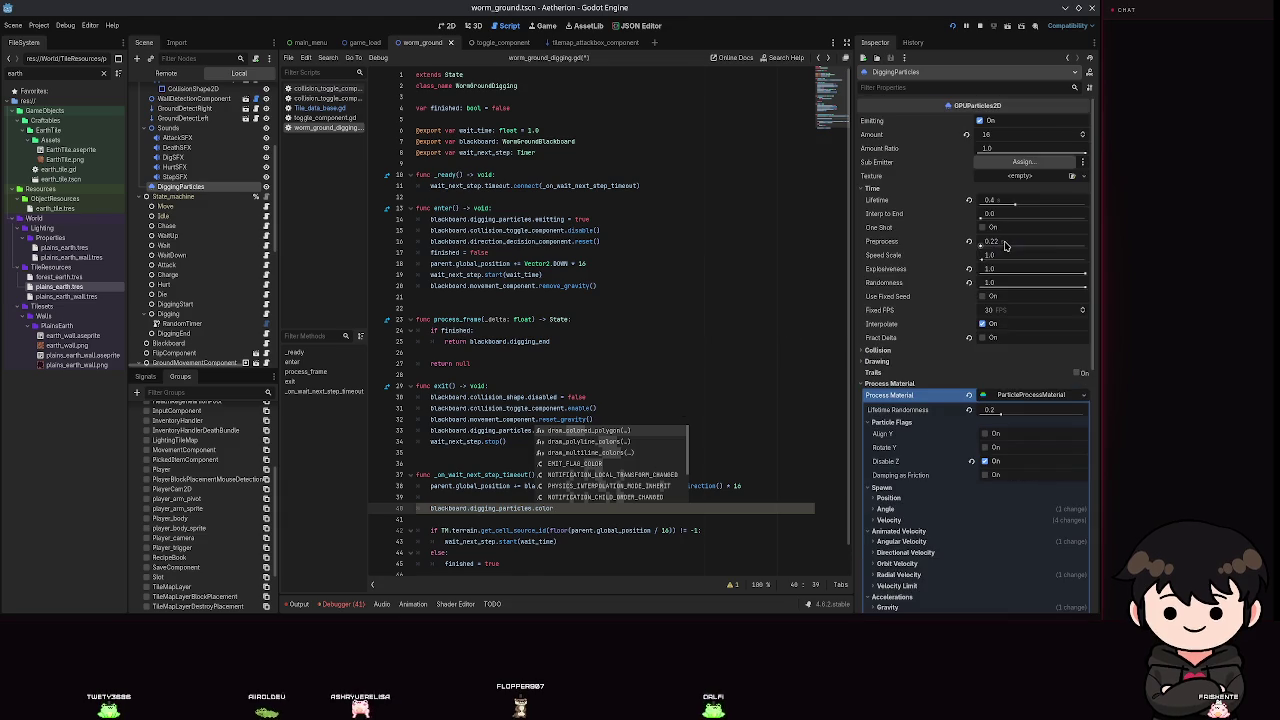
key("BackSpace")
key("BackSpace")
key("BackSpace")
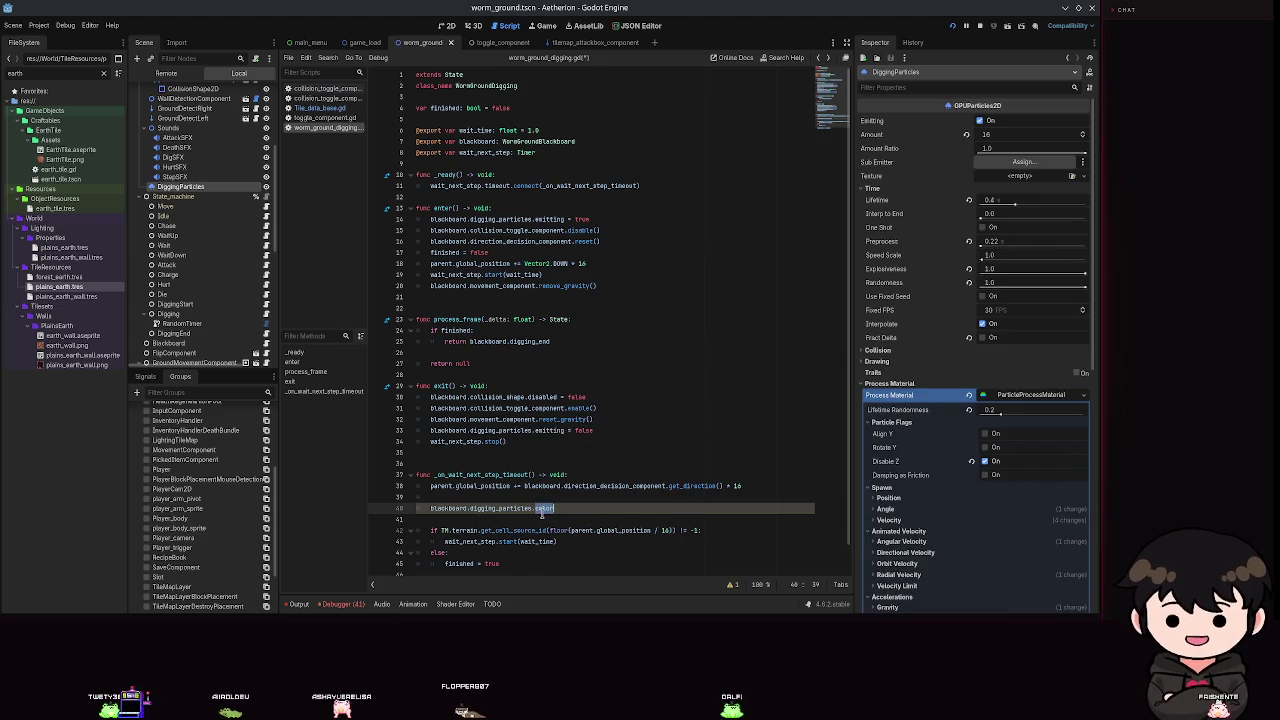
type("parcess_material.col")
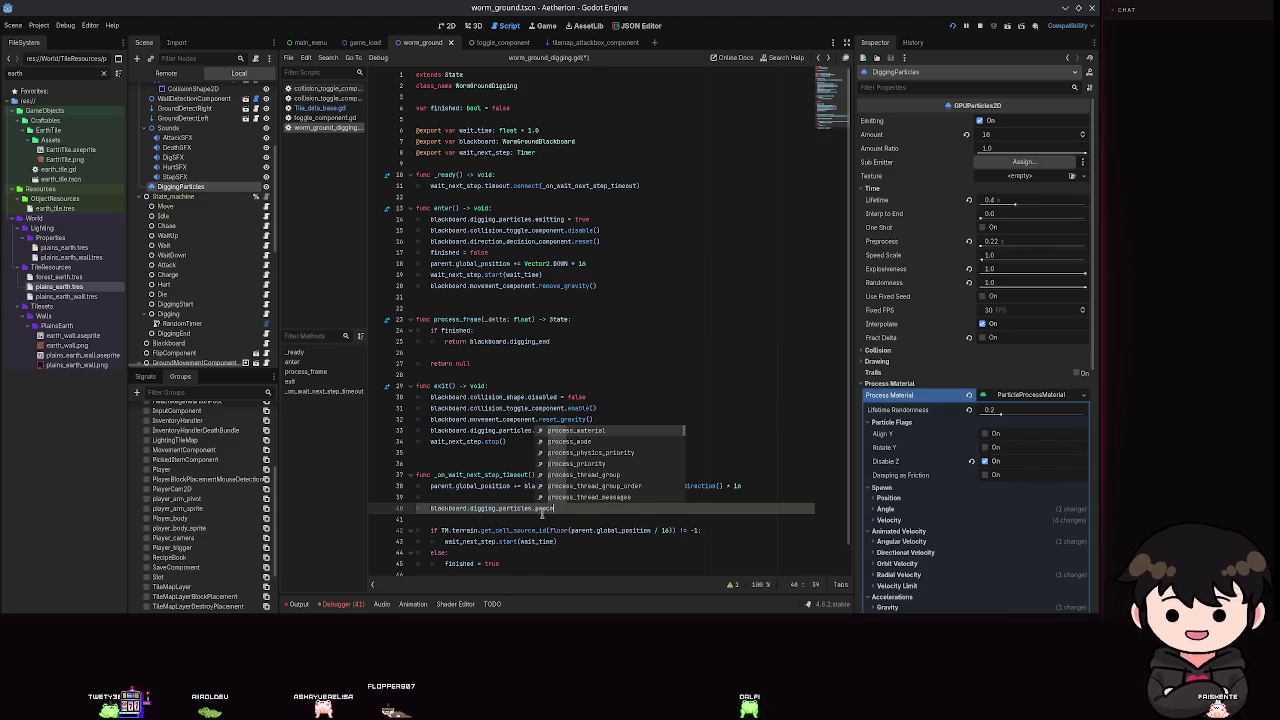
type("or")
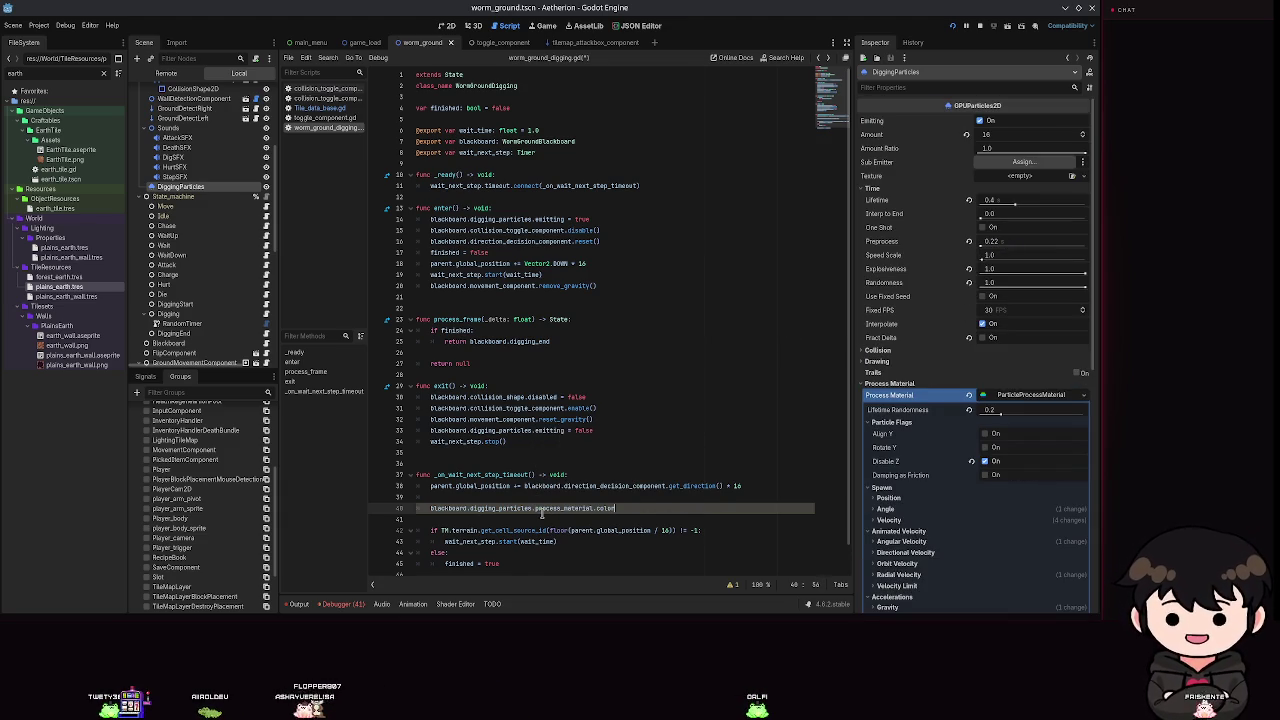
type(".set")
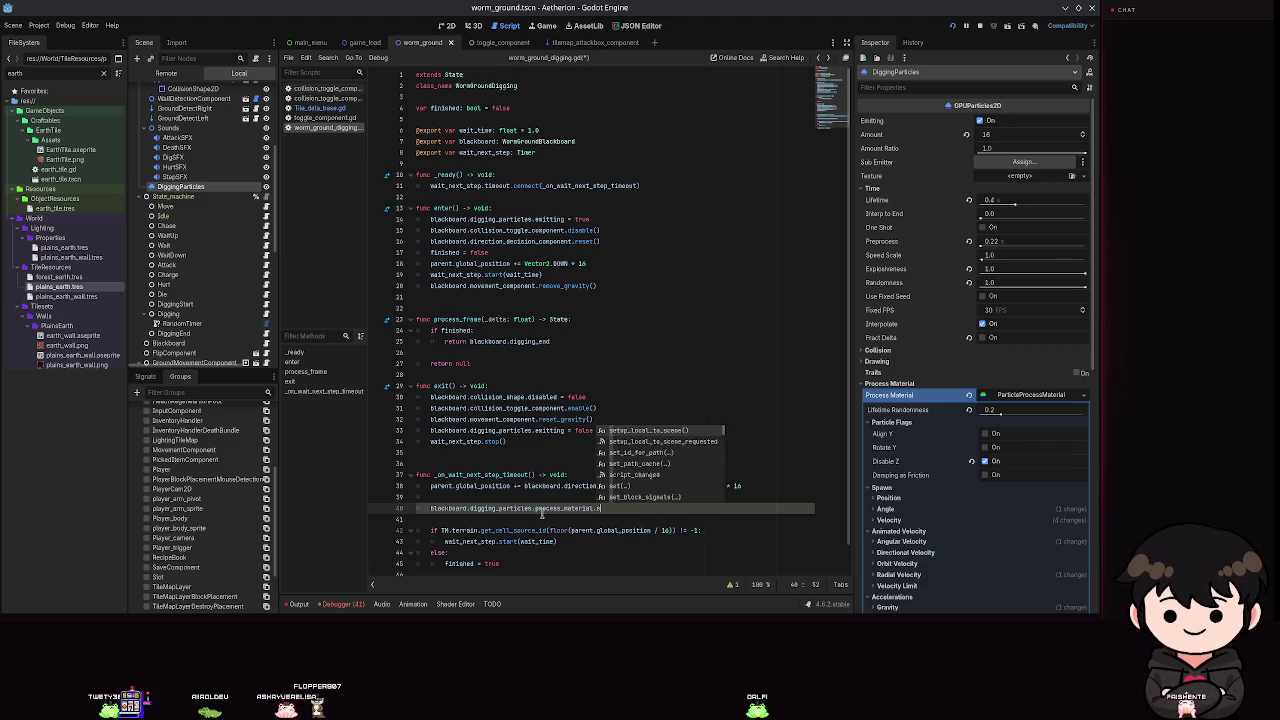
key("Down")
key("Down")
key("Down")
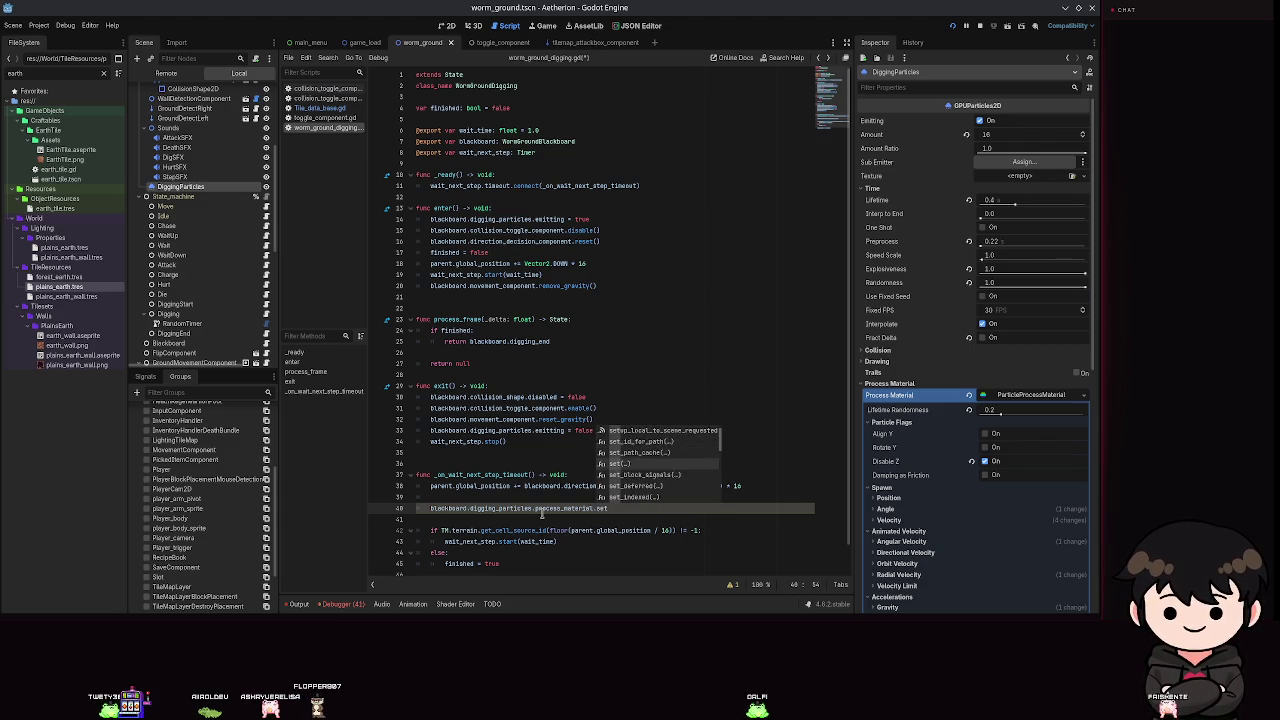
key("Return")
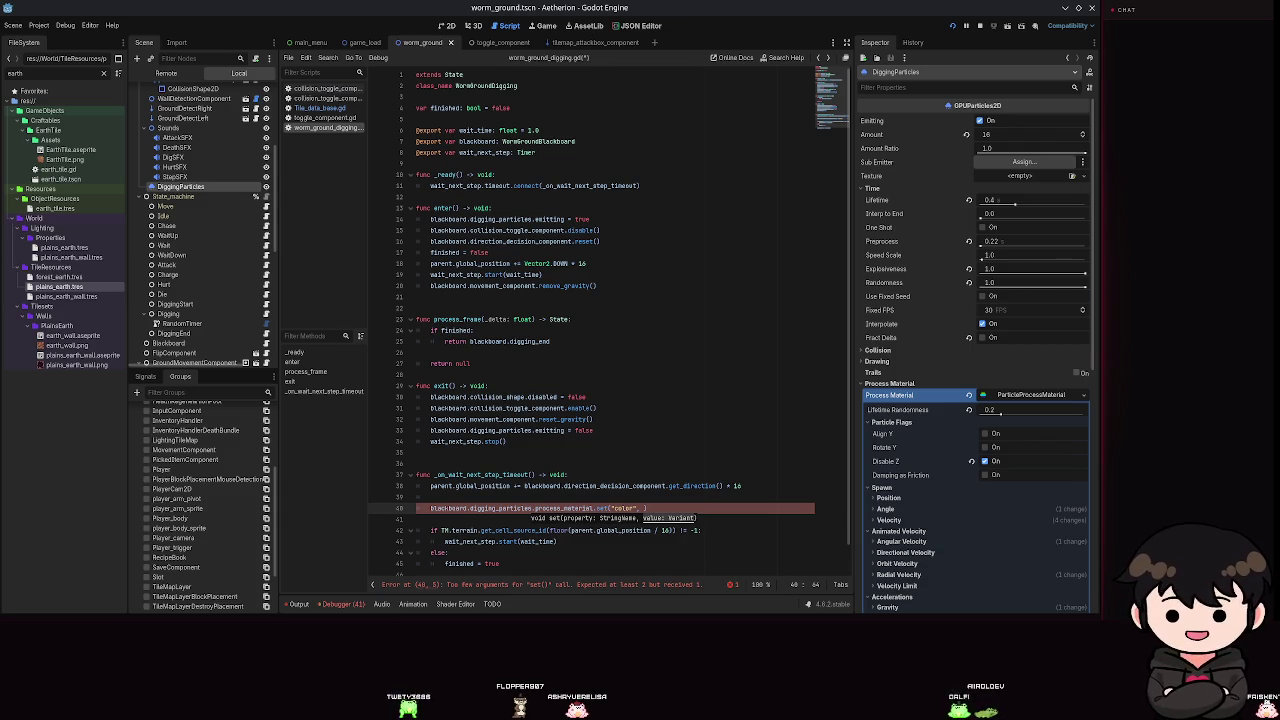
left_click(644, 507)
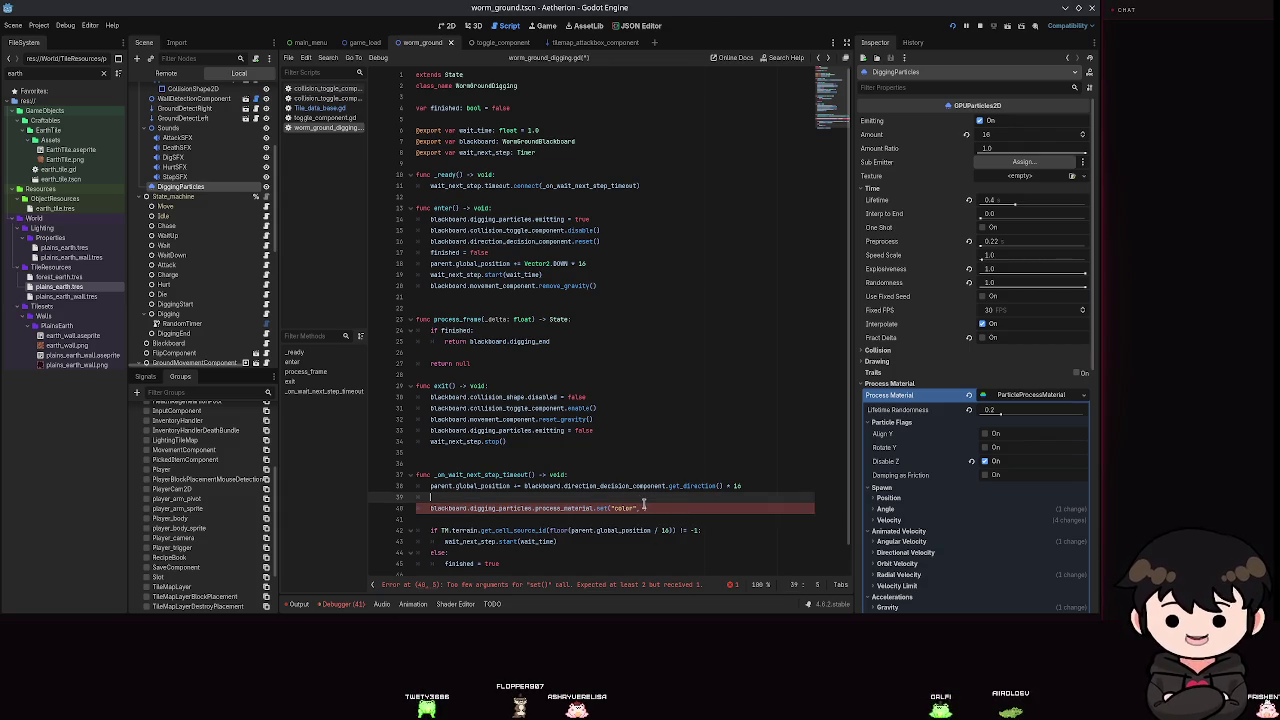
Fill the set() argument with Color8 and an unfinished TileDB.tiles[] lookup.
type("tiler8")
key("Return")
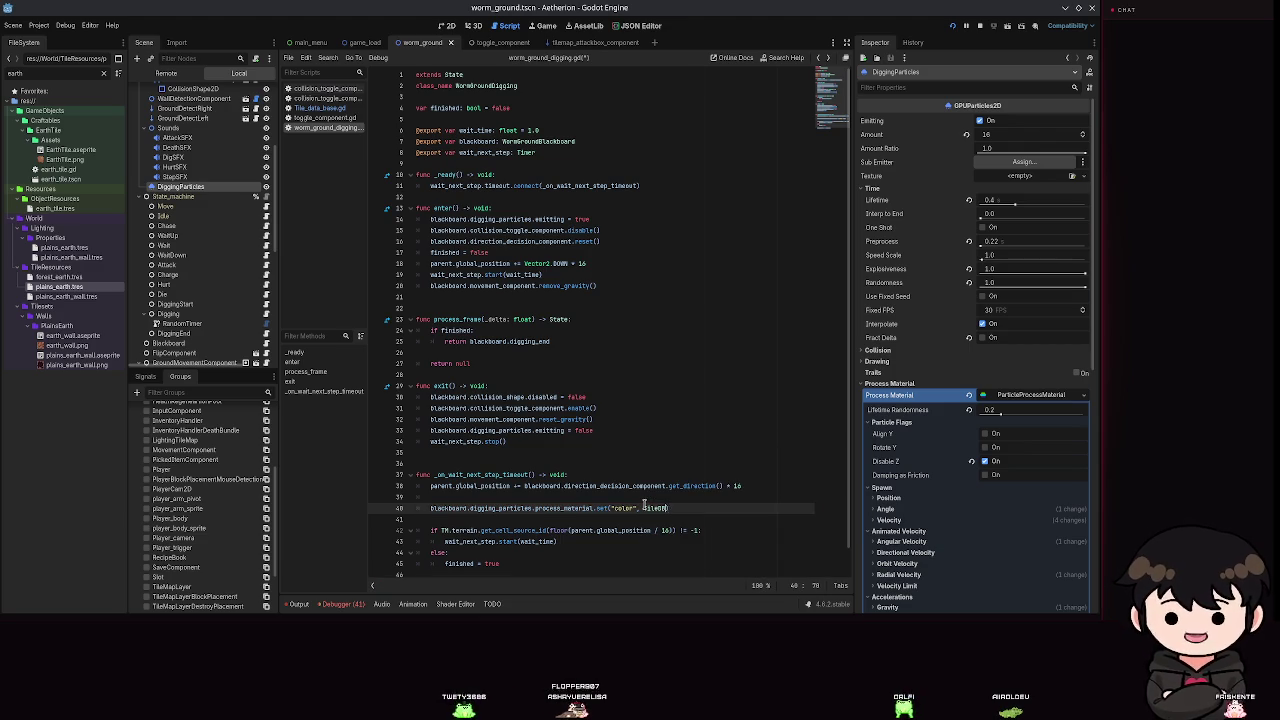
type(".tiled")
key("BackSpace")
type("(")
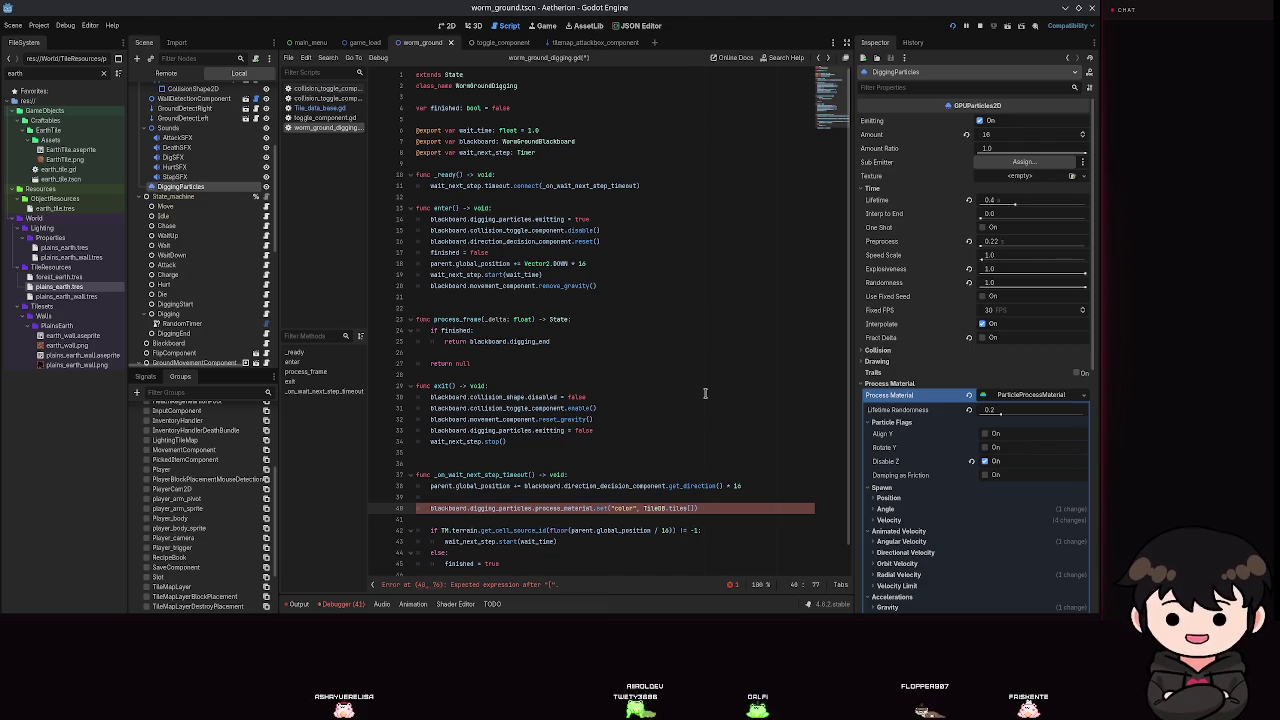
Check the resource loading in Tile_data_base.gd, then jump to the types enum in tile_types.gd.
left_click(678, 508, "ctrl")
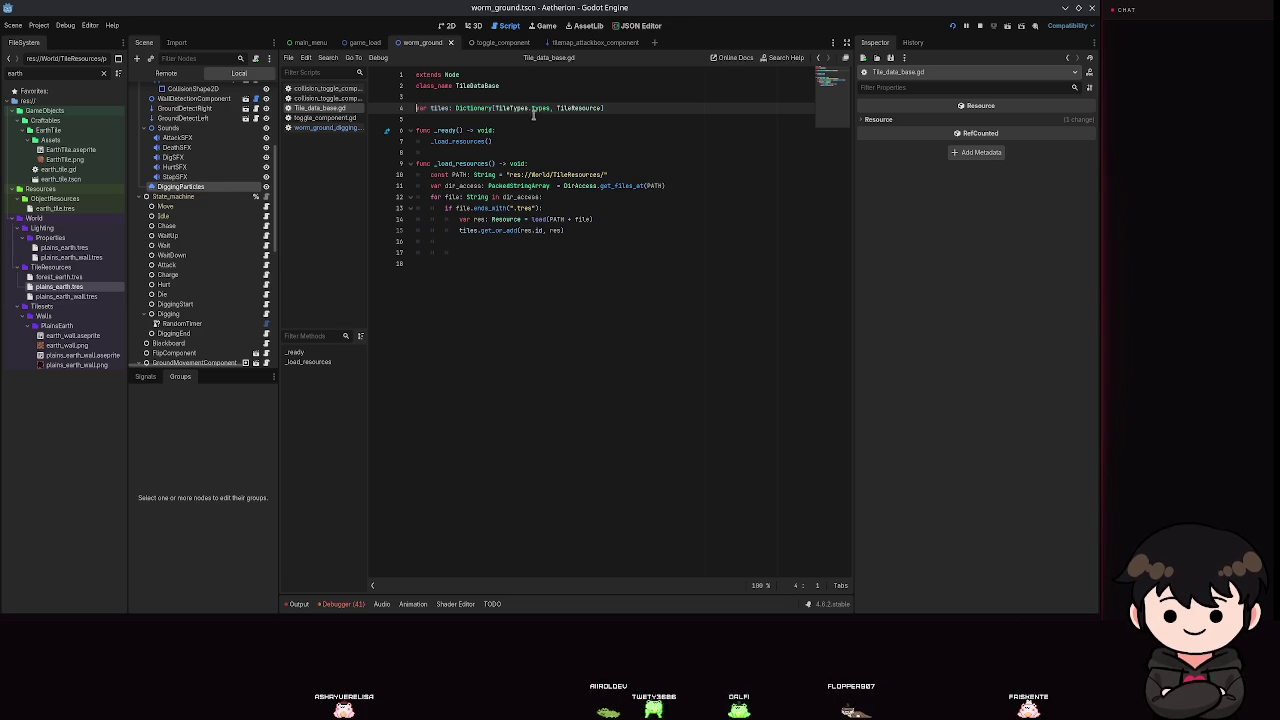
left_click(752, 185)
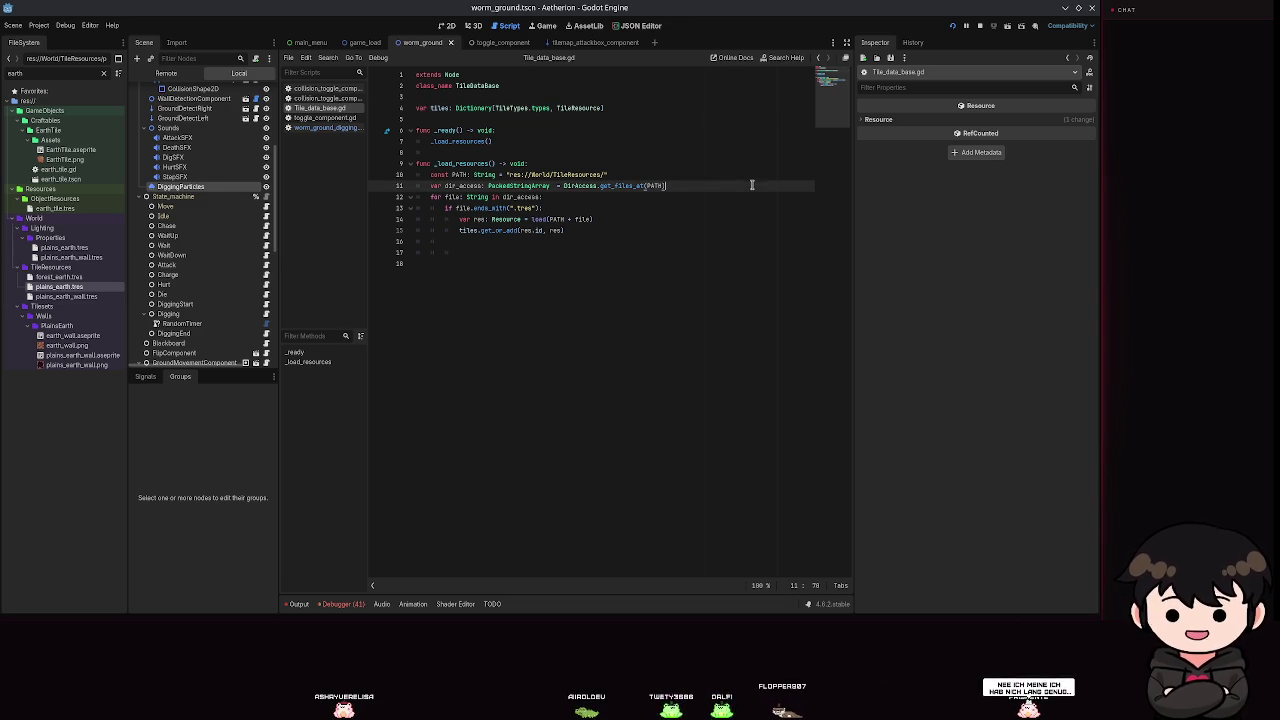
key("alt+Left")
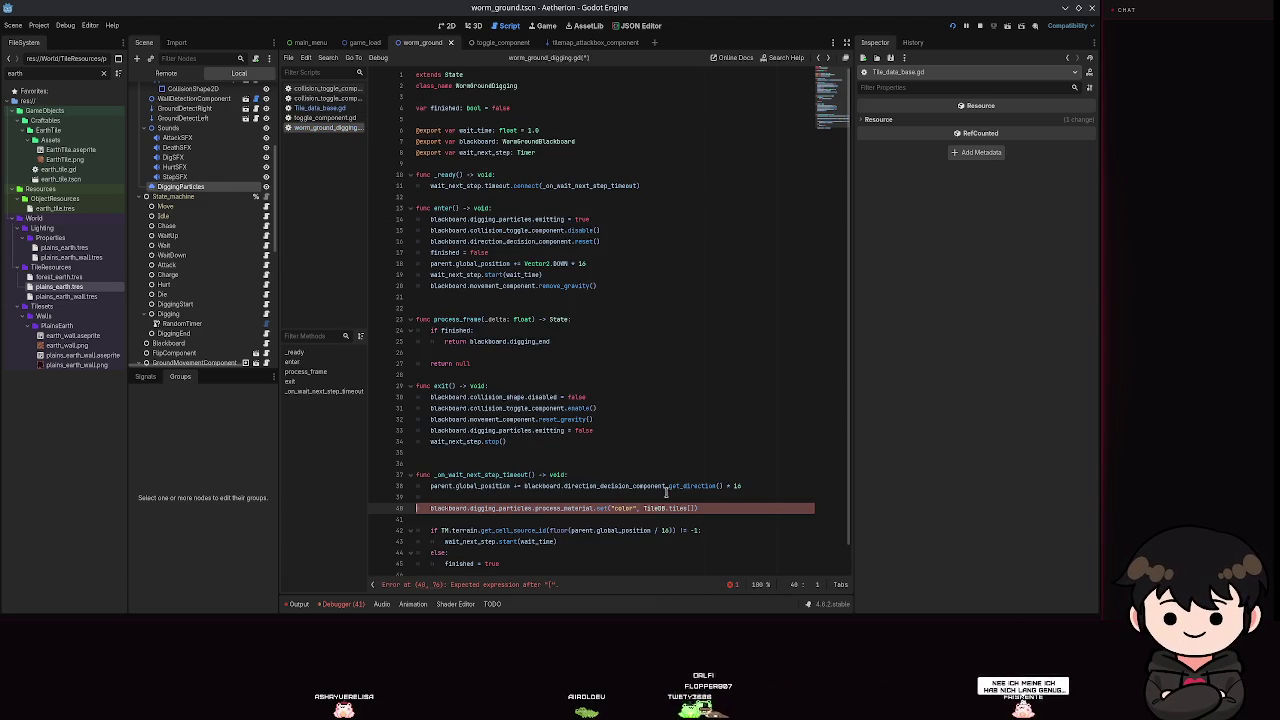
left_click(680, 508, "ctrl")
Read the PLAINS_EARTH enum, types dictionaries and get_res_from_id, then return to worm_ground_digging.gd.
left_click(620, 108, "ctrl")
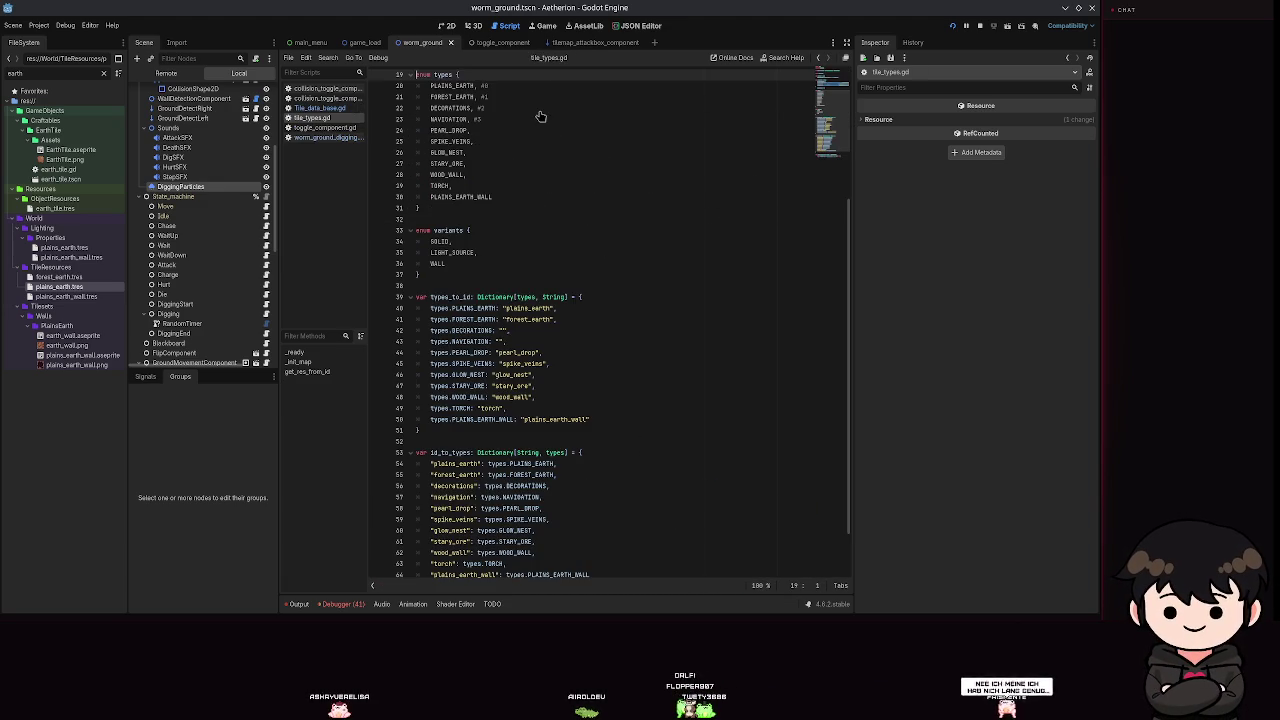
left_click(457, 87)
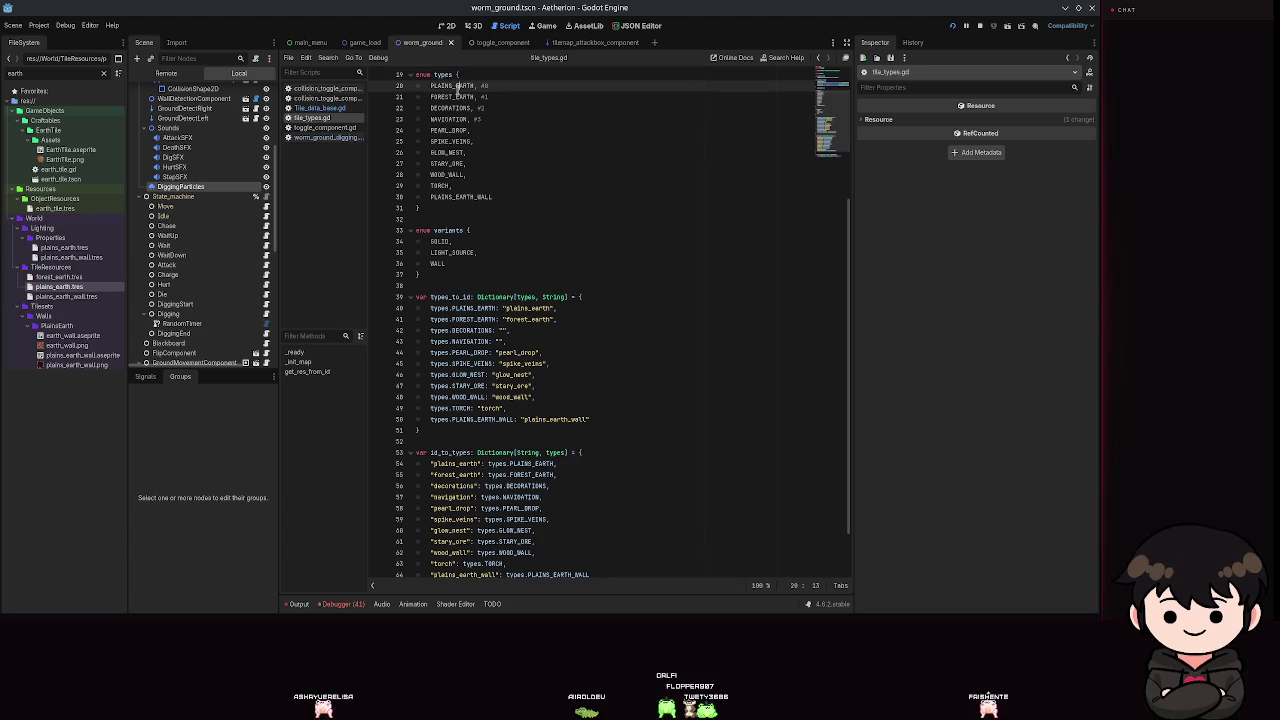
key("alt+Left")
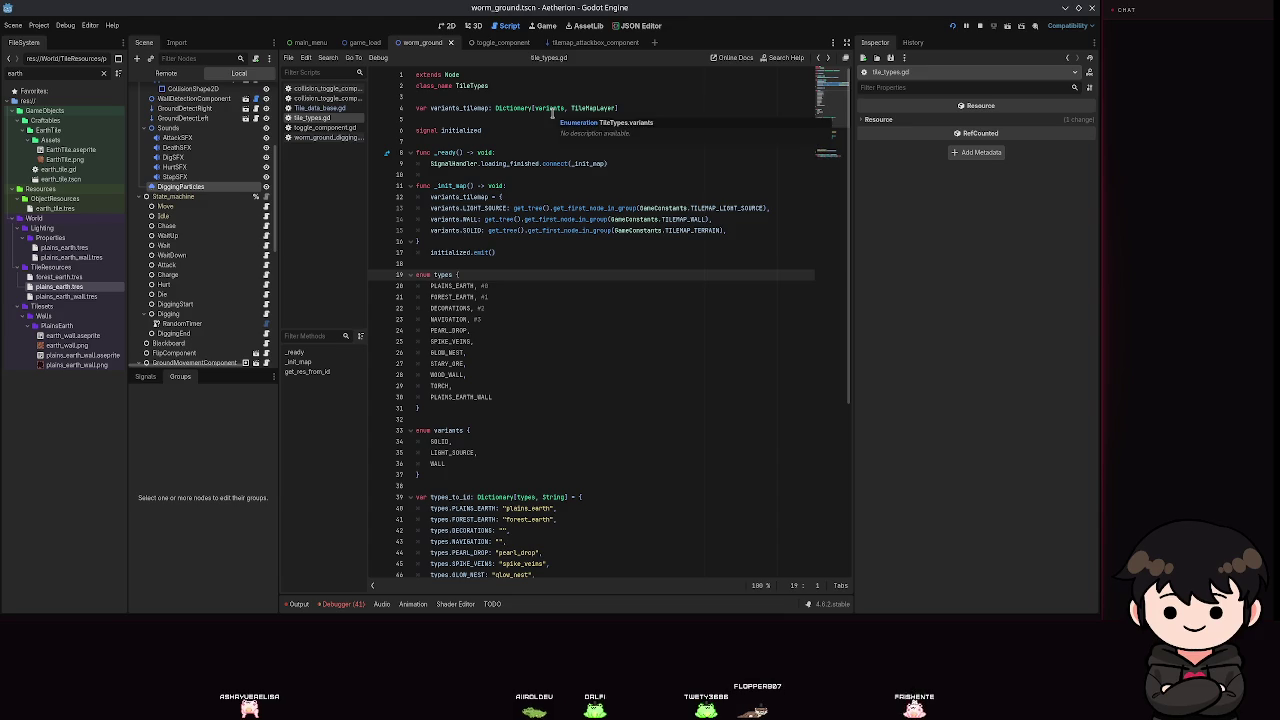
scroll(540, 160, "down", 1)
scroll(536, 184, "down", 1)
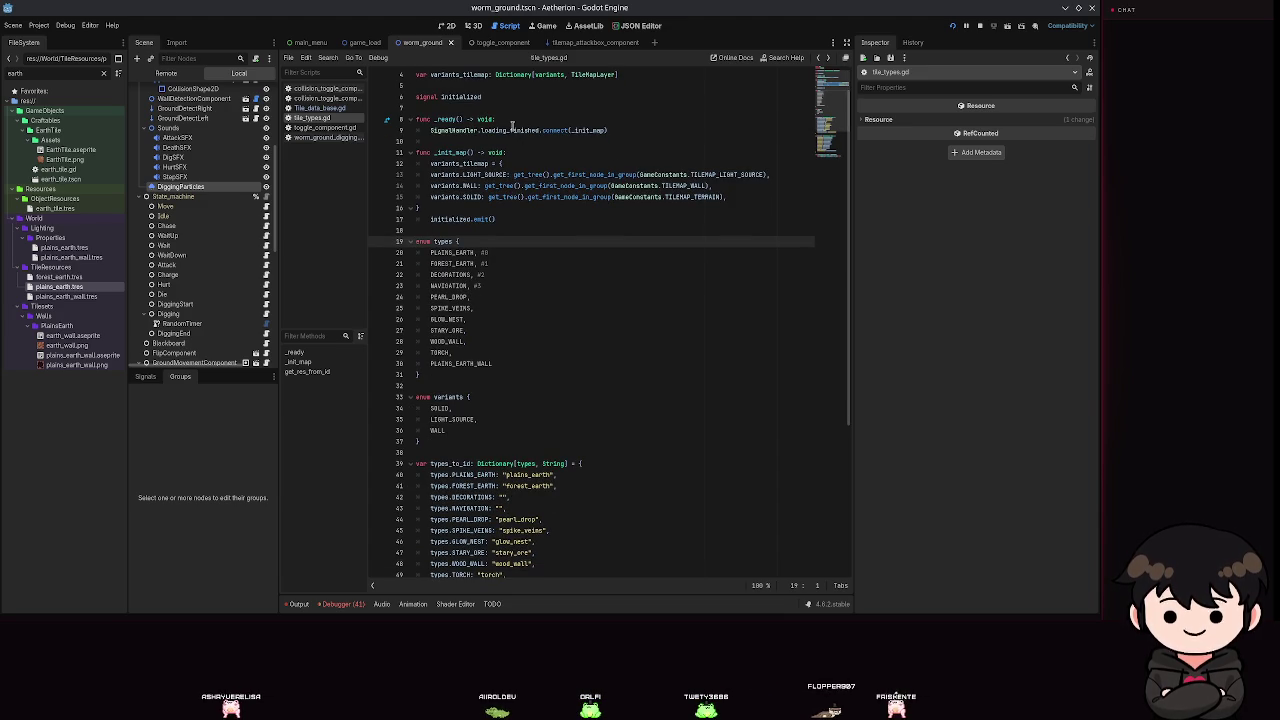
scroll(557, 291, "down", 3)
scroll(557, 291, "down", 4)
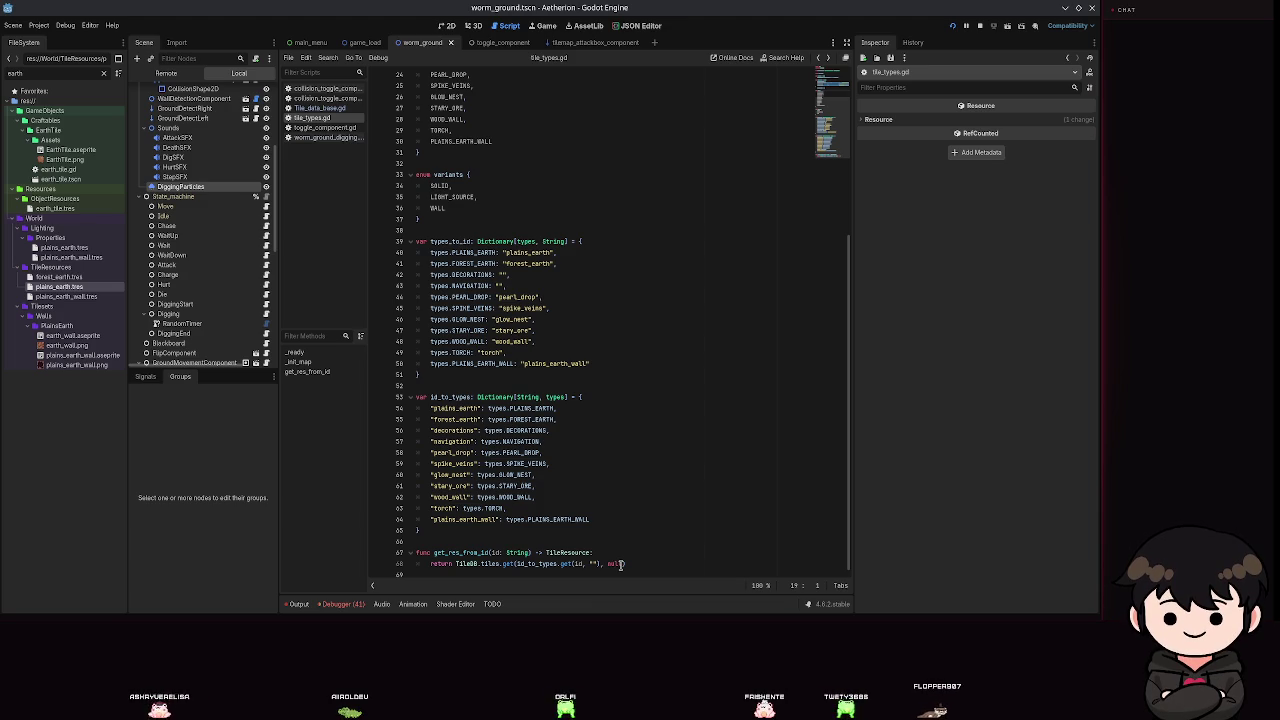
left_click(629, 478)
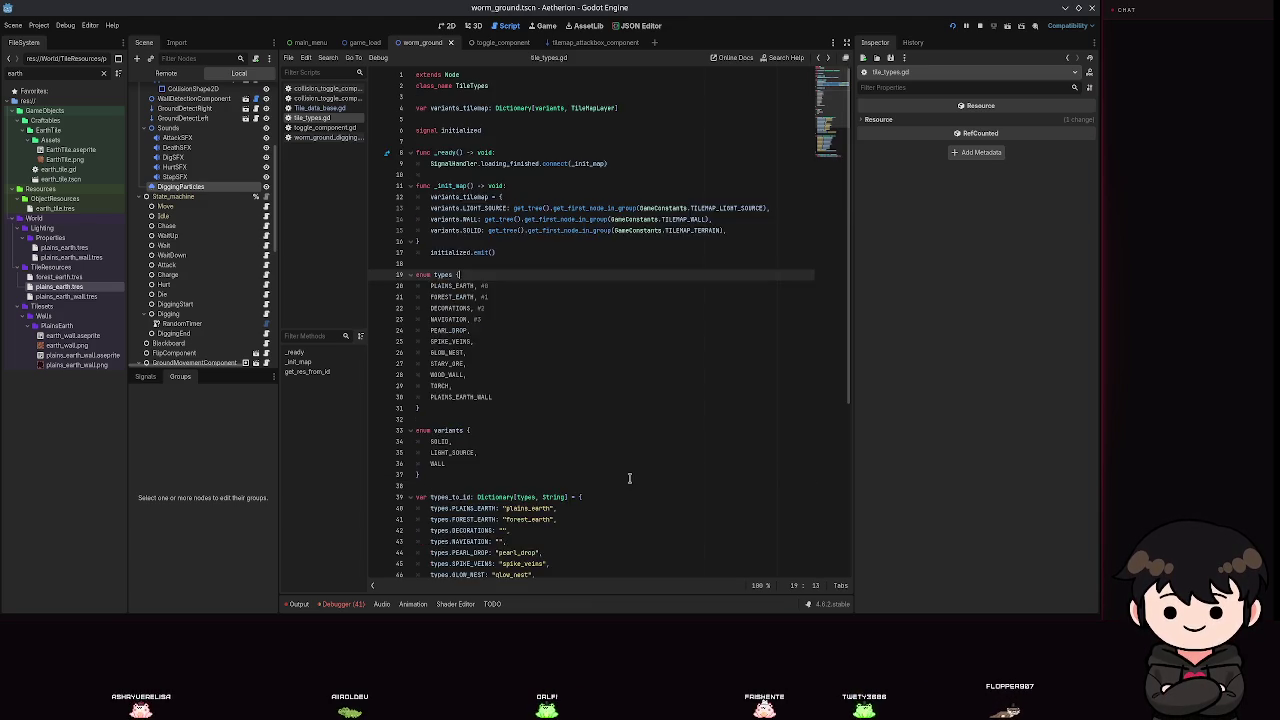
key("alt+Left")
key("alt+Left")
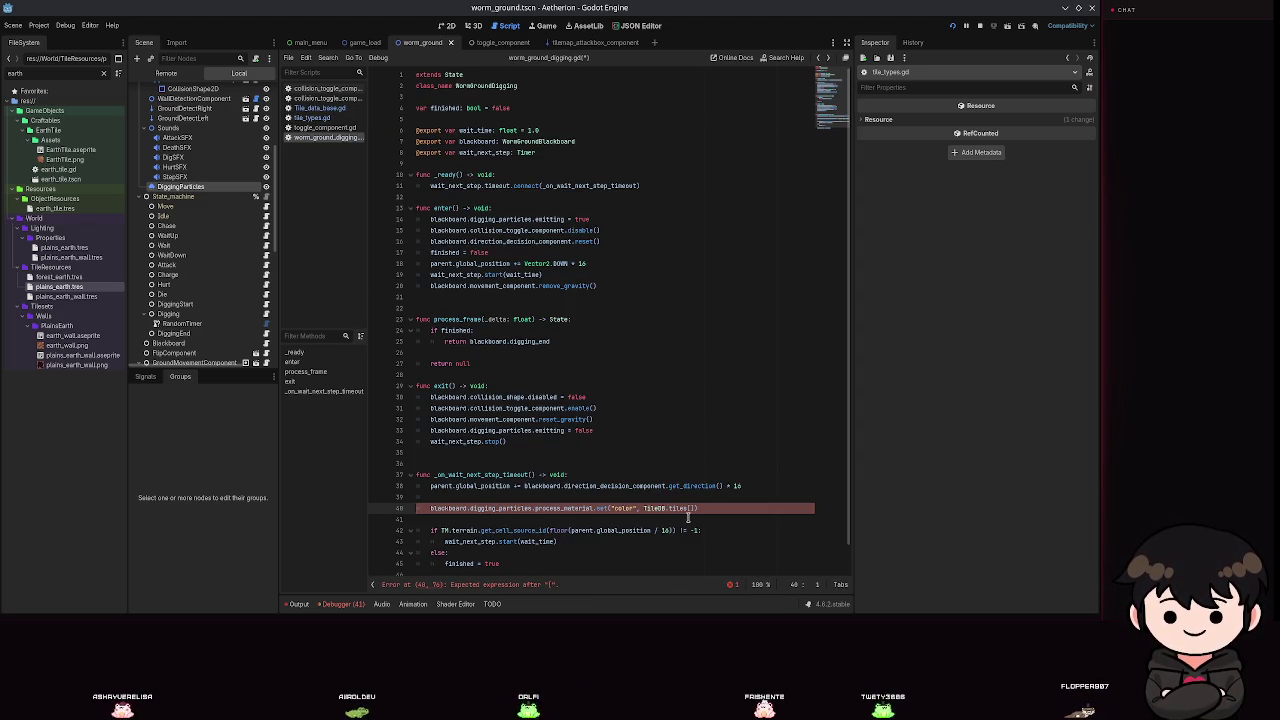
Open a new line 40 above the colour line and start declaring var tile_resource: TileResource.
left_click_drag(696, 508, 646, 508)
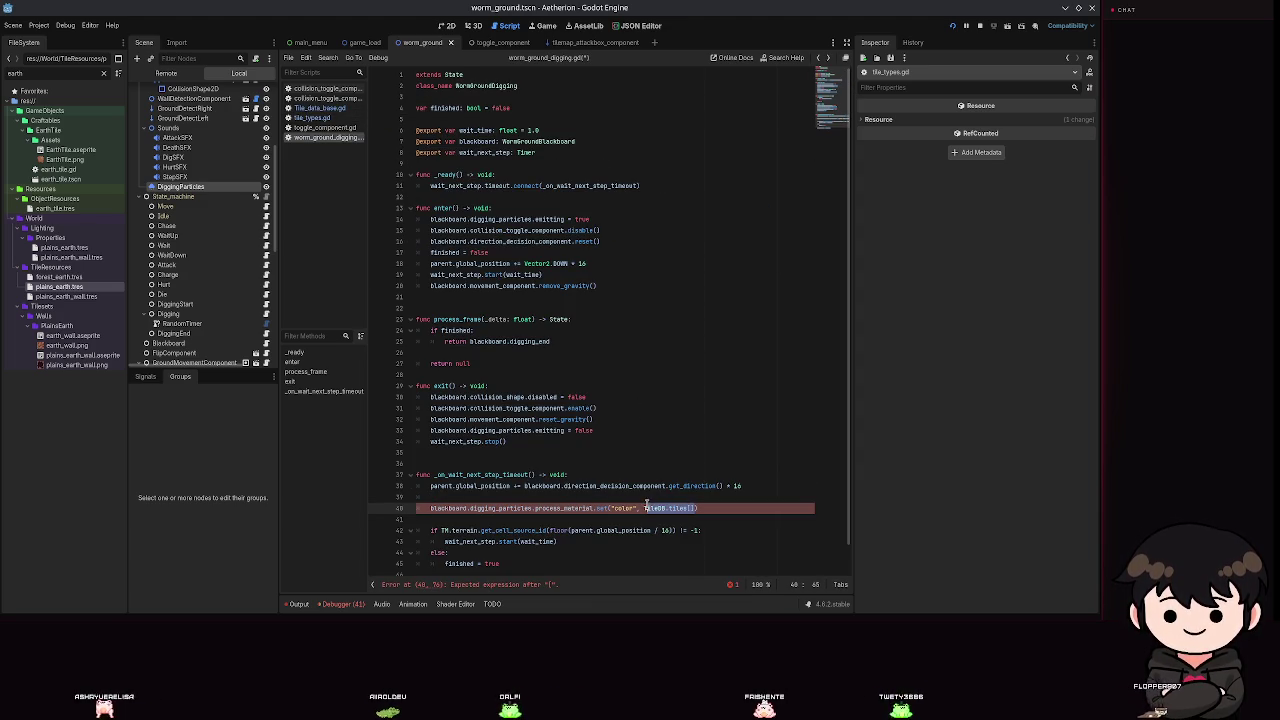
left_click(620, 497)
key("Return")
type("var tile_d")
type("esource:")
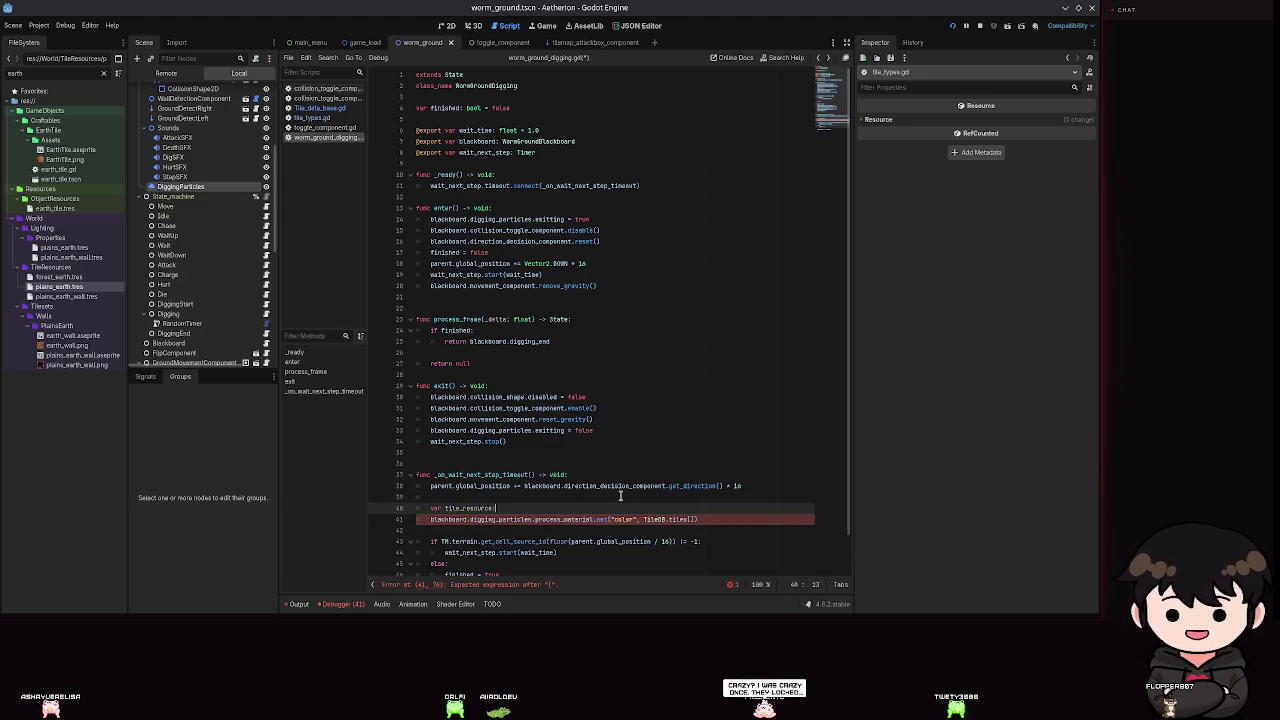
type(" TileResource ")
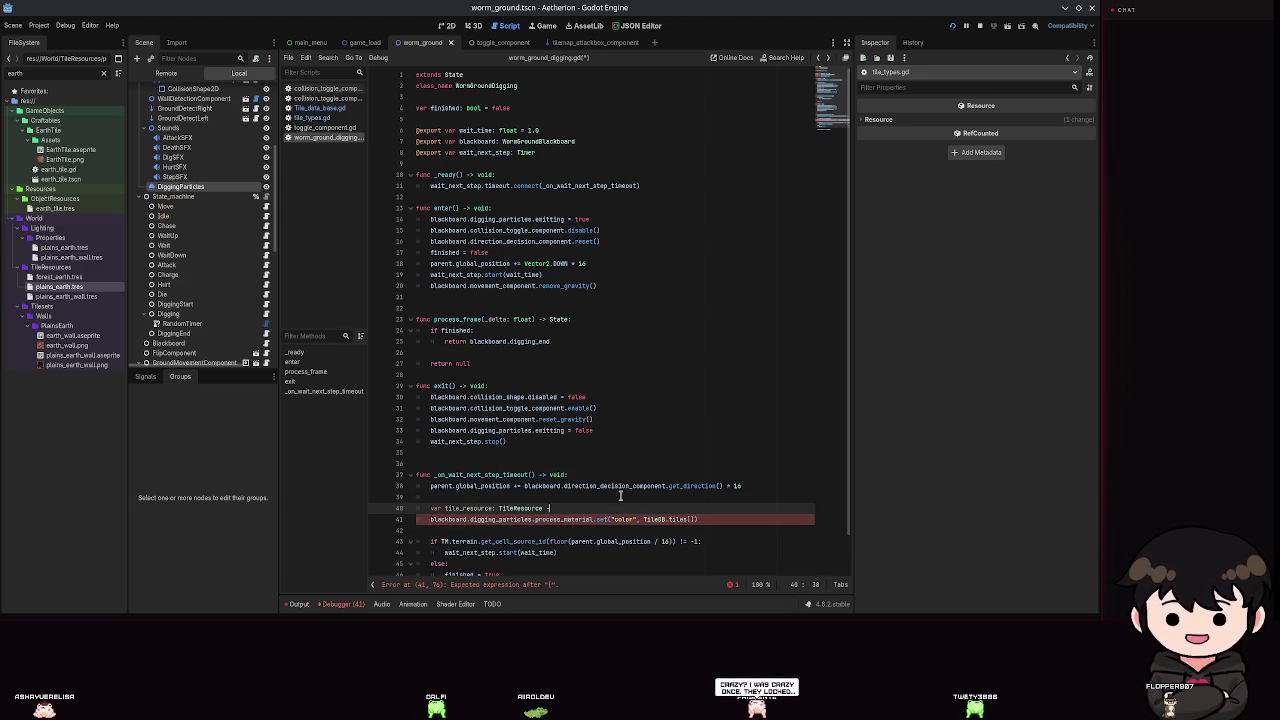
type("= TileT")
key("Return")
type(".")
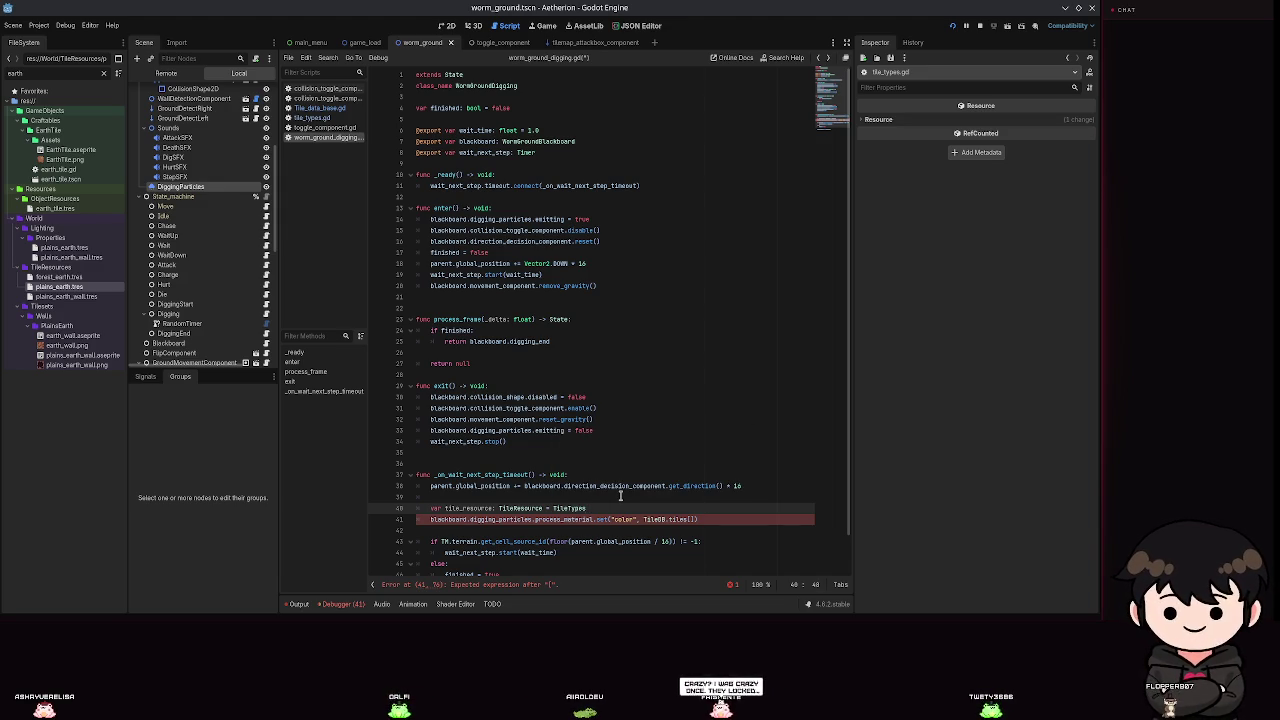
type("ge")
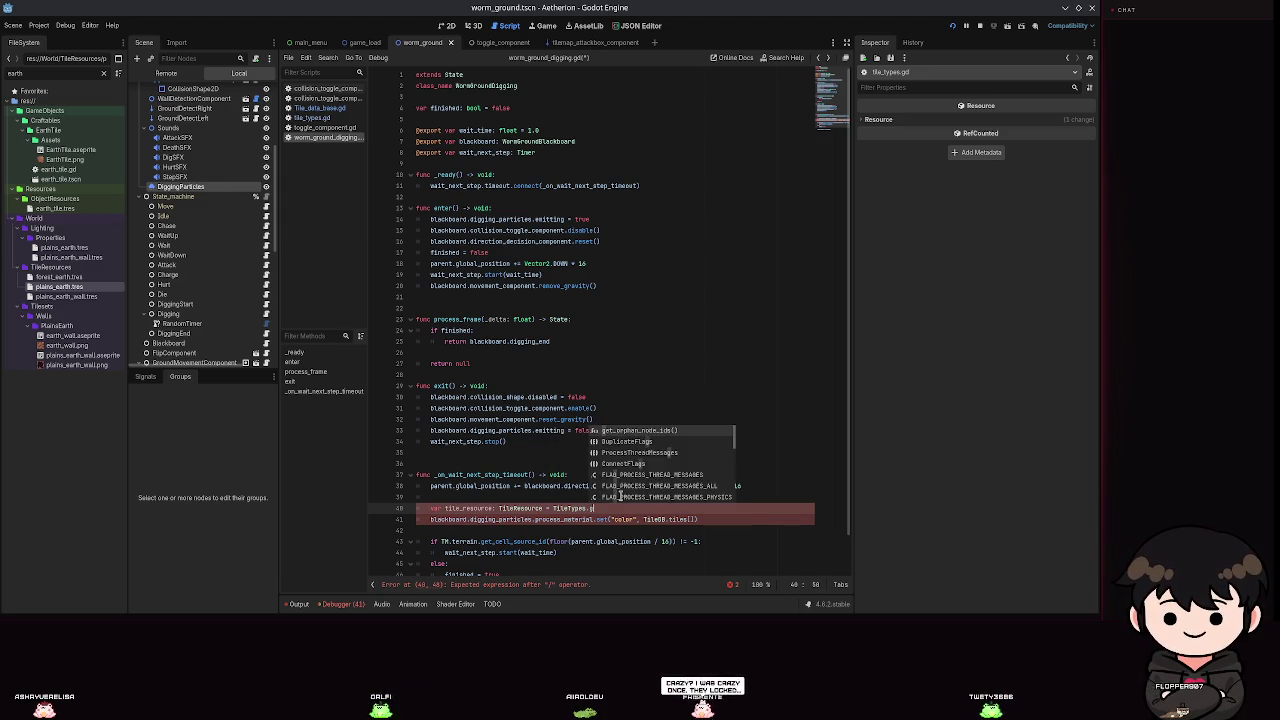
Complete the value as GlobalTileTypes.get_res_from_id() and save the script.
key("BackSpace")
key("BackSpace")
key("BackSpace")
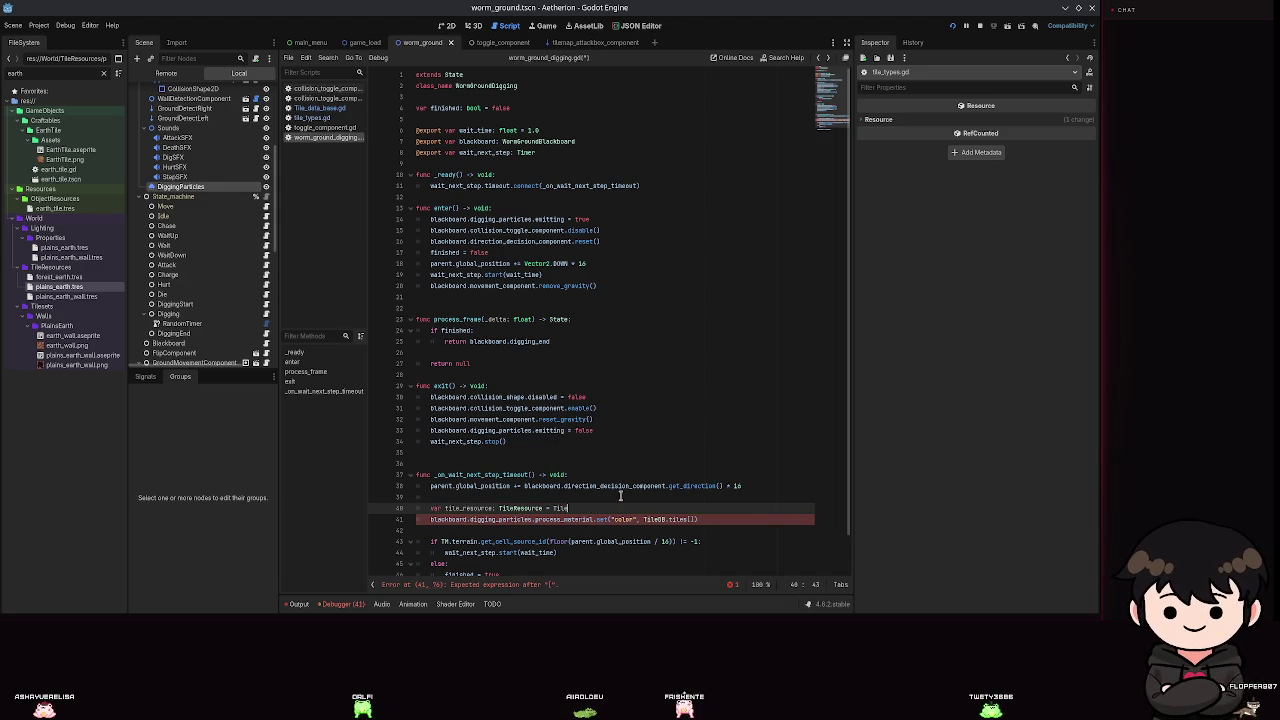
type("Ty")
key("Down")
key("Return")
type(".get")
key("Return")
key("ctrl+s")
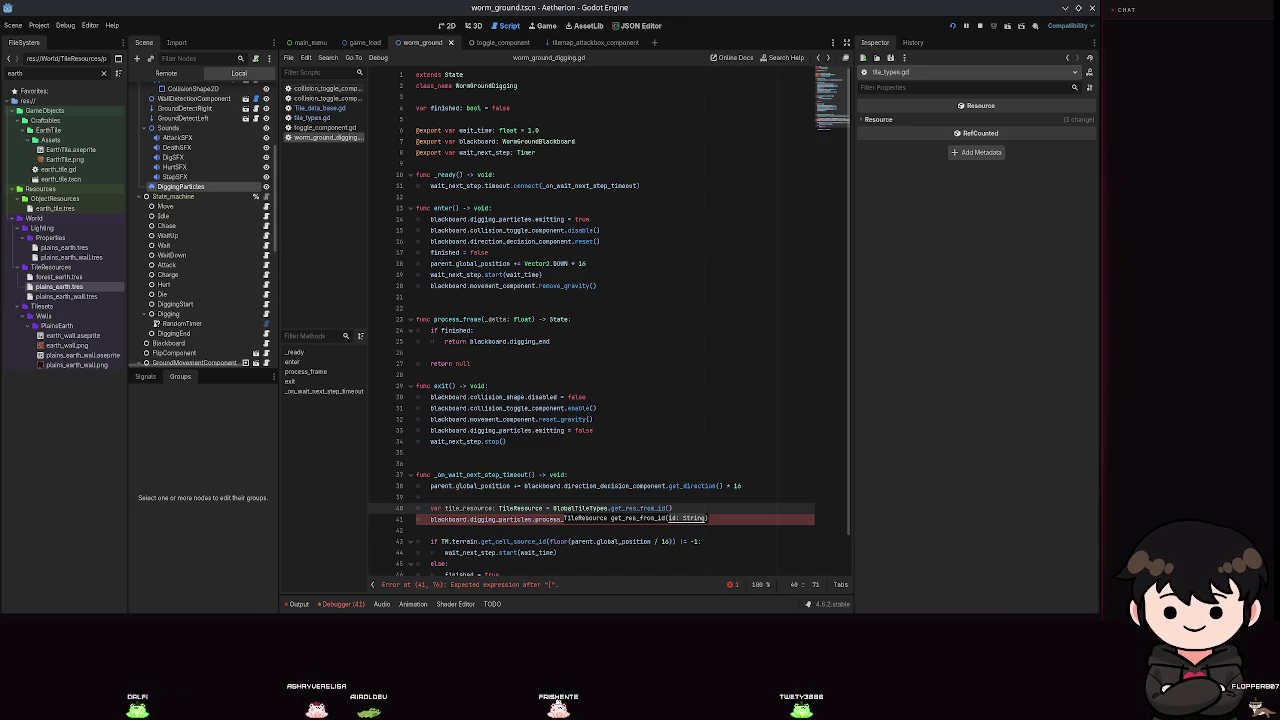
left_click(670, 508)
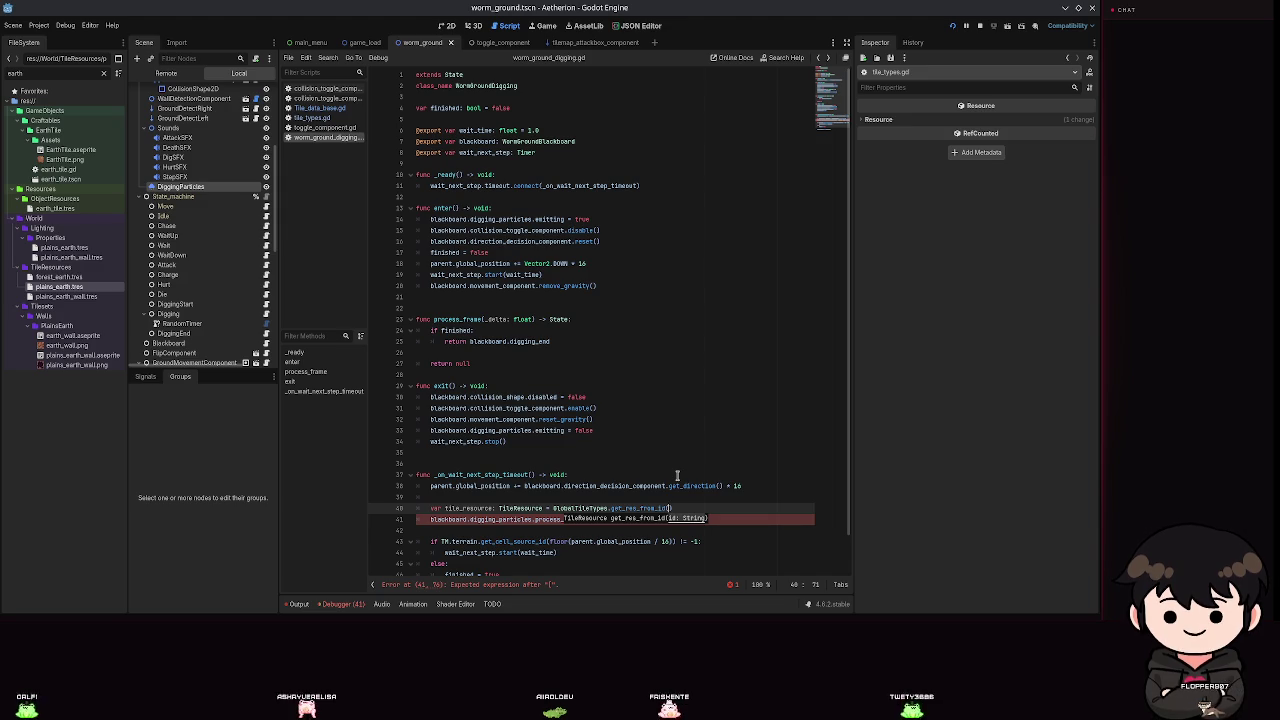
Try Chunking.terr and TileMap arguments for get_res_from_id, then erase them.
type("Chi")
key("BackSpace")
type("unking")
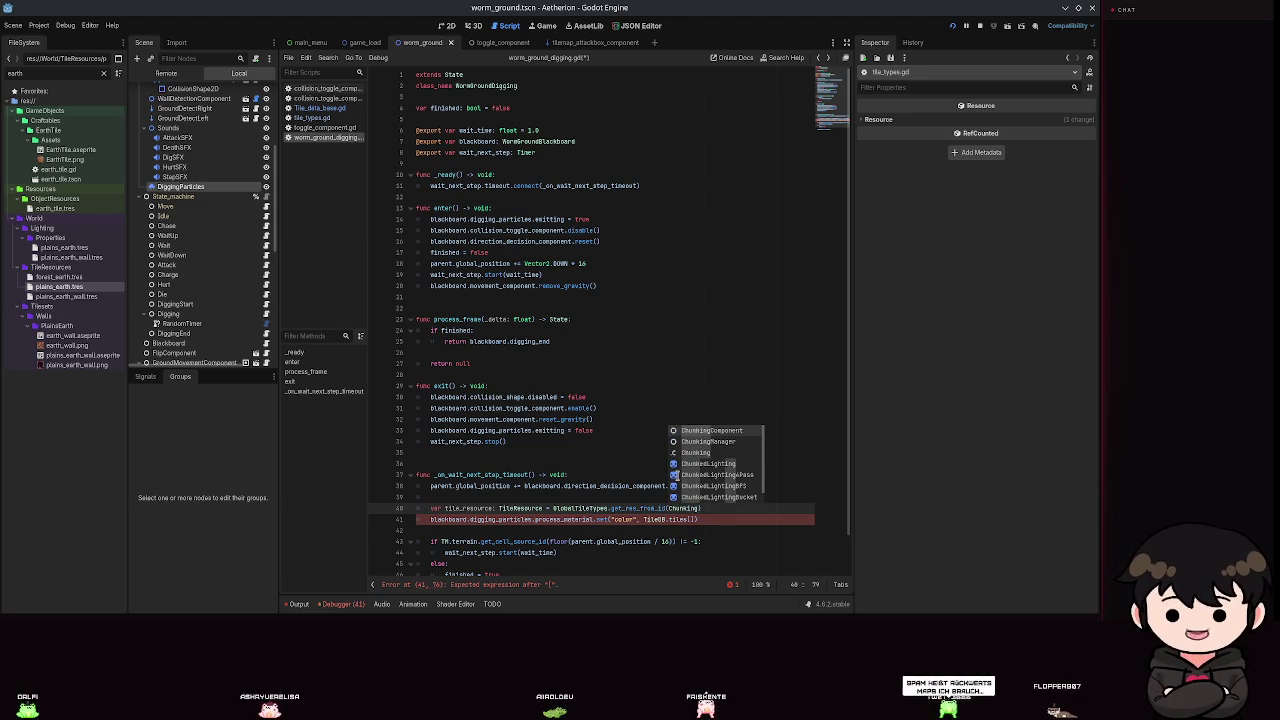
type(".terr")
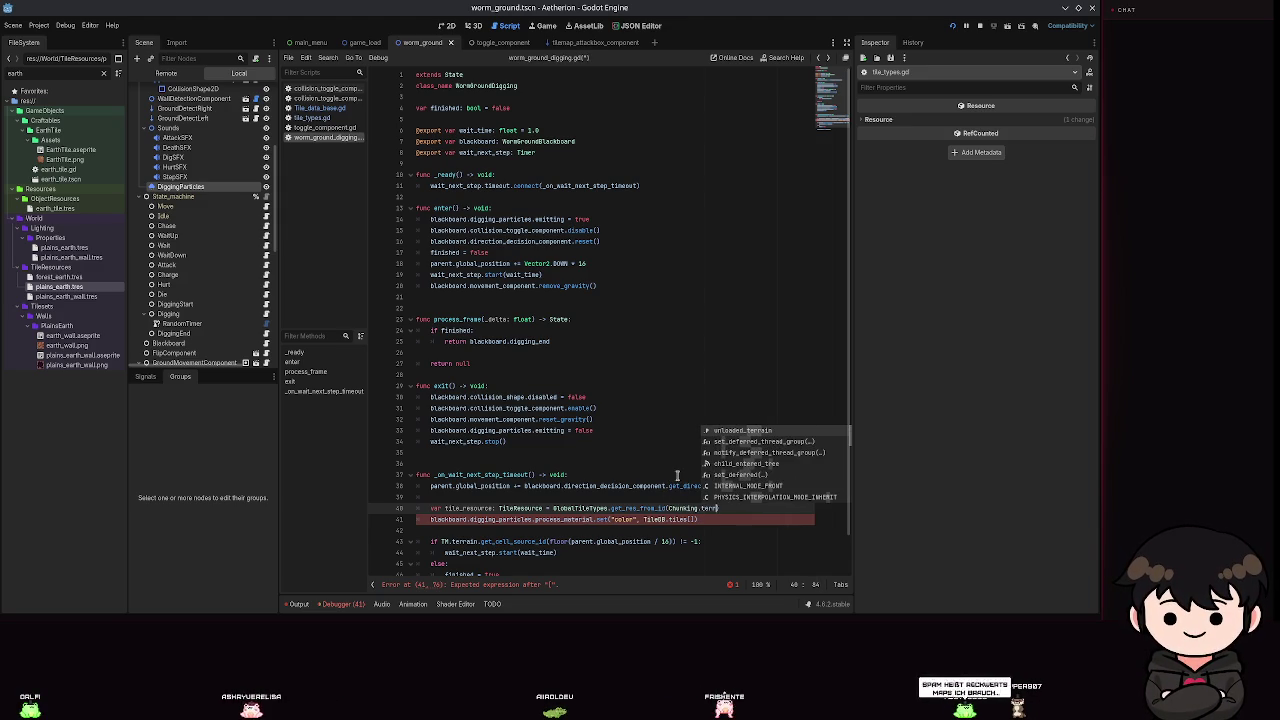
key("BackSpace")
key("BackSpace")
key("BackSpace")
type("(Tile")
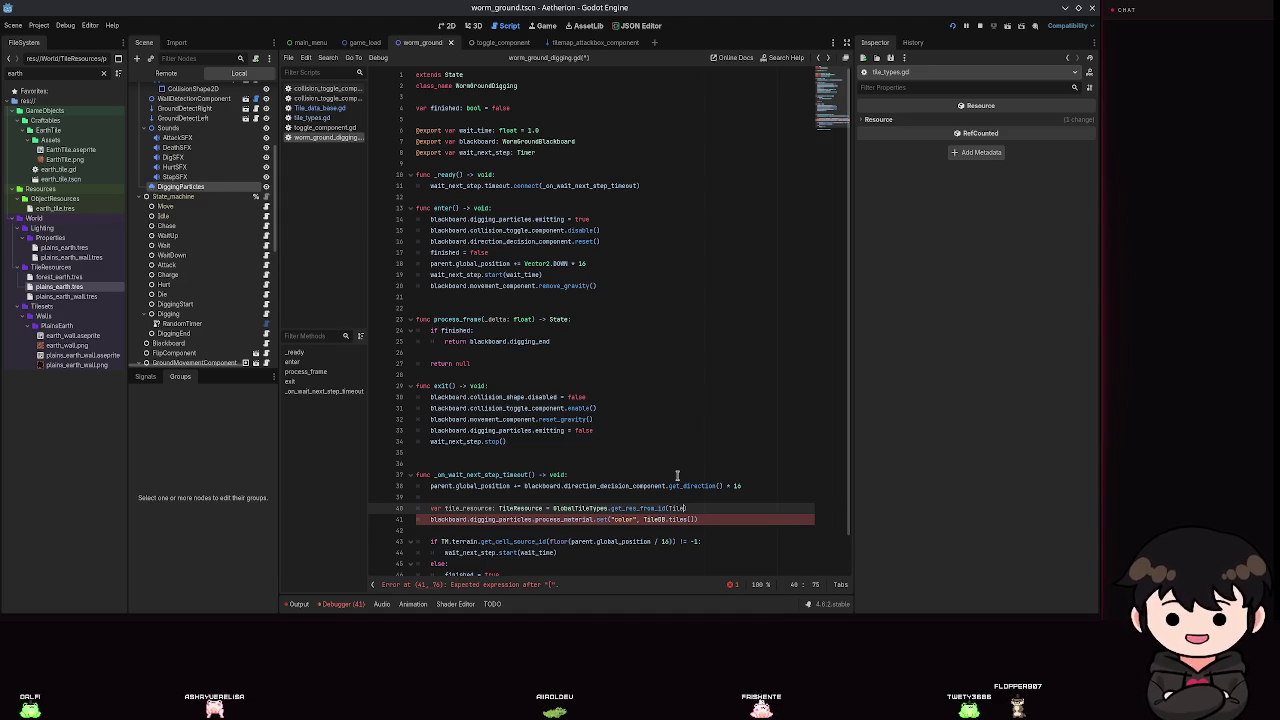
type("Ma")
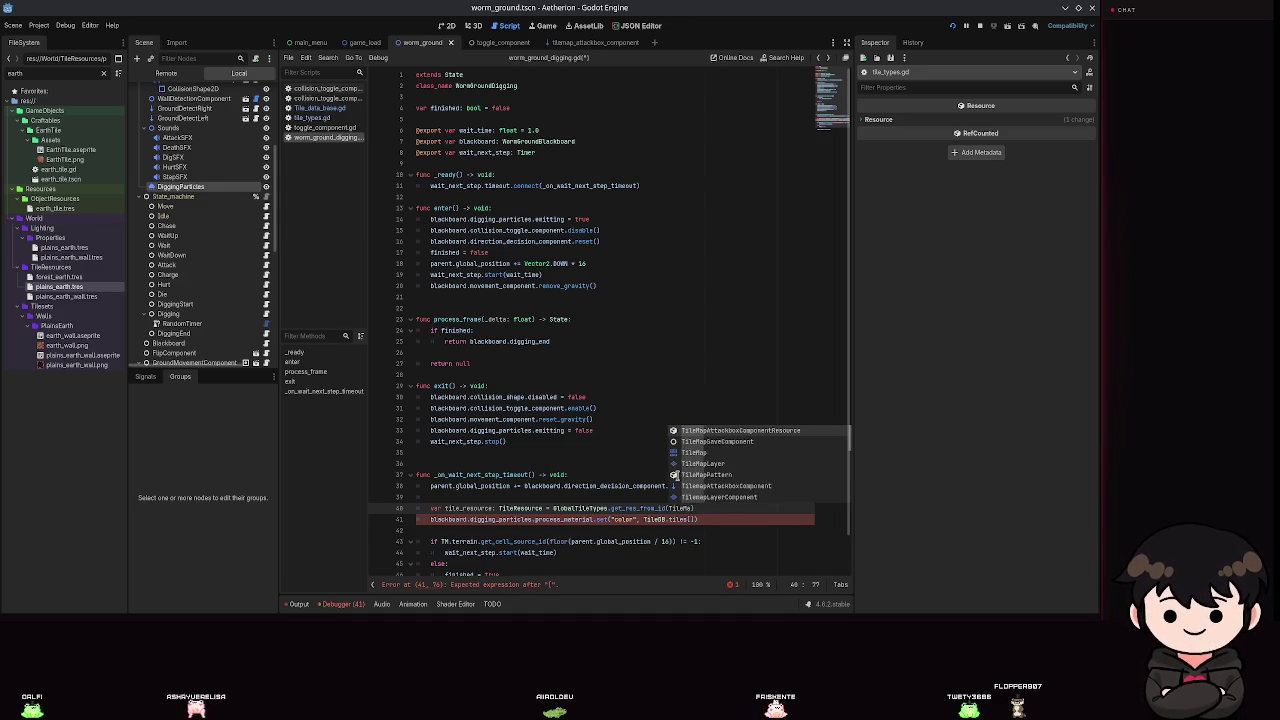
key("BackSpace")
key("BackSpace")
key("BackSpace")
Pass TM.terrain.get_cell_tile_data(global_position) as the get_res_from_id argument.
type("TM.terrain.get")
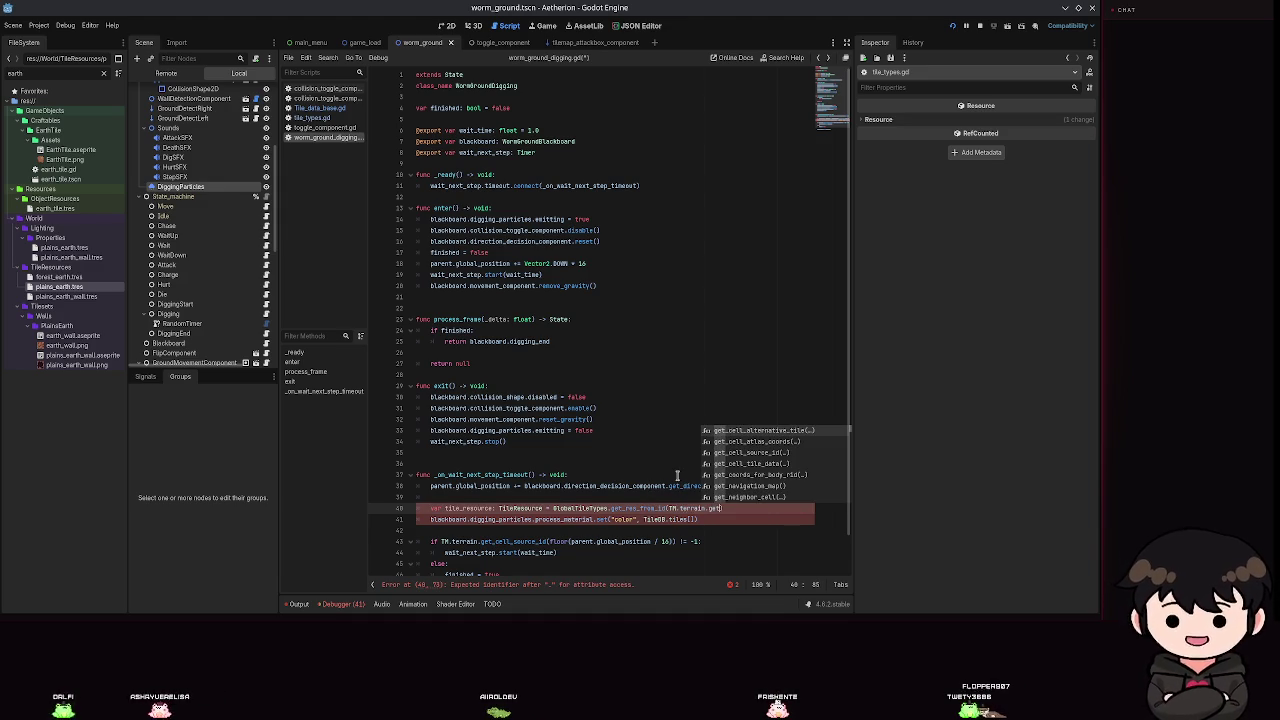
type("_c")
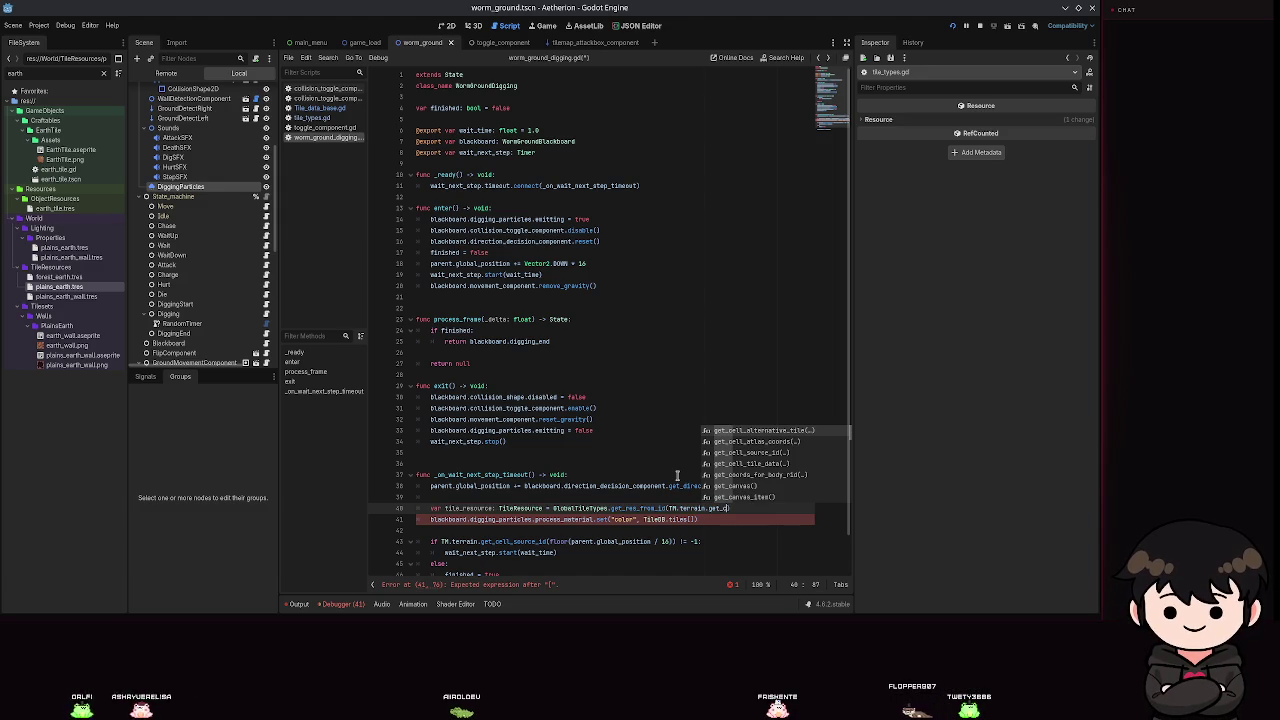
key("Down")
key("Down")
key("Down")
key("Return")
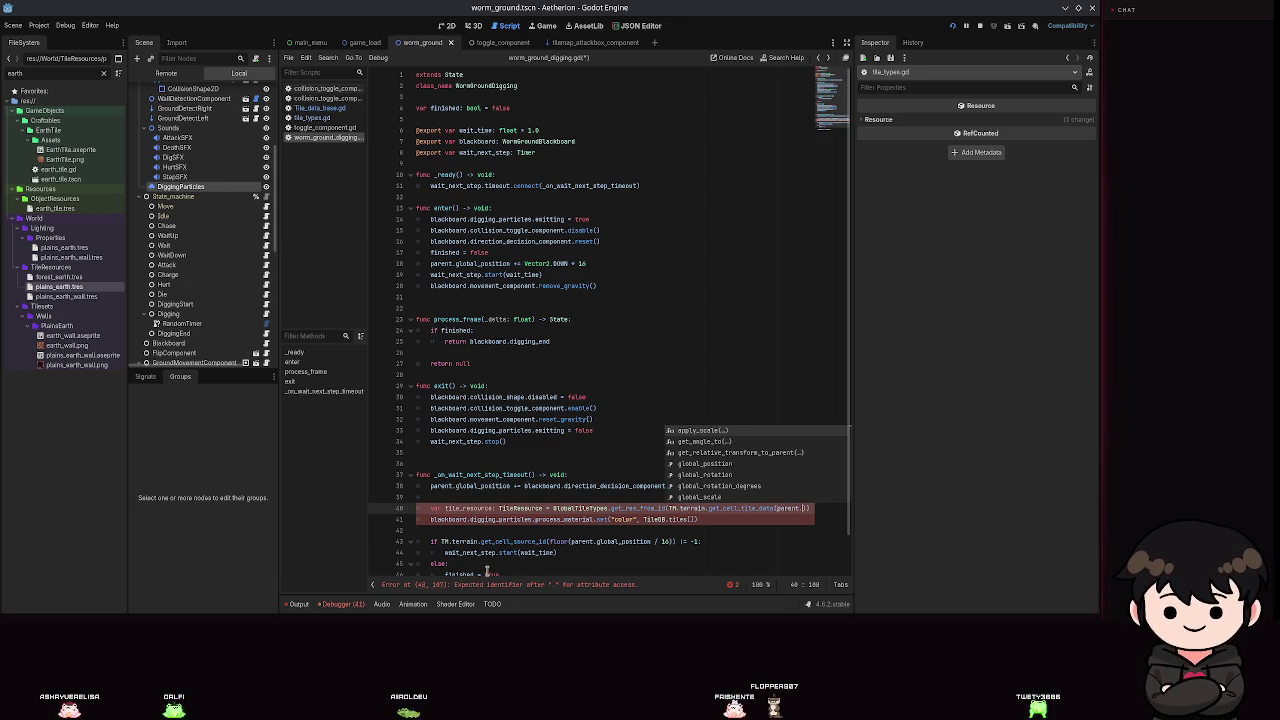
type("global_position")
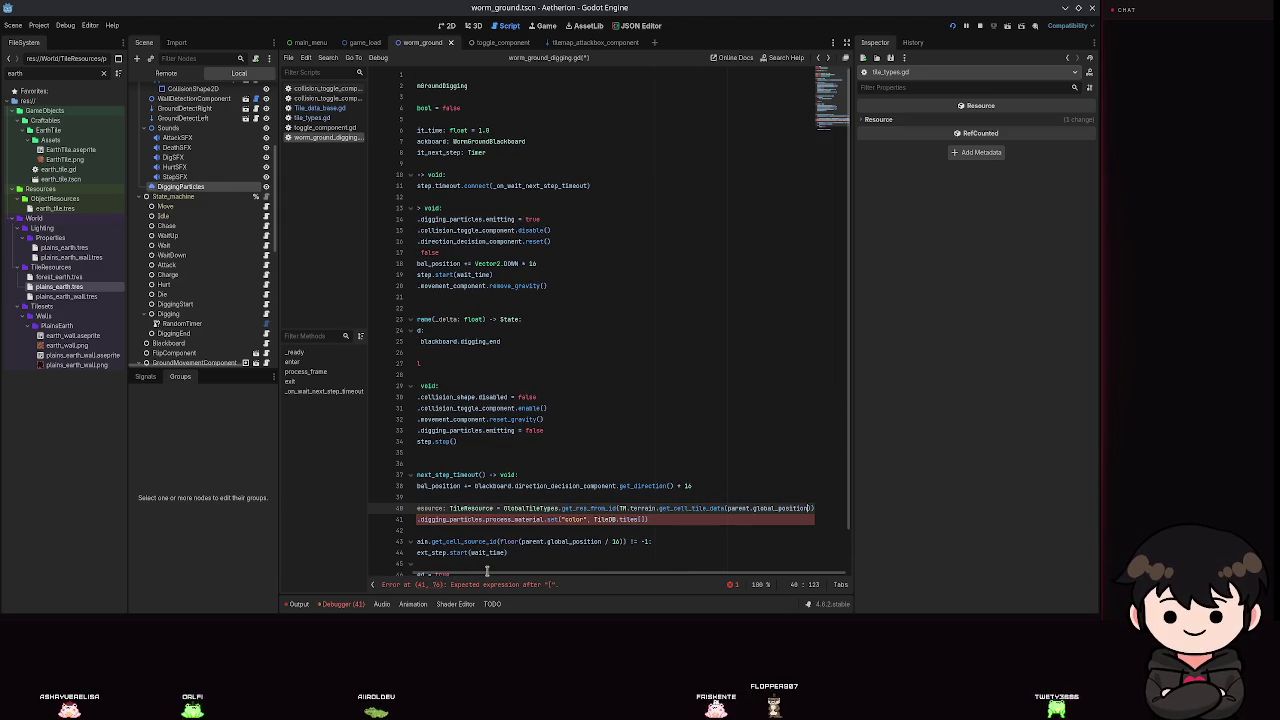
type(",")
key("BackSpace")
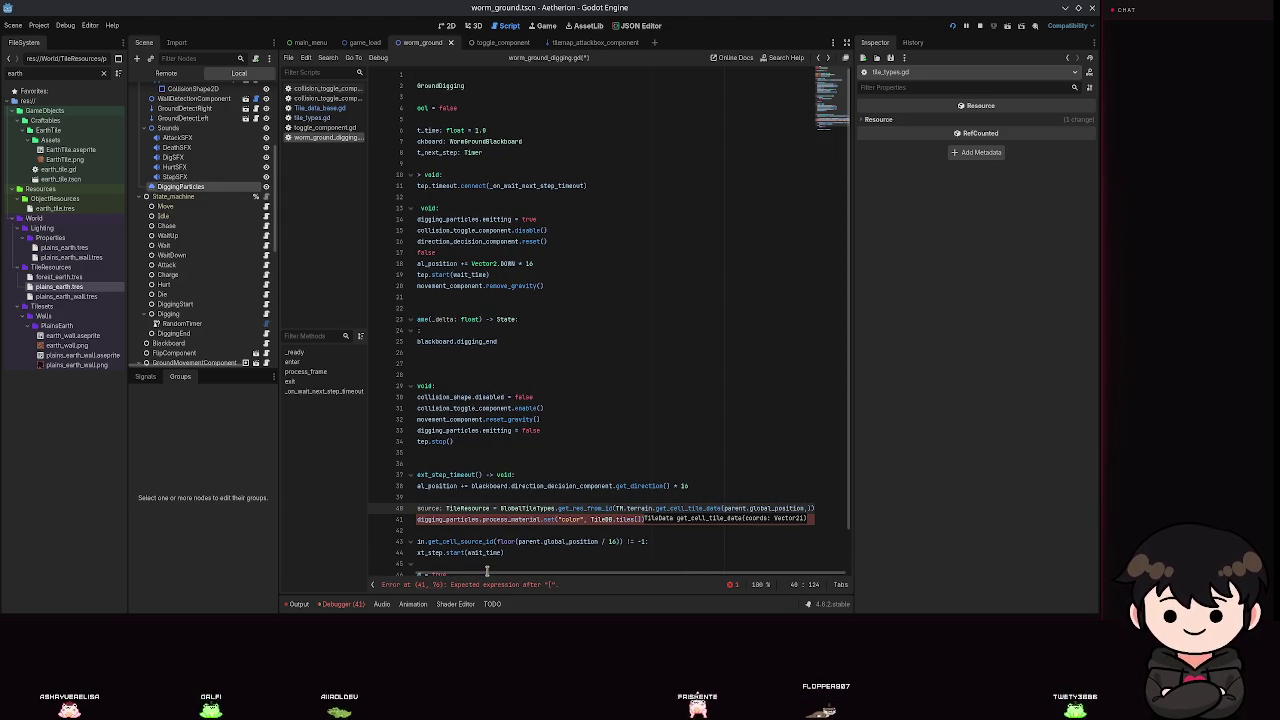
type("))")
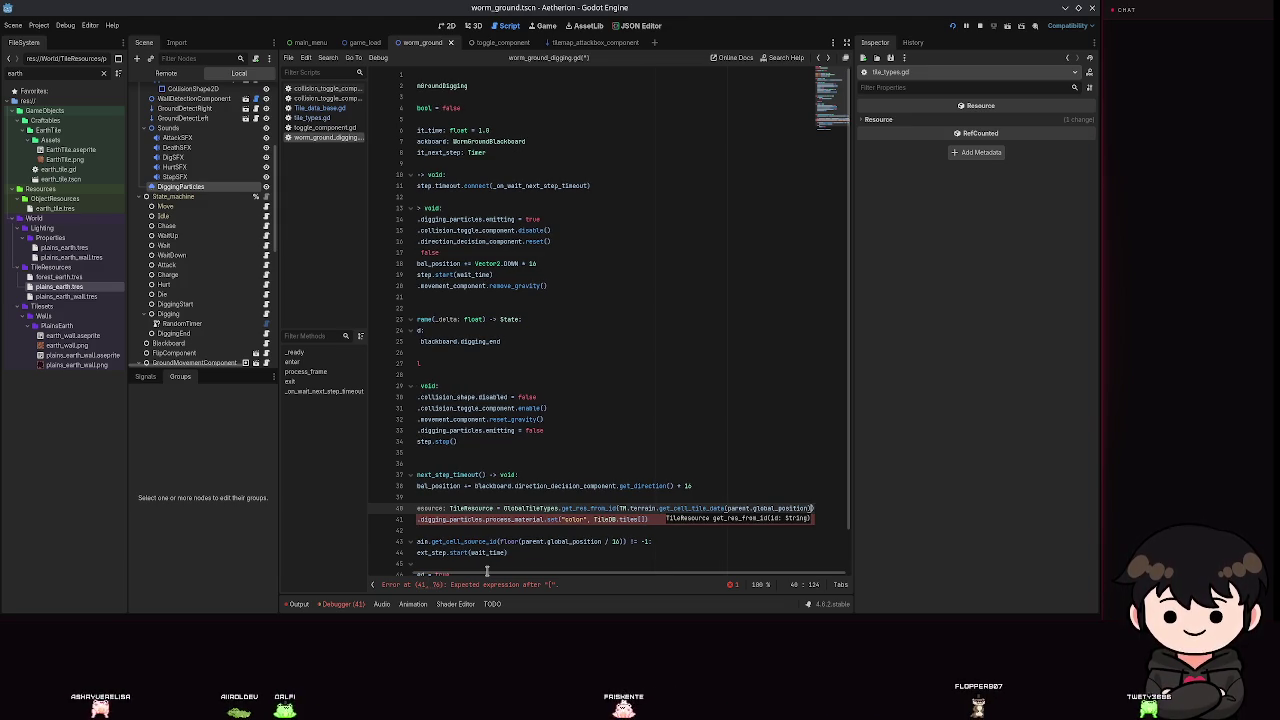
key("Left")
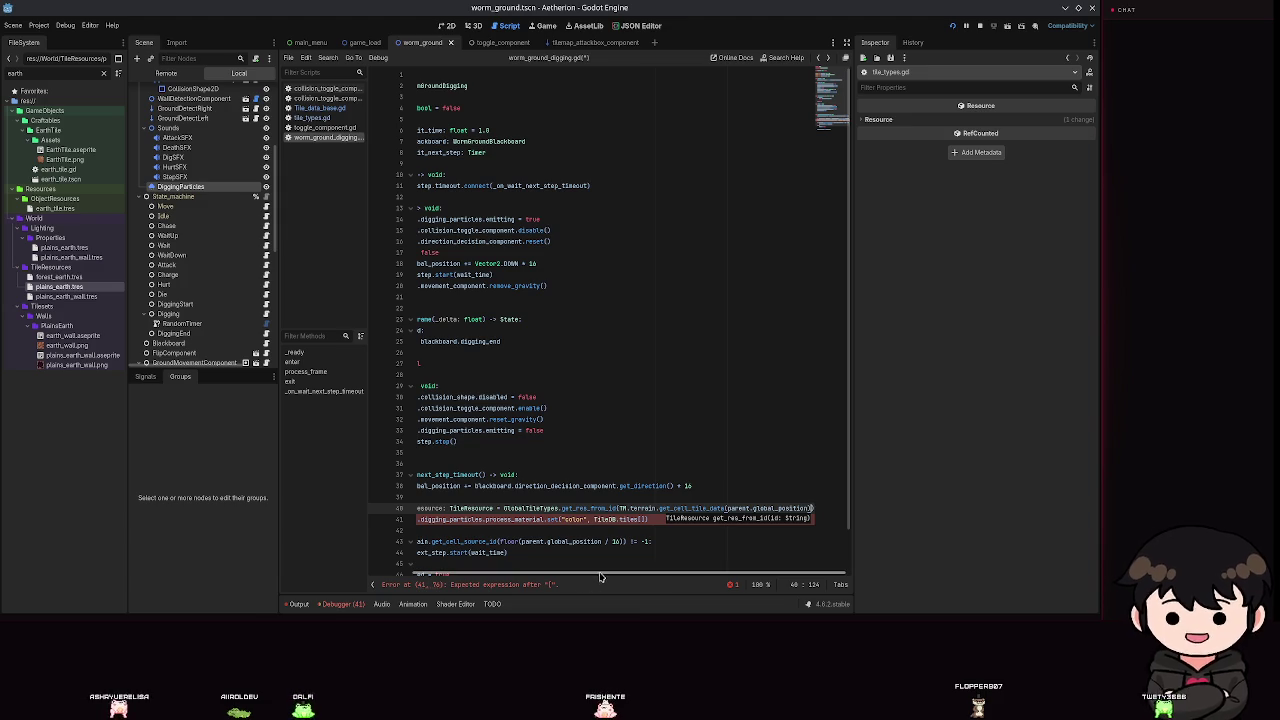
Append .get_custom_data("id") to the cell tile data lookup.
mouse_move(689, 510)
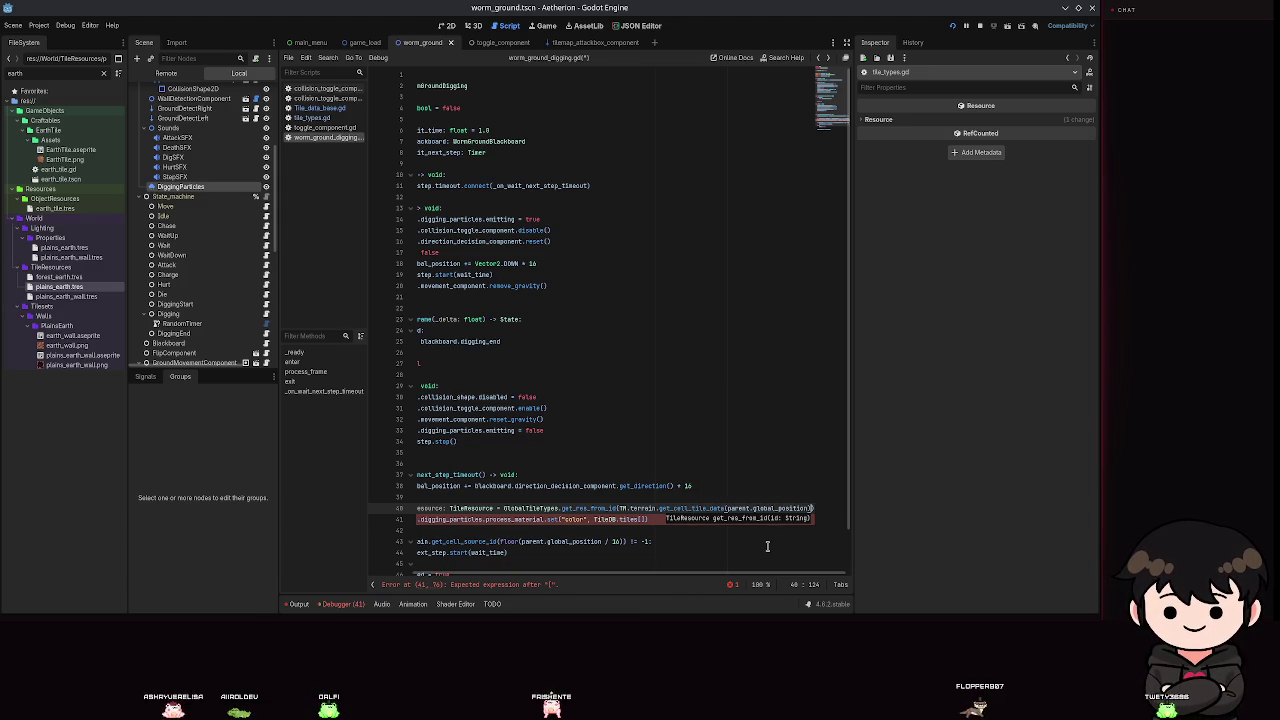
type(".get")
type("_cust")
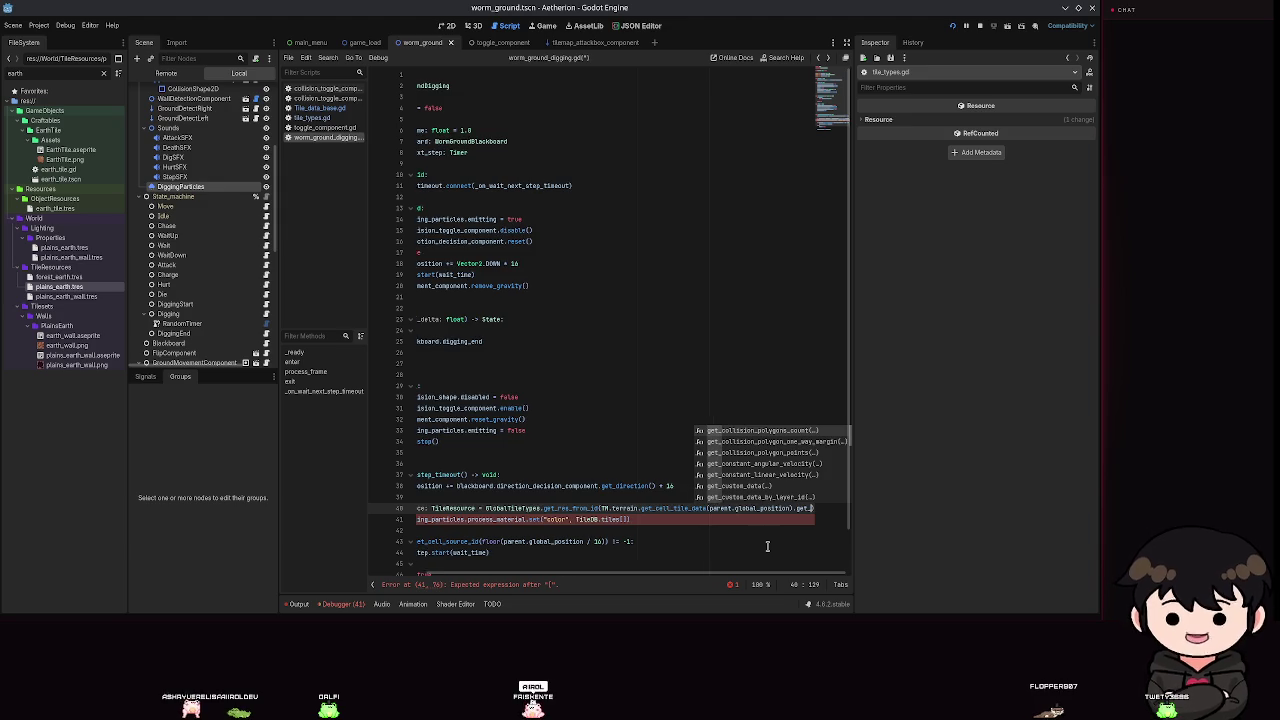
key("Return")
type("\"id")
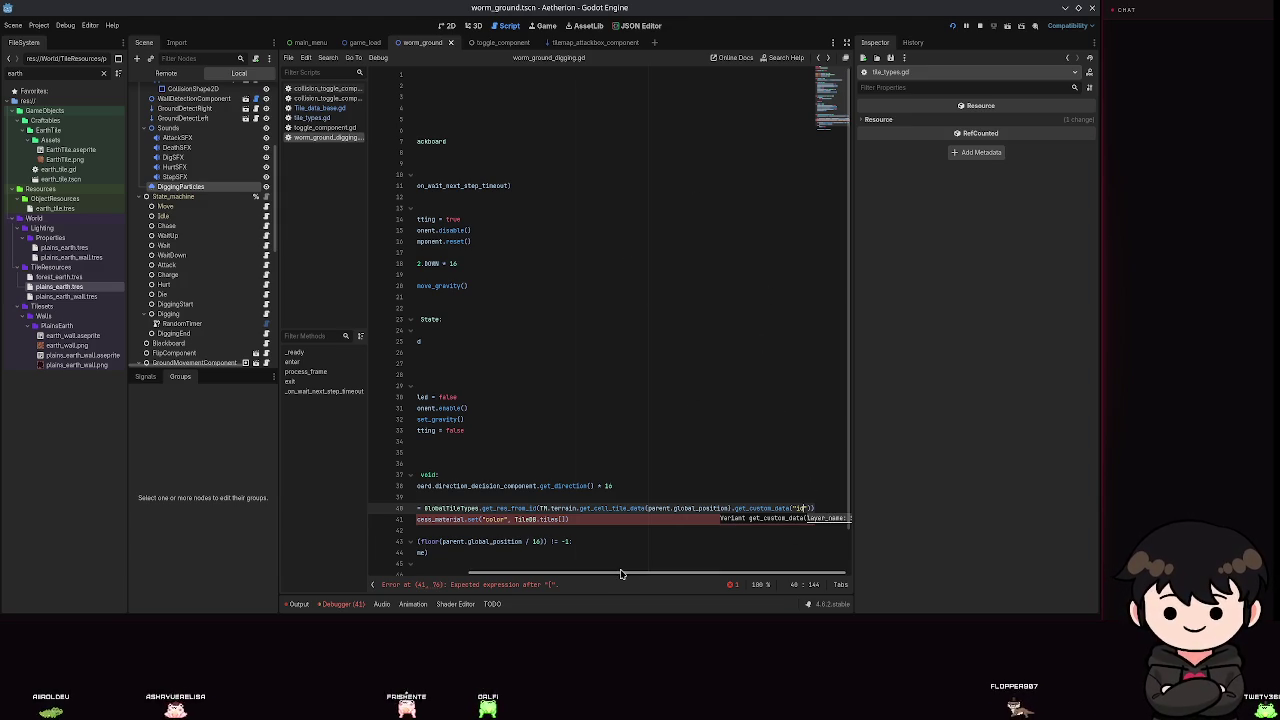
Replace the TileDB.tiles[] colour on line 41 with tile_resource.color and save.
left_click_drag(567, 519, 510, 519)
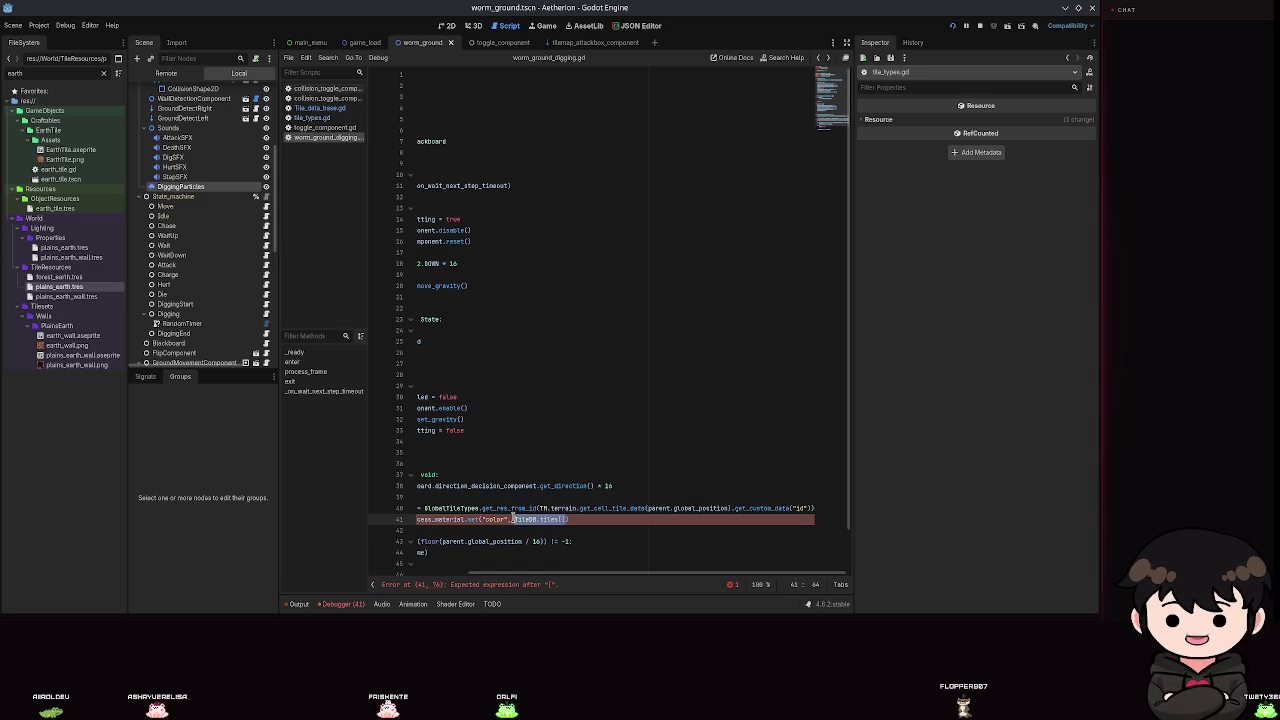
type("tile_resource.")
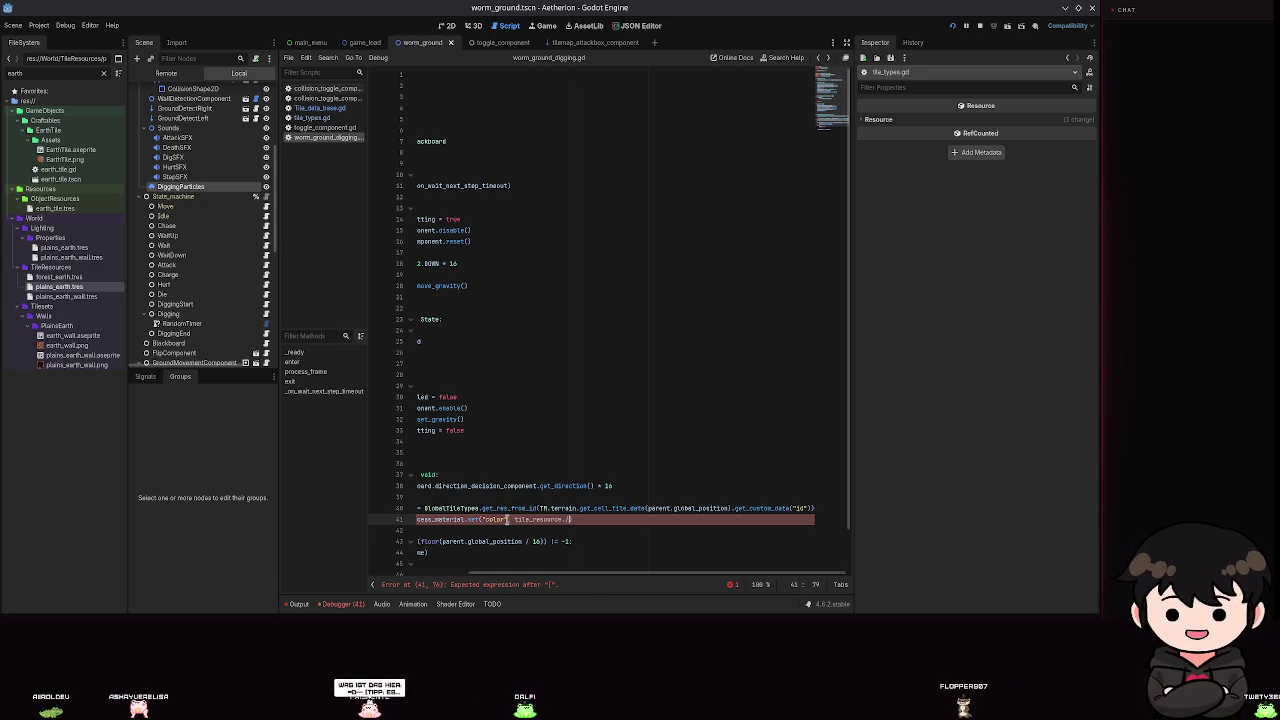
type("color")
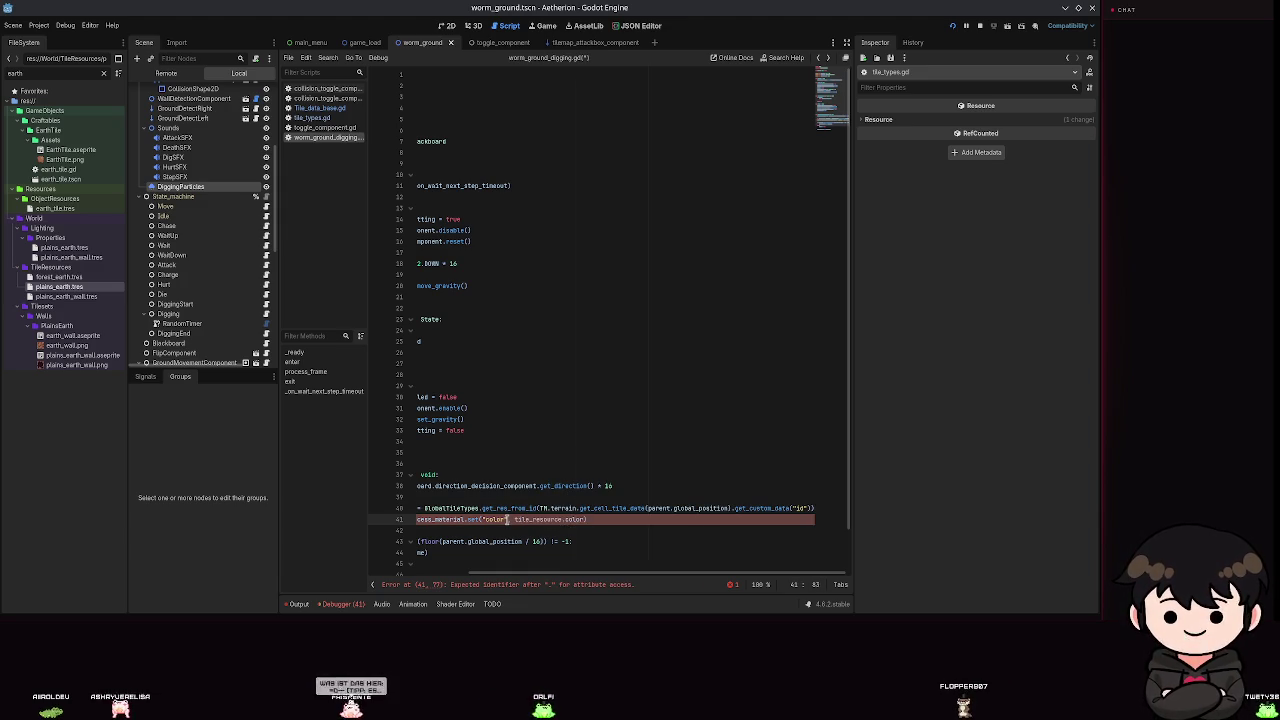
key("ctrl+s")
left_click(729, 197)
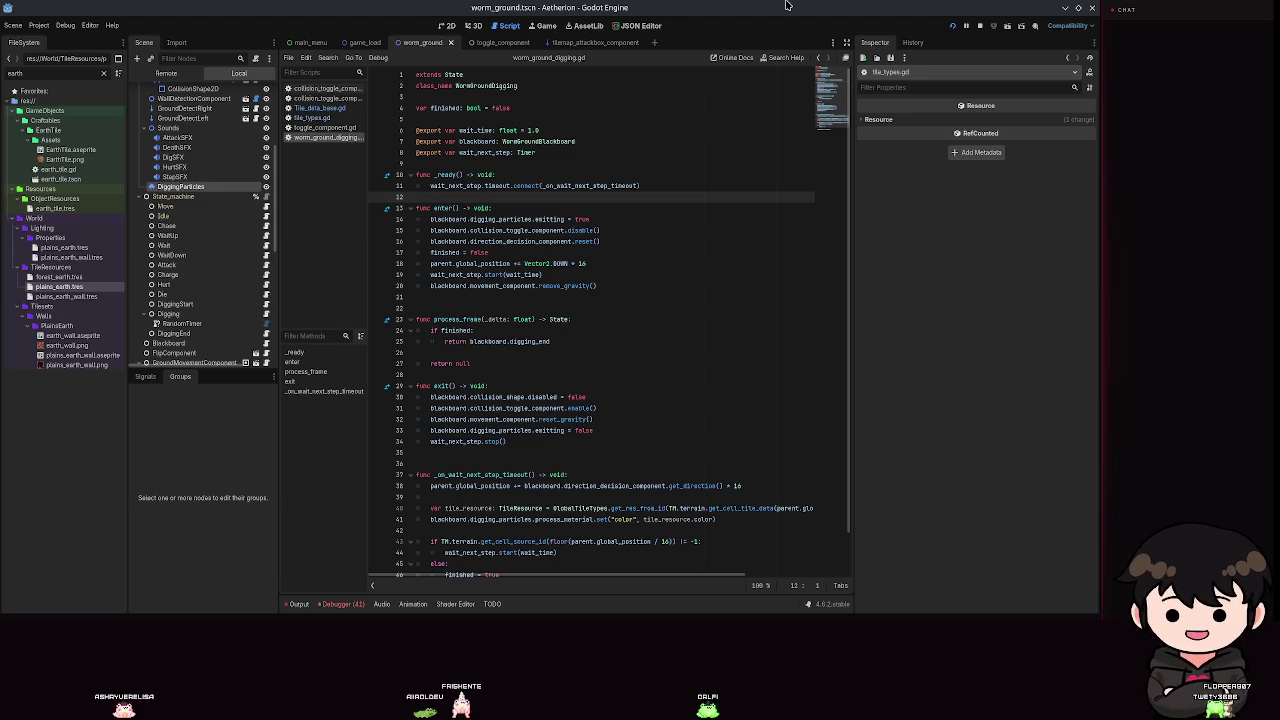
Review the new tile_resource and colour lines 40–41, then launch the game with F5.
left_click(624, 311)
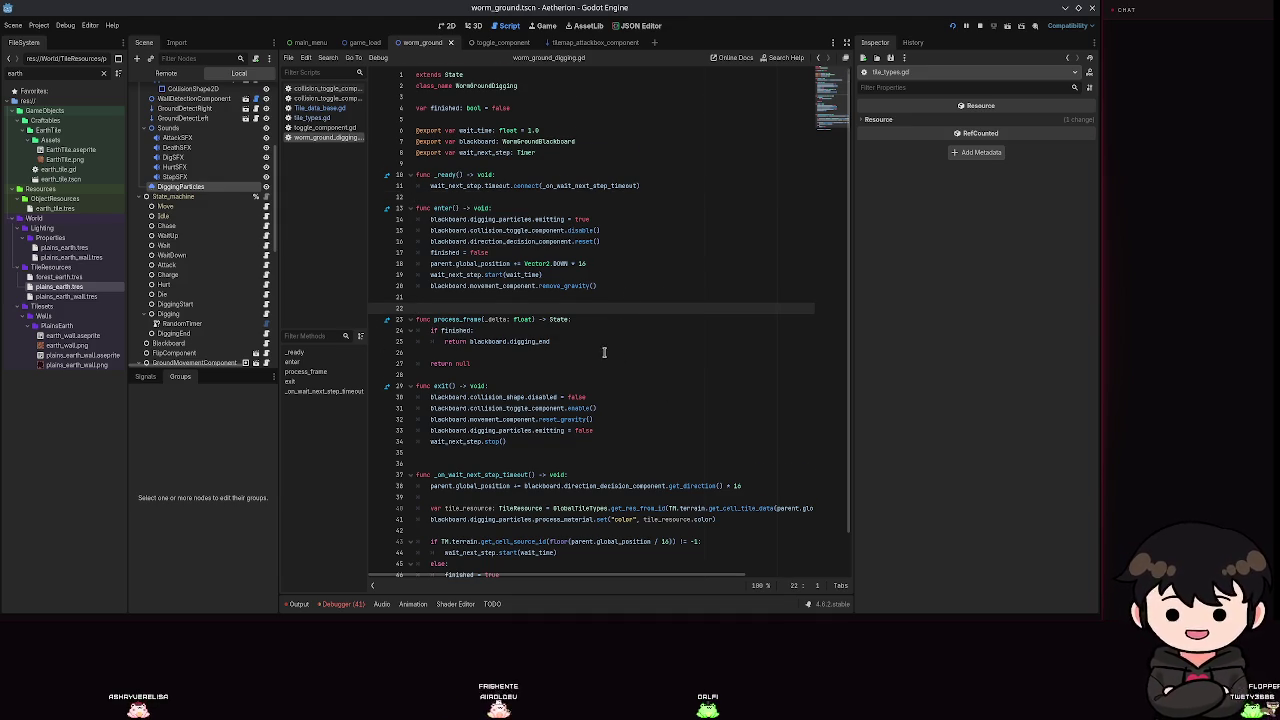
scroll(618, 357, "down", 2)
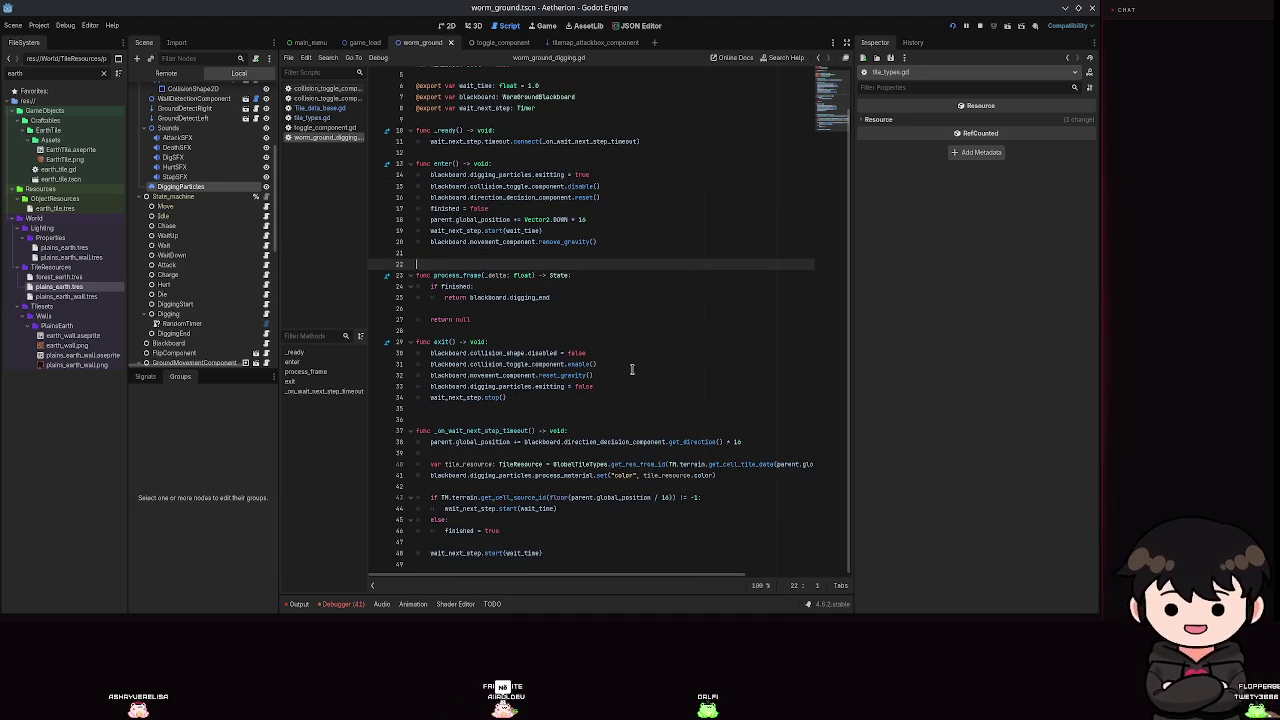
left_click(715, 476)
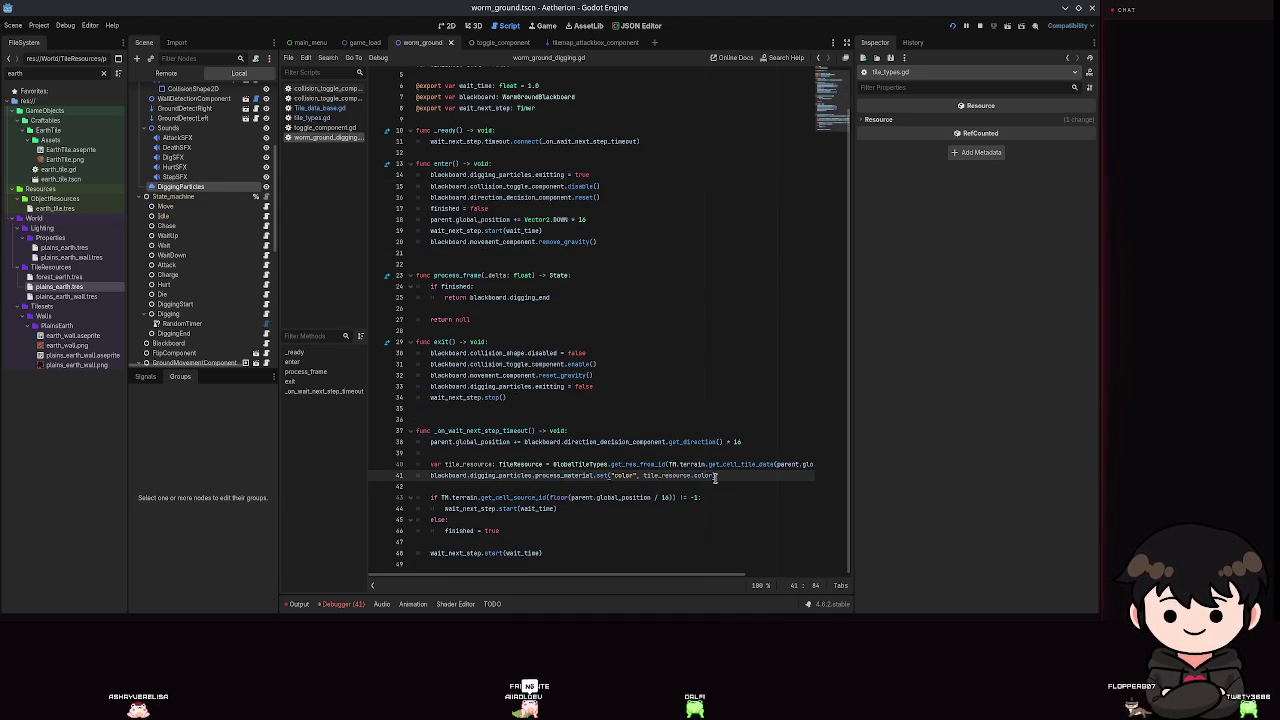
left_click(693, 465)
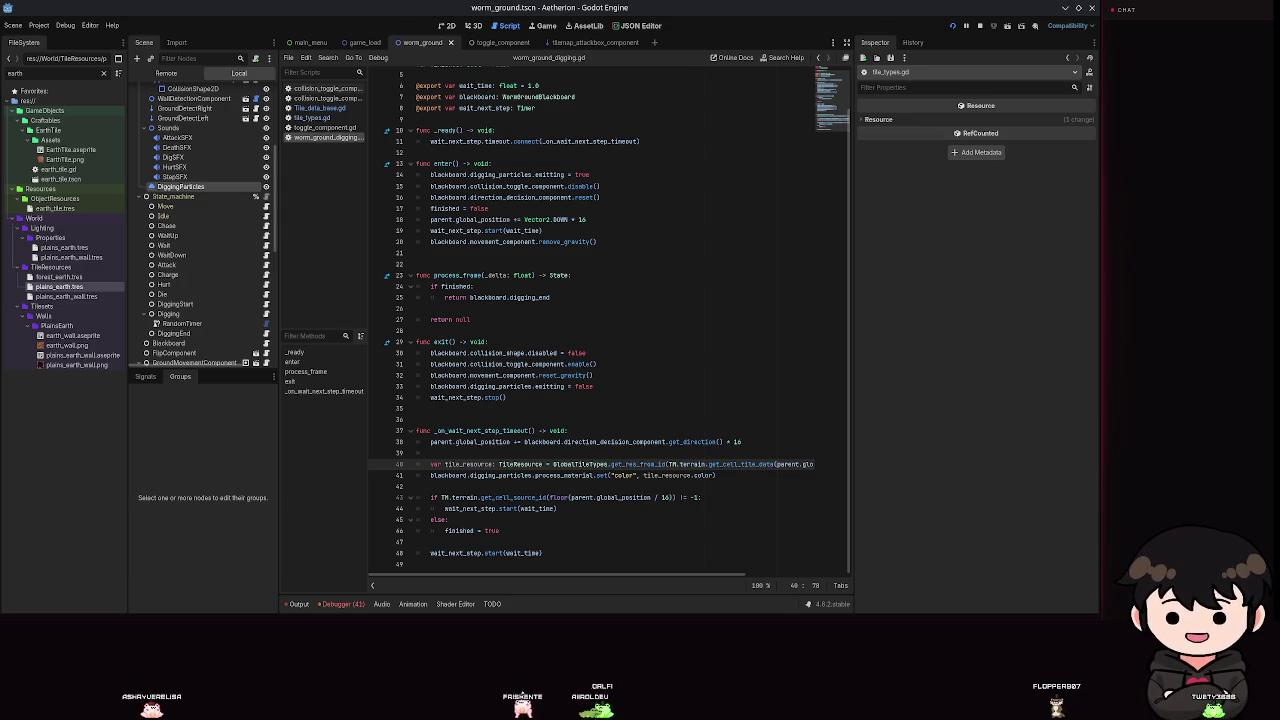
double_click(704, 475)
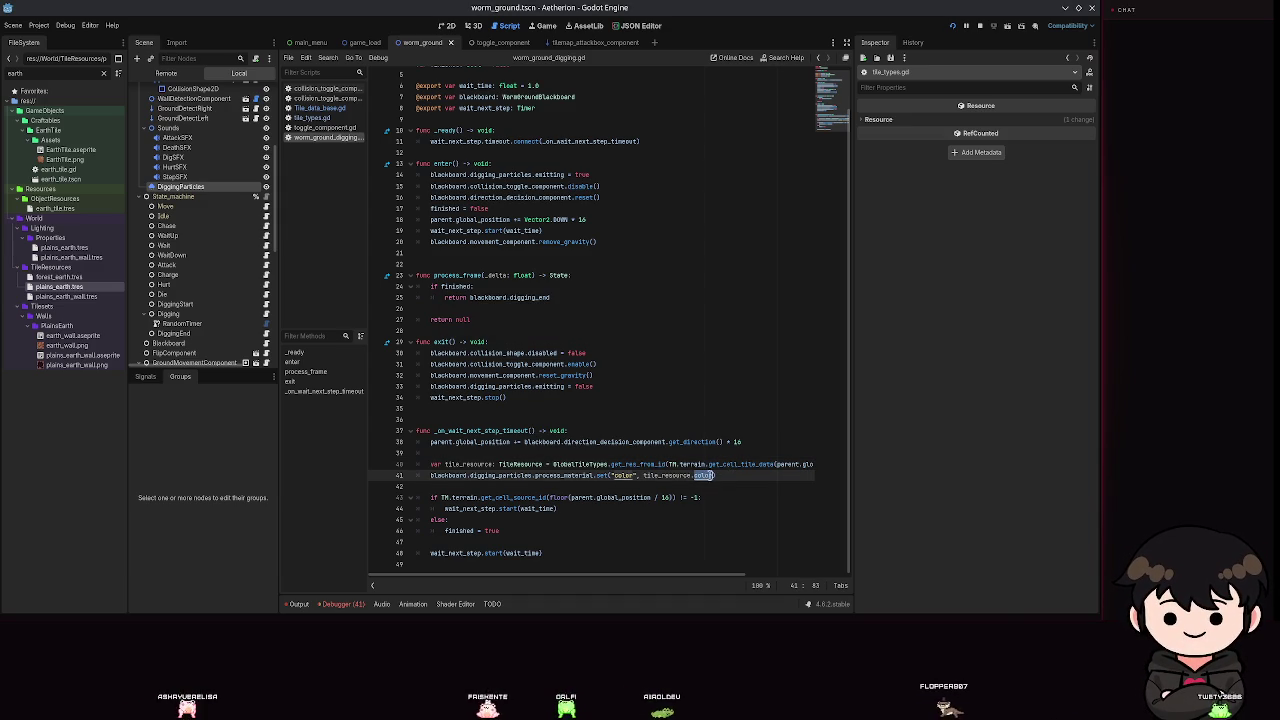
left_click(650, 430)
left_click(690, 464)
left_click(643, 363)
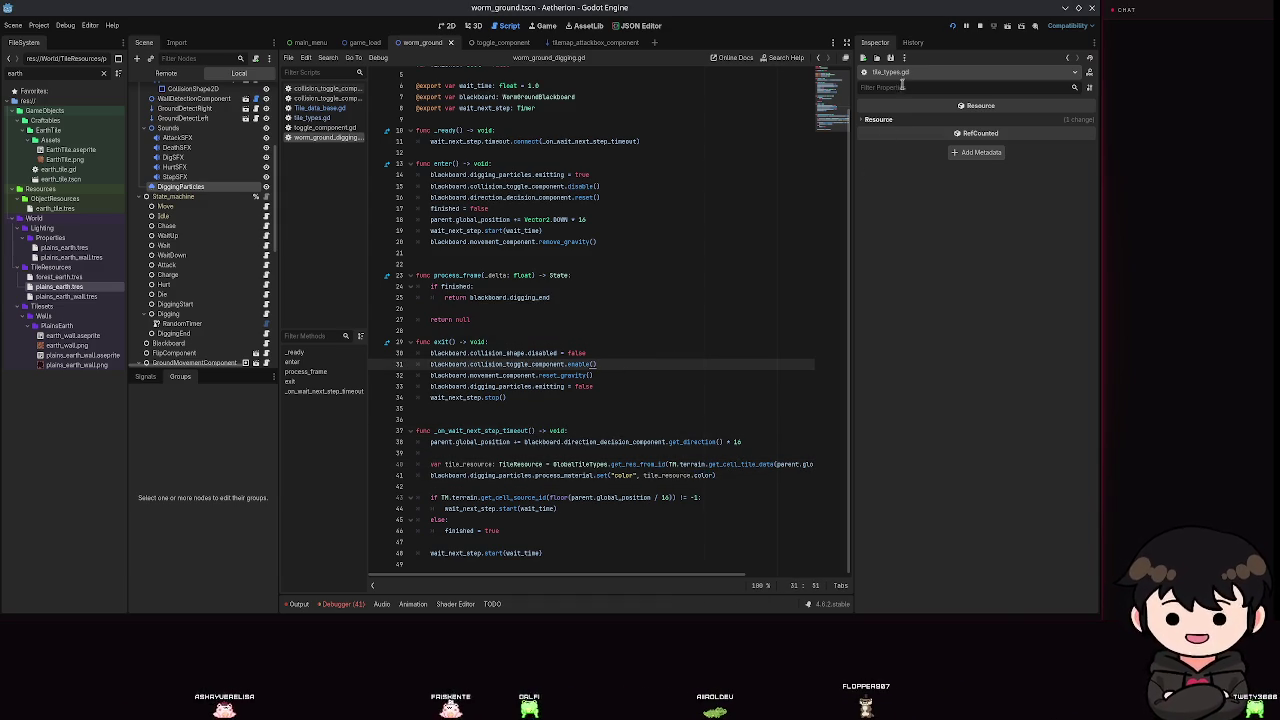
key("F5")
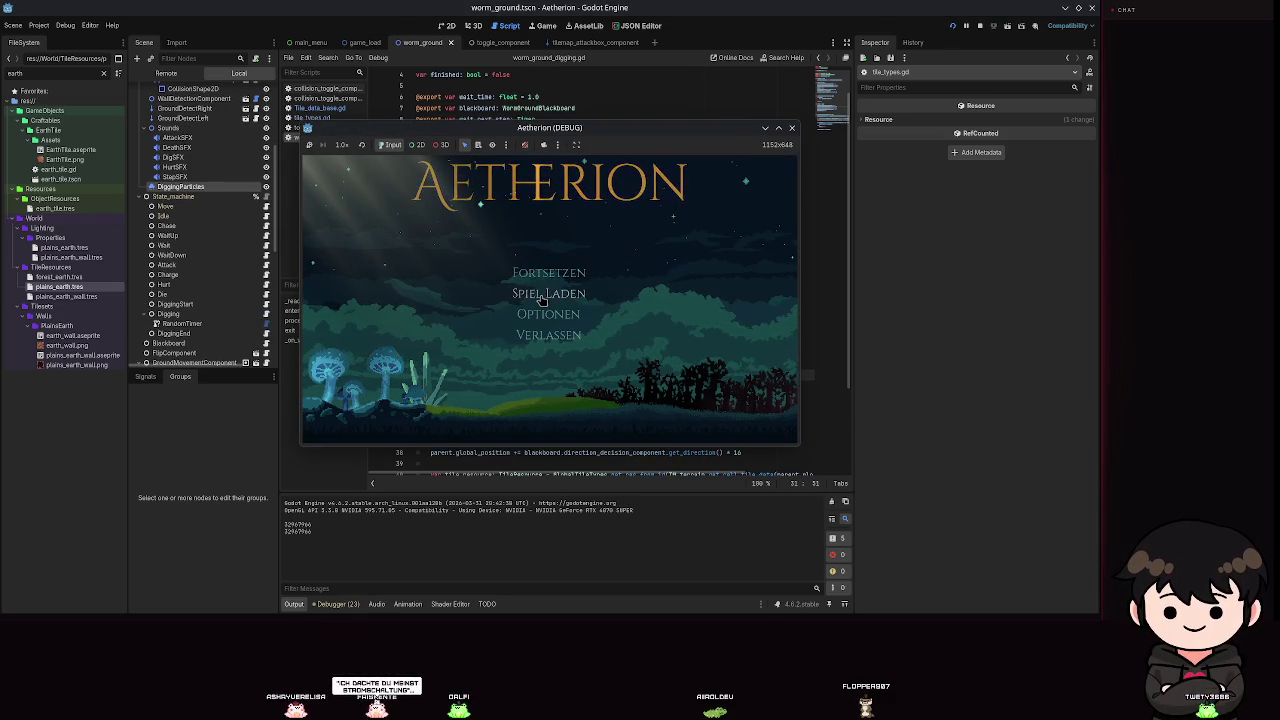
Load a save via Spiel Laden, hitting the null get_custom_data error, and minimise the game.
left_click(541, 296)
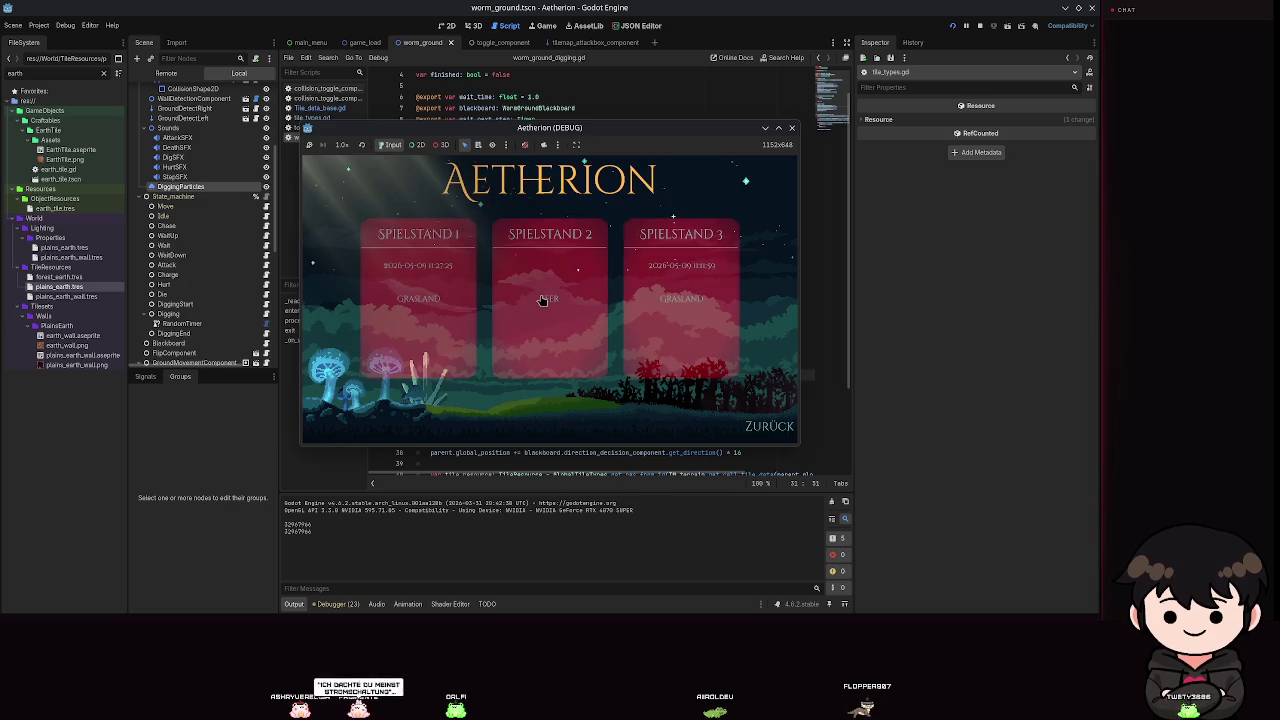
left_click(595, 317)
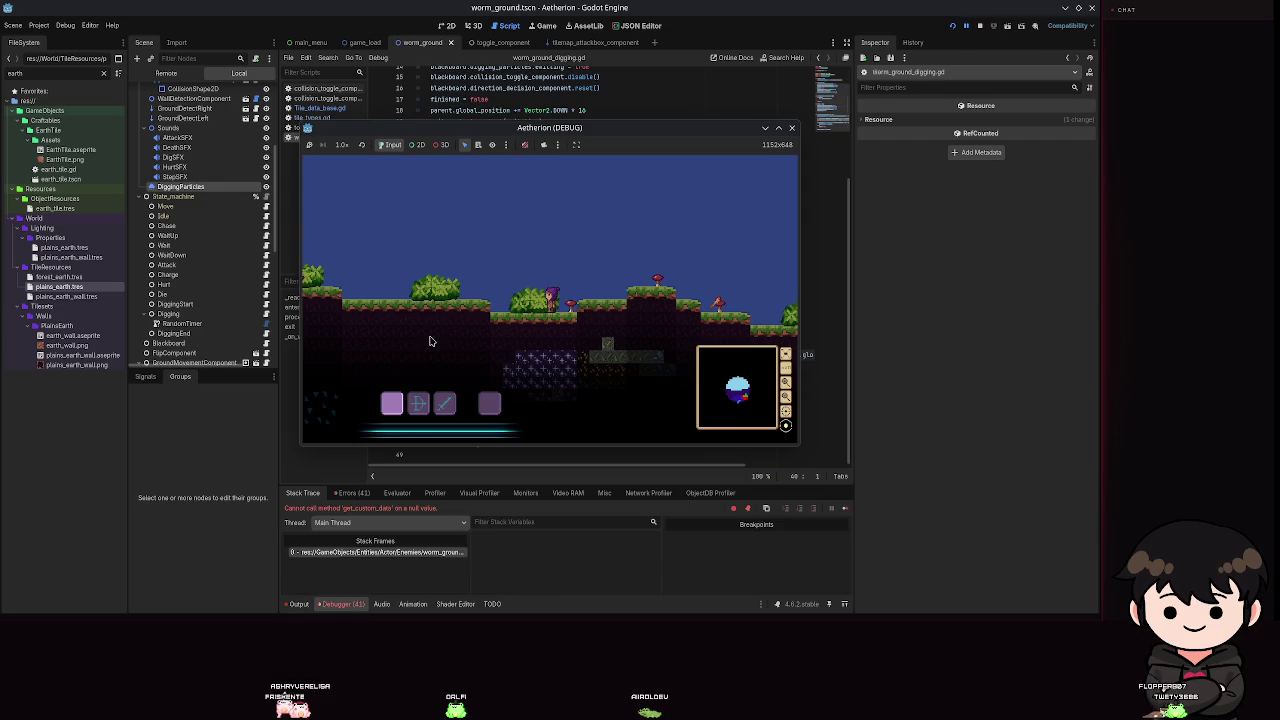
left_click(764, 129)
Divide parent.global_position by 16 in the tile lookup and stop the game.
scroll(614, 447, "right", 5)
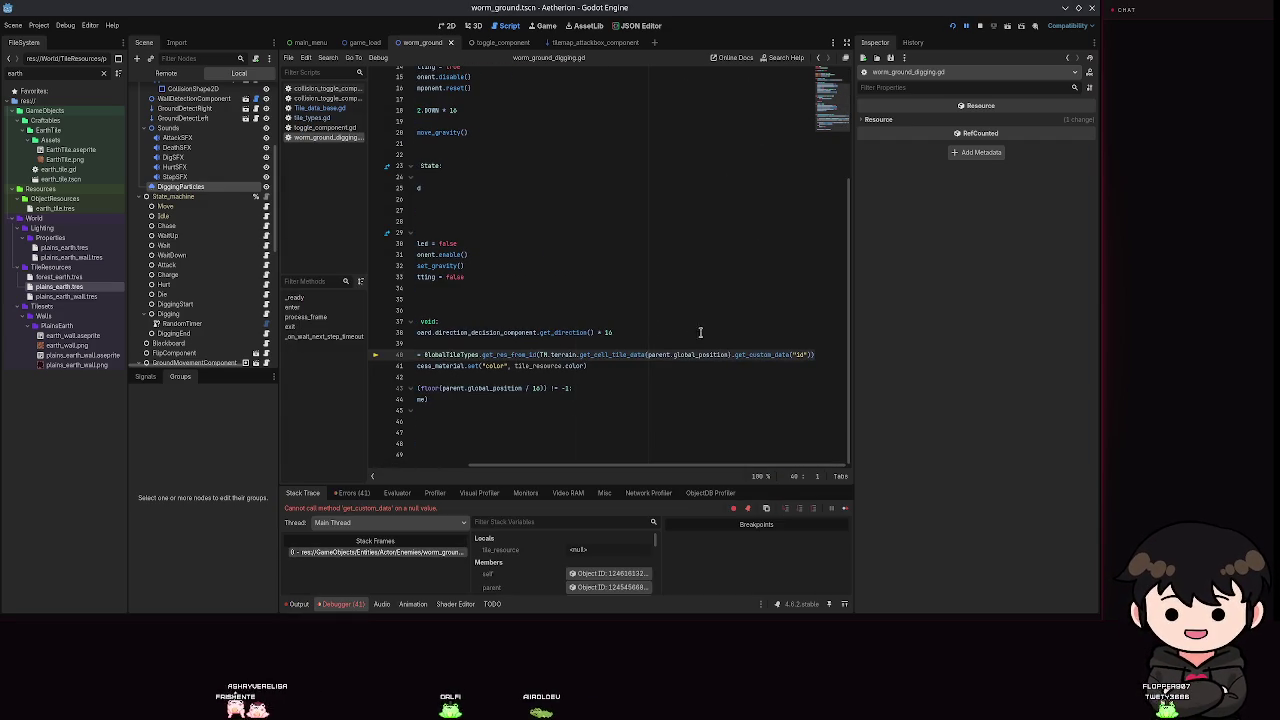
mouse_move(700, 352)
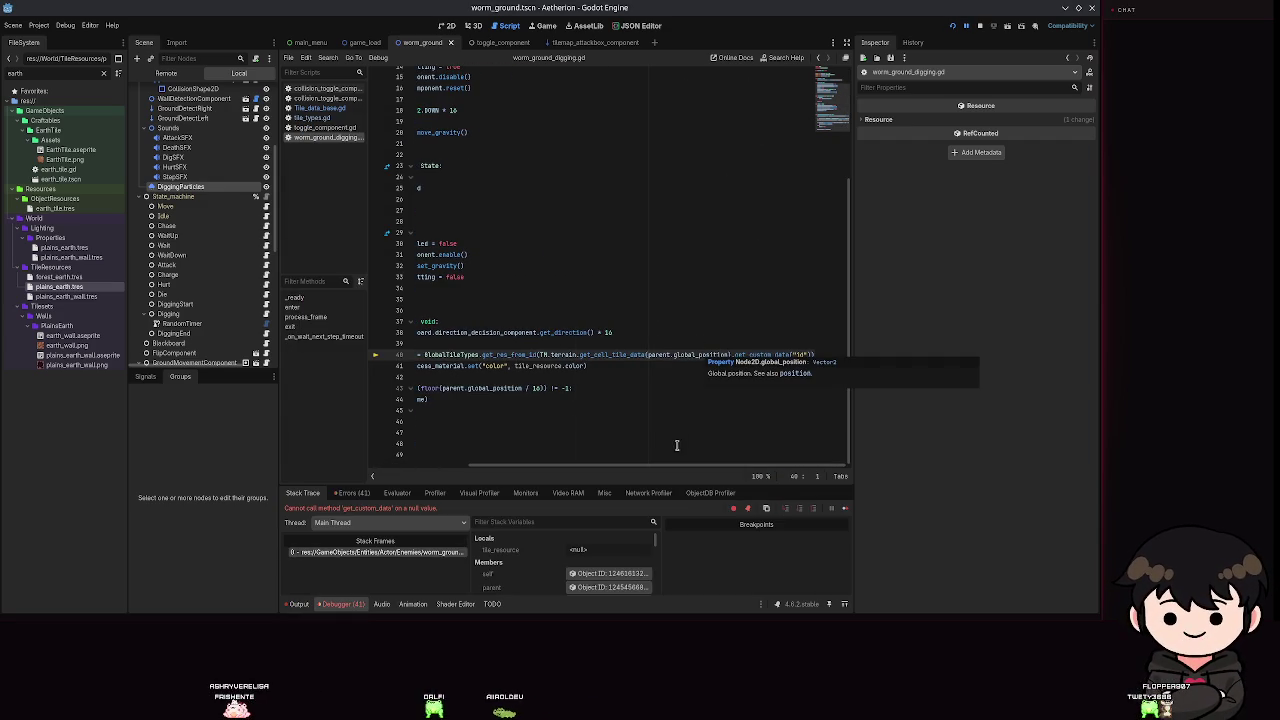
scroll(729, 377, "left", 1)
type("/ 16")
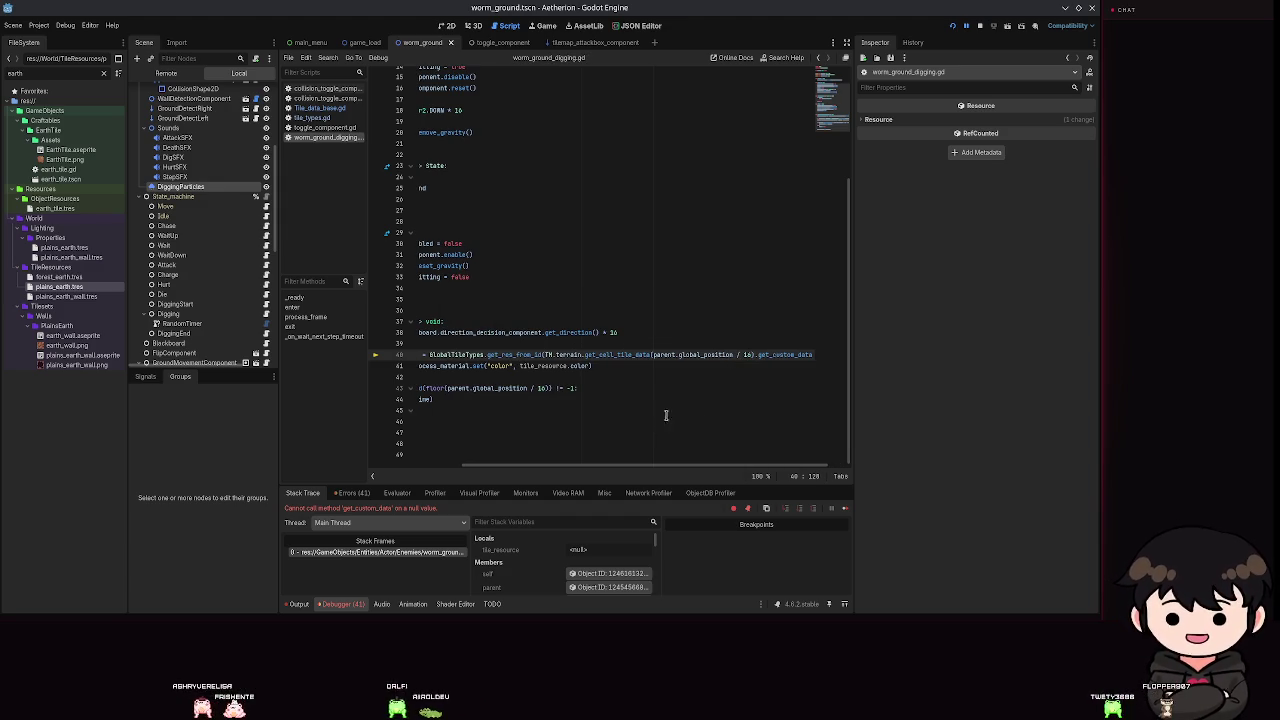
left_click(952, 26)
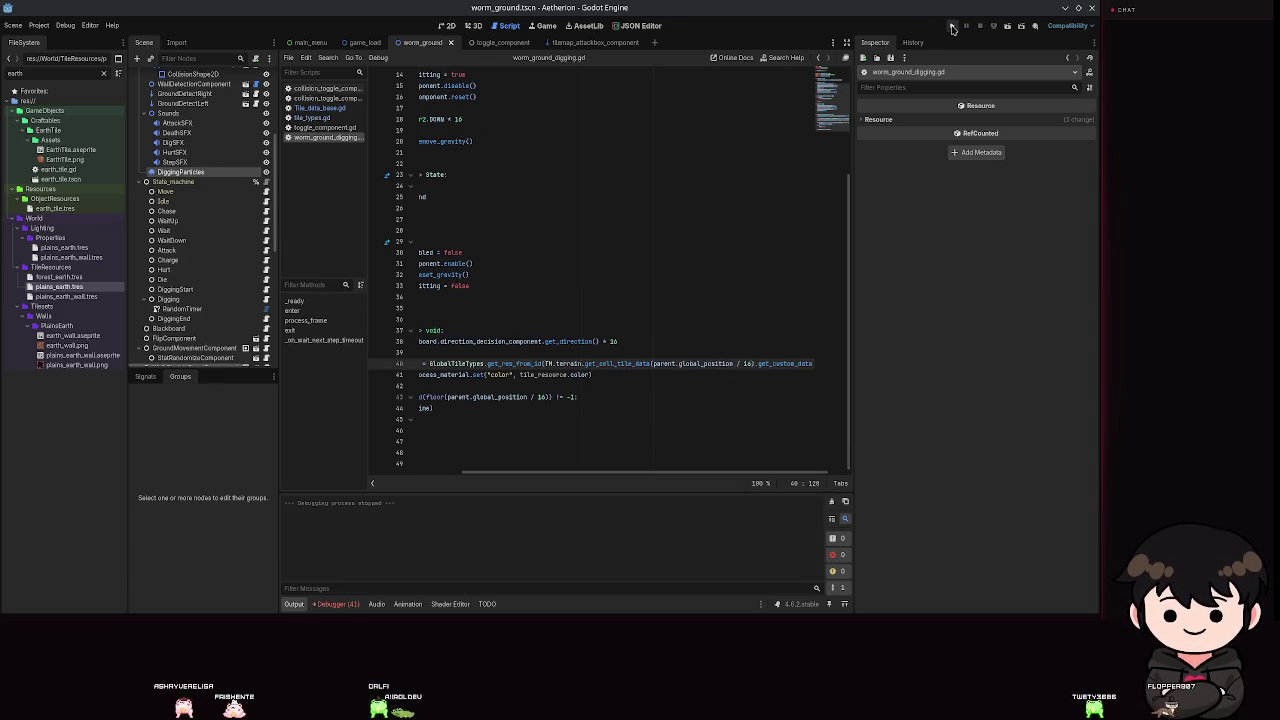
Rerun the game, load a save from Spiel Laden, and minimise the window to view the script.
left_click(952, 26)
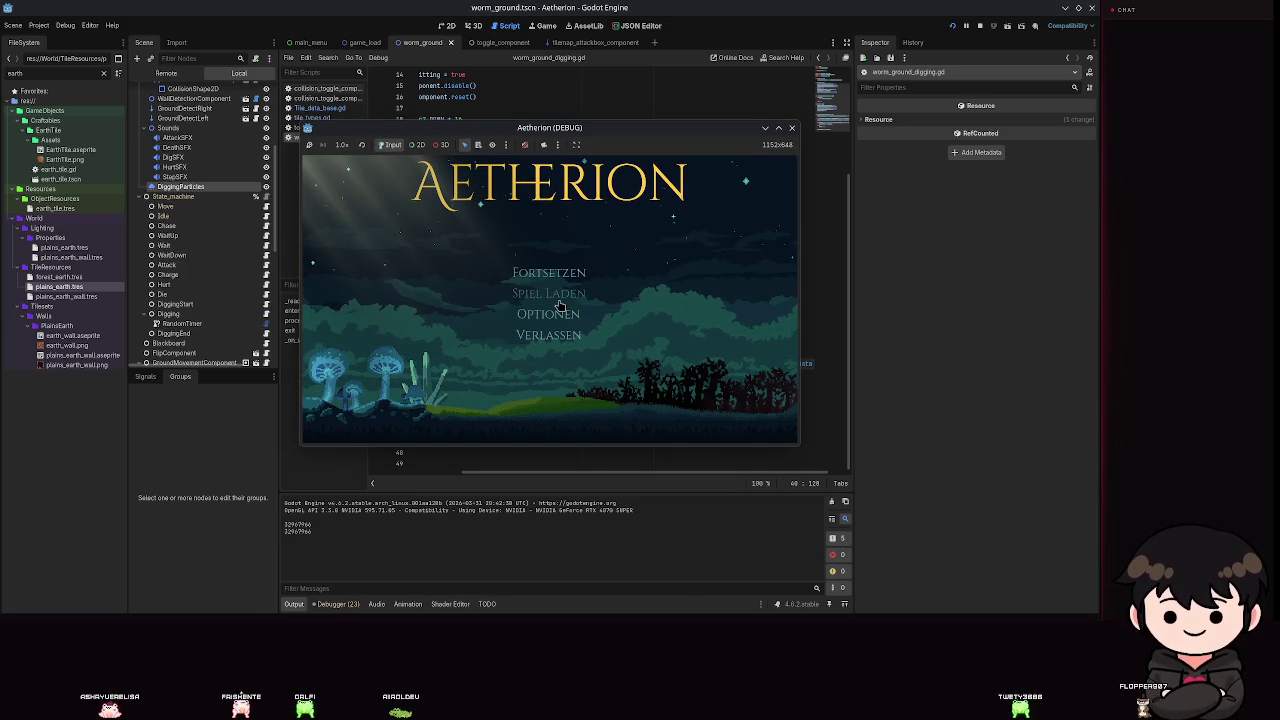
left_click(558, 302)
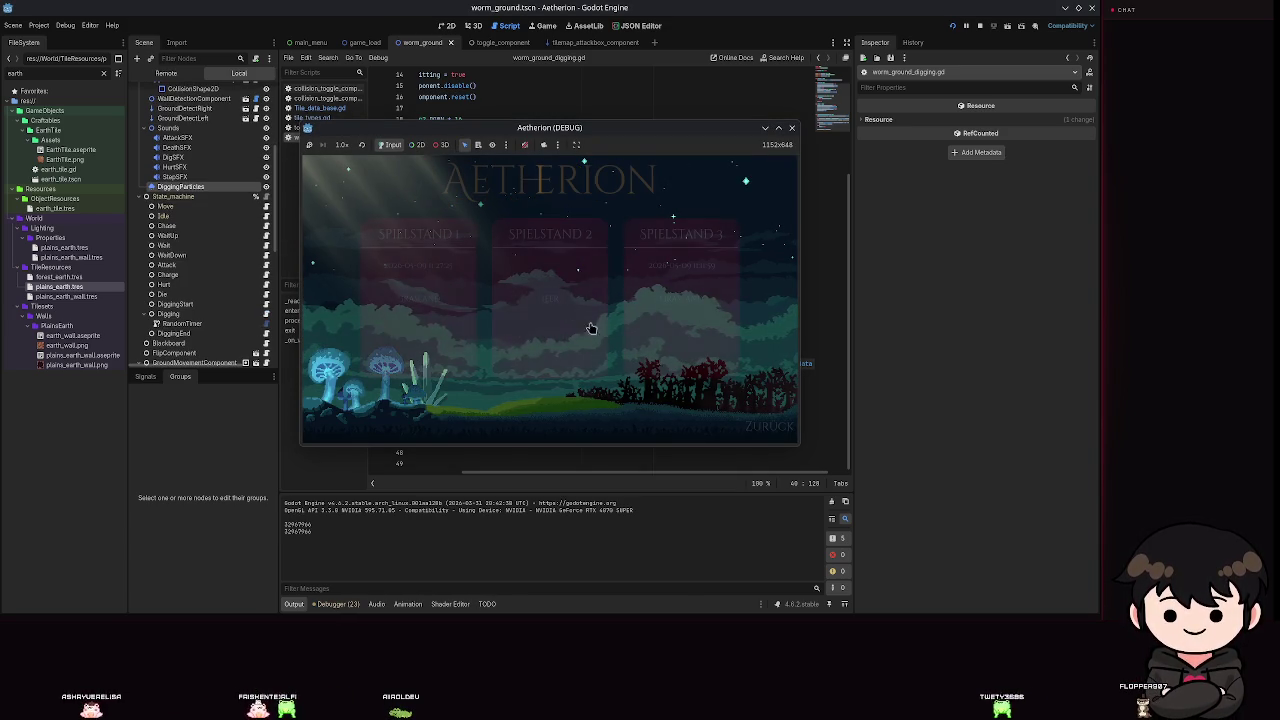
left_click(560, 313)
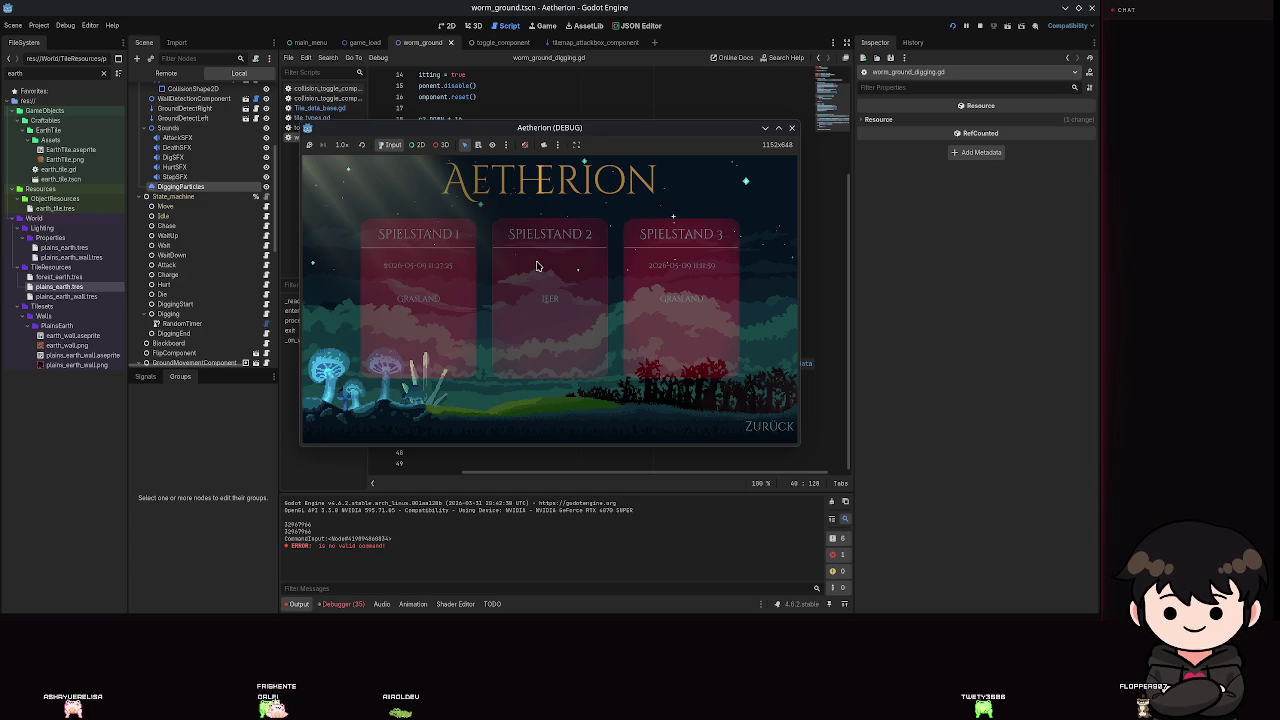
left_click(543, 265)
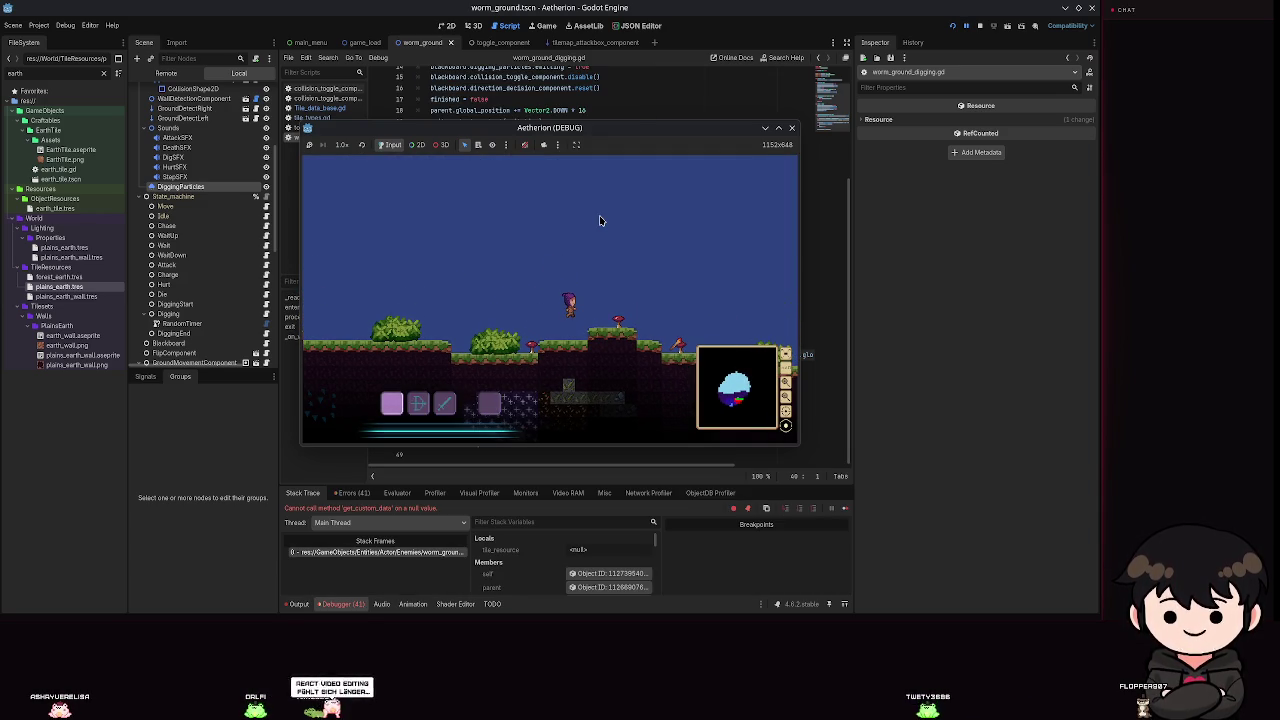
left_click(765, 130)
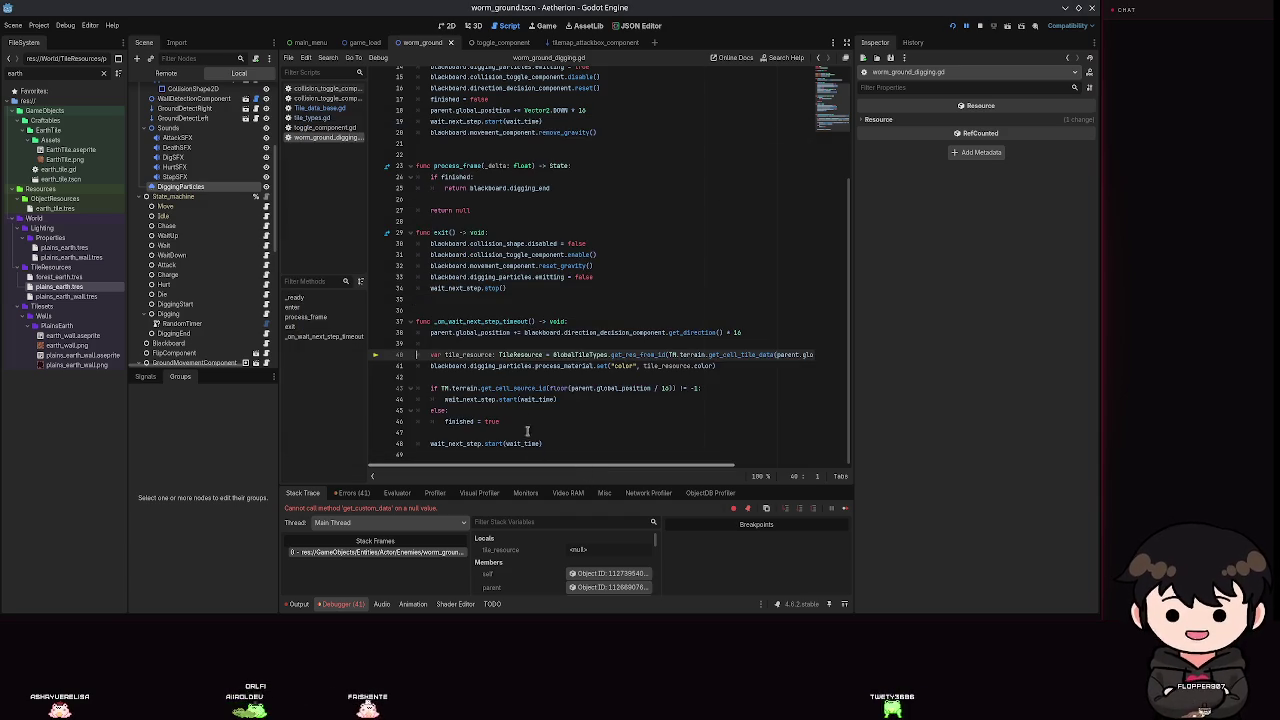
Insert line 39 declaring var tile_pos: Vector2 = parent.global_position / 16.
left_click(499, 342)
key("Return")
type("TM")
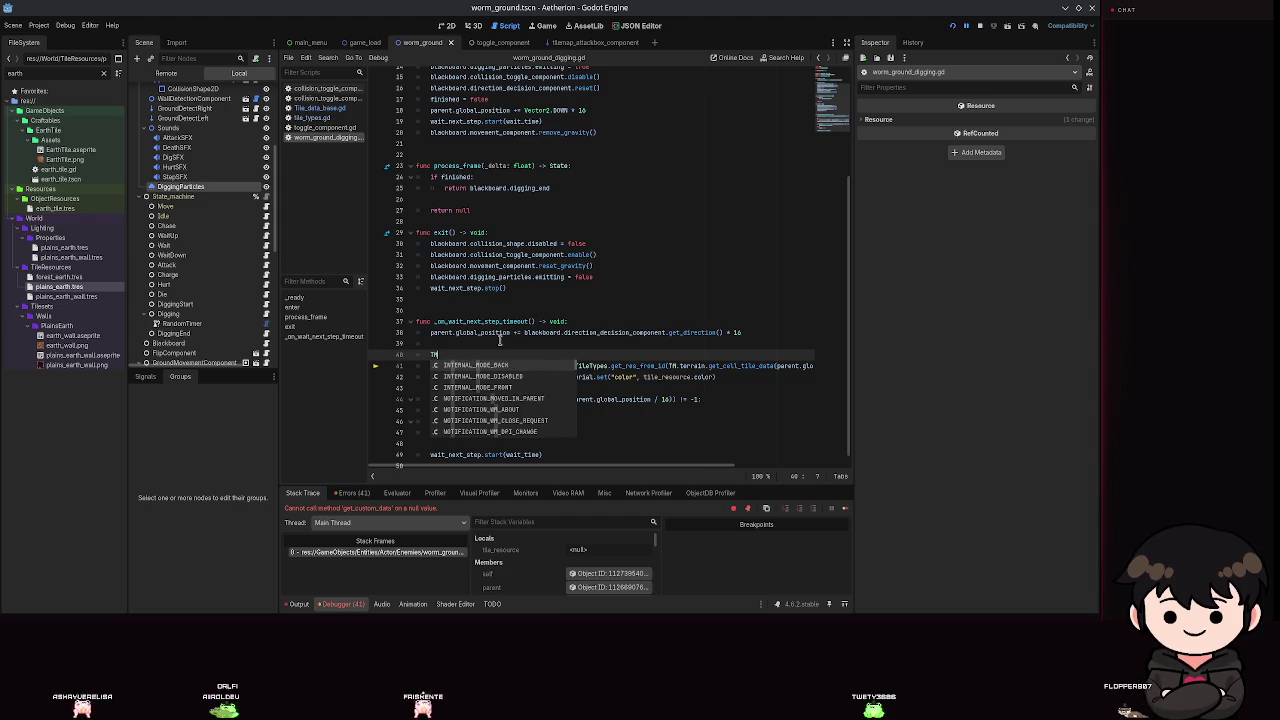
key("BackSpace")
key("BackSpace")
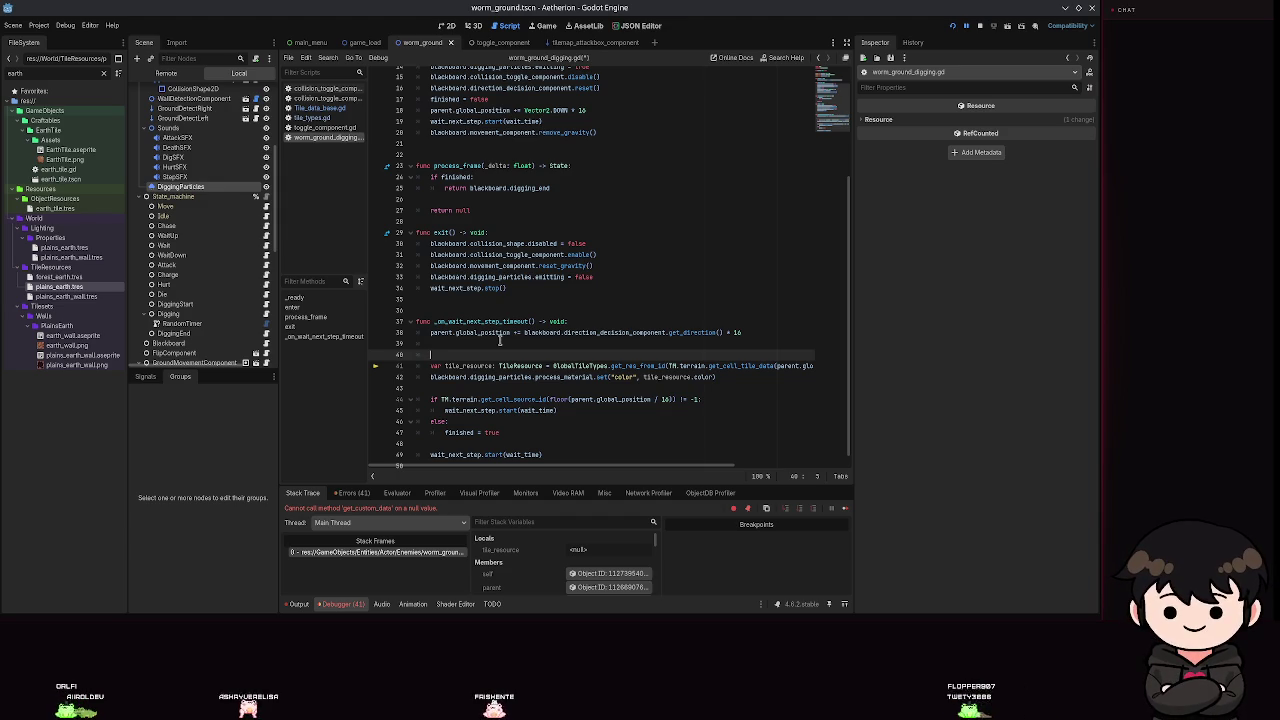
left_click(500, 341)
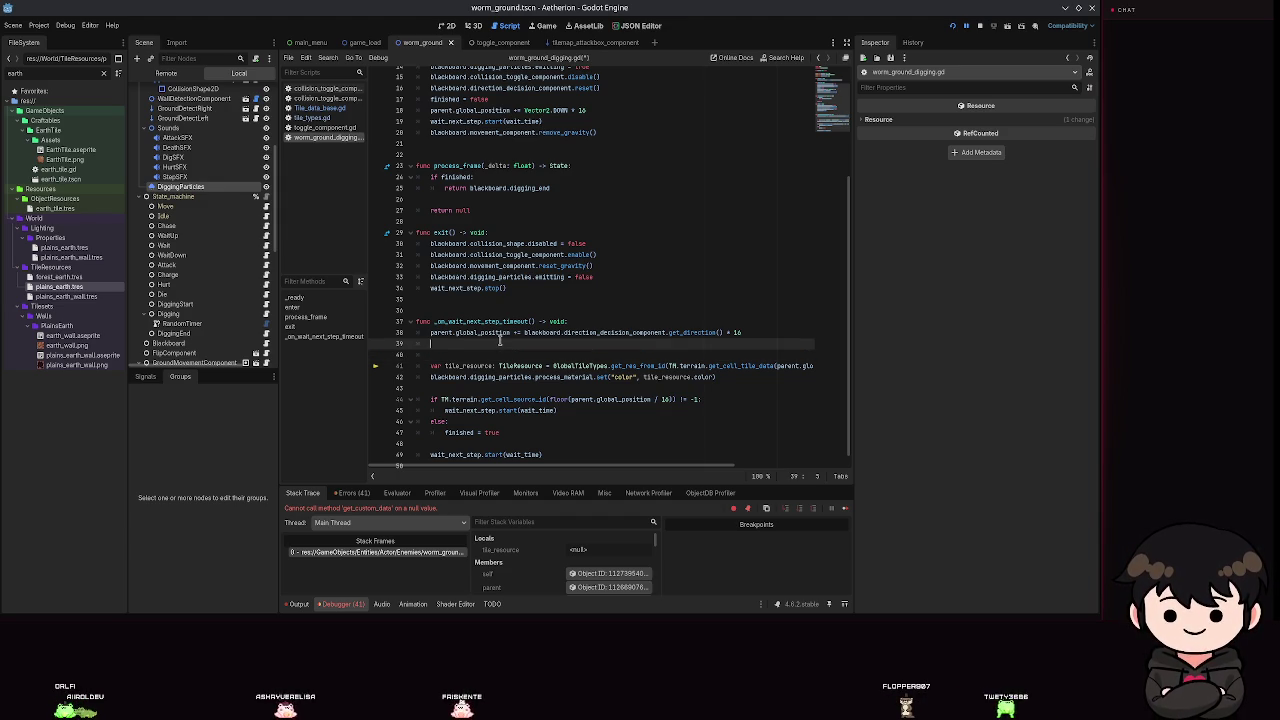
type("var tile_pos: V")
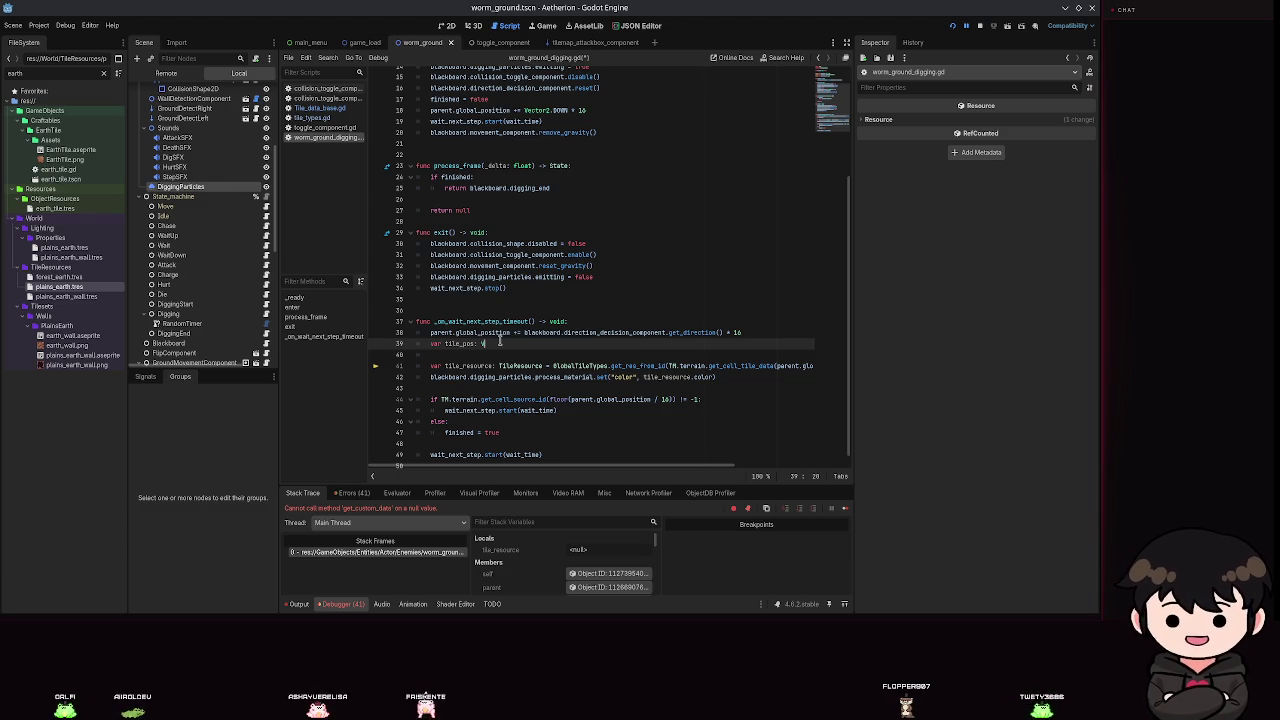
type("ec")
key("Return")
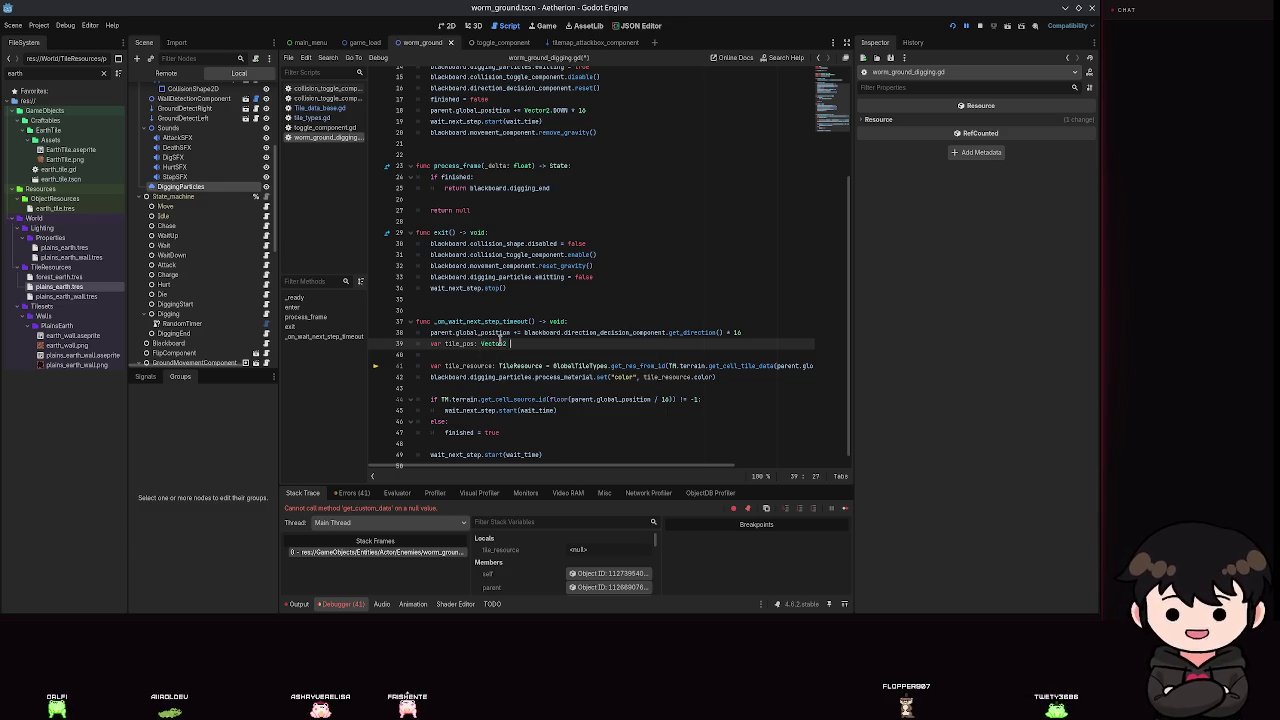
type("parent")
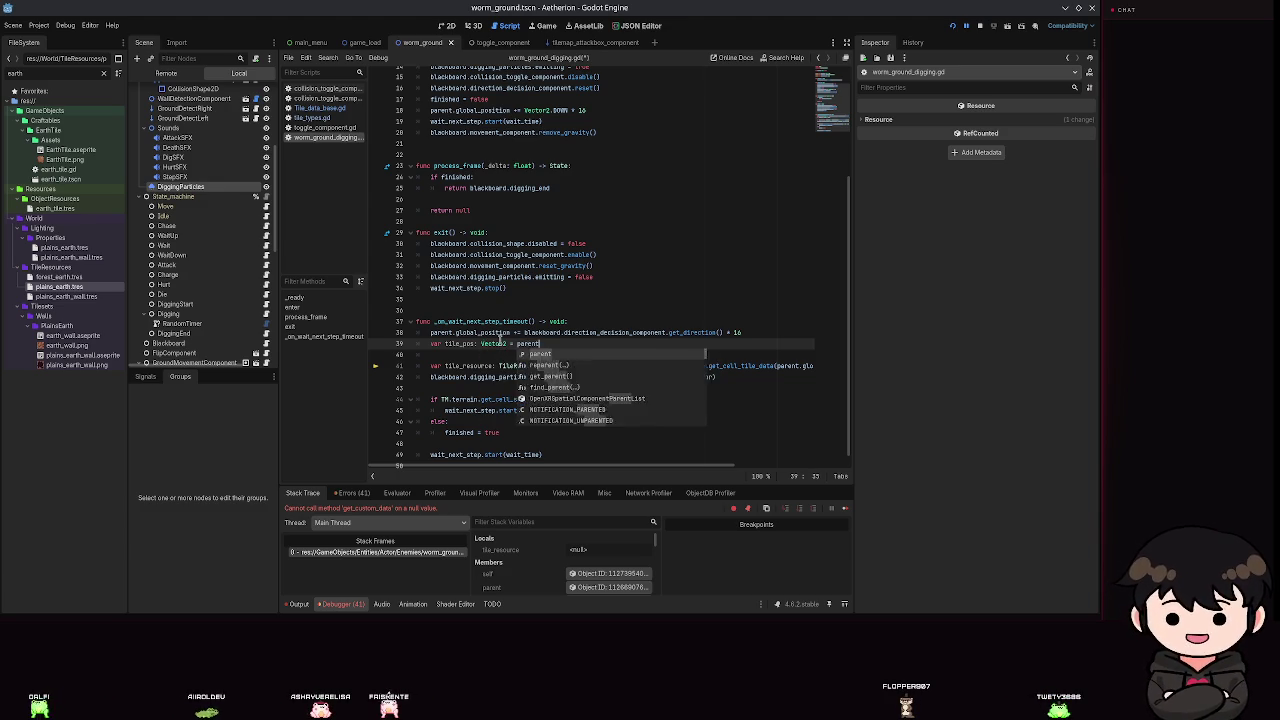
type(".glob")
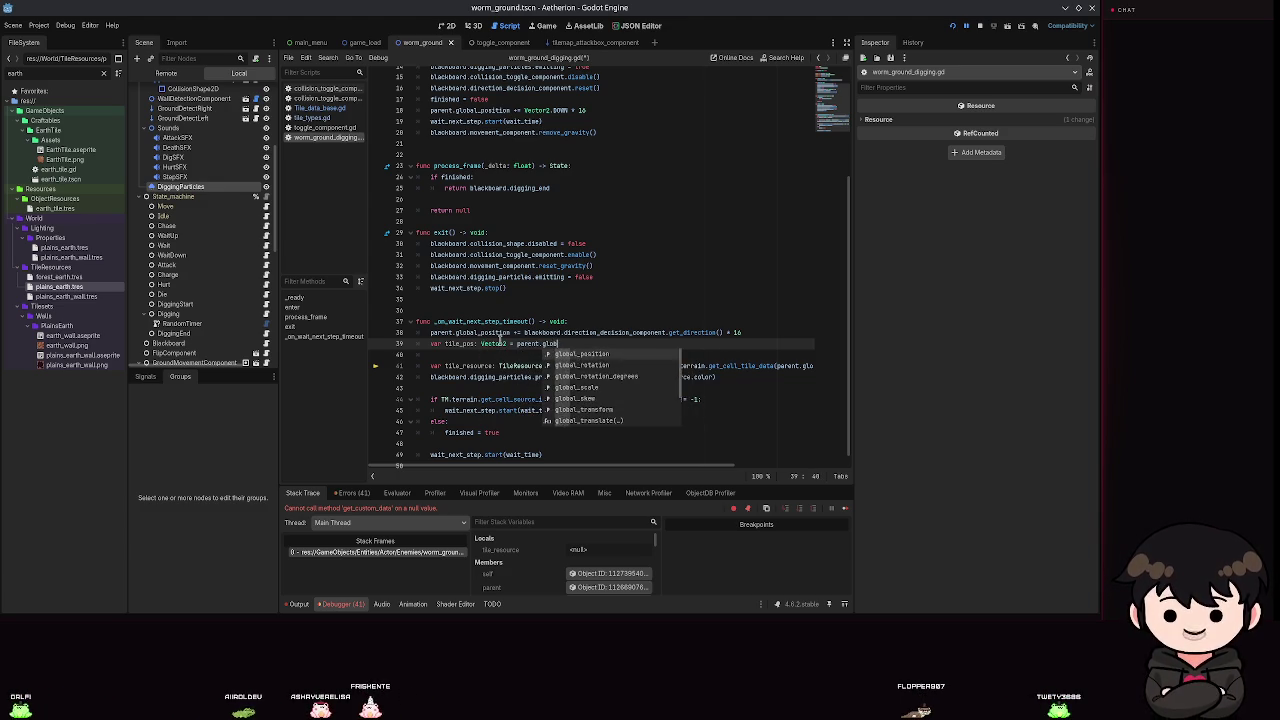
key("Return")
type("/ 16")
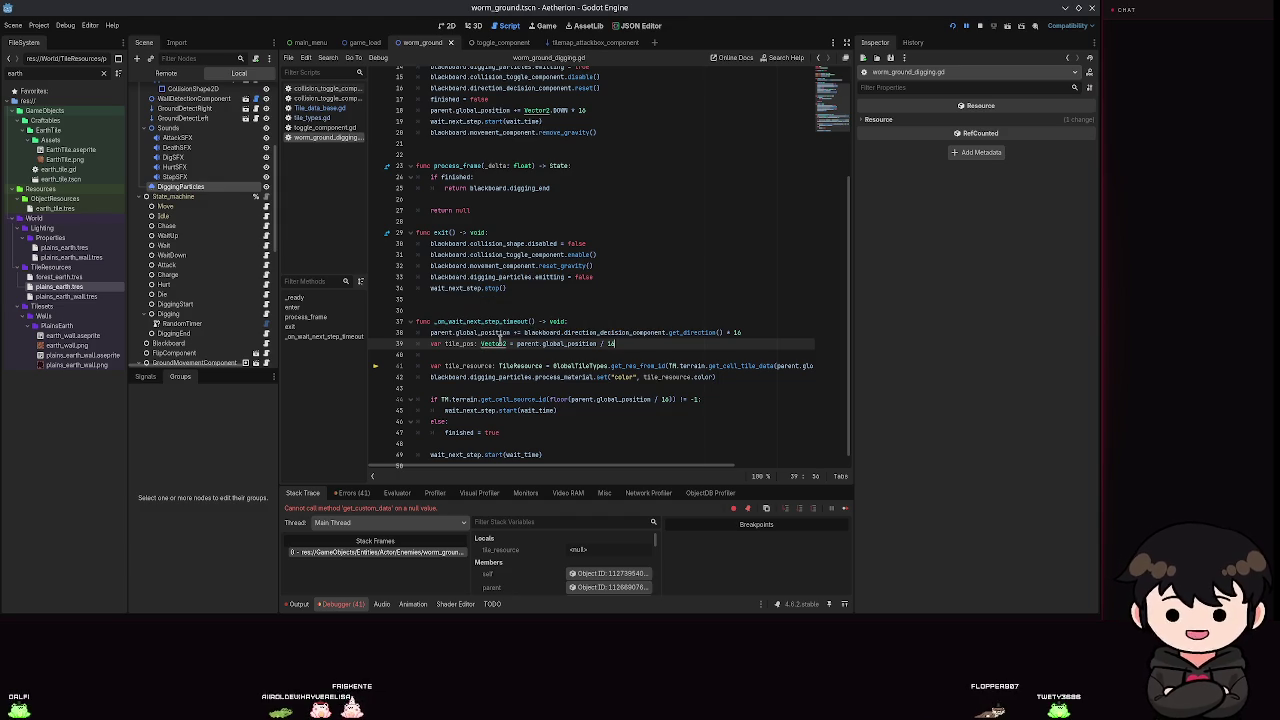
scroll(500, 339, "up", 1)
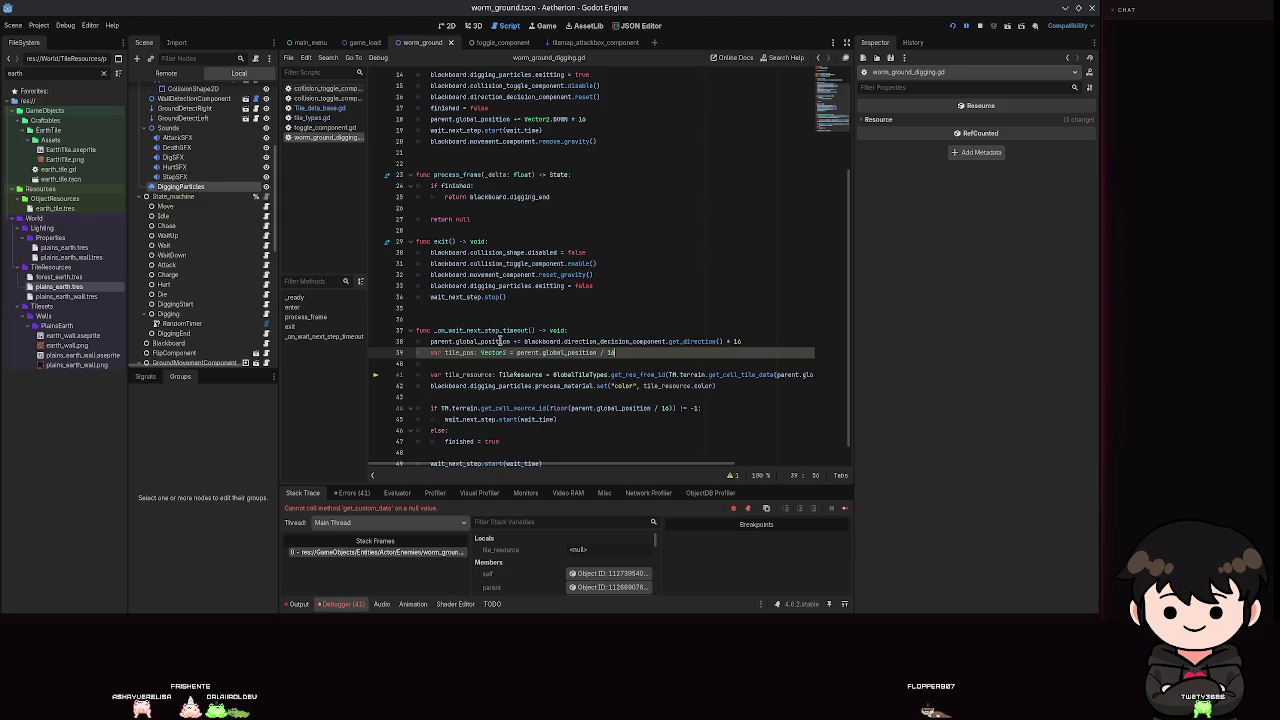
Add a line calling TM.terrain.get_cell_source_id(tile_pos) to wrap in print.
key("Return")
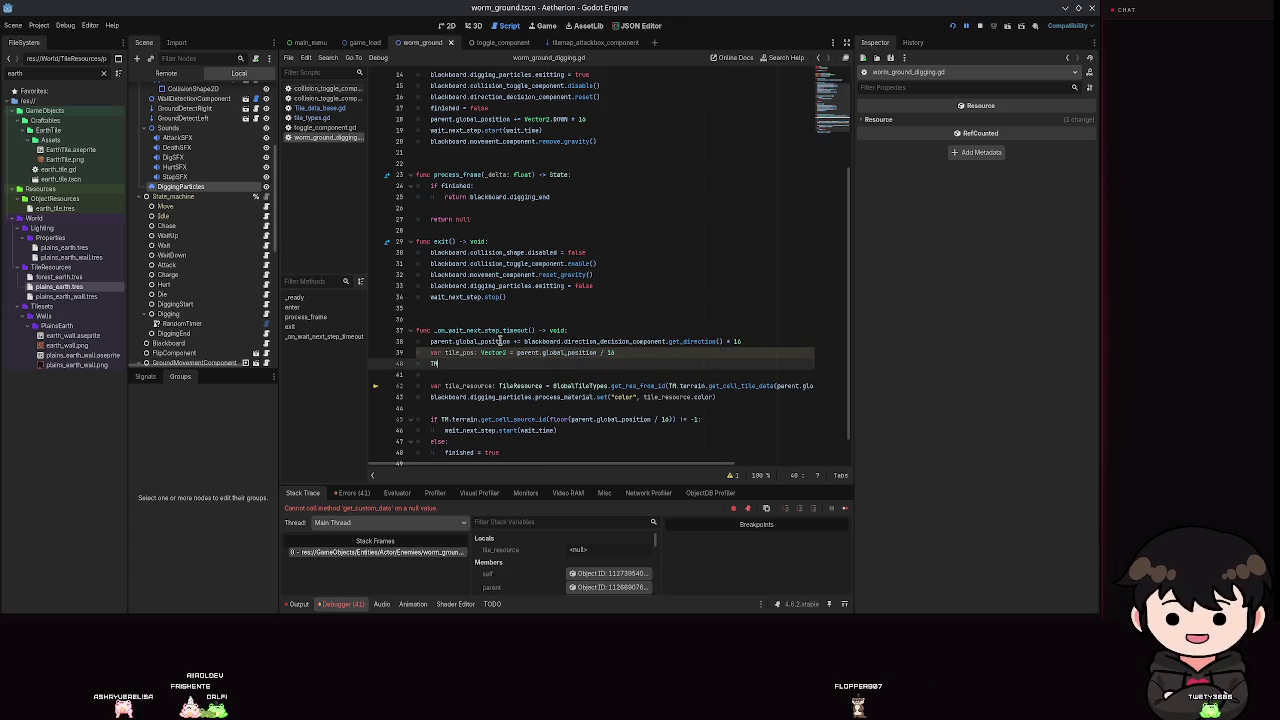
type(".")
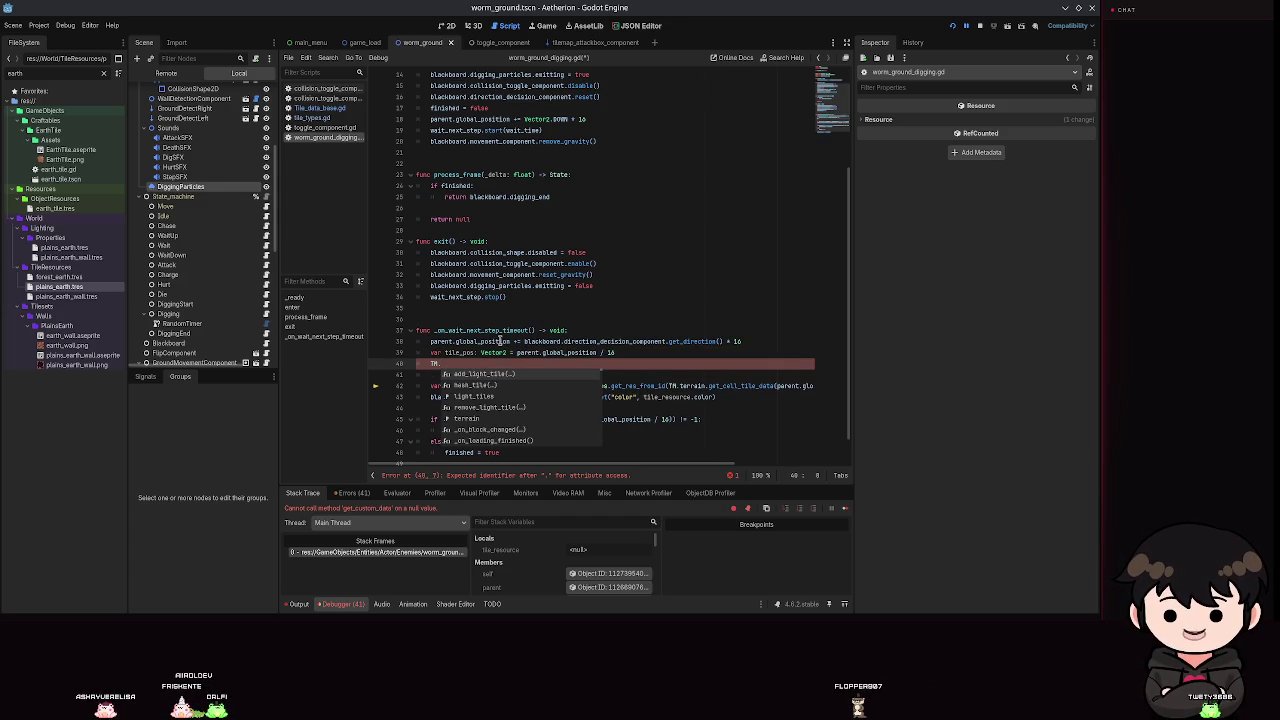
type("terrain.get")
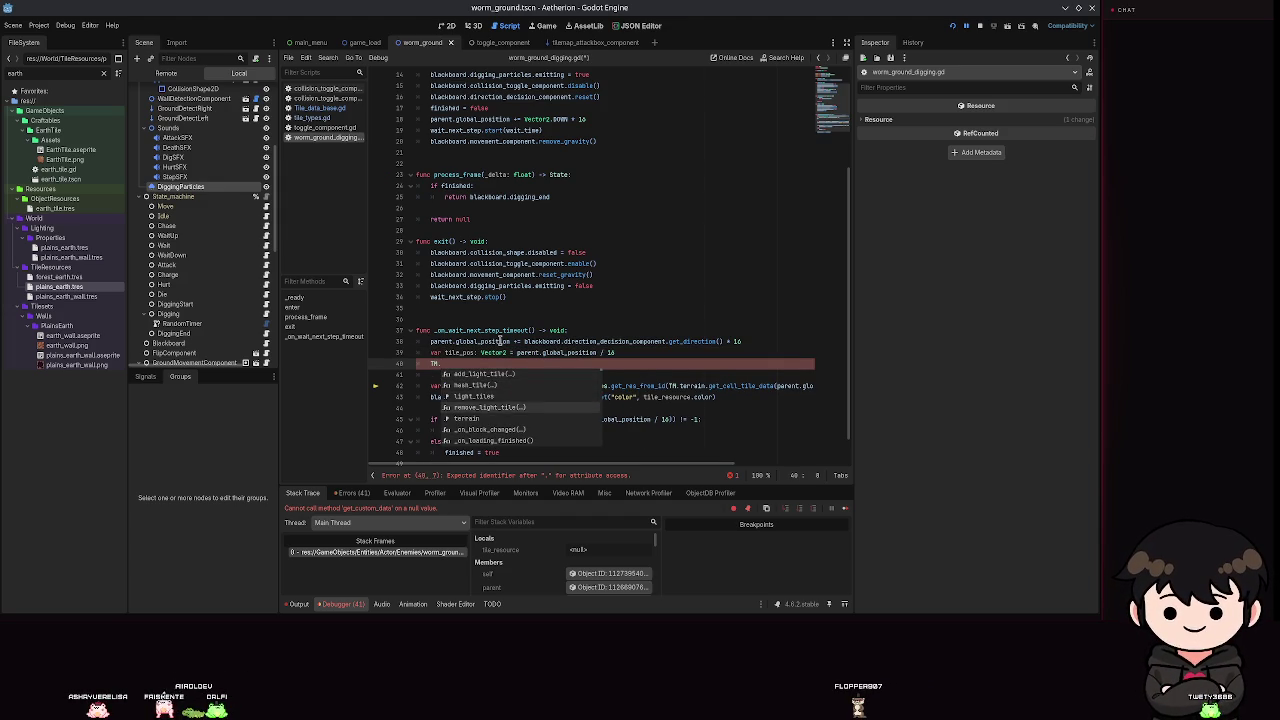
type("_cell_s")
key("Return")
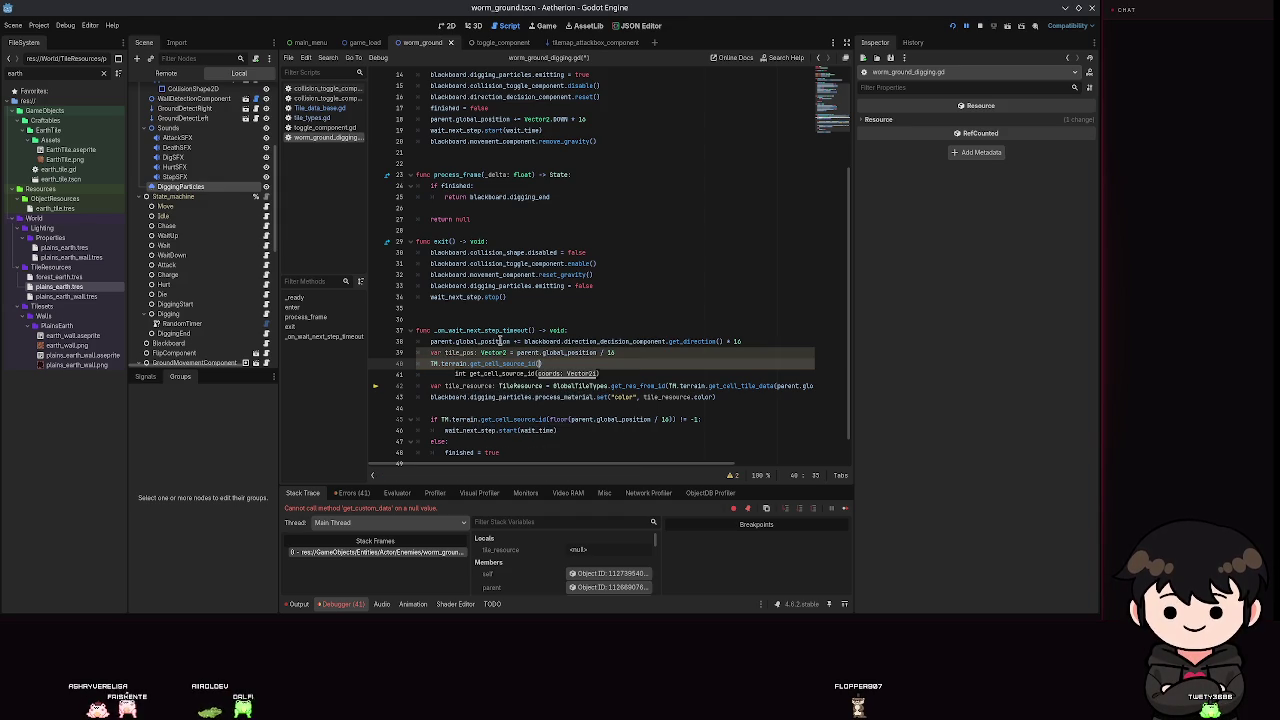
type("le_pos")
key("Return")
key("ctrl+Left")
key("ctrl+Left")
key("ctrl+Left")
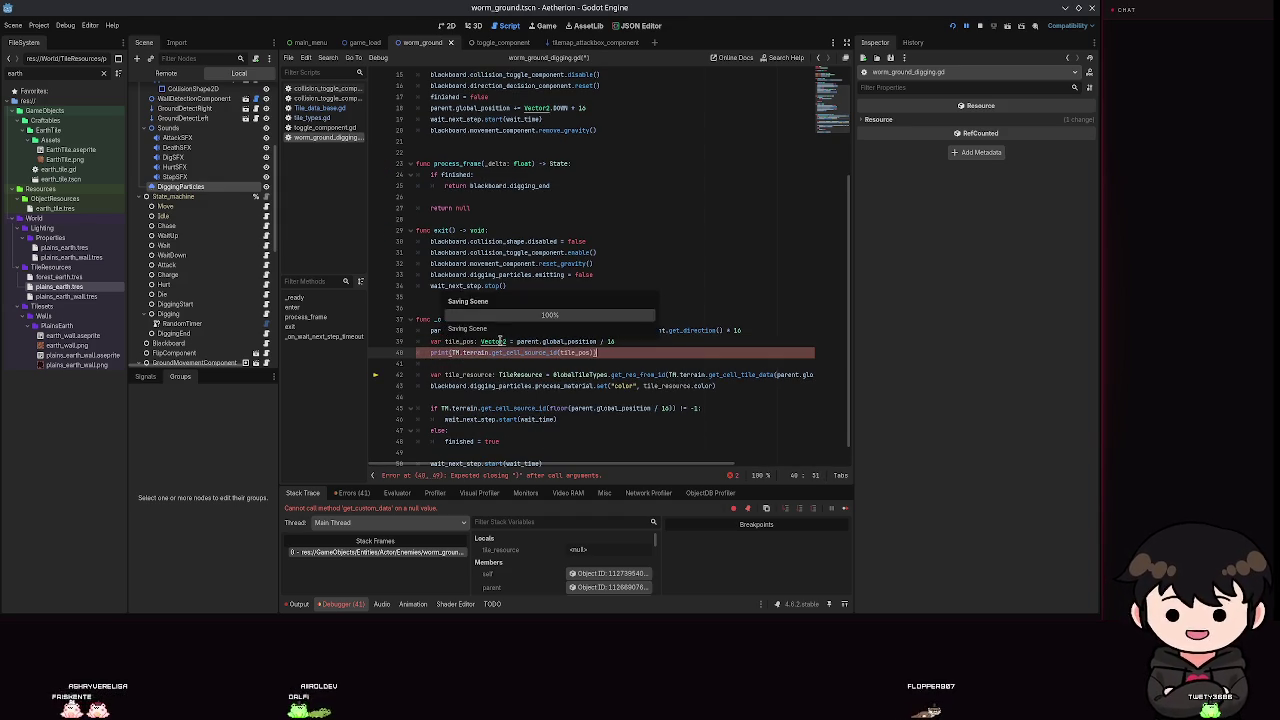
Comment out the tile_resource and particle colour lines.
left_click(425, 374)
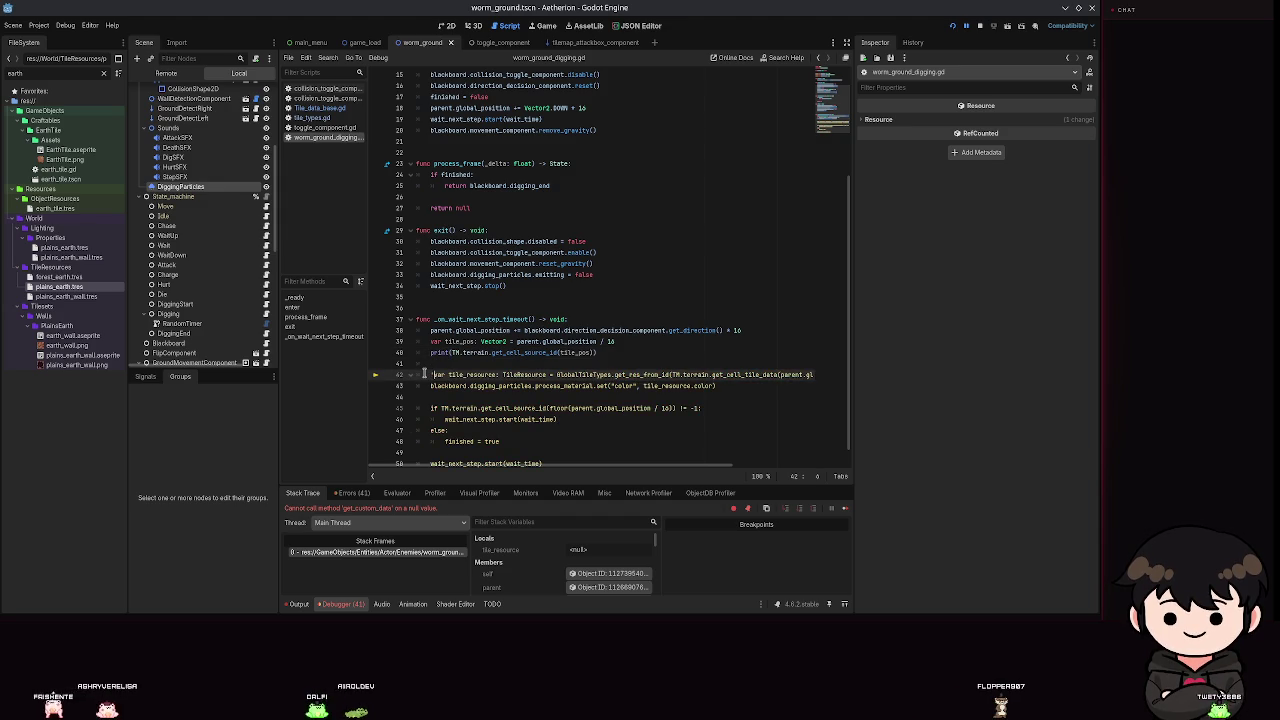
left_click_drag(425, 374, 421, 383)
key("ctrl+k")
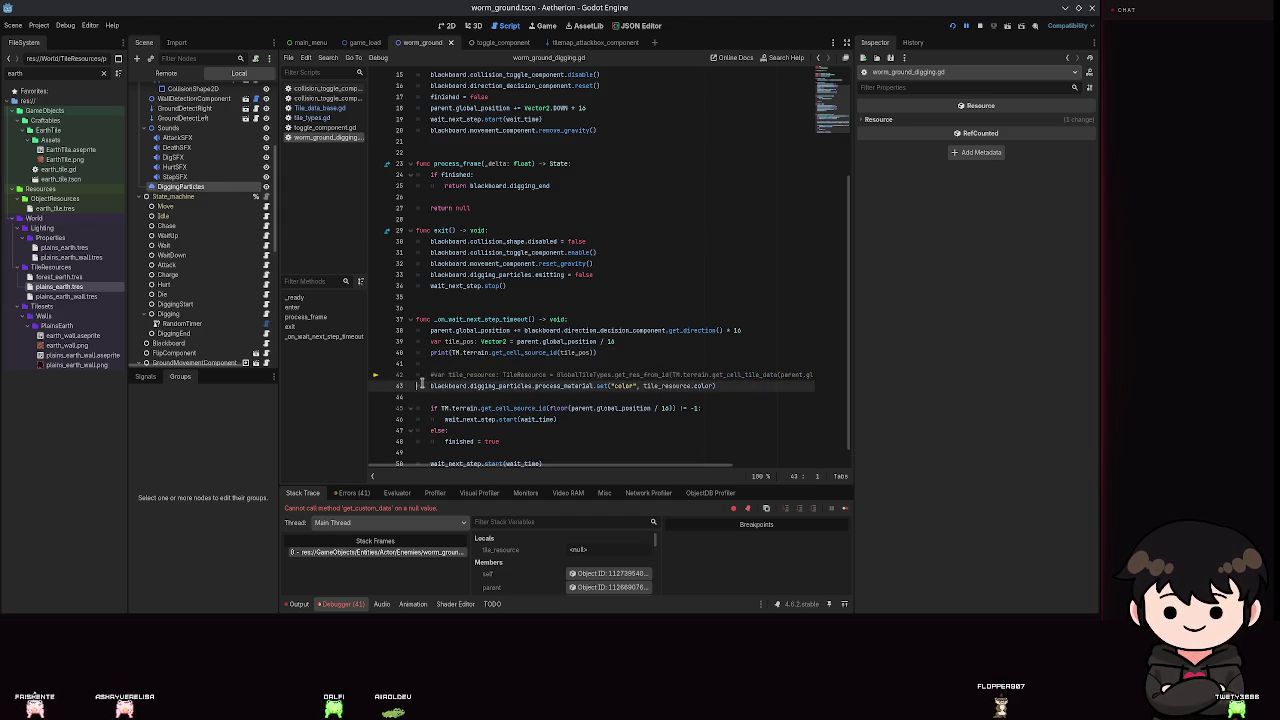
key("alt+Up")
key("alt+Up")
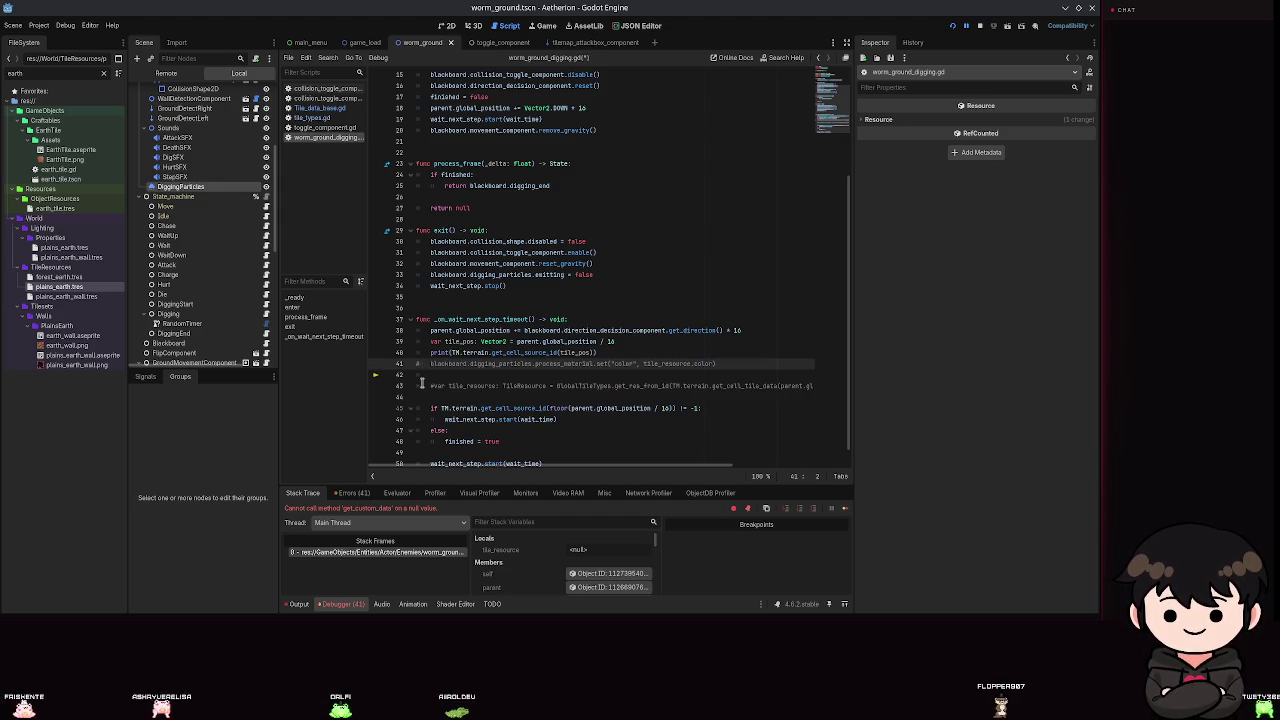
left_click(621, 121)
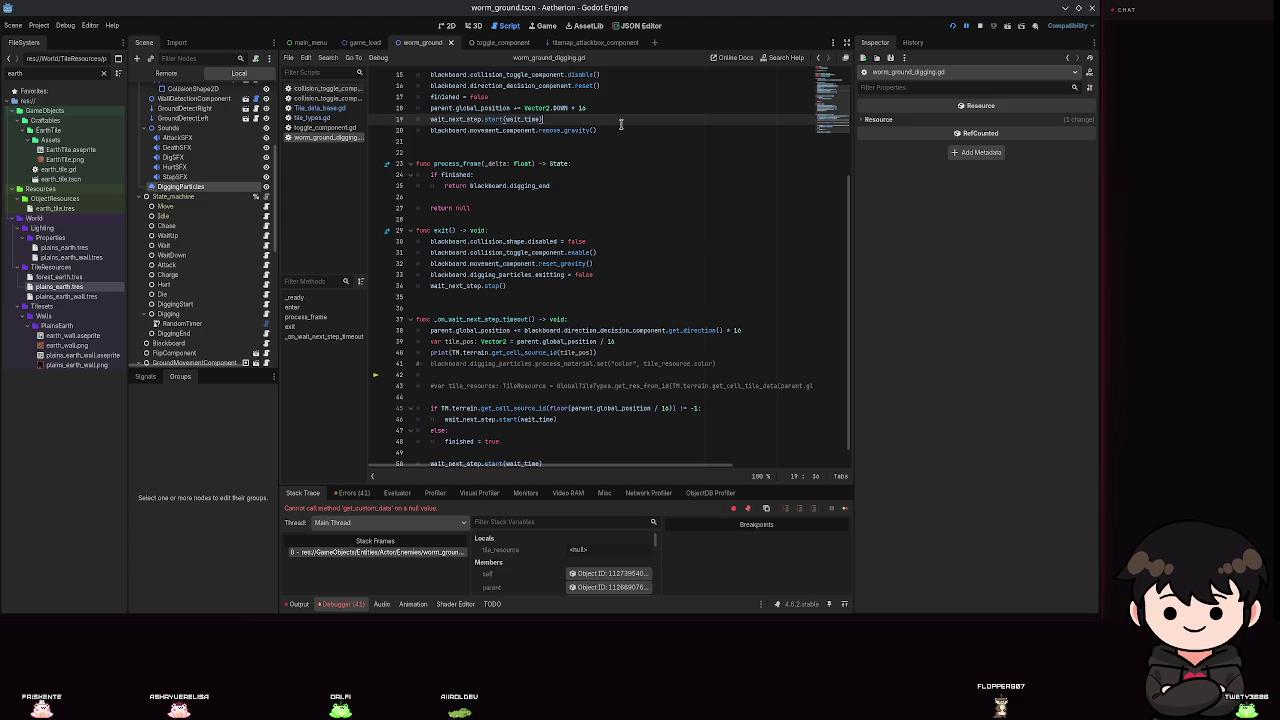
Rerun the game from Spielstand 2, walk around to log tile source ids, then stop.
left_click(957, 28)
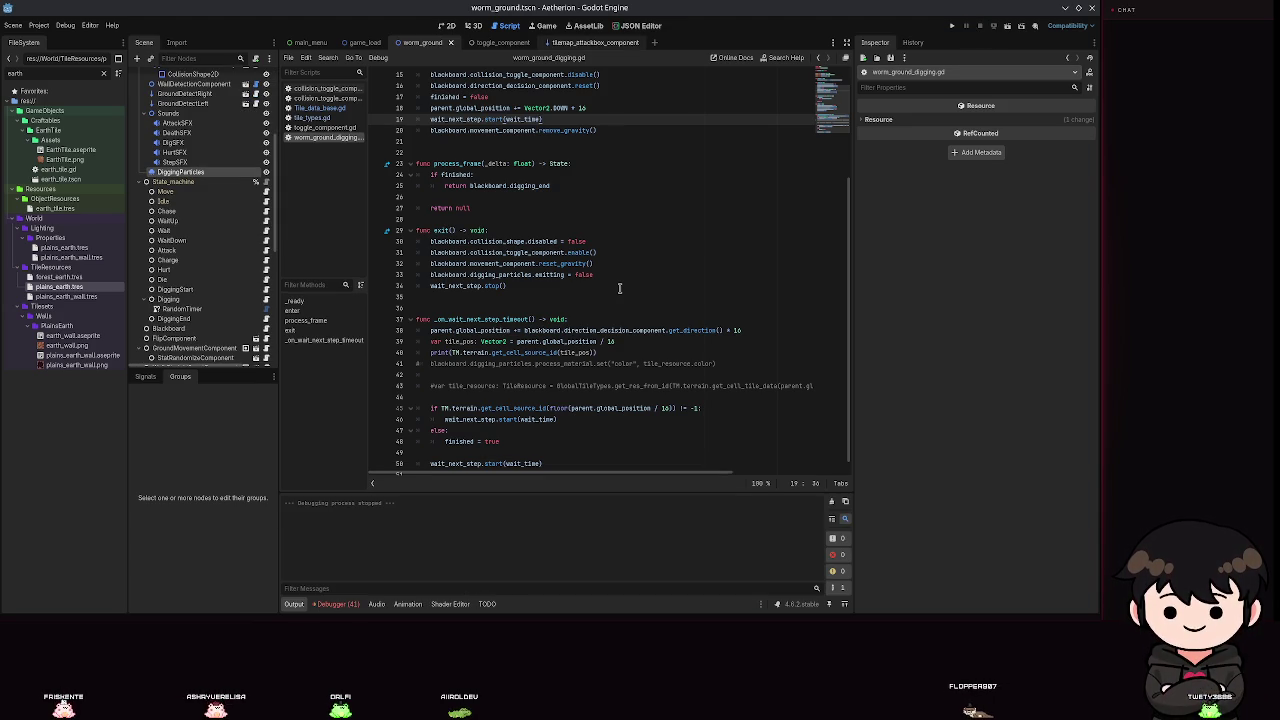
left_click(955, 24)
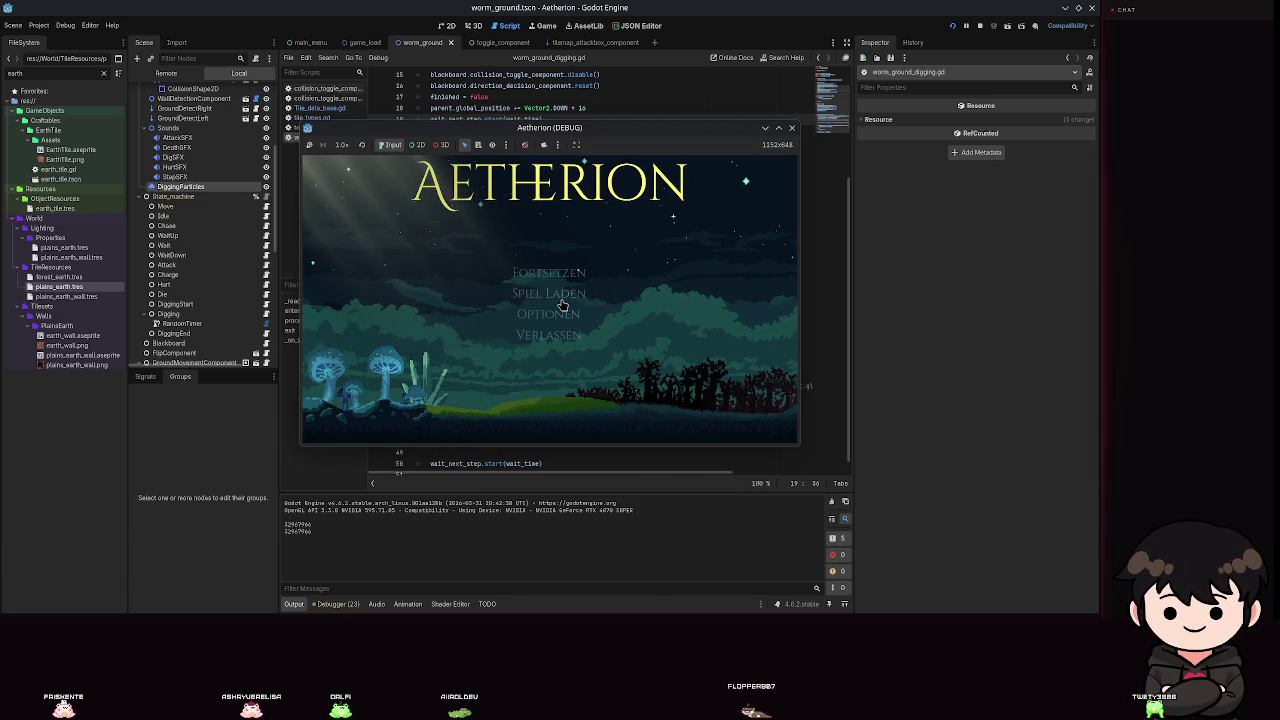
left_click(556, 300)
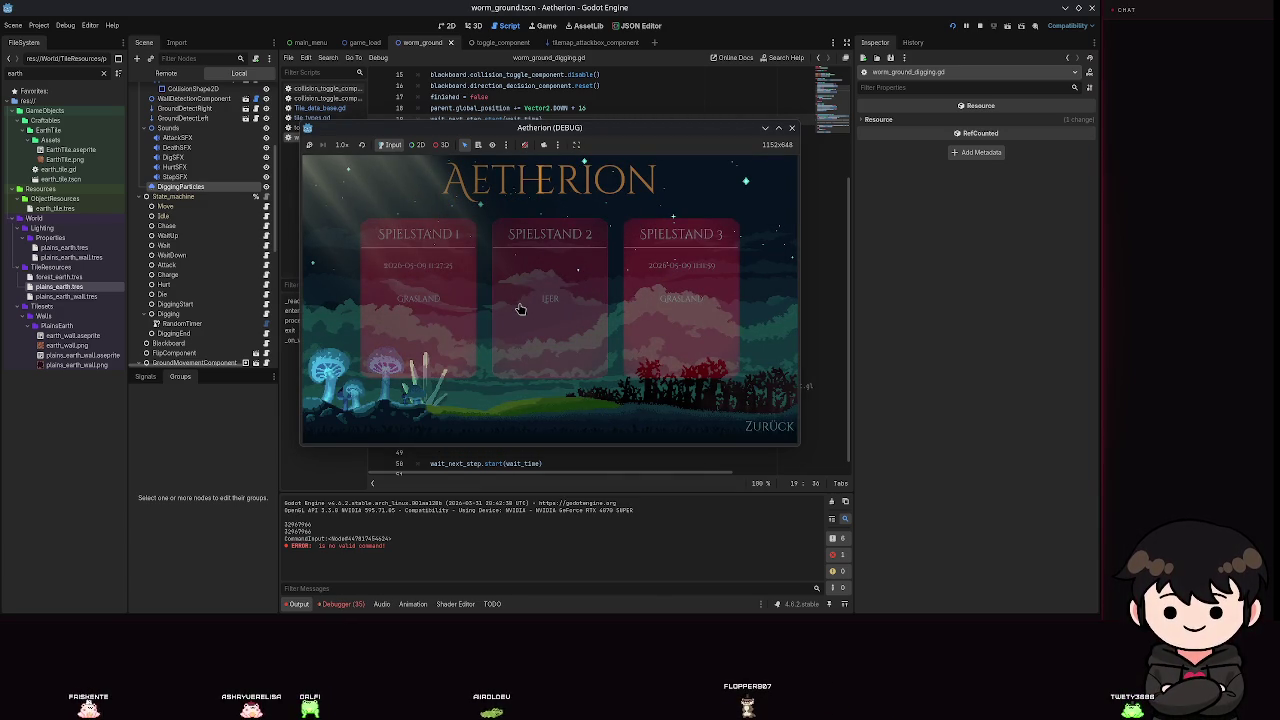
left_click(519, 308)
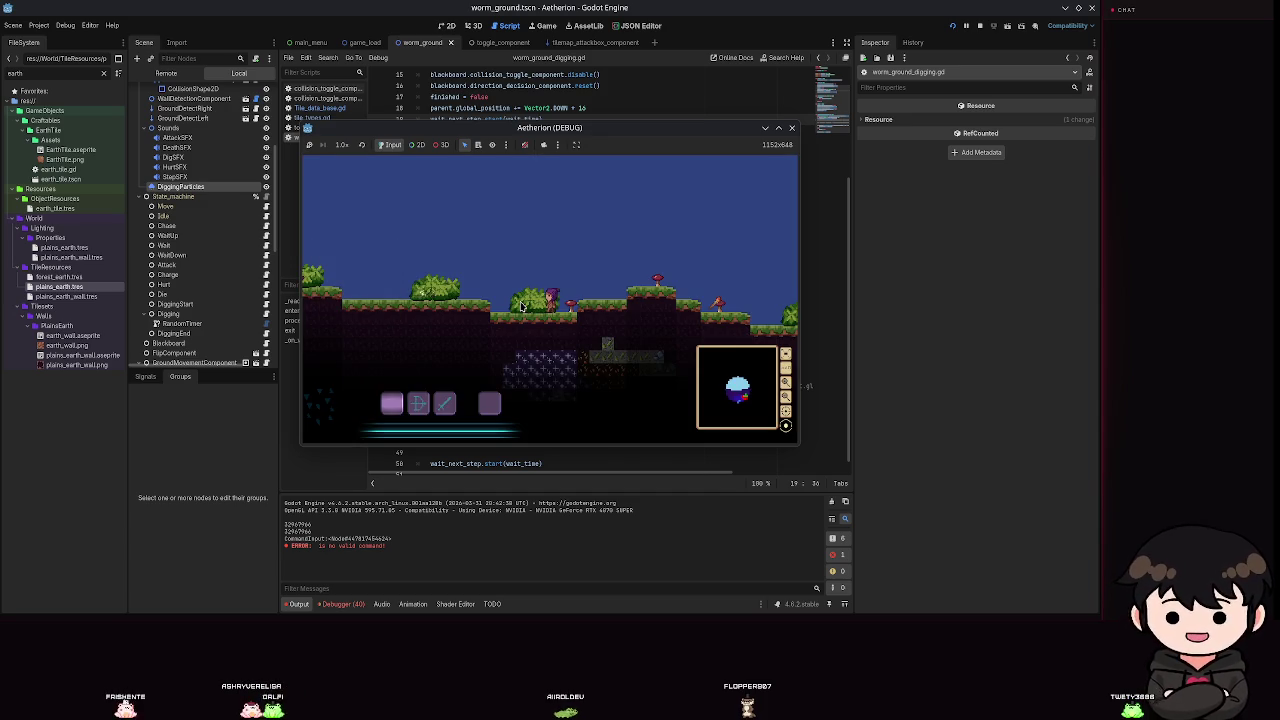
key("a")
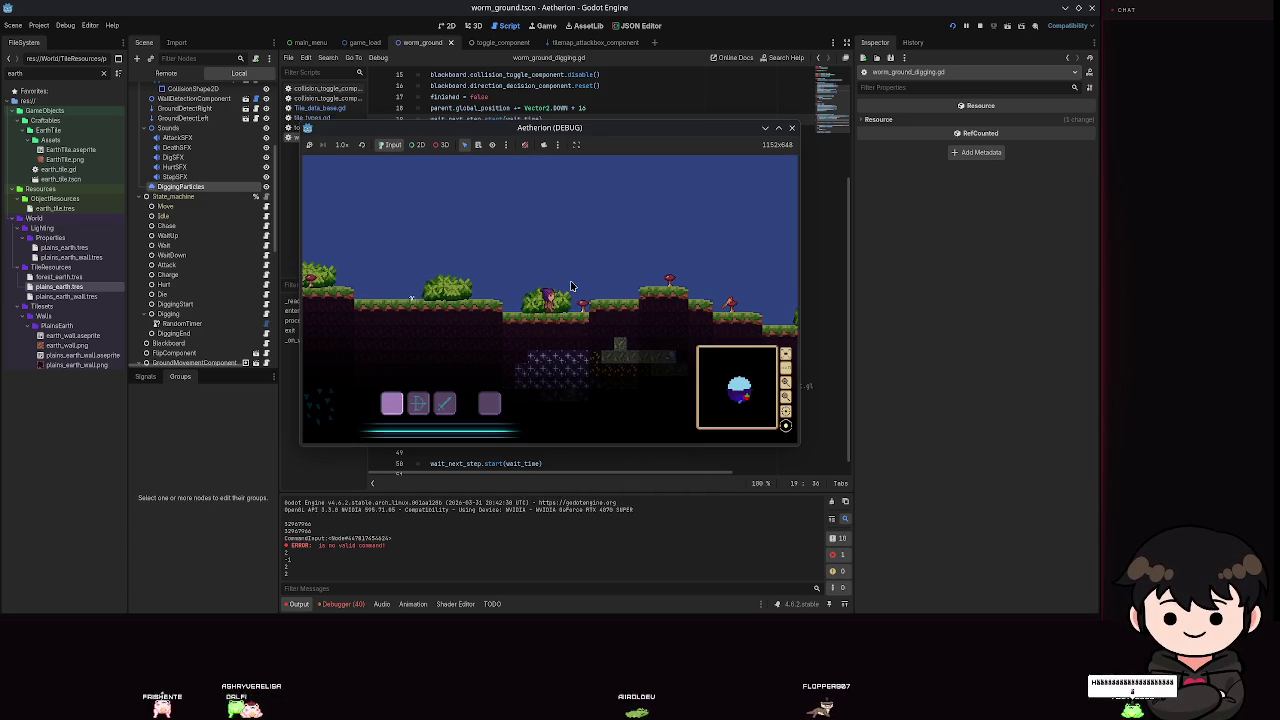
key("Escape")
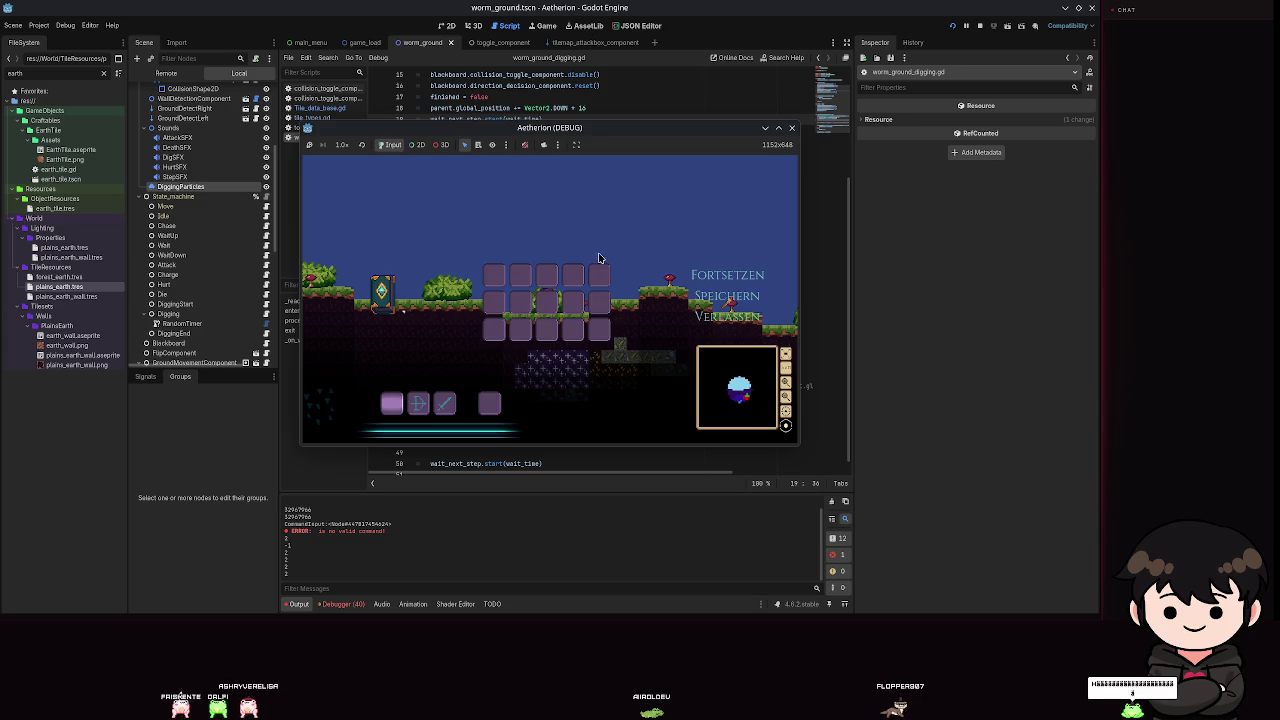
left_click(792, 128)
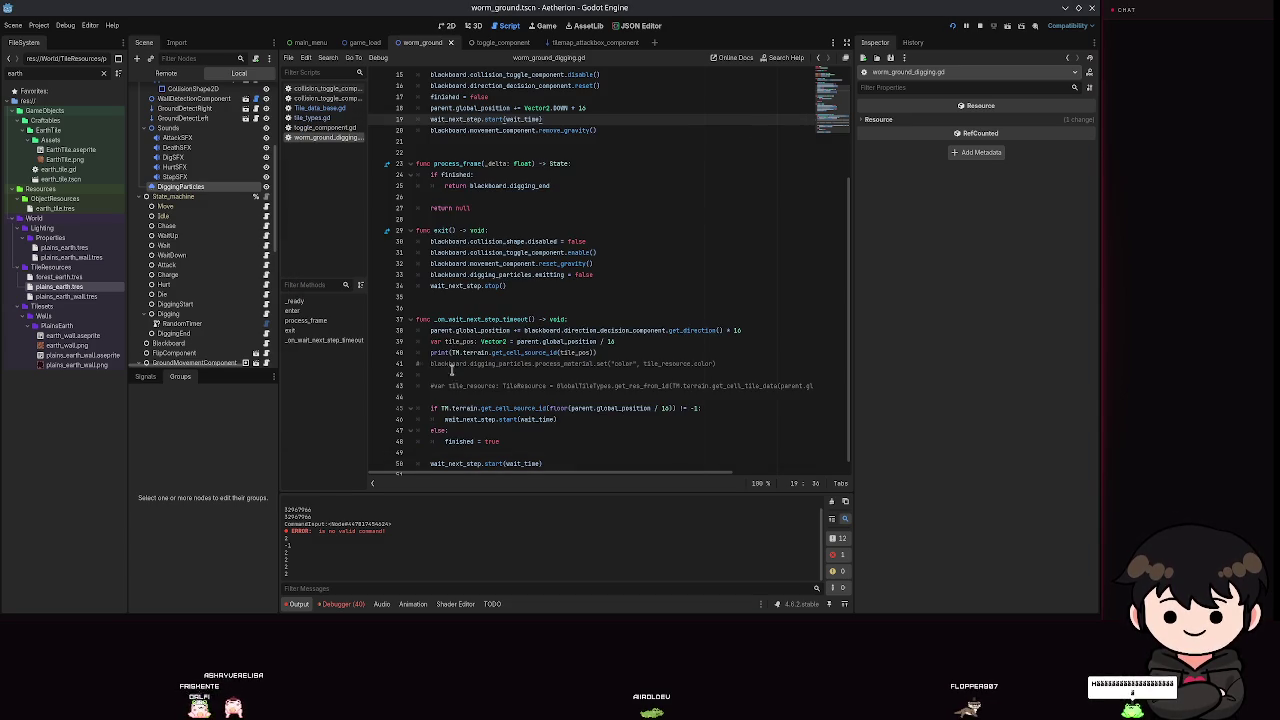
Delete the debug print line and its leftover blank line.
left_click_drag(599, 352, 564, 349)
key("Return")
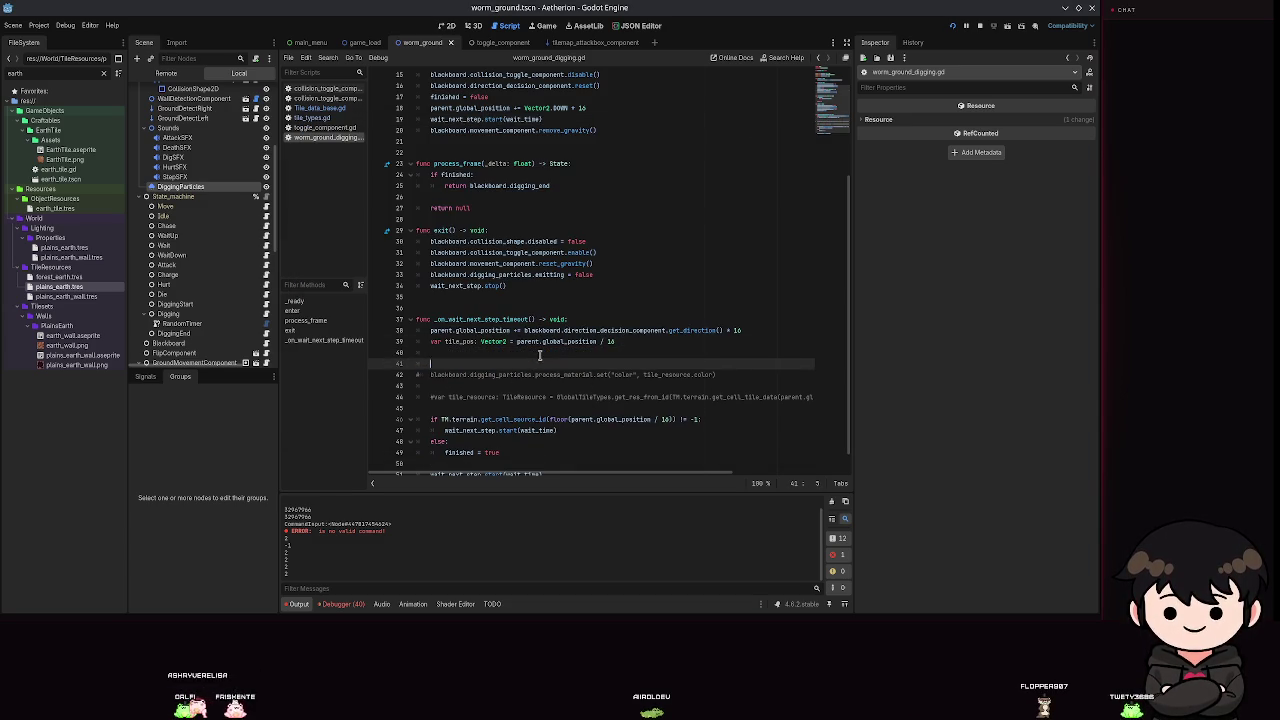
key("BackSpace")
key("BackSpace")
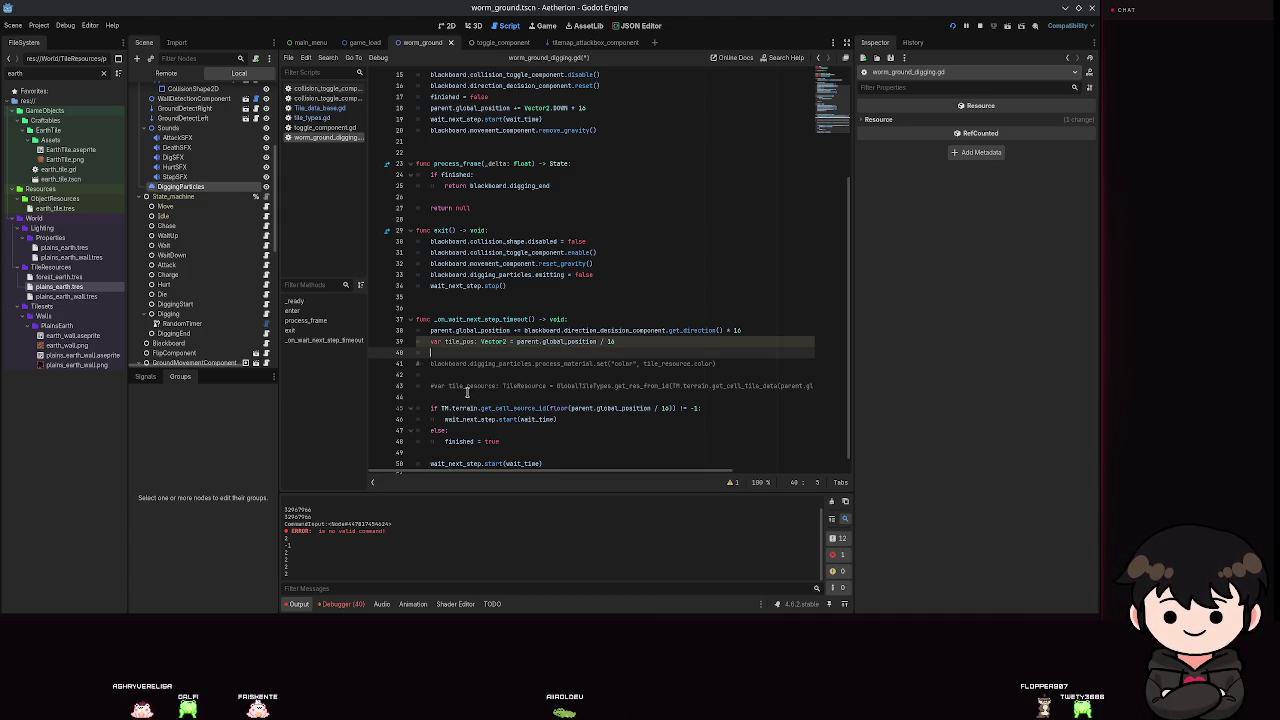
Uncomment the tile_resource and particle colour lines and indent them into the if block.
key("Down")
key("Down")
key("Down")
key("ctrl+k")
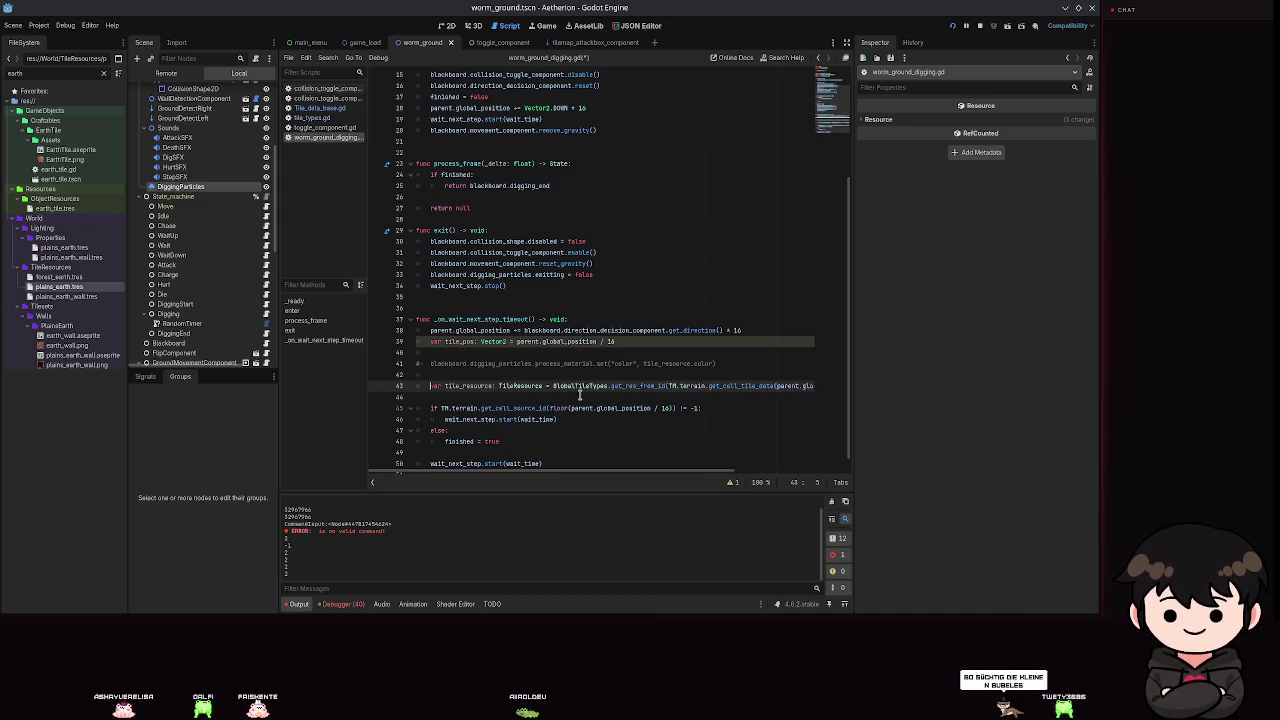
key("alt+Down")
key("alt+Down")
key("alt+Down")
key("Tab")
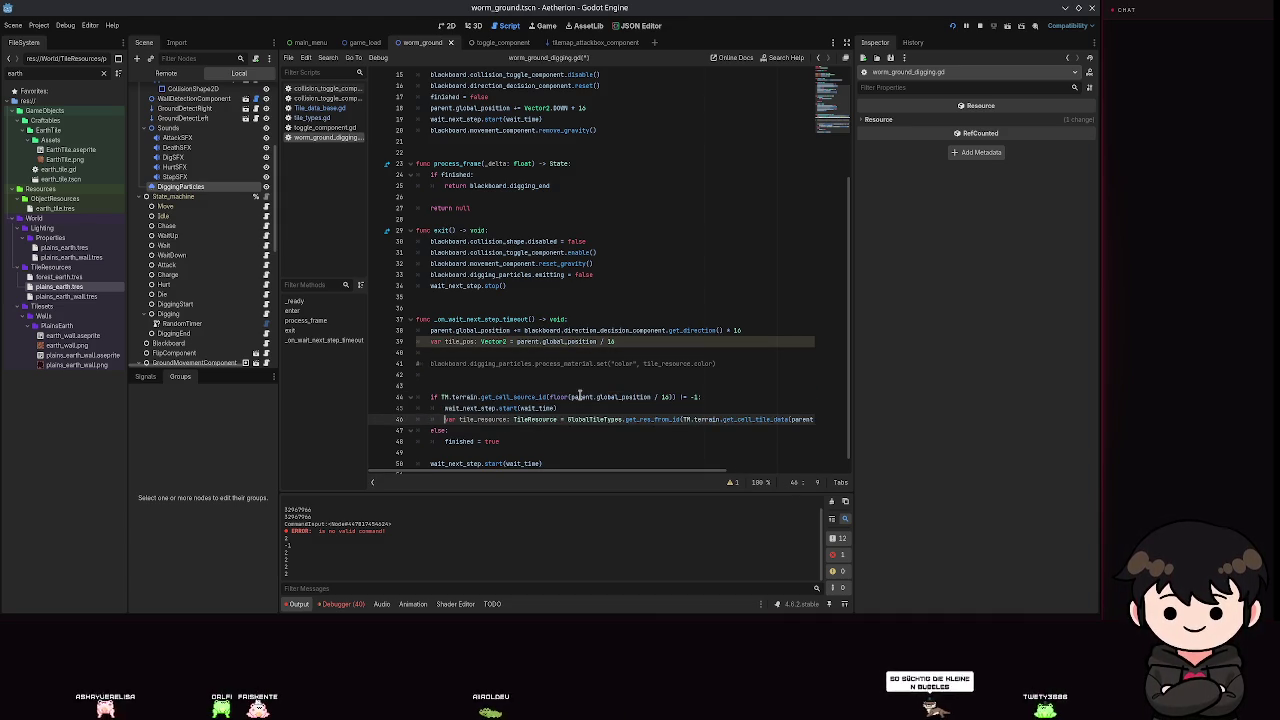
left_click(419, 364)
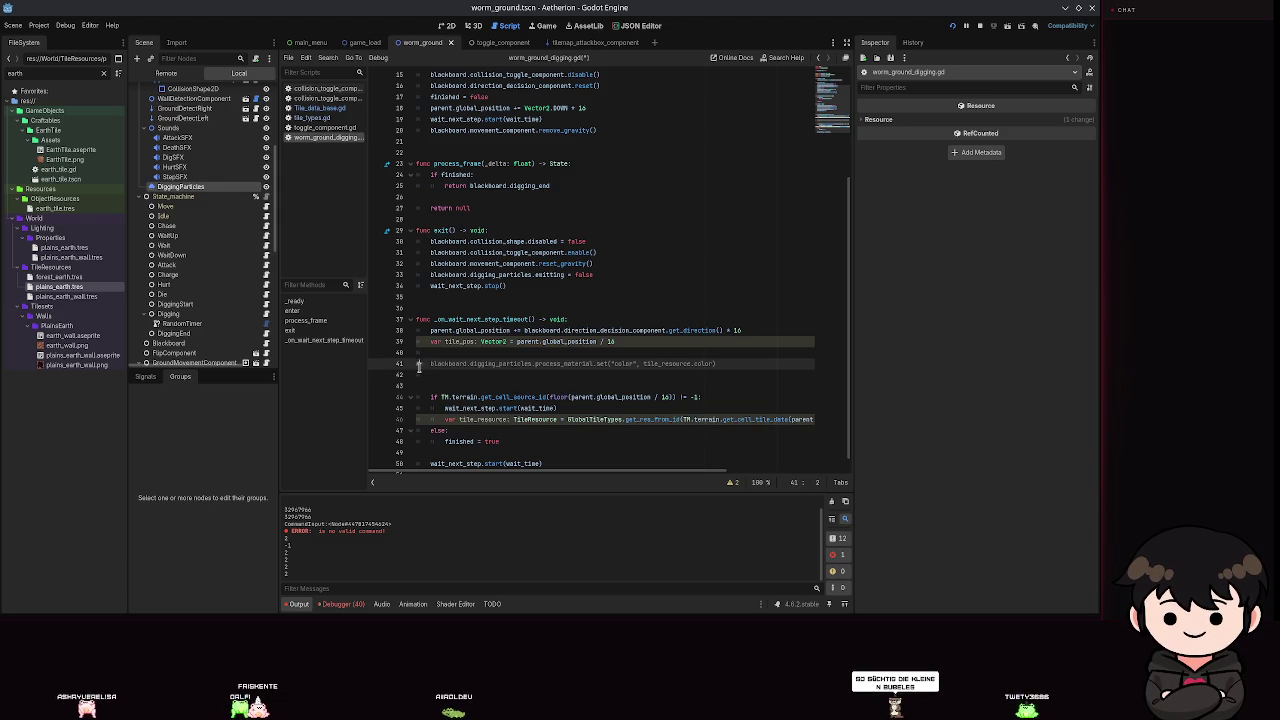
key("alt+Down")
key("alt+Down")
key("alt+Down")
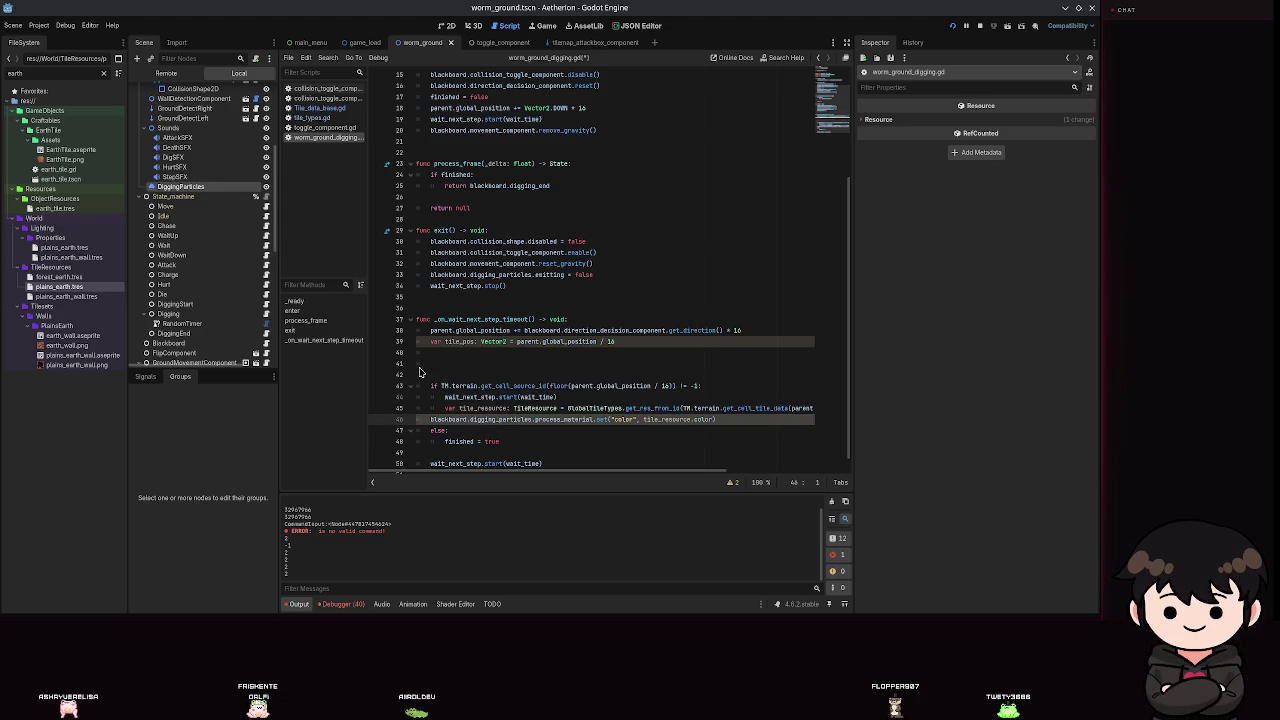
key("Tab")
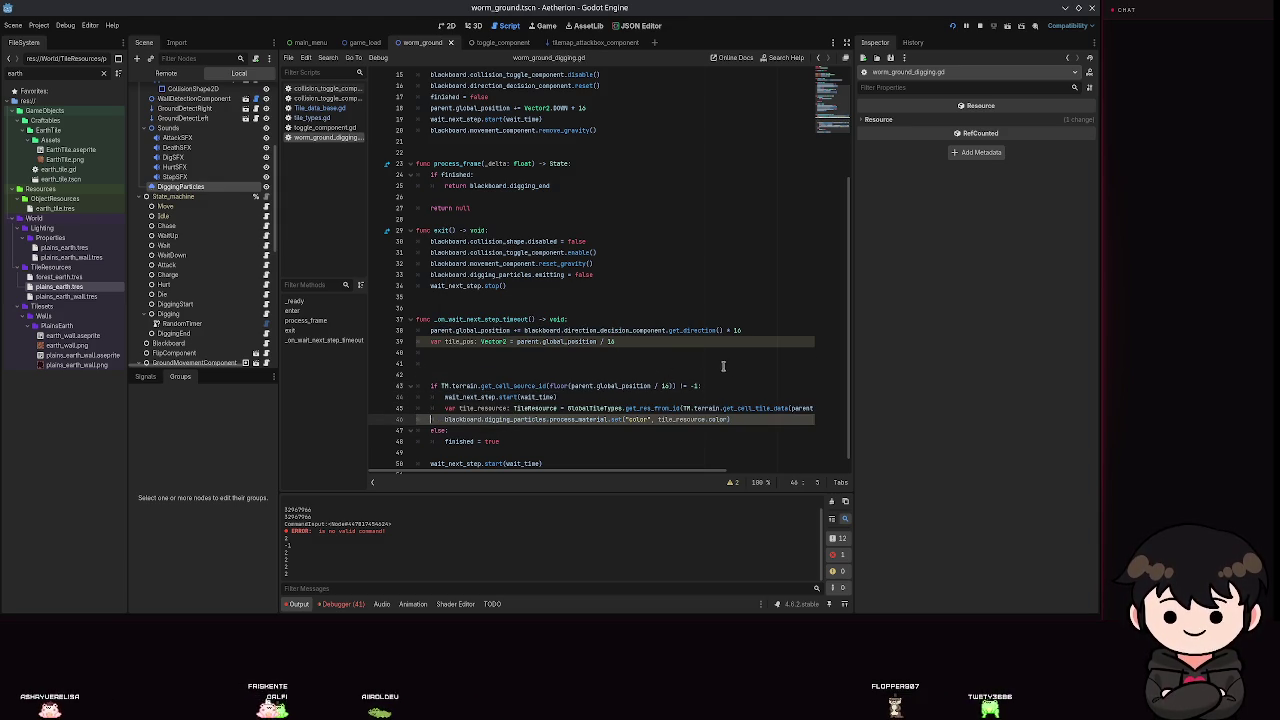
Remove the tile_pos line and extra blank lines, save, and add a line above the if.
left_click(714, 362)
key("BackSpace")
left_click(626, 342)
key("shift+Home")
key("BackSpace")
key("BackSpace")
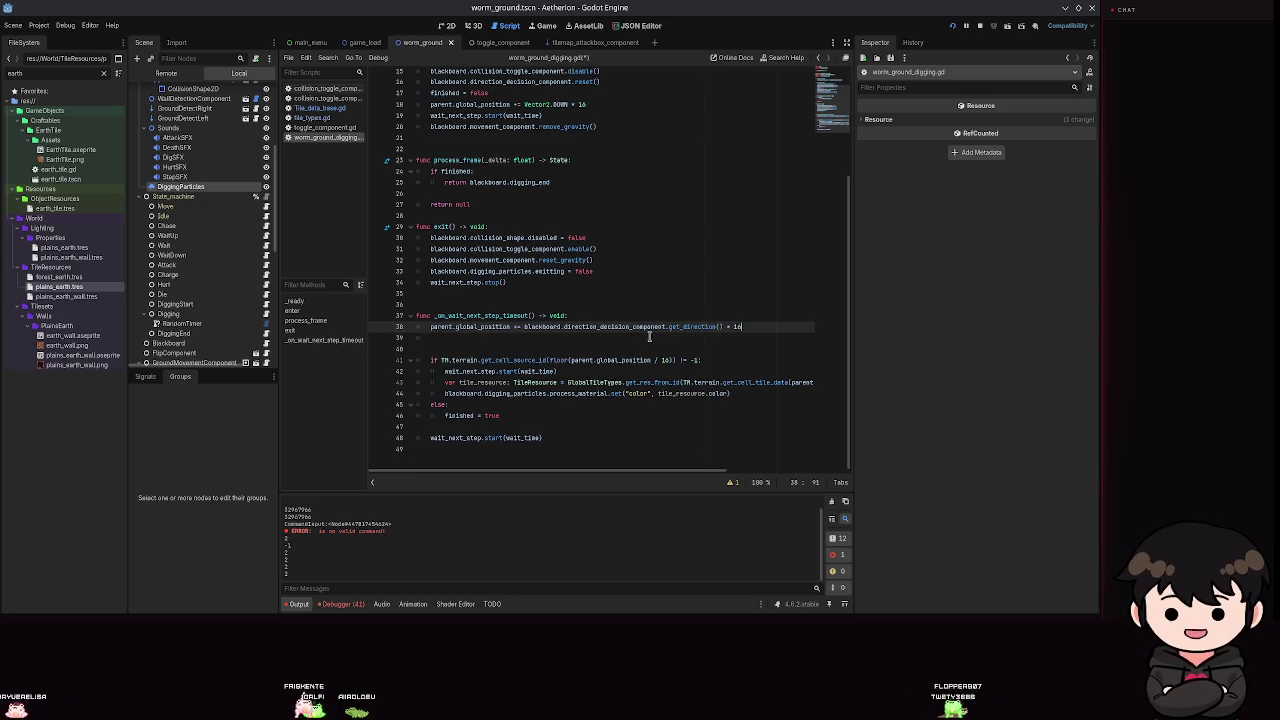
key("Delete")
key("ctrl+s")
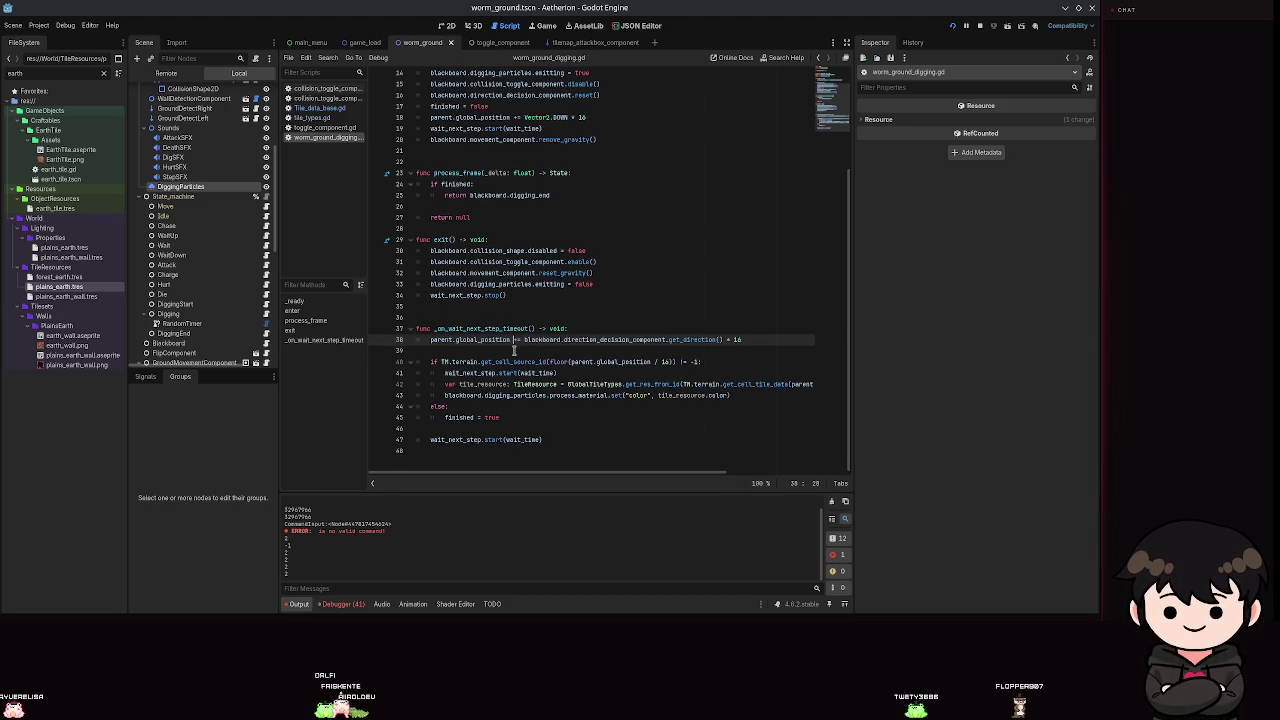
left_click(514, 349)
key("Return")
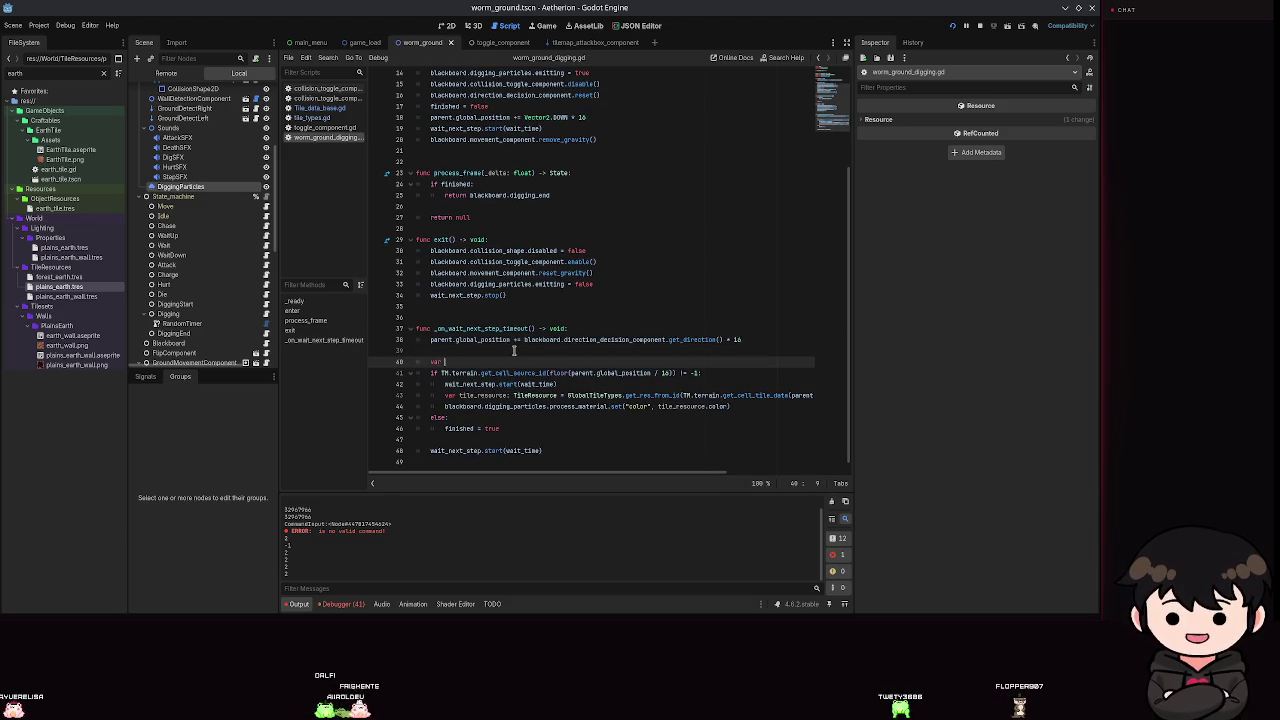
type("var tile_pos: V")
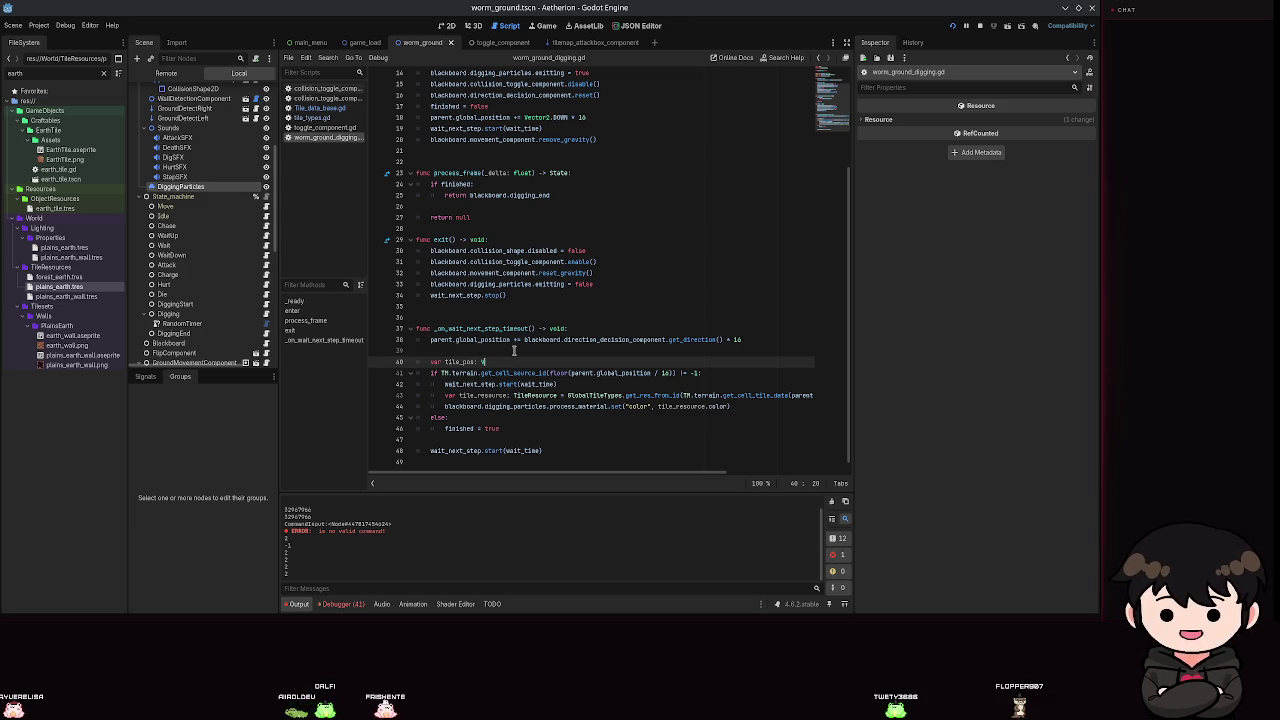
Declare tile_pos as a Vector2 equal to floor(parent.global_position / 16).
type("ector2 ")
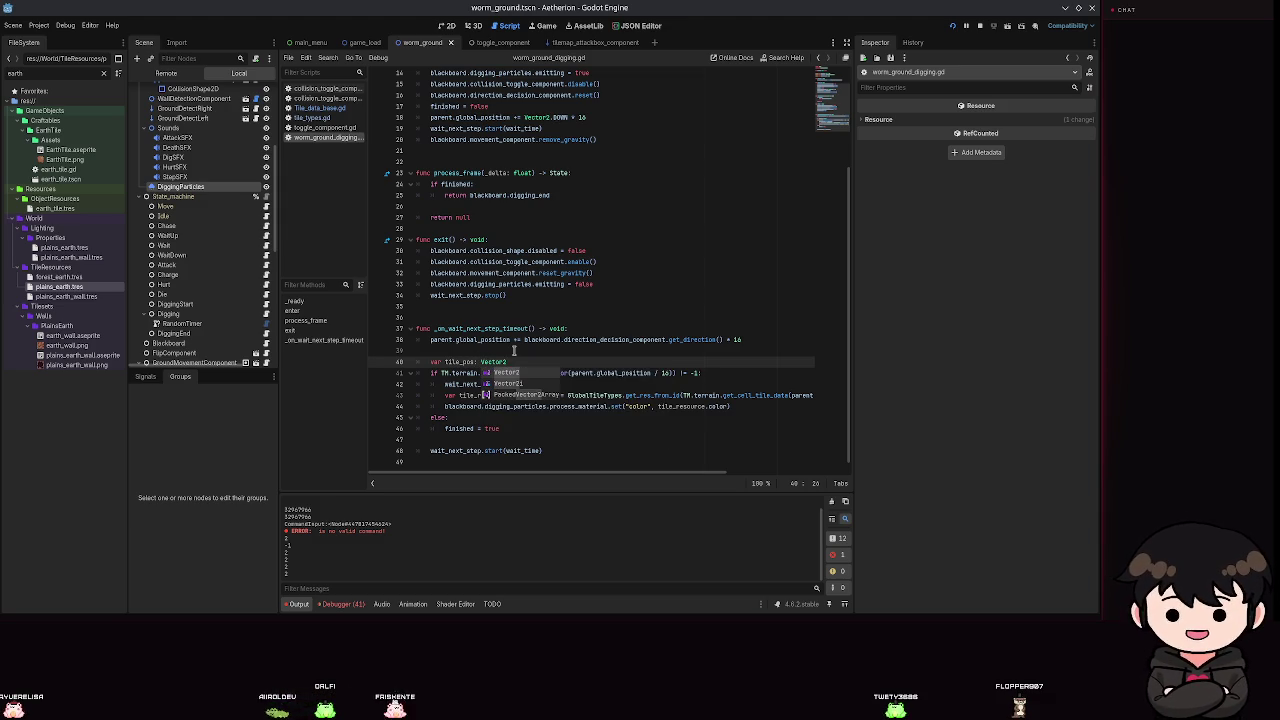
type("= paren")
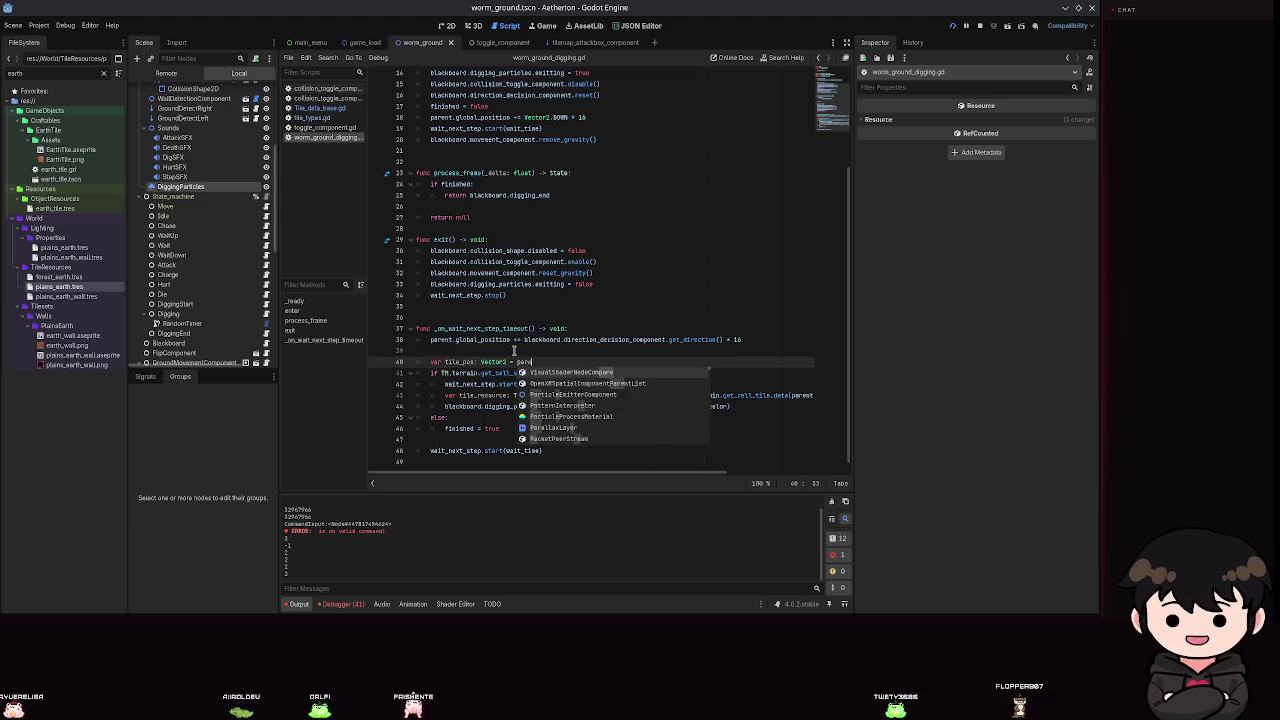
type("t.global_position / 16")
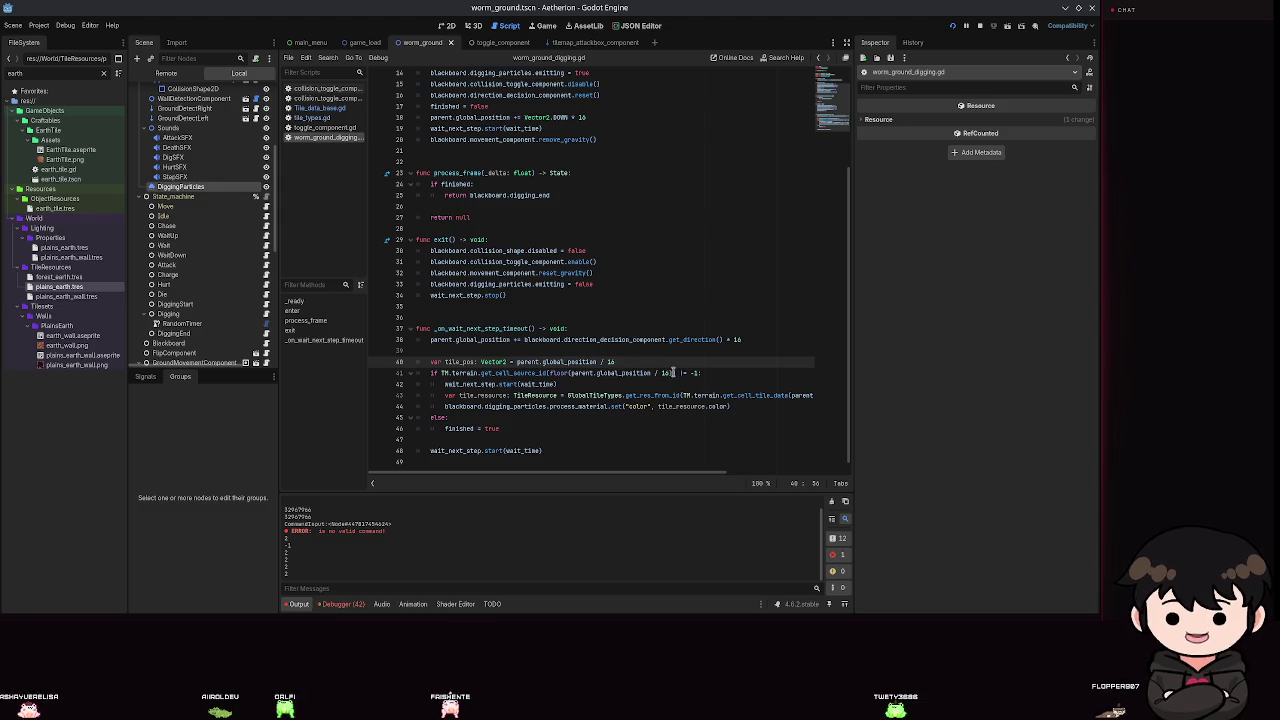
left_click_drag(417, 363, 673, 374)
left_click(519, 363)
type("floor(")
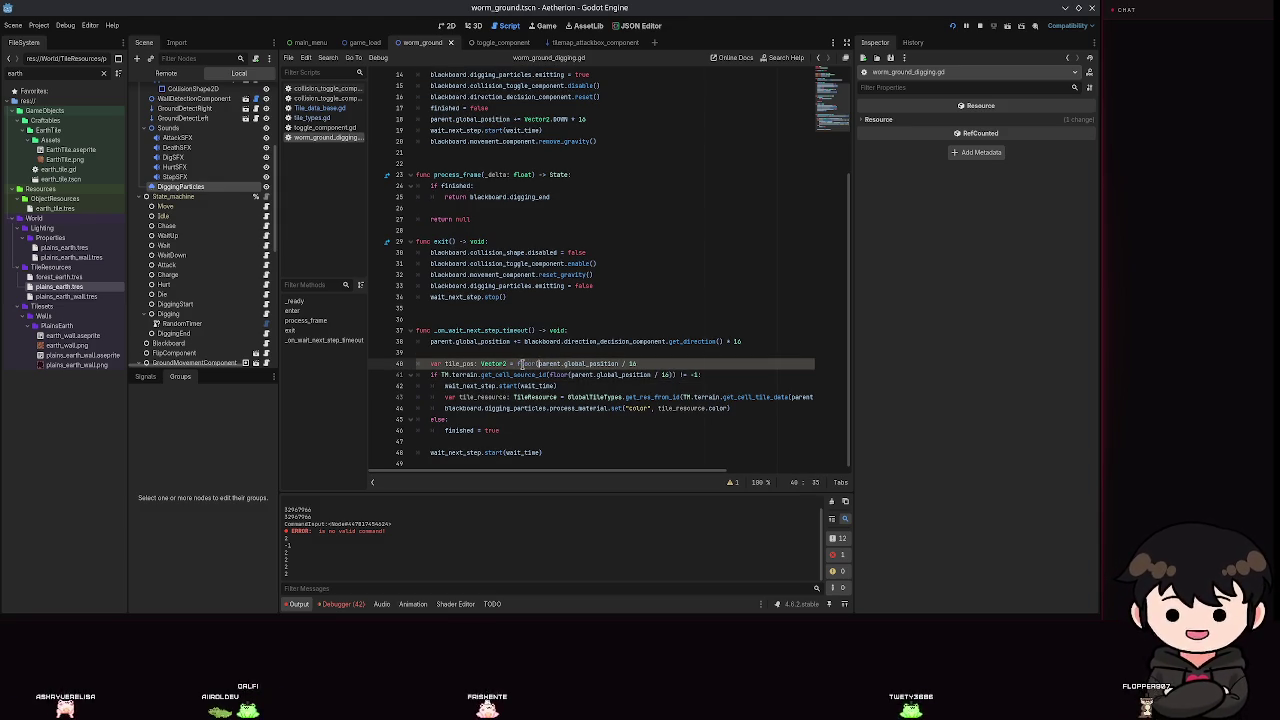
key("ctrl+Right")
key("ctrl+space")
type(")")
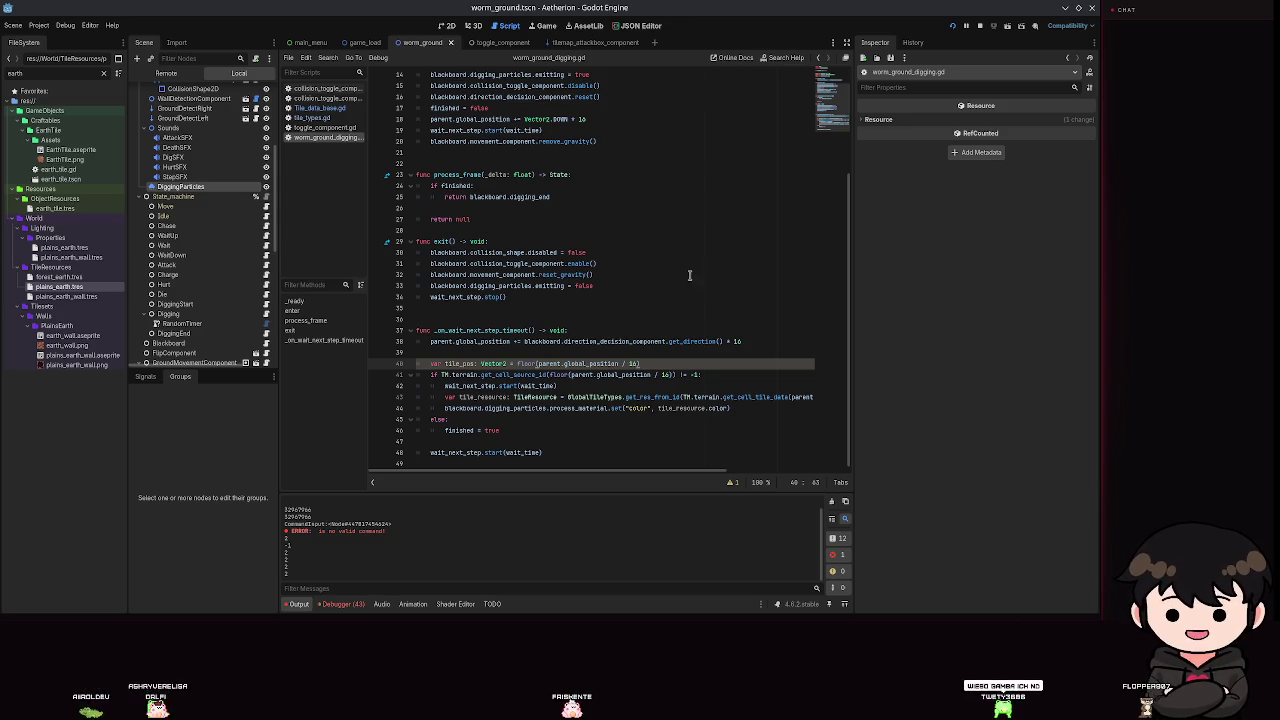
Use tile_pos in the tile source check instead of the floored position expression.
key("Left")
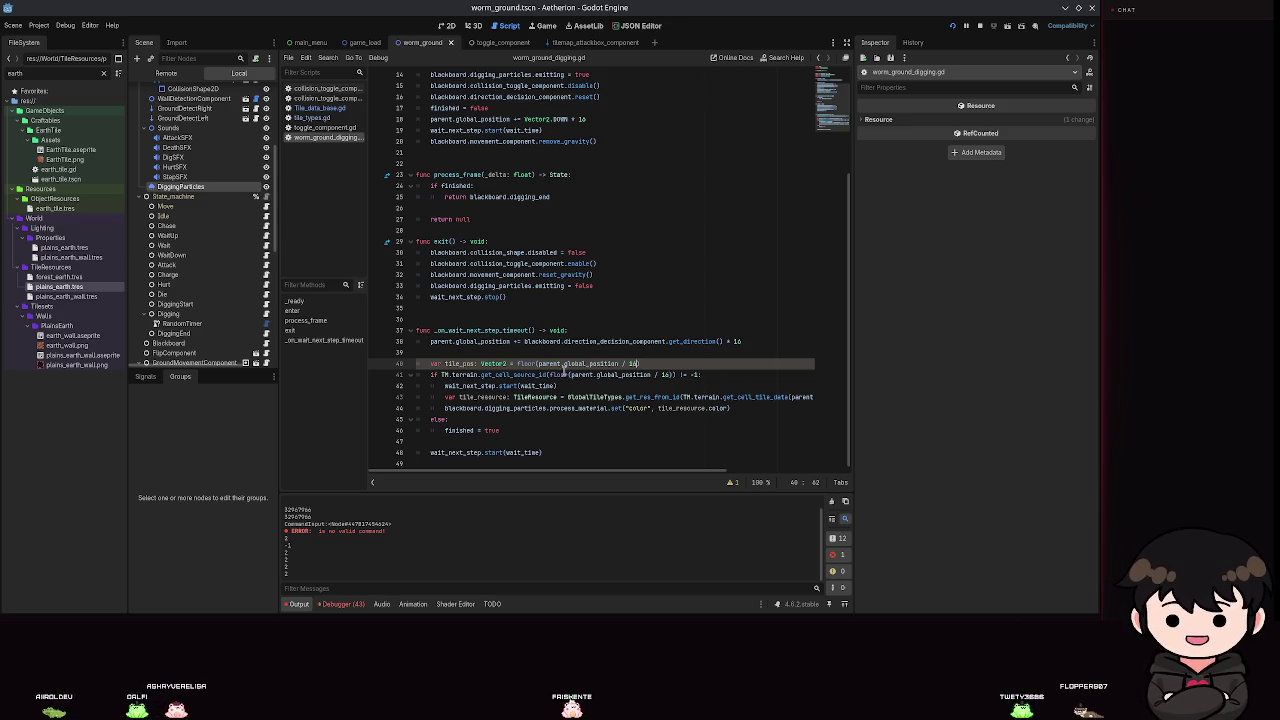
mouse_move(676, 375)
left_mouse_down()
mouse_move(520, 375)
mouse_move(547, 375)
left_mouse_up()
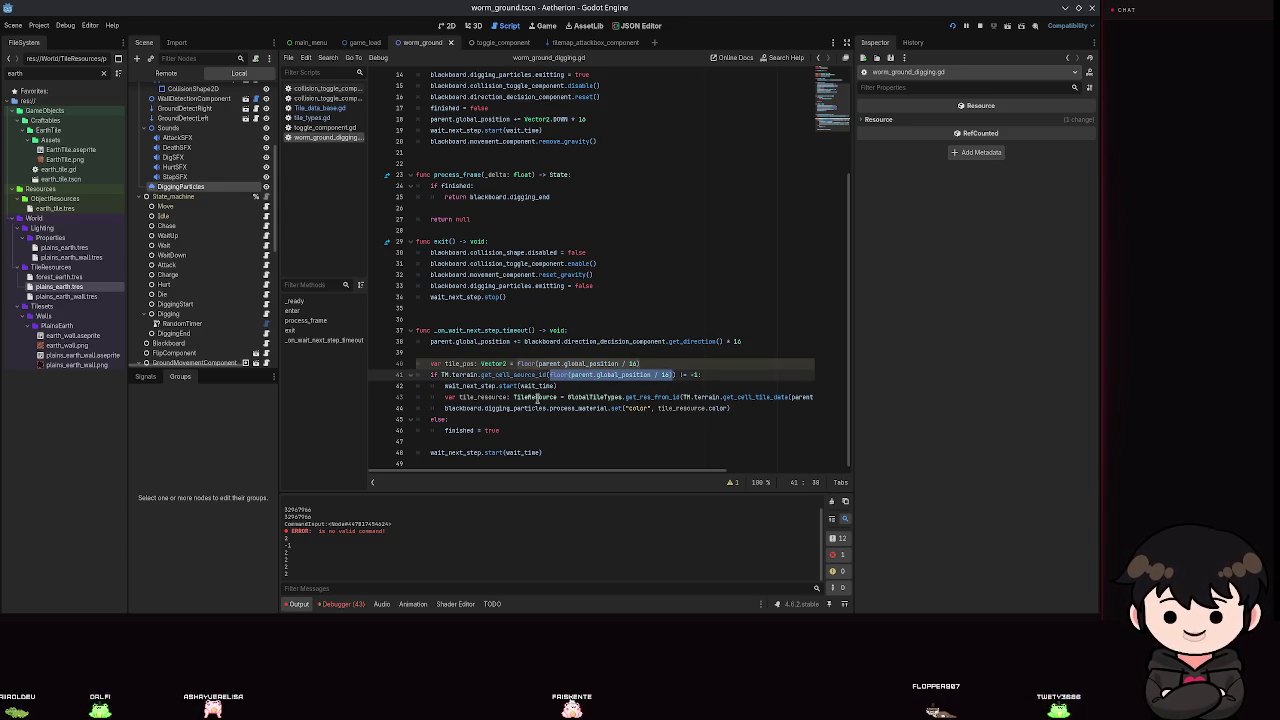
type("(tile_p")
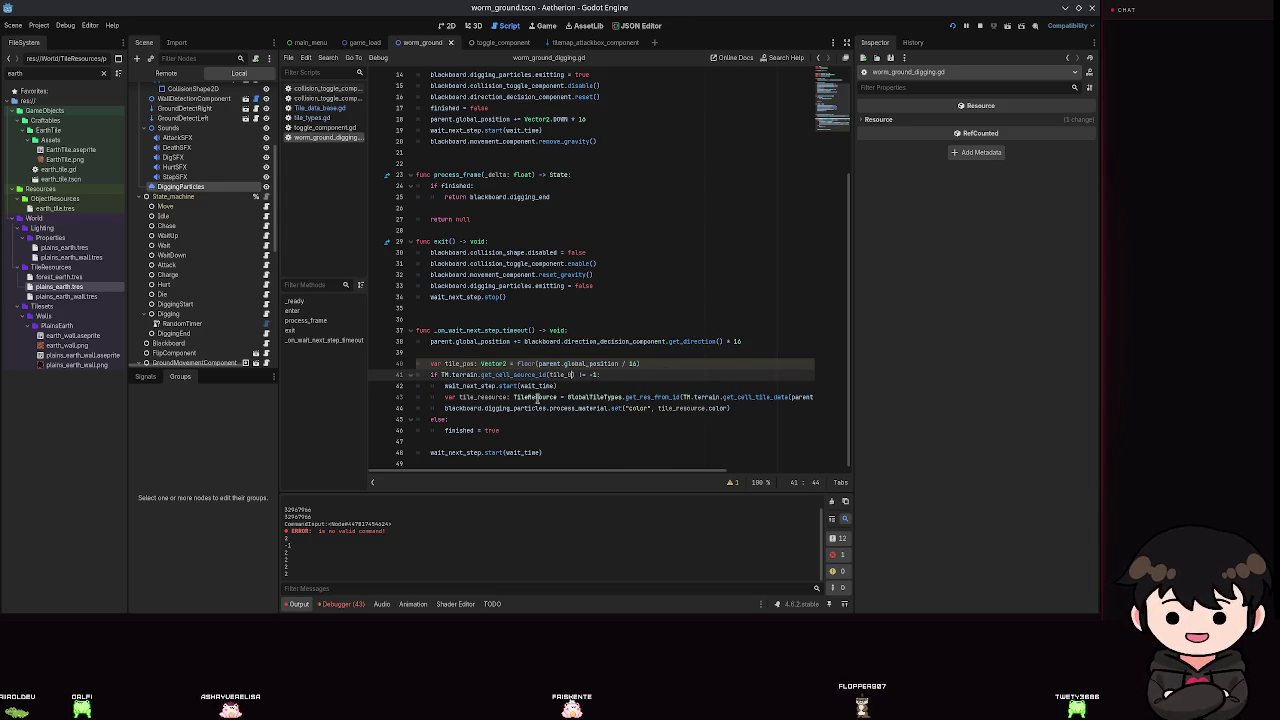
type("os")
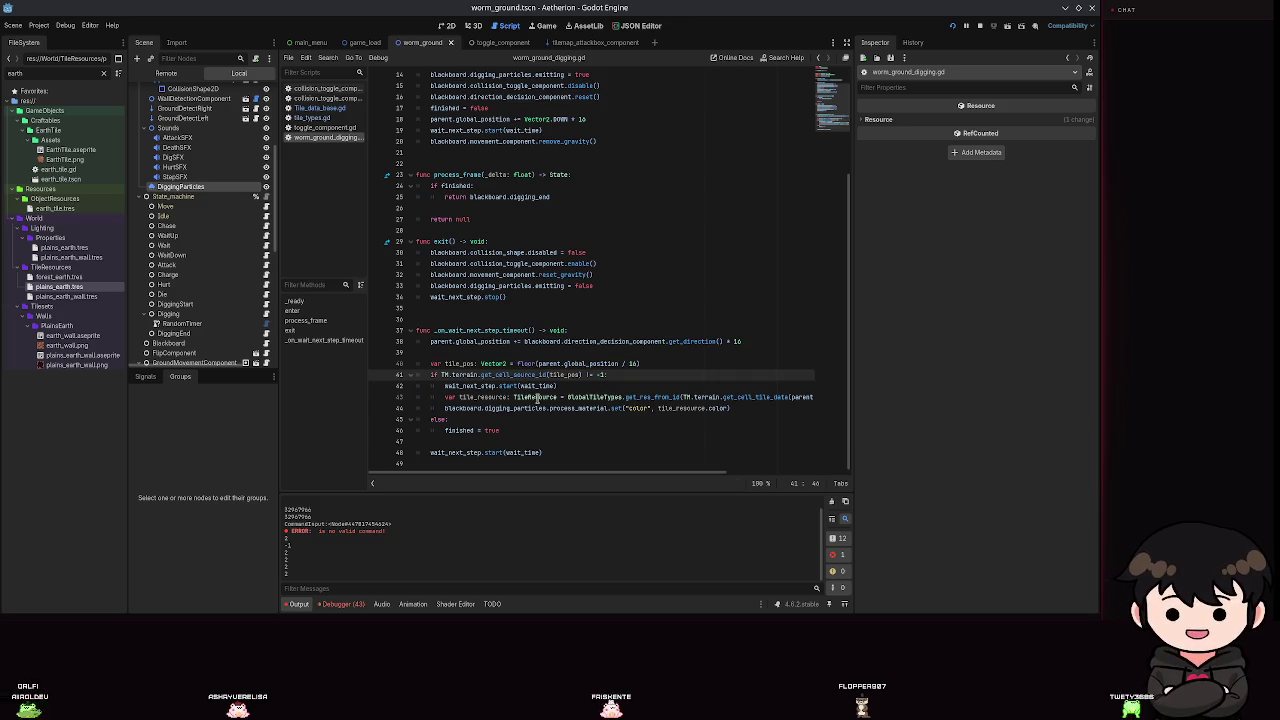
mouse_move(580, 474)
left_mouse_down()
mouse_move(680, 462)
mouse_move(585, 448)
mouse_move(632, 446)
mouse_move(563, 451)
mouse_move(669, 449)
left_mouse_up()
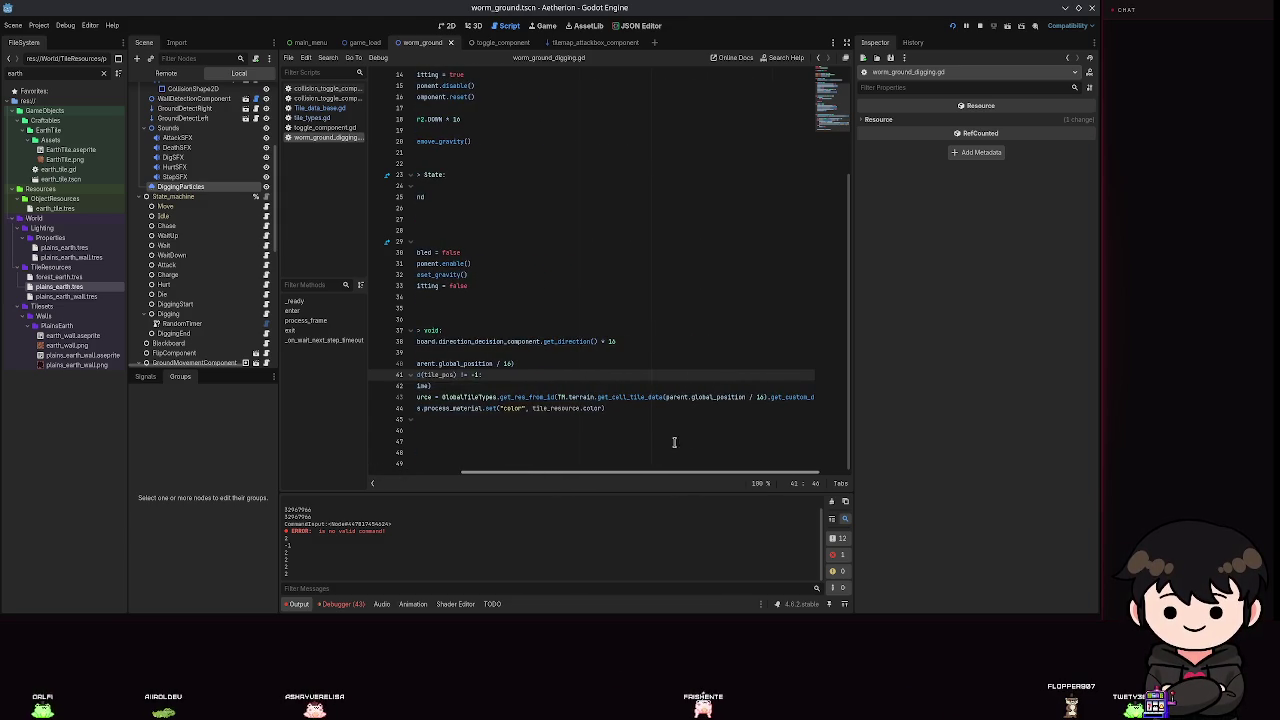
Pass tile_pos to the get_cell_tile_data lookup, save the script, and start a test run.
mouse_move(765, 397)
left_mouse_down()
mouse_move(430, 397)
mouse_move(686, 408)
mouse_move(667, 397)
left_mouse_up()
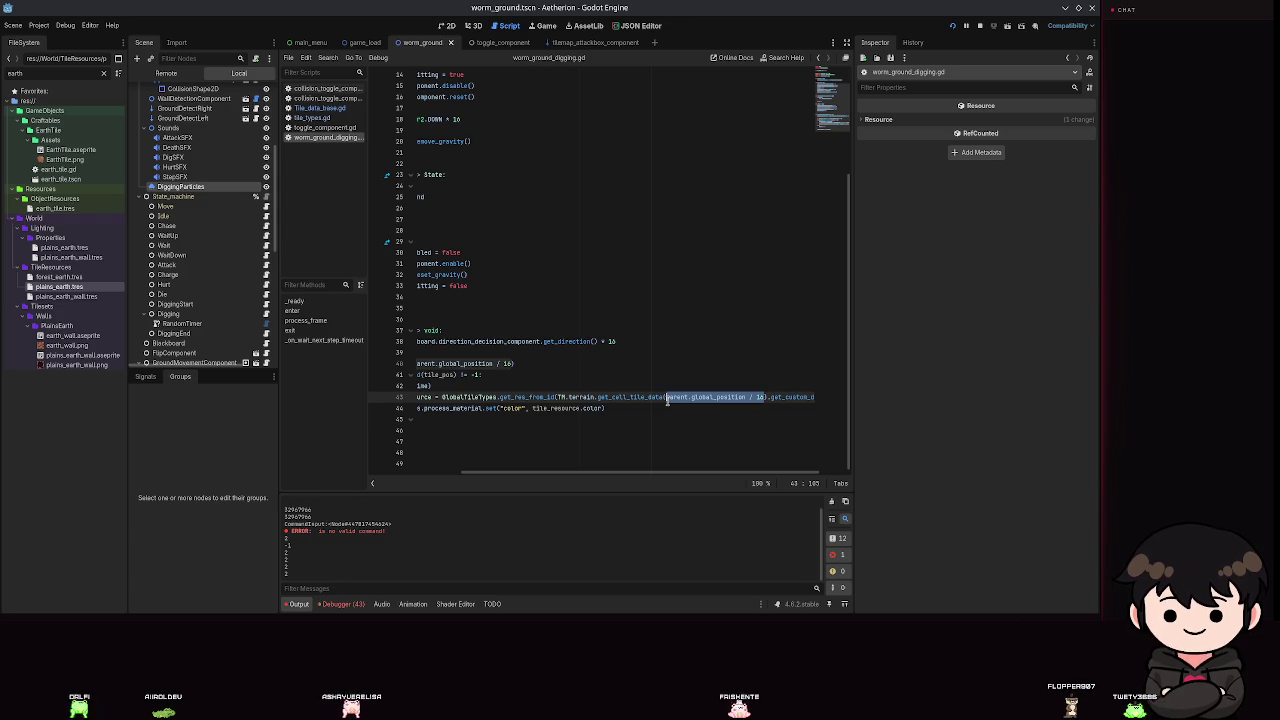
type("tile_pos")
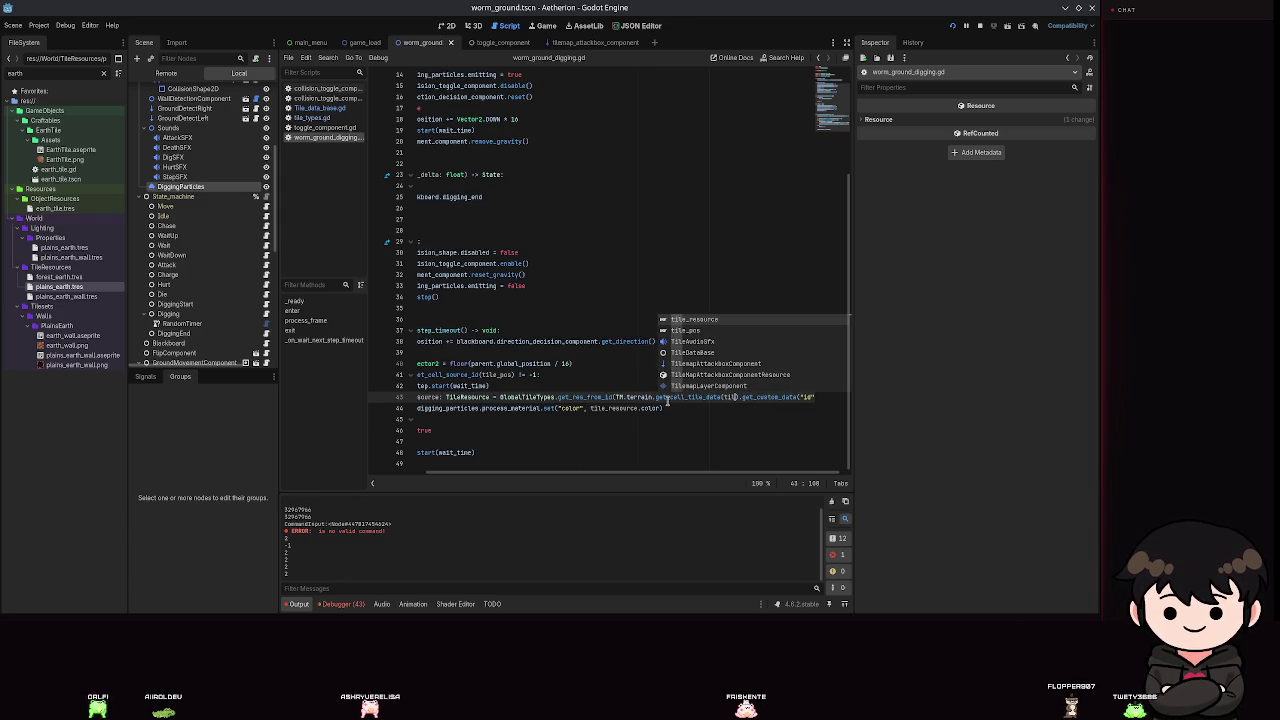
key("ctrl+s")
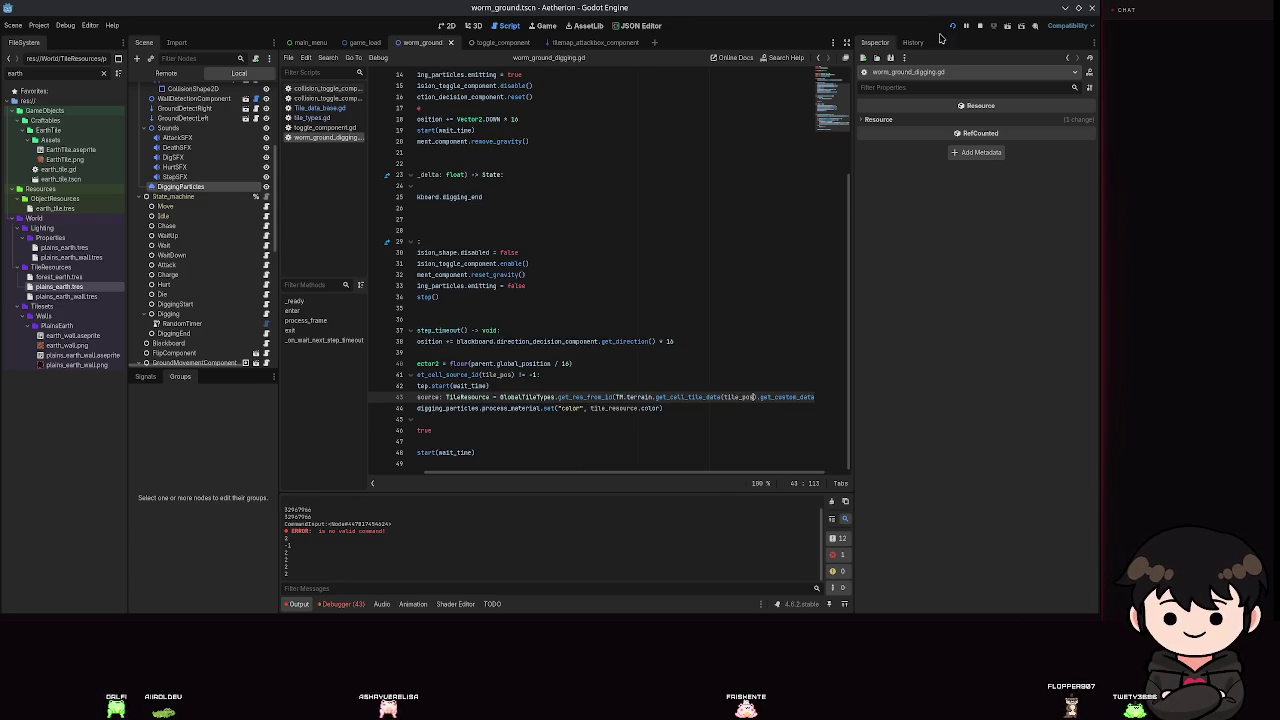
left_click(953, 27)
Load the empty second save slot, walk left and right, then quit the world and close the game.
left_click(540, 293)
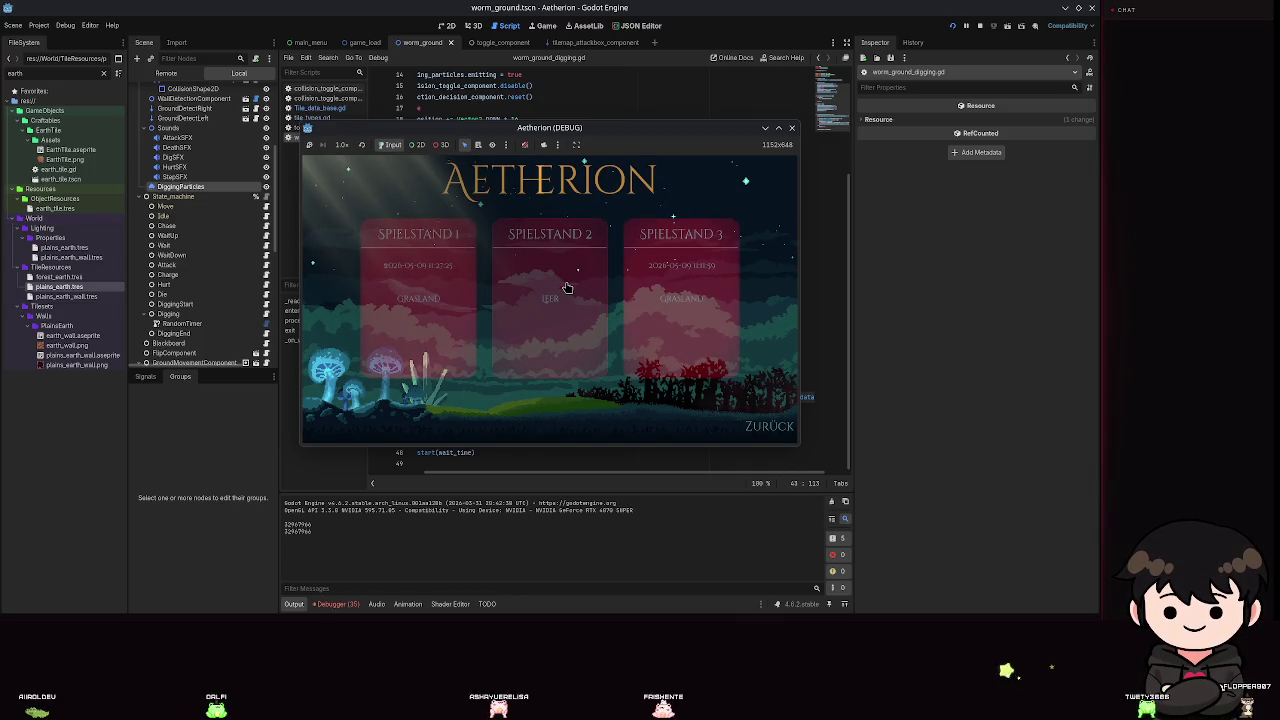
left_click(566, 286)
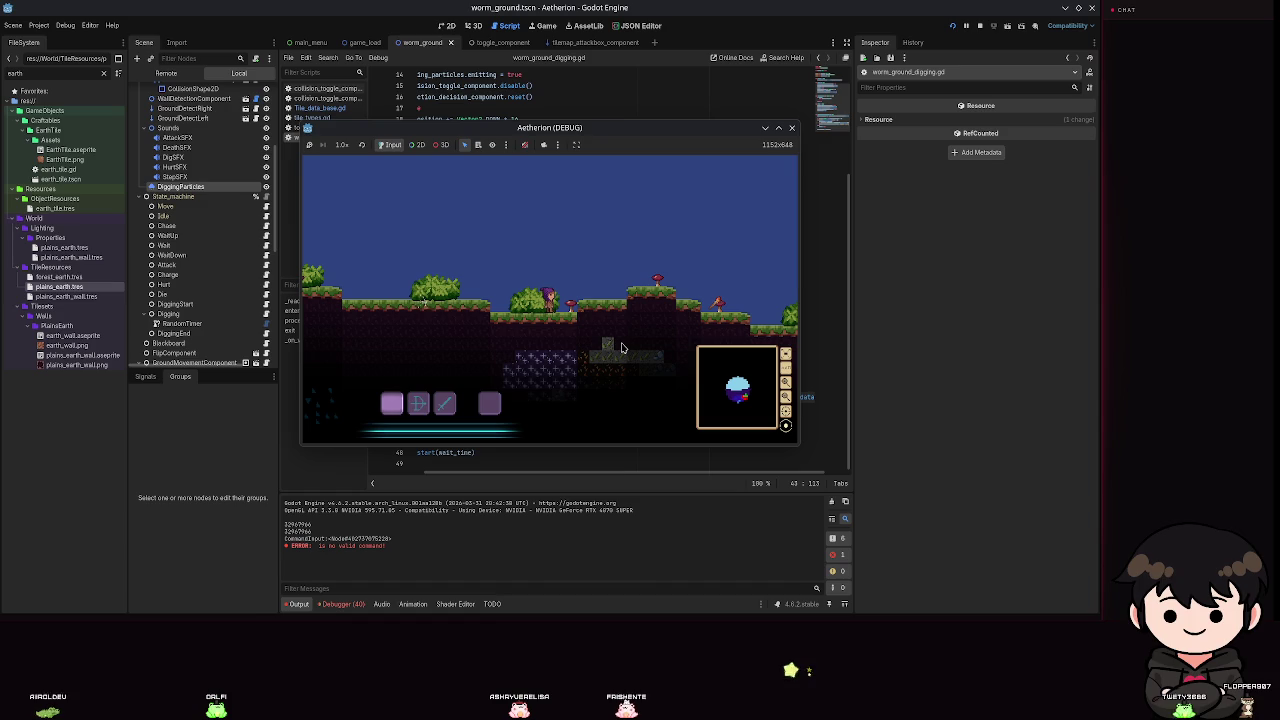
key("a")
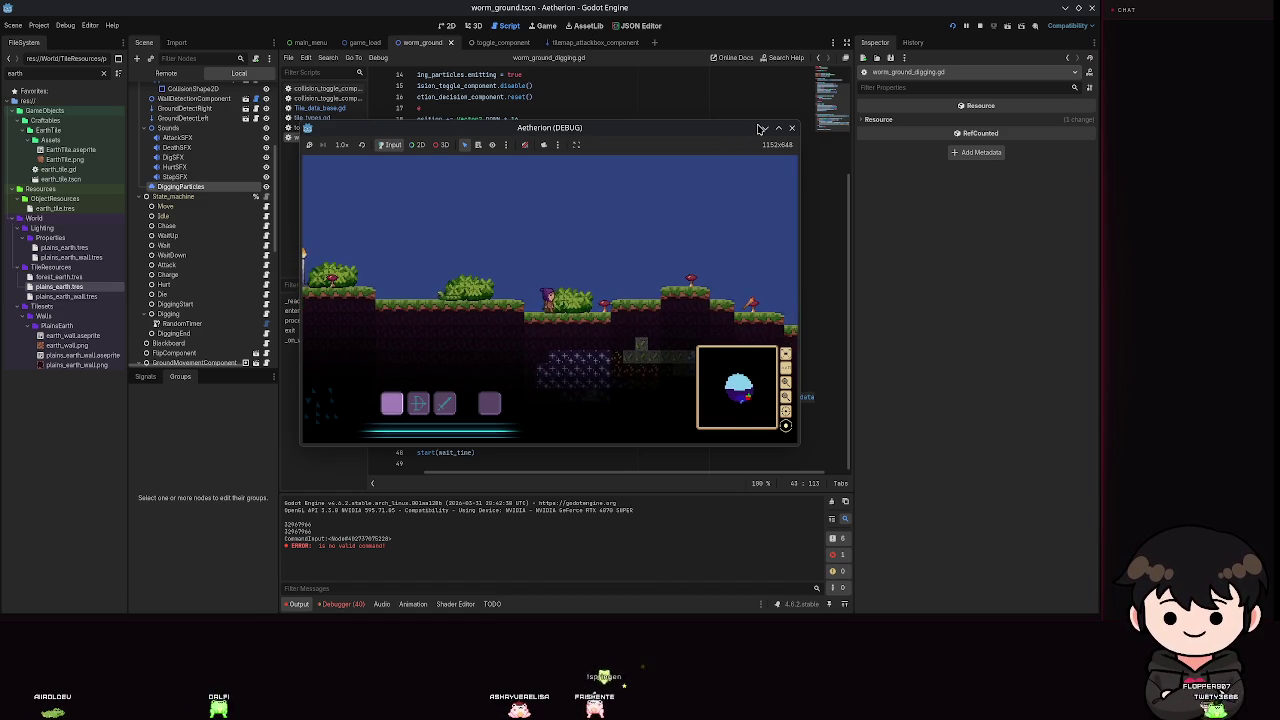
key("d")
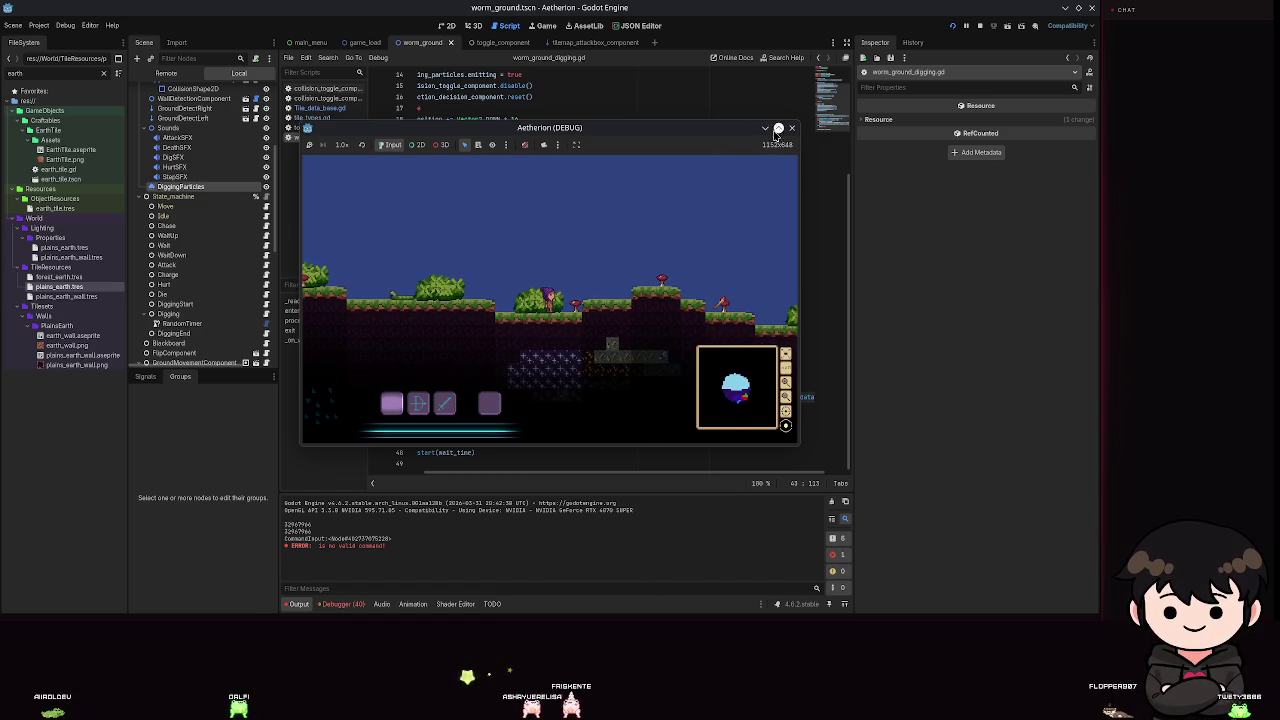
left_click(778, 130)
key("Escape")
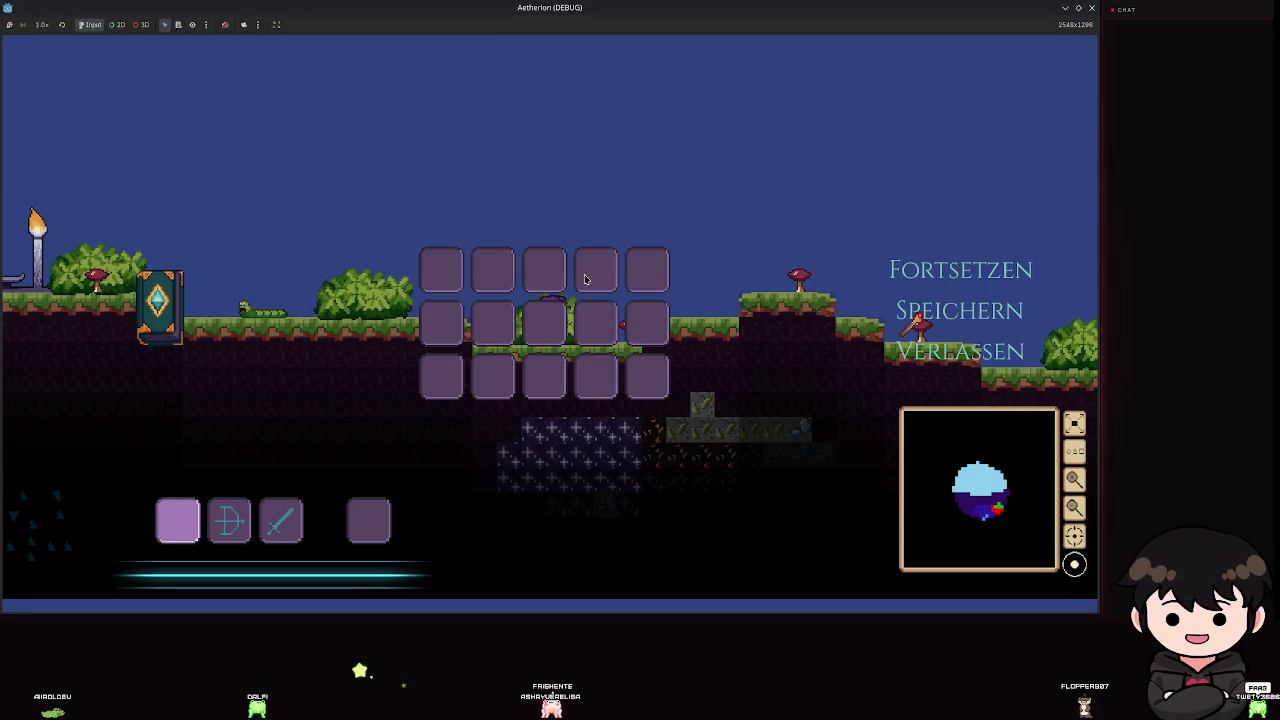
left_click(960, 351)
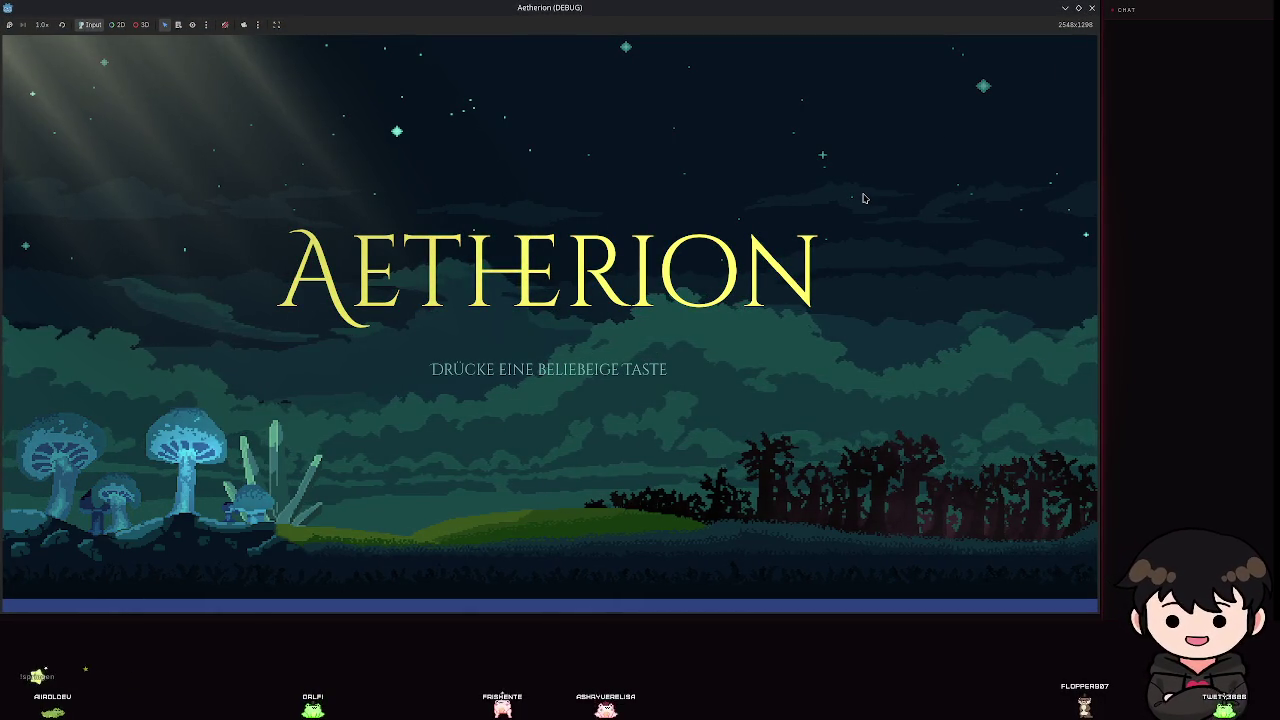
left_click(1091, 8)
Get past the title prompt and load the empty second save slot.
left_click(587, 266)
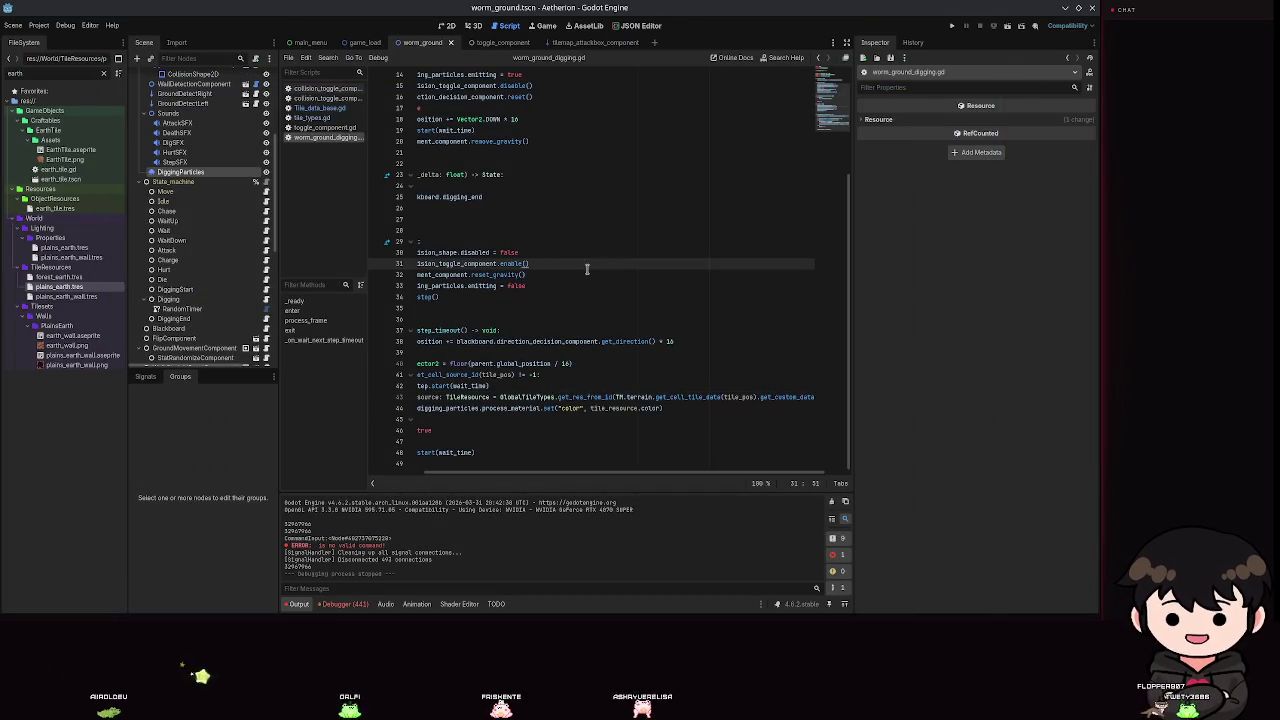
left_click(651, 286)
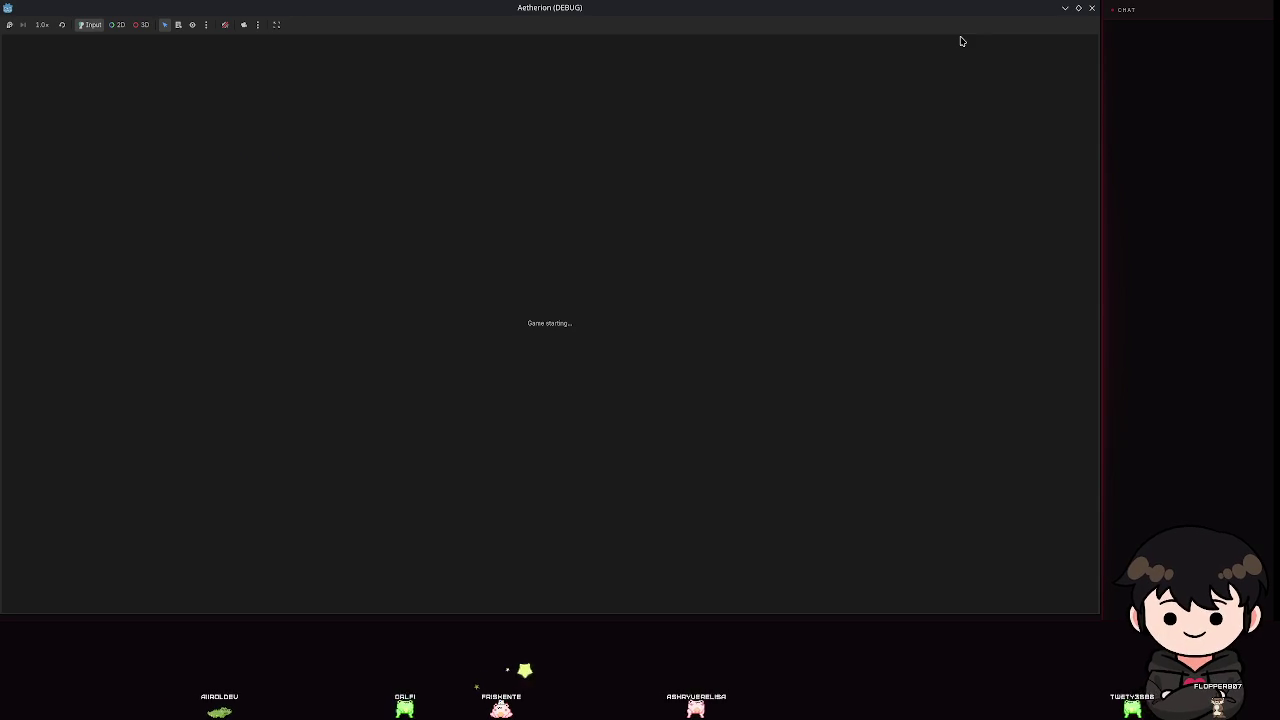
key("Return")
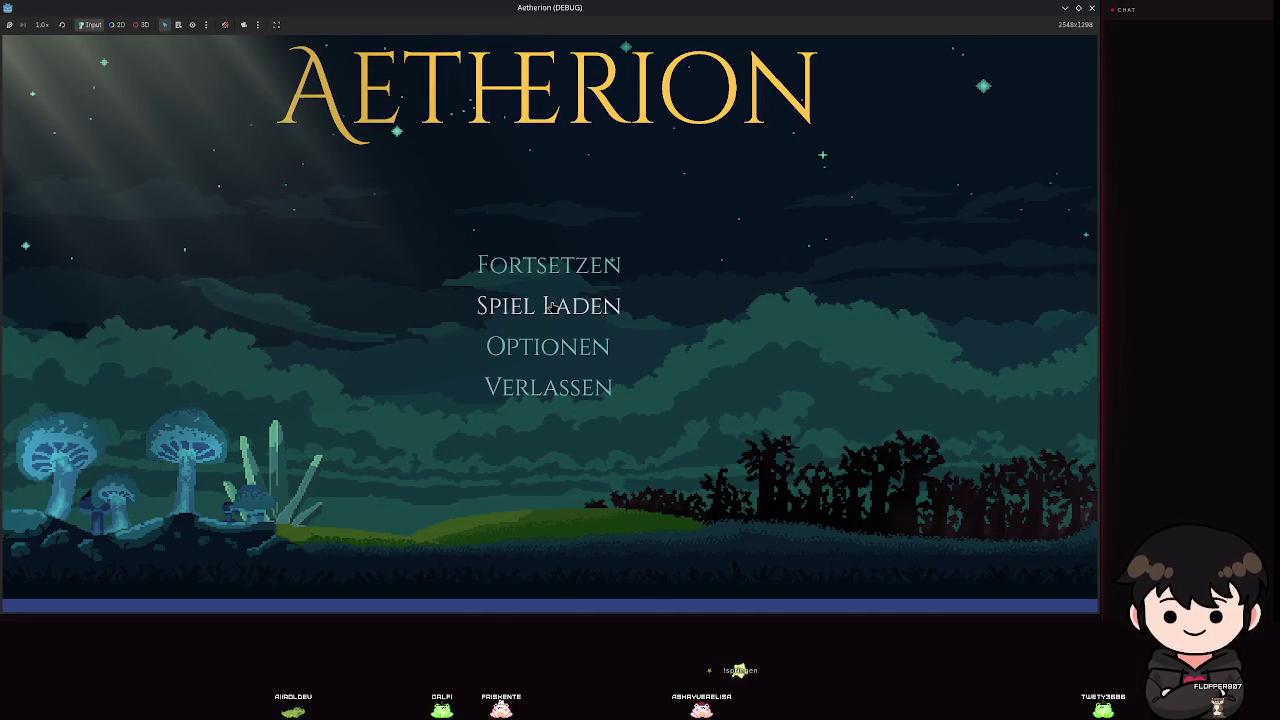
left_click(663, 279)
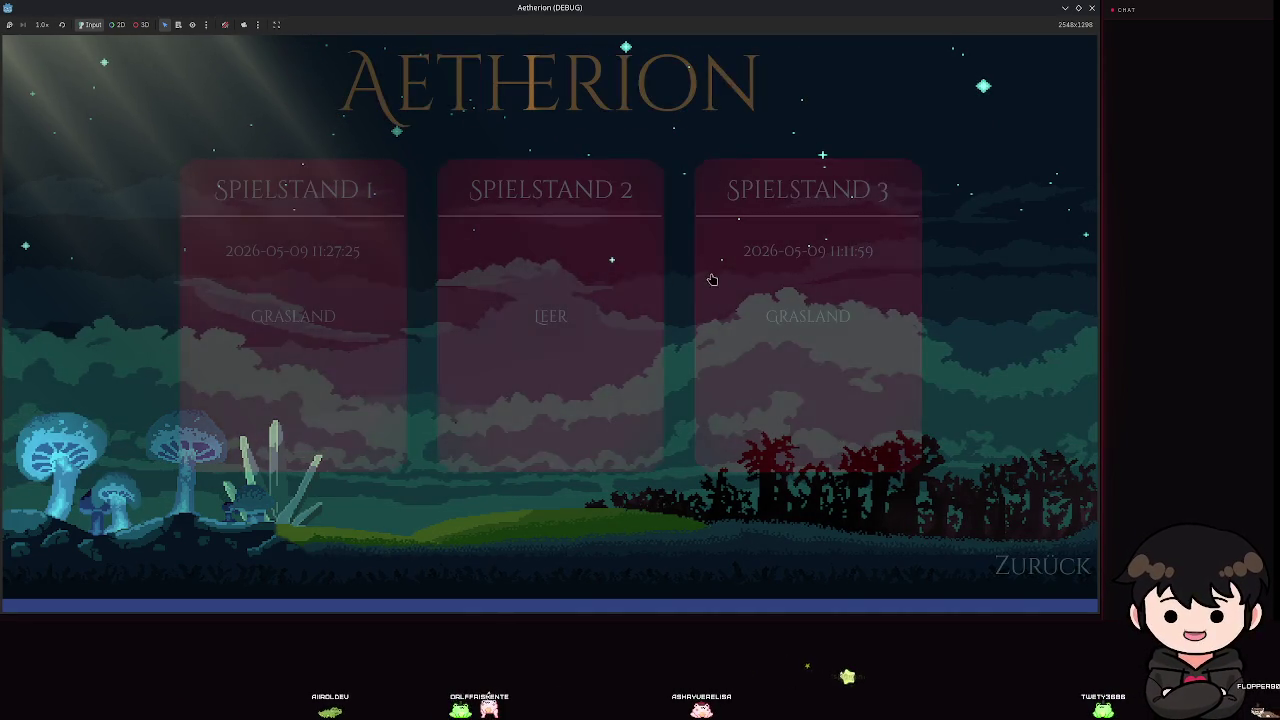
left_click(600, 314)
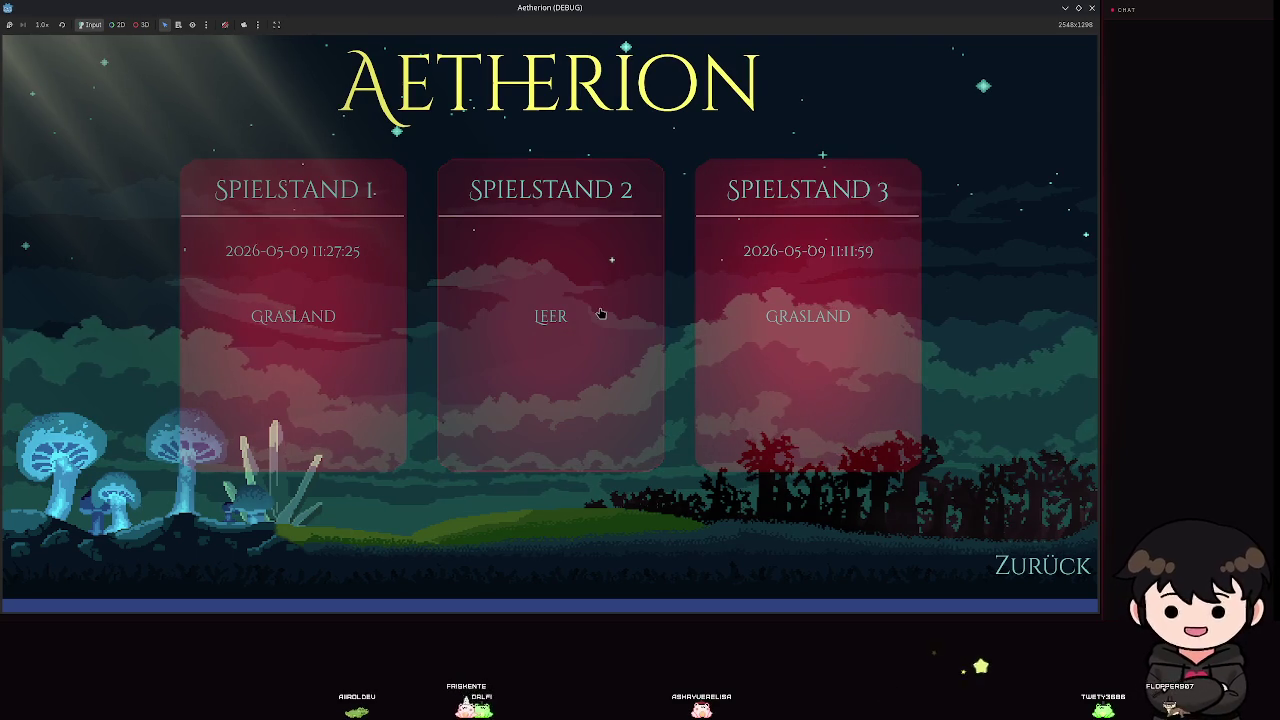
left_click(608, 259)
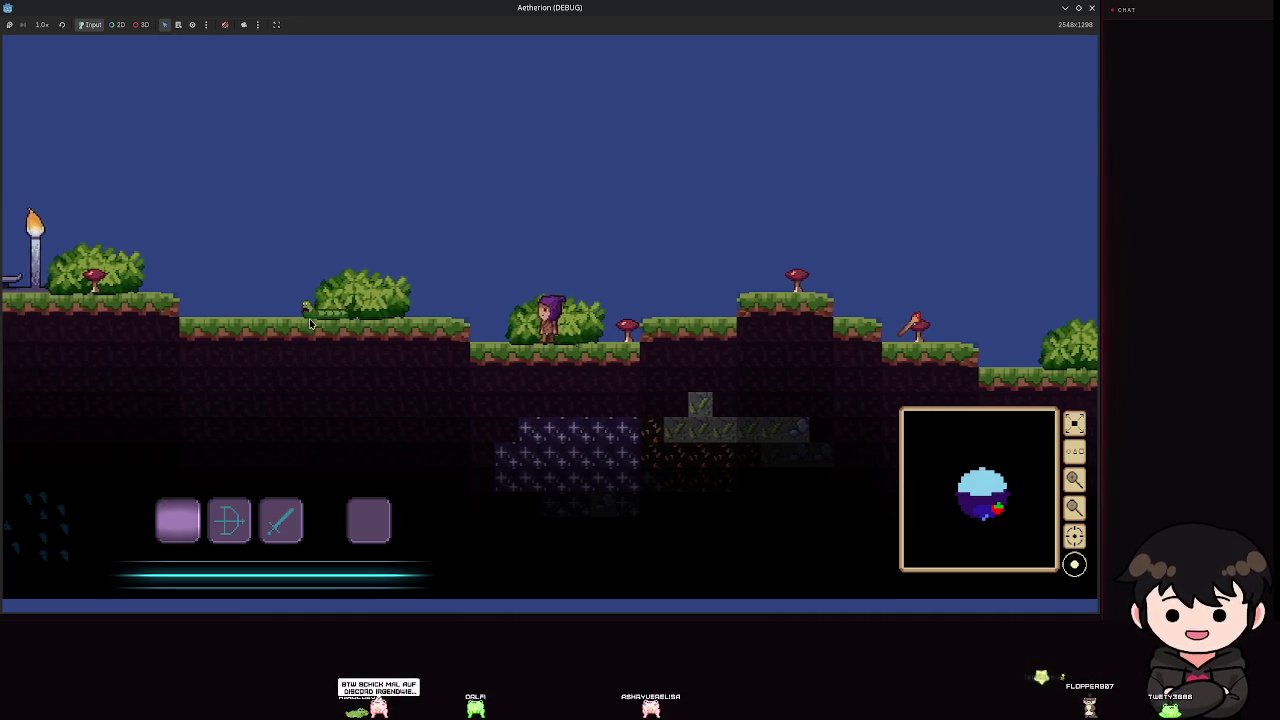
Run and jump right, picking up an item and climbing the ledge to the torch altar.
key("d")
key("space")
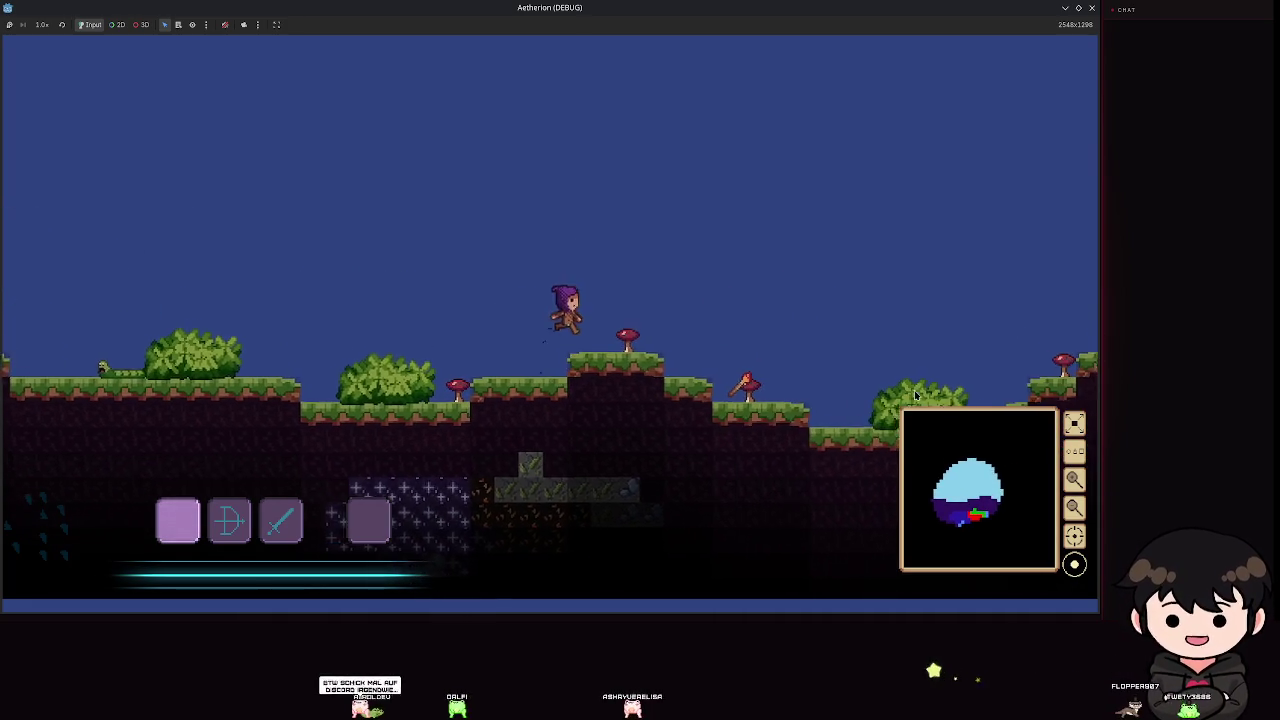
key("d")
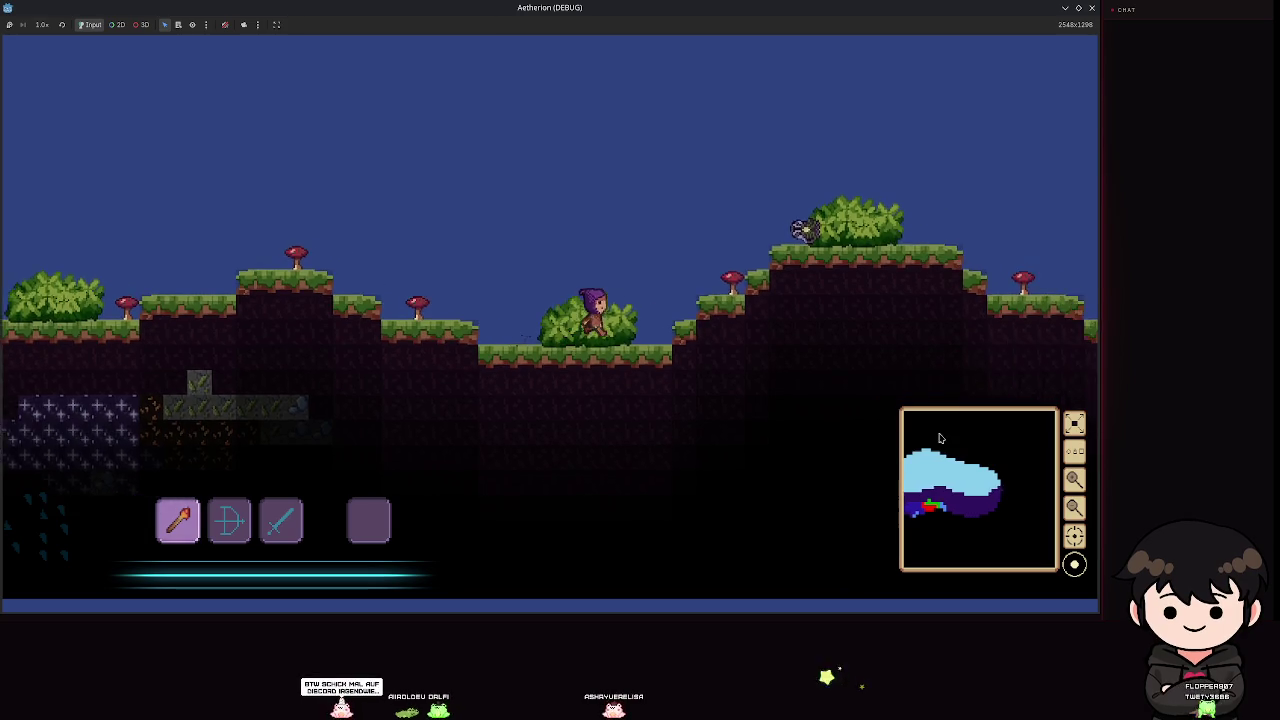
key("space")
key("d")
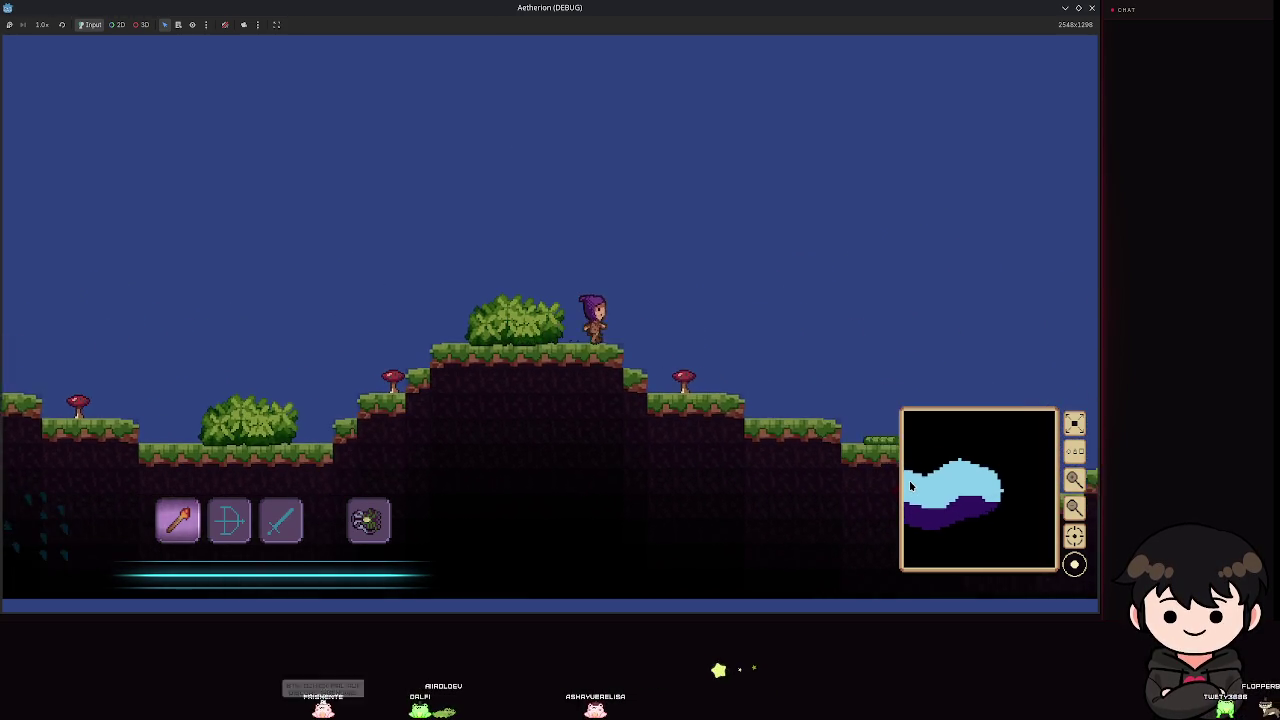
key("d")
key("space")
key("d")
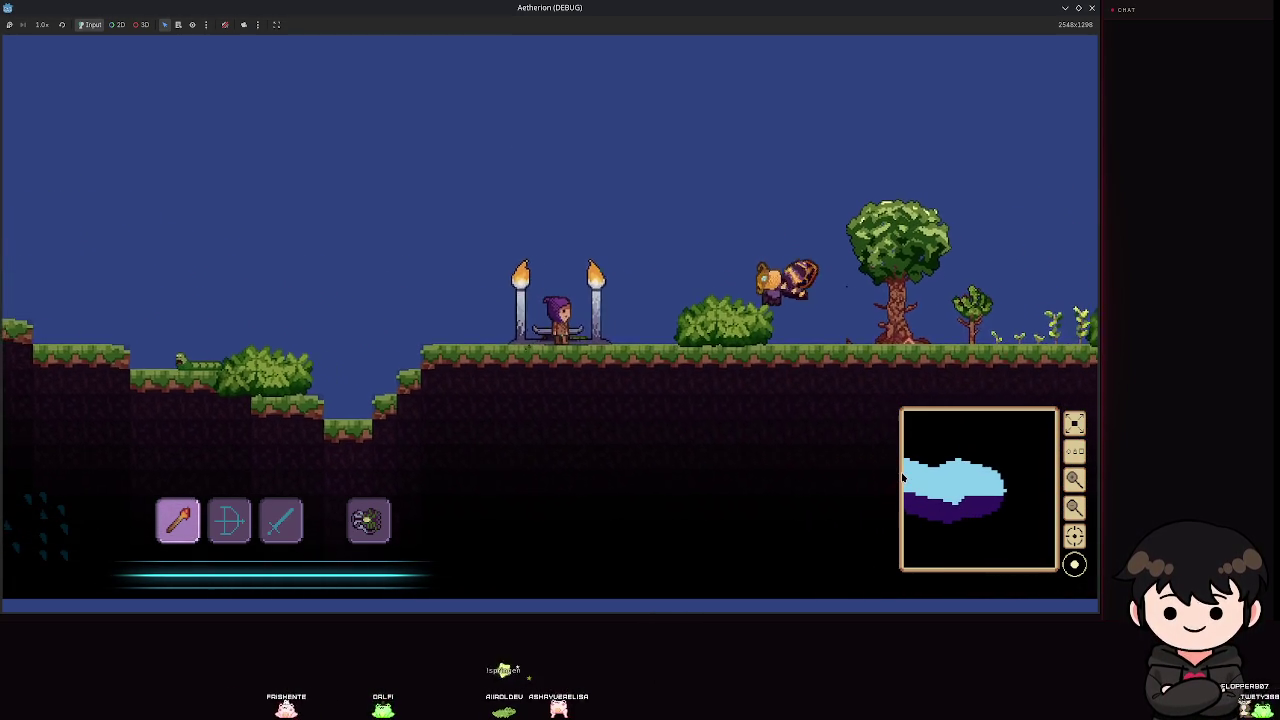
Keep running and jumping right, then pause and leave the world for the title screen.
key("d")
key("space")
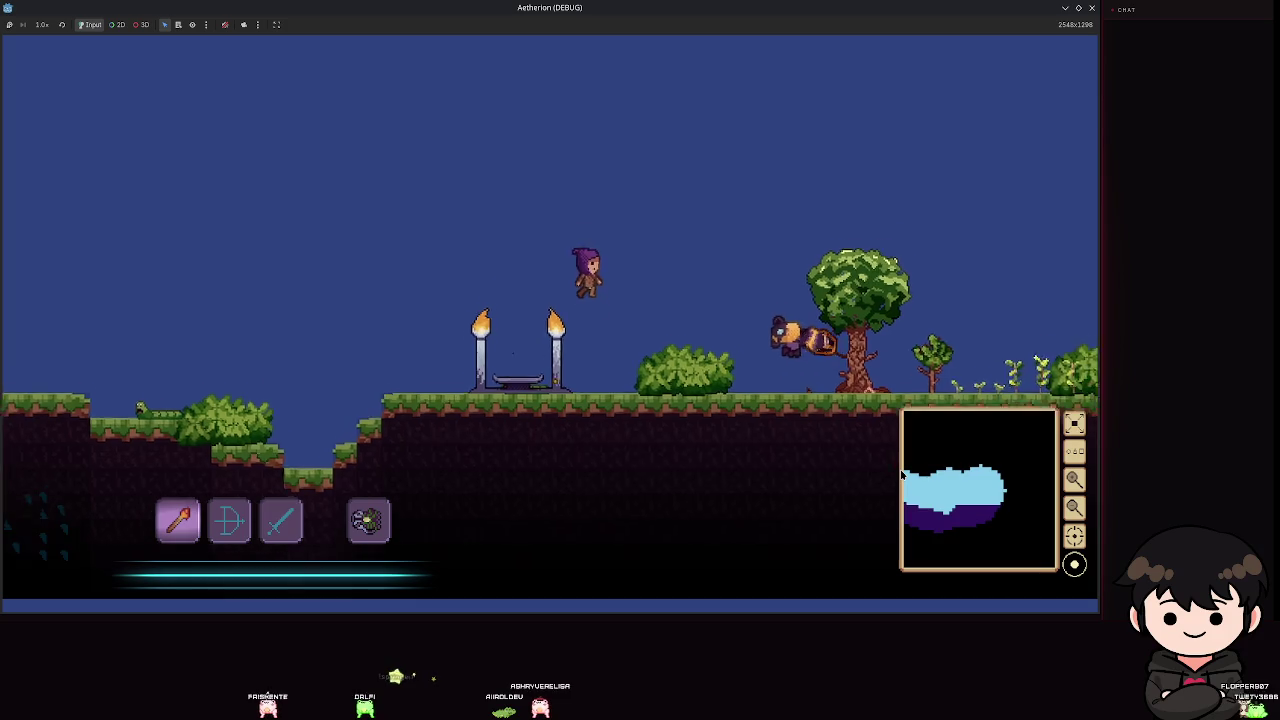
key("d")
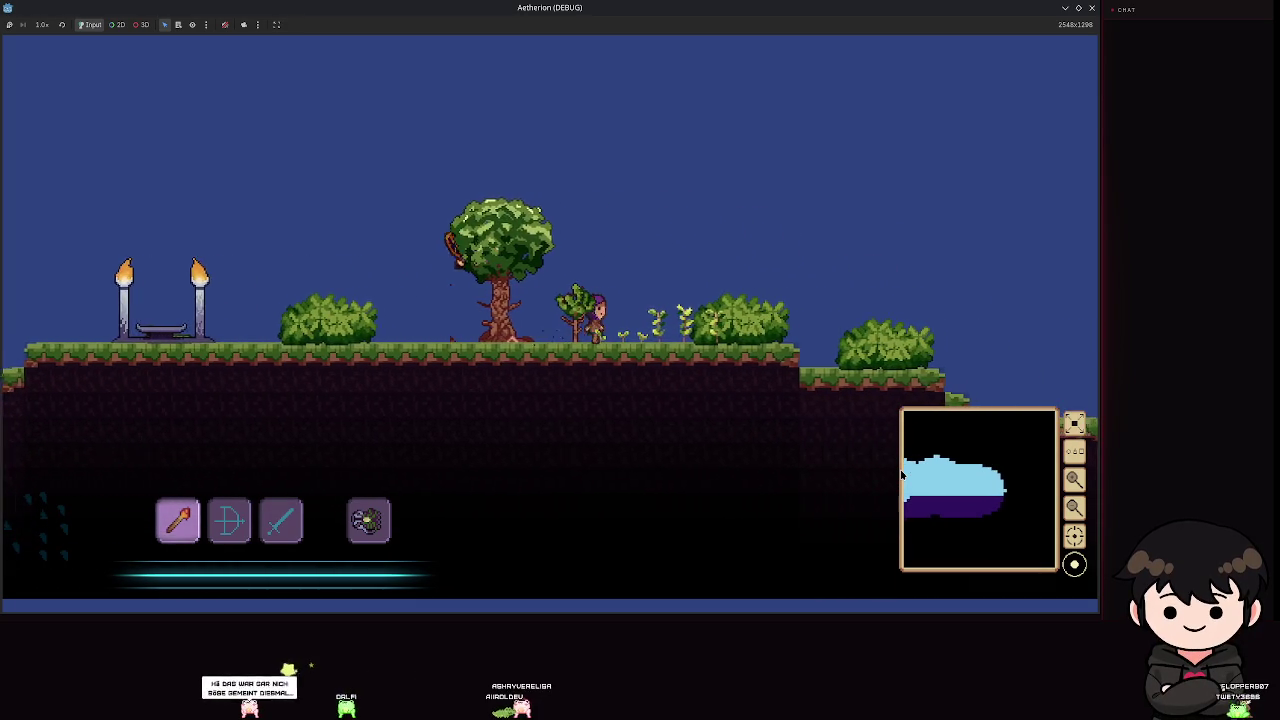
key("d")
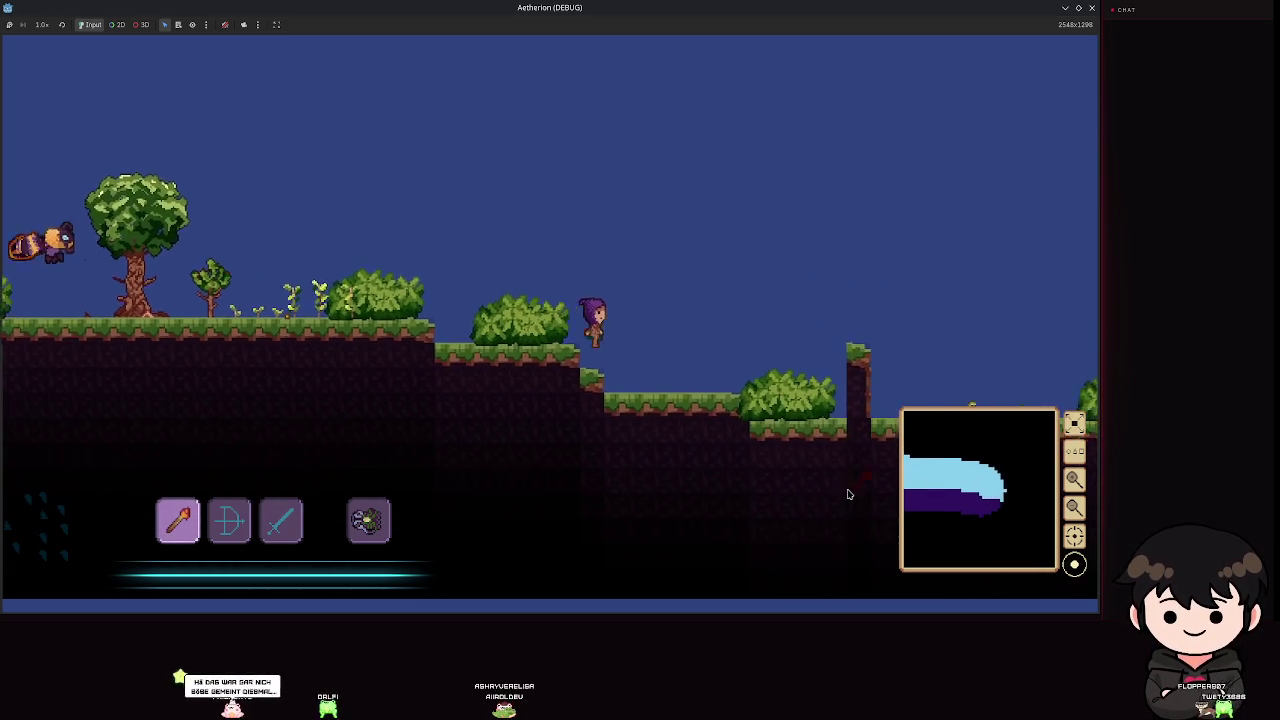
key("space")
key("d")
key("Escape")
key("Return")
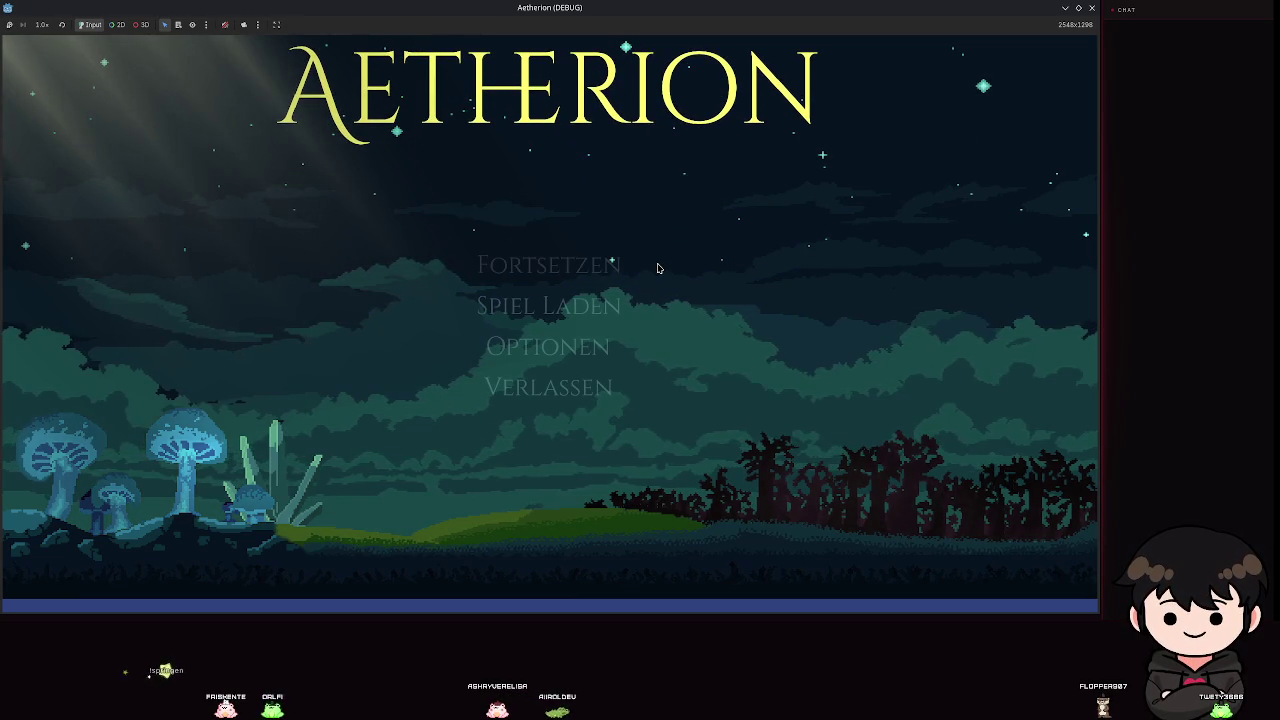
Quit the game, relaunch it with F5, and load the second save slot.
left_click(537, 401)
key("F5")
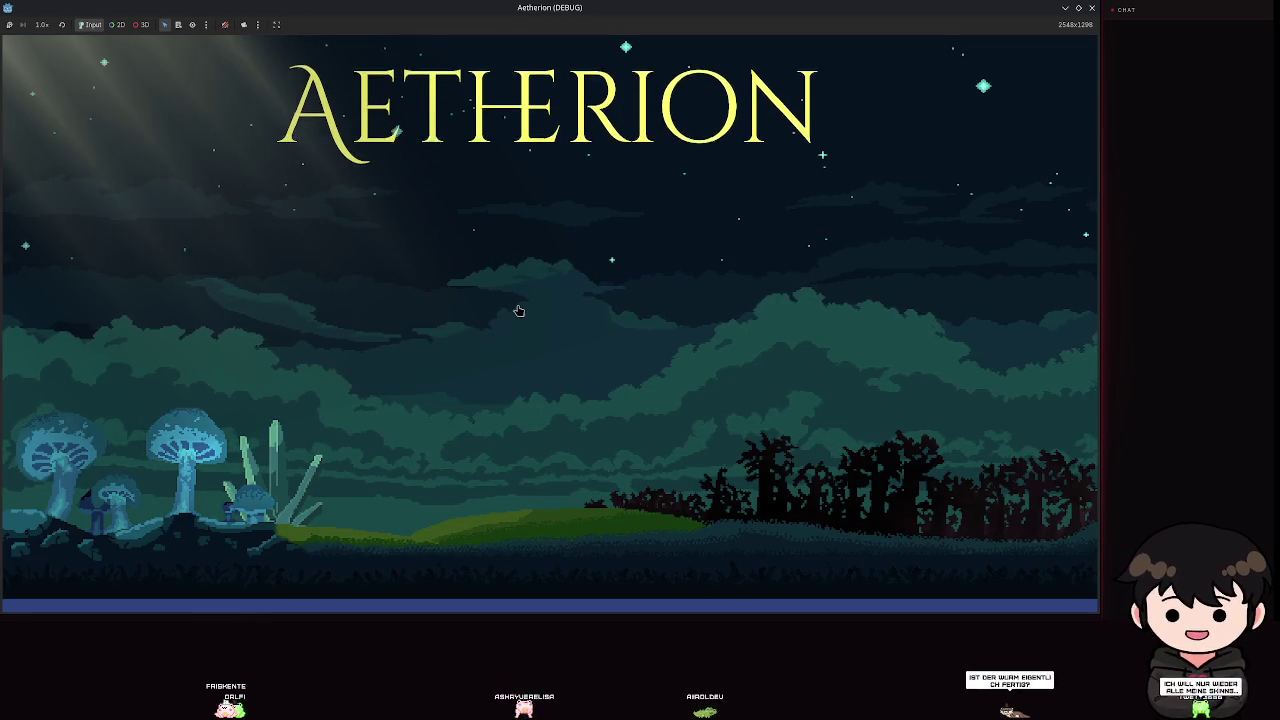
left_click(510, 300)
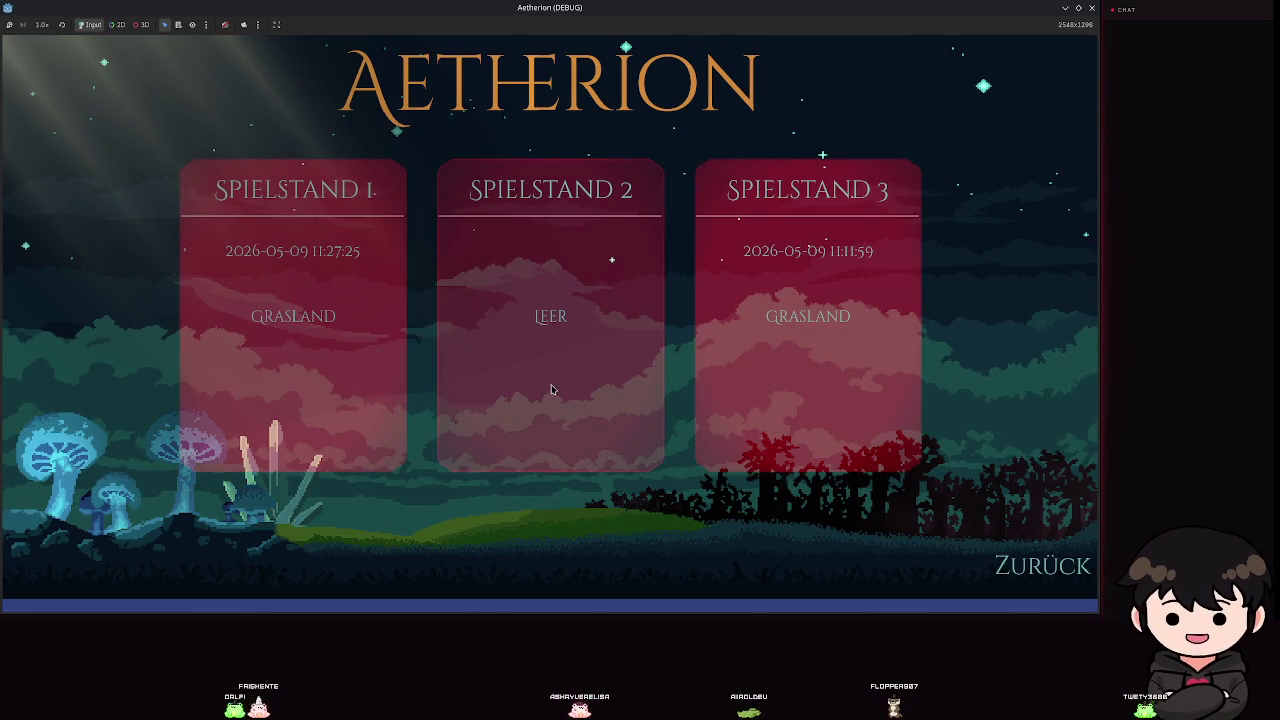
left_click(551, 389)
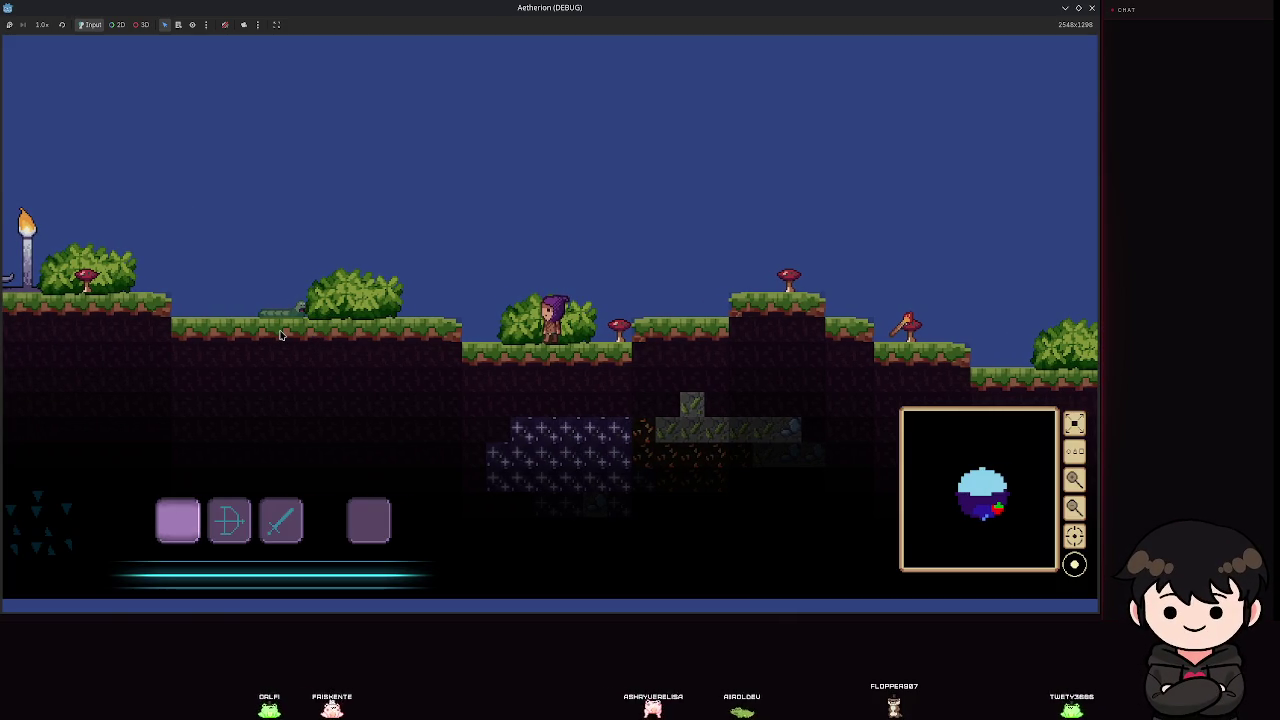
Run right collecting items, equip the bow with key 2, and jump past the torch shrine.
key("d")
key("space")
key("d")
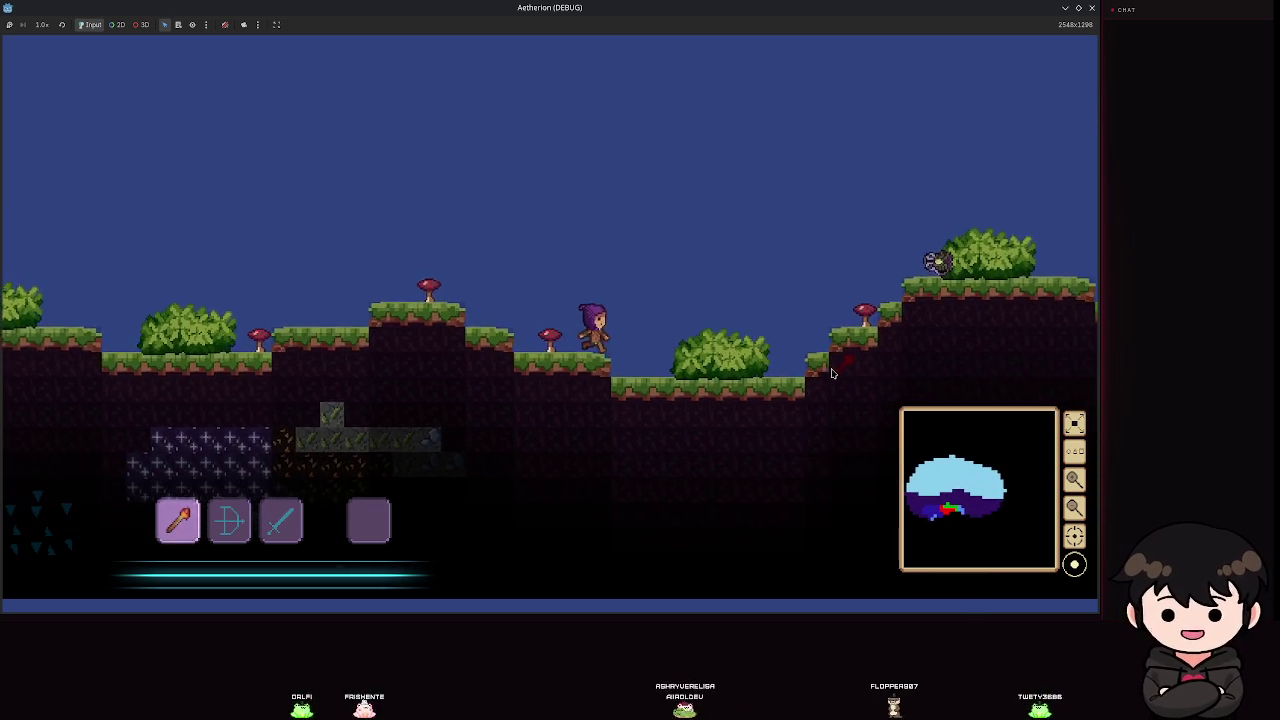
key("d")
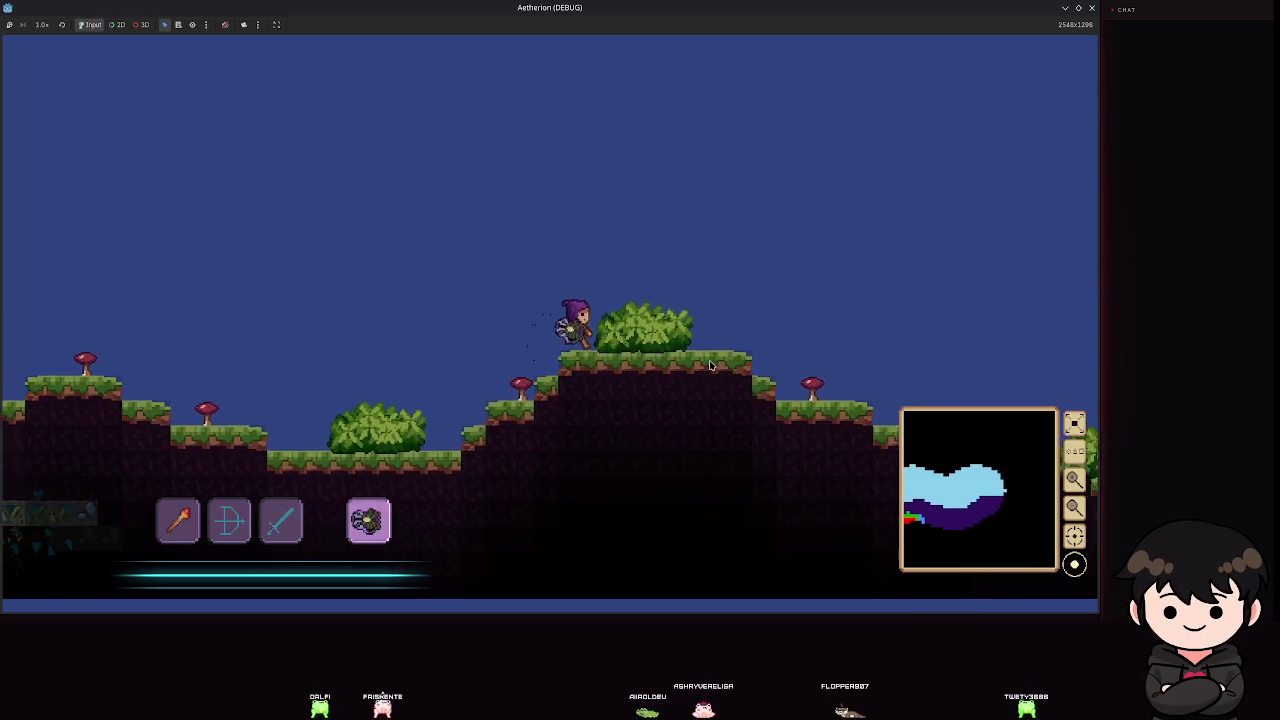
key("d")
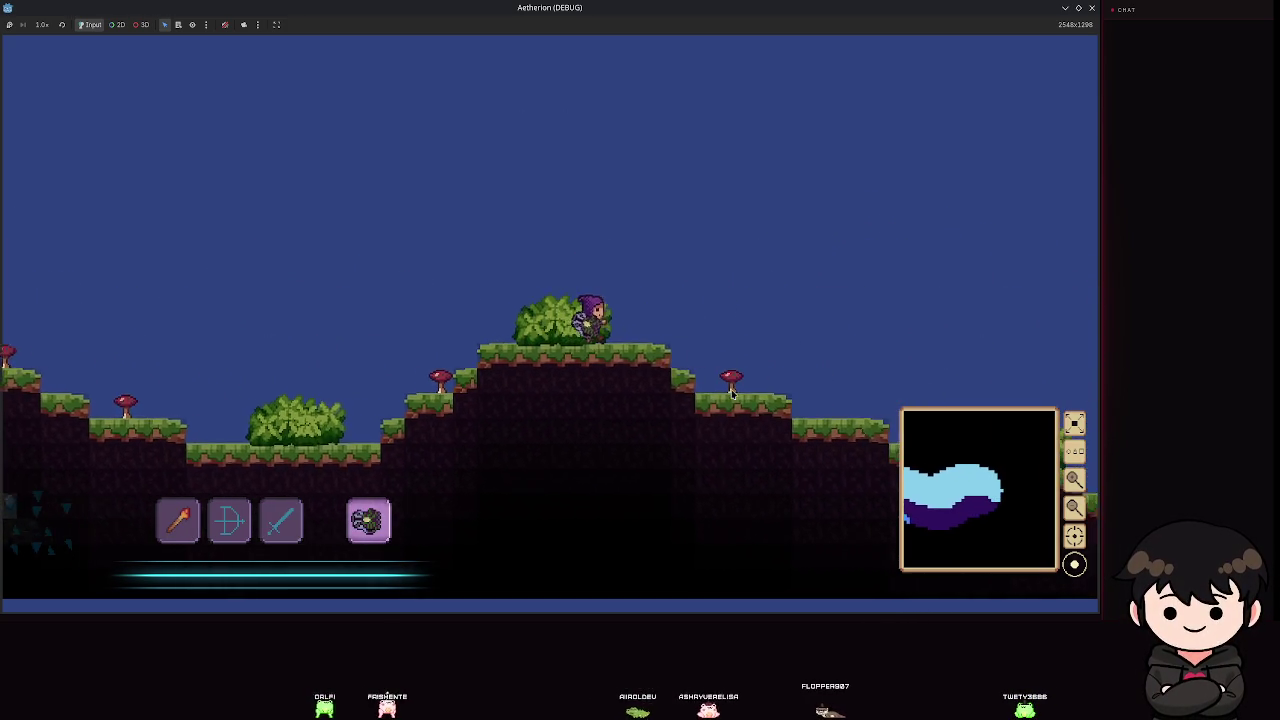
key("2")
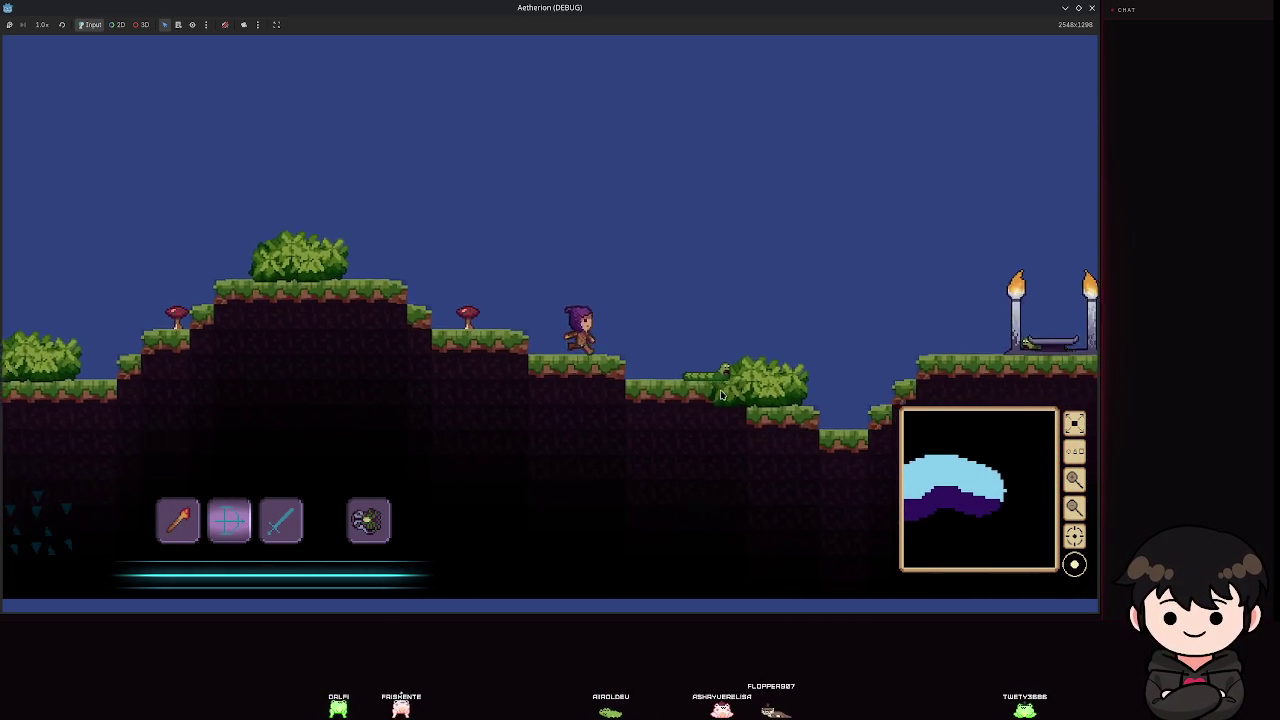
key("d")
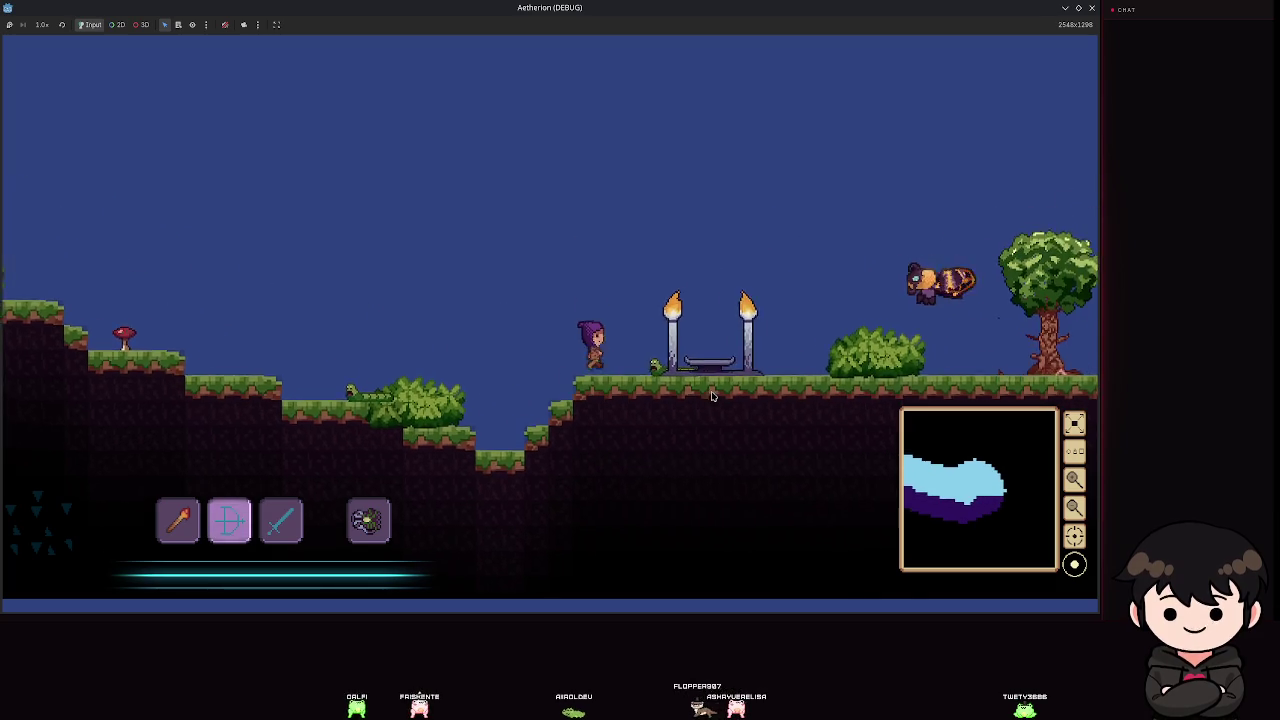
key("d")
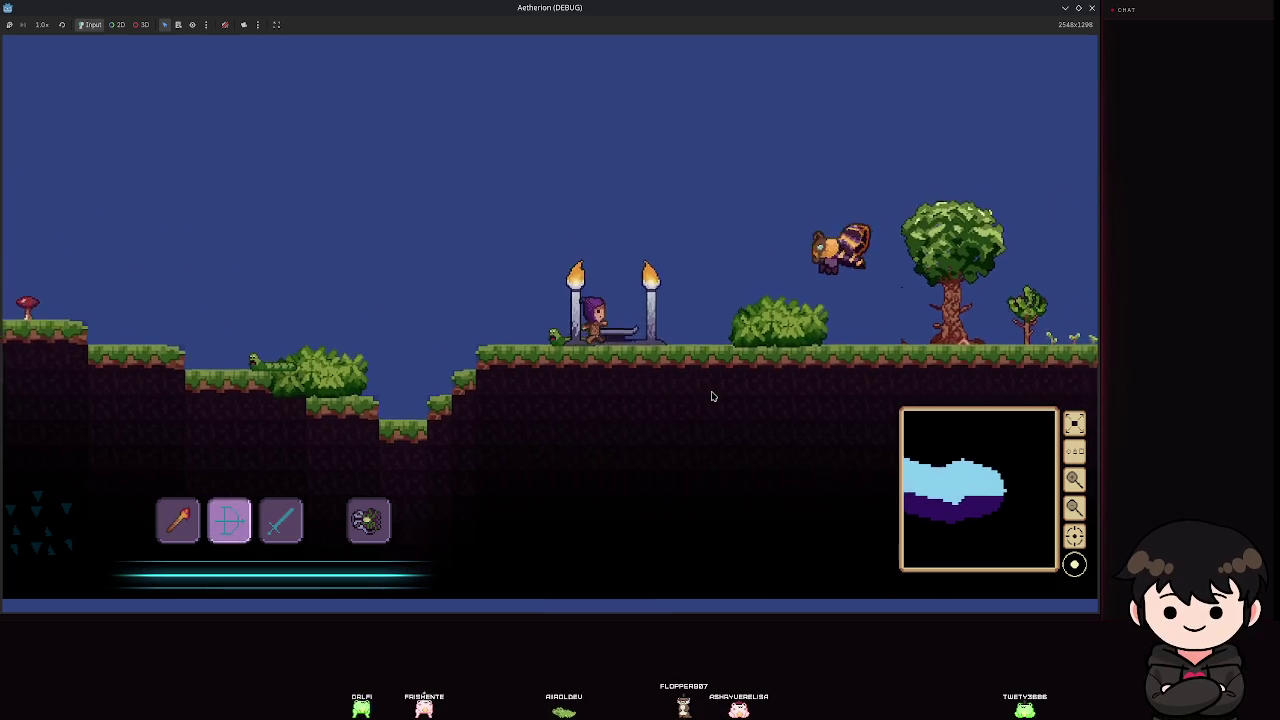
key("space")
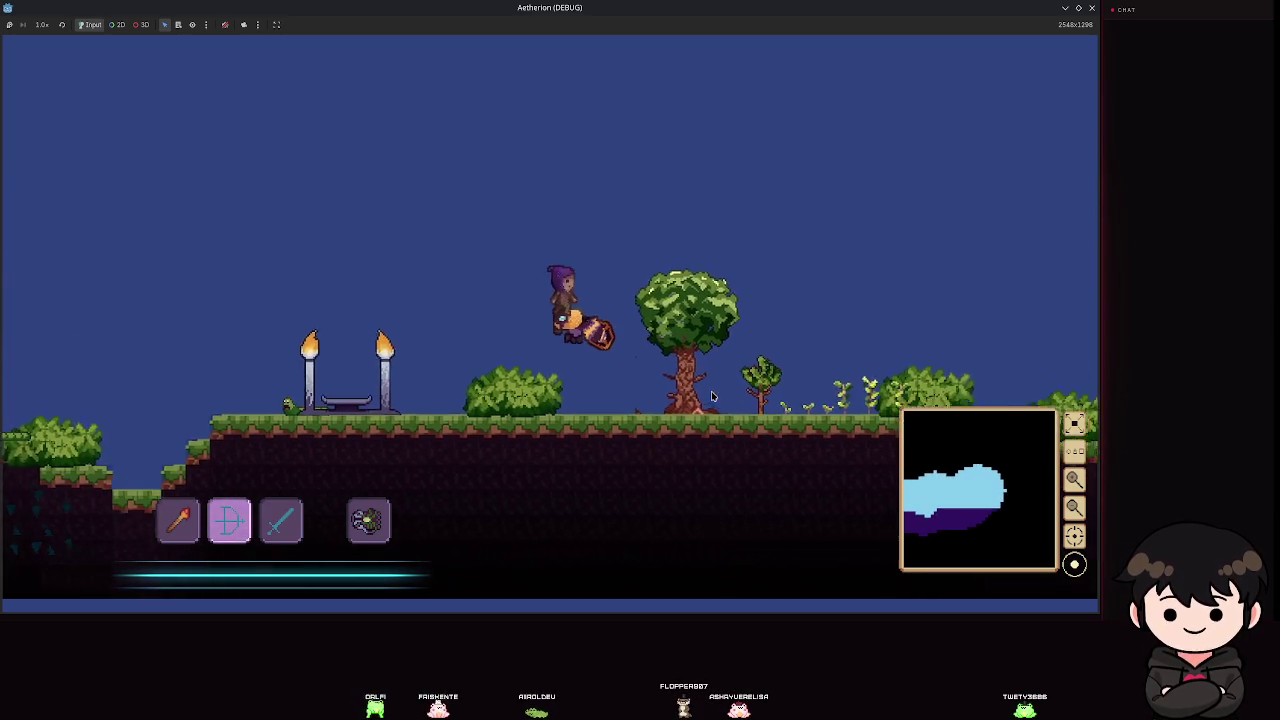
key("d")
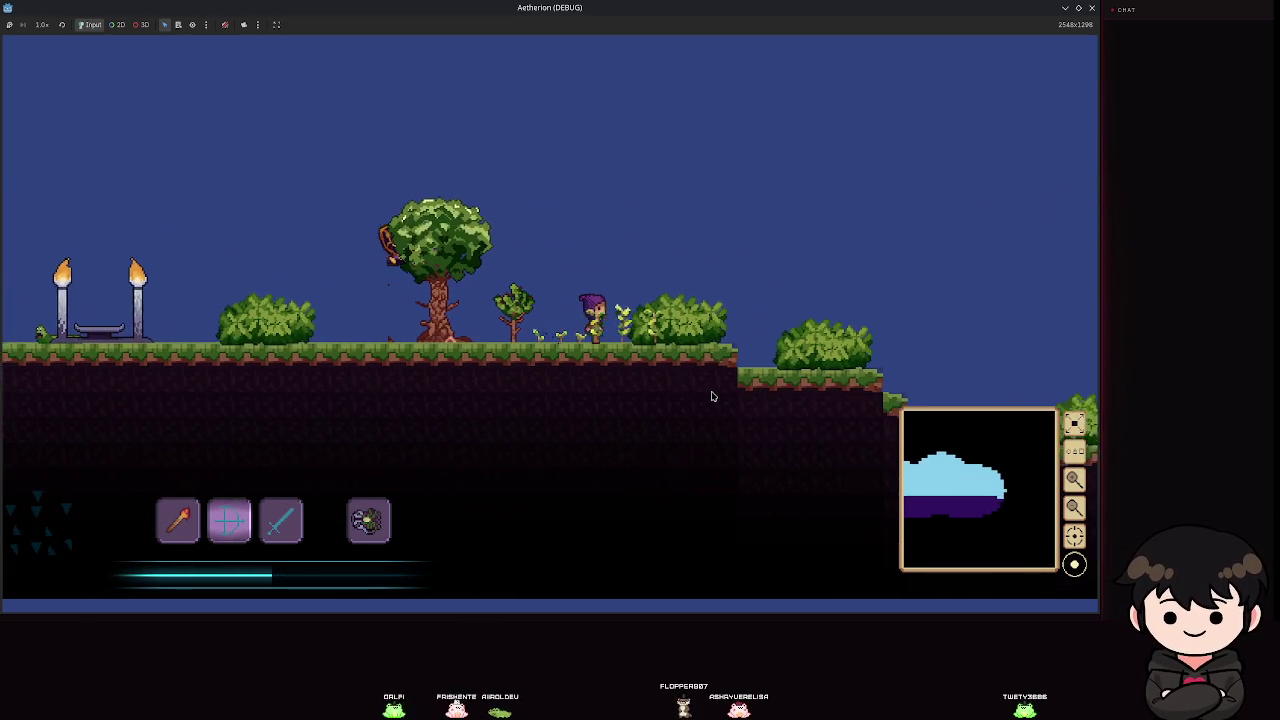
Run down the terraces, jump onto the pillar and ledge, then pause and close the game.
key("d")
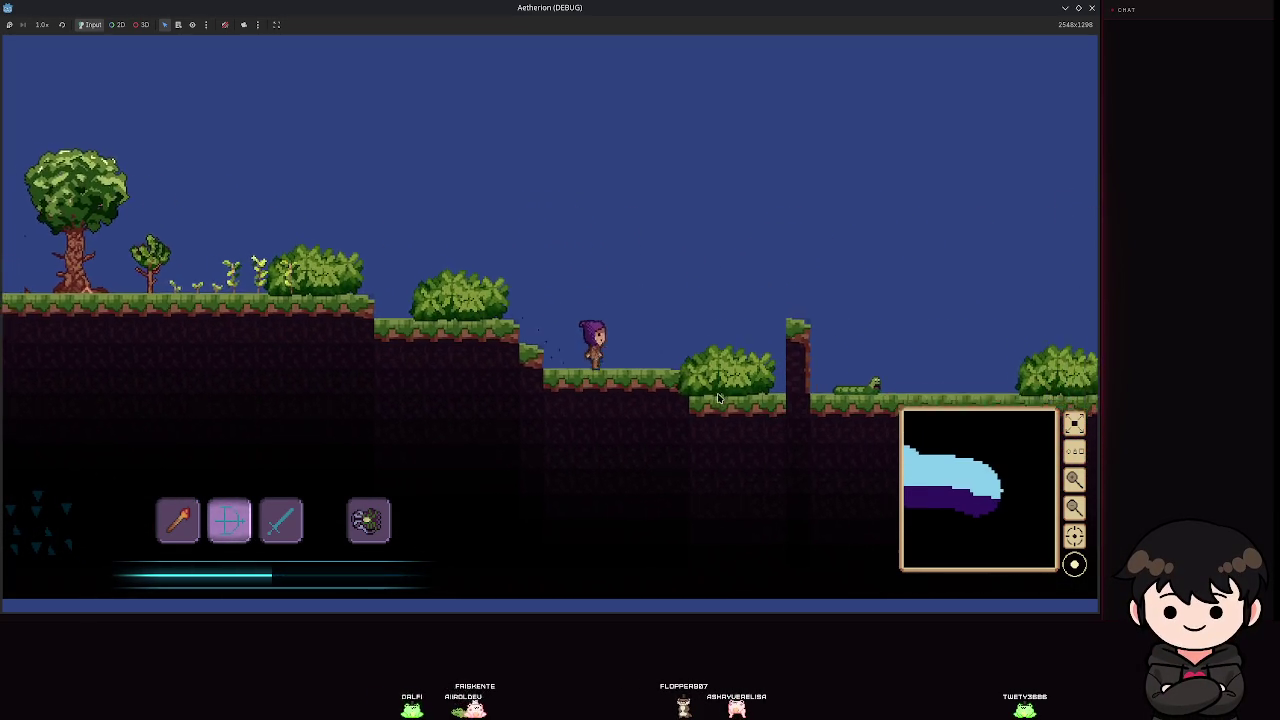
key("d")
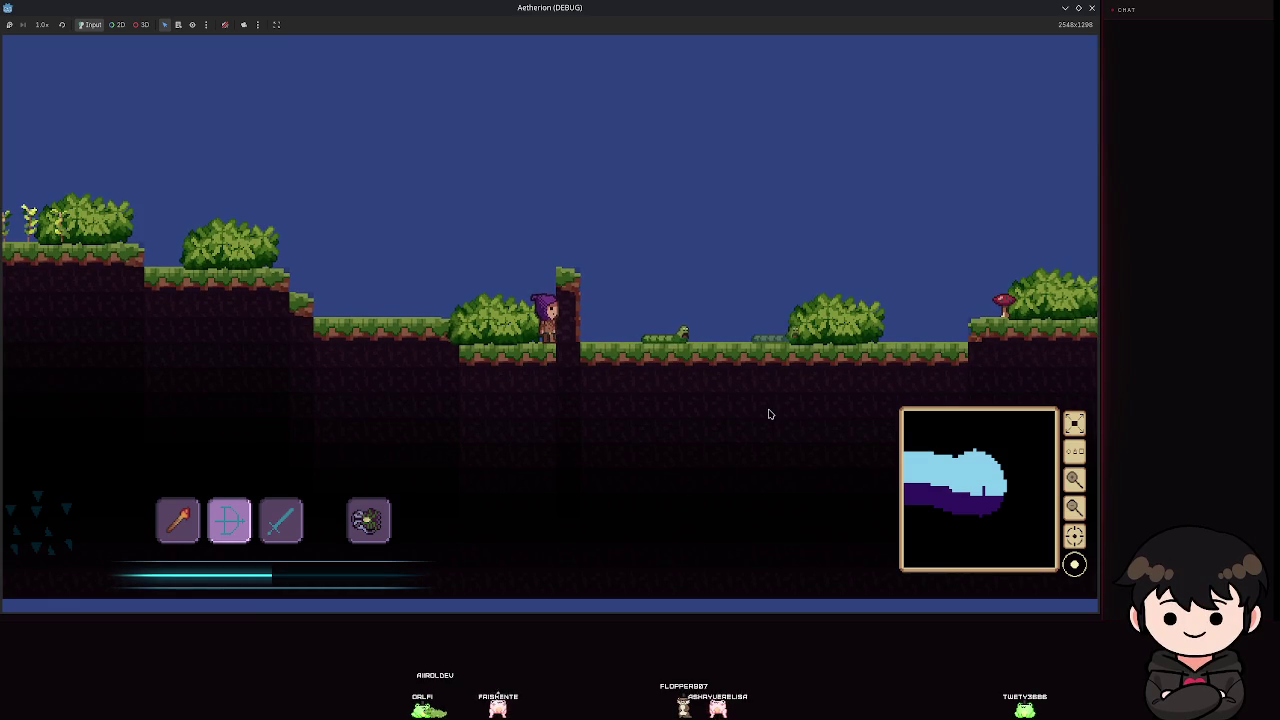
key("d")
key("space")
key("space")
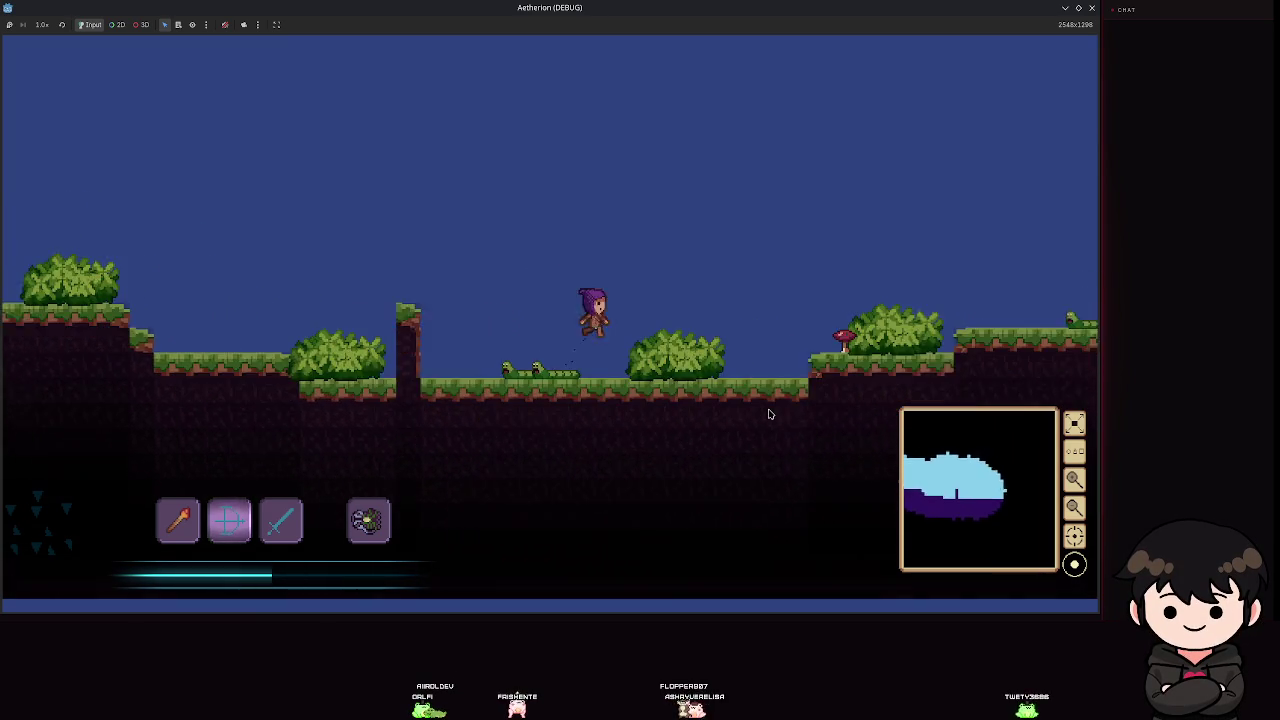
key("d")
key("space")
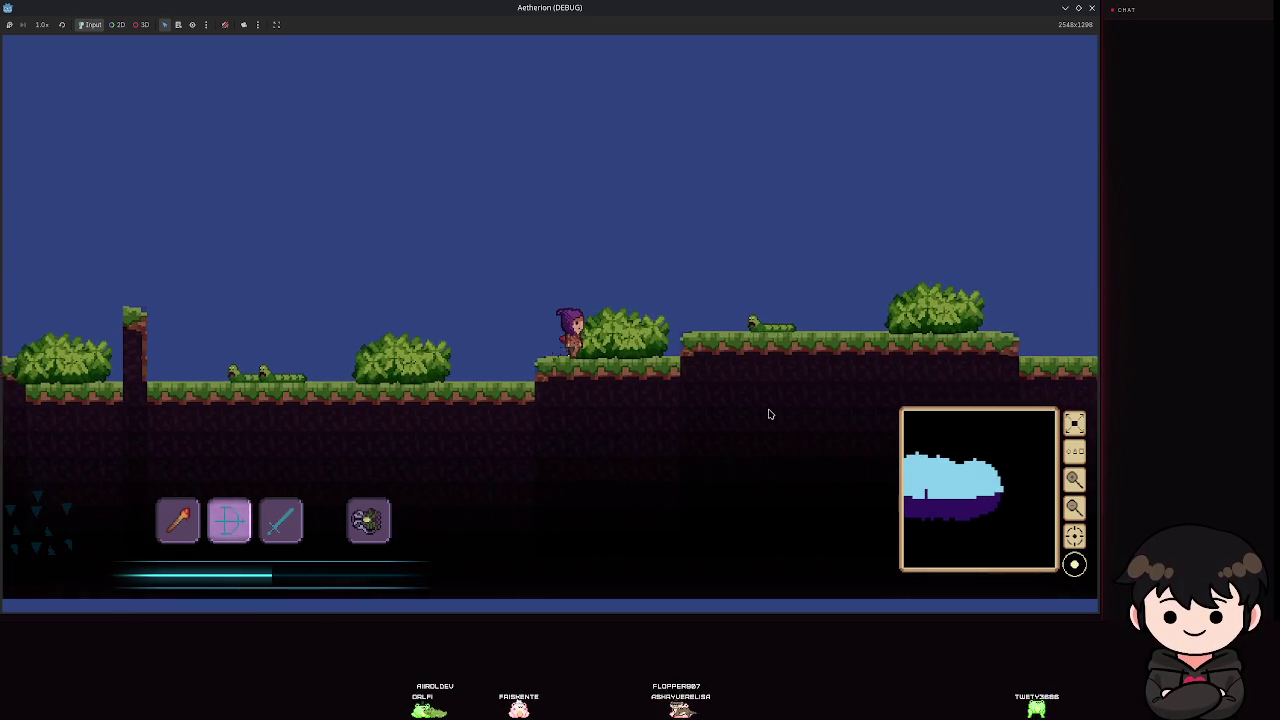
key("Escape")
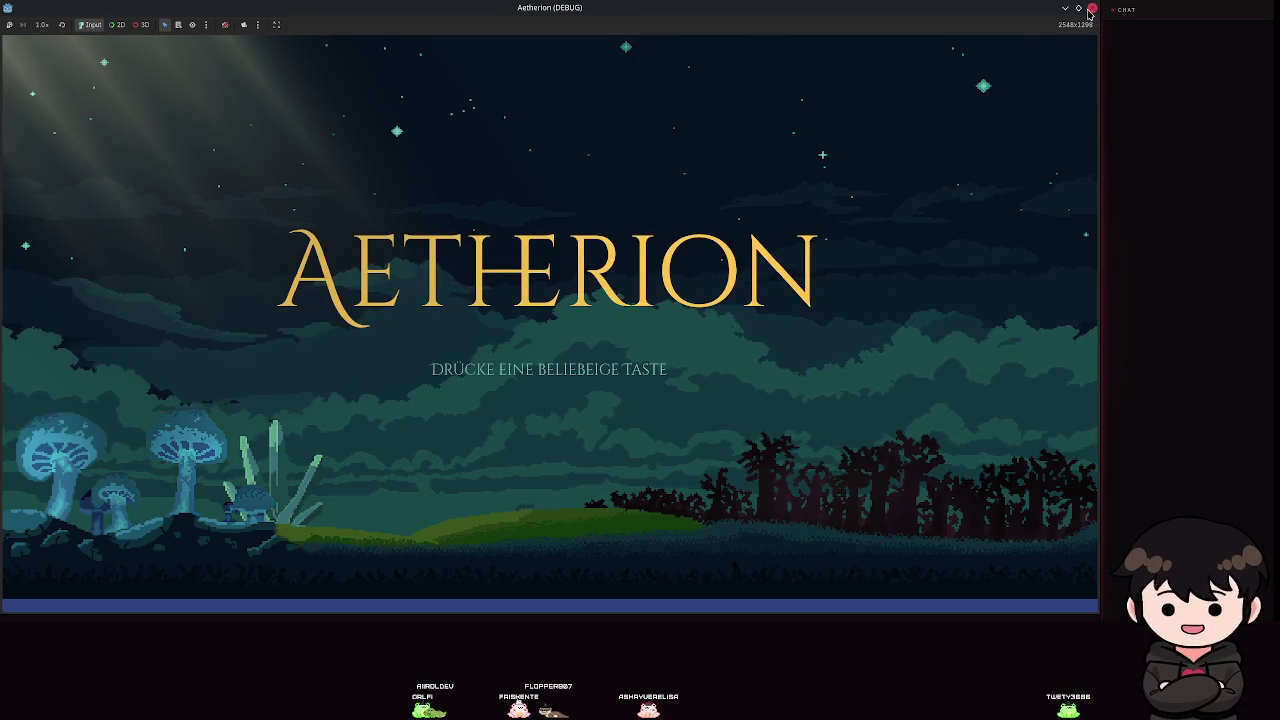
left_click(1091, 8)
Show the plains_earth.tres tile resource in the Inspector to check its purple Color.
left_click(430, 350)
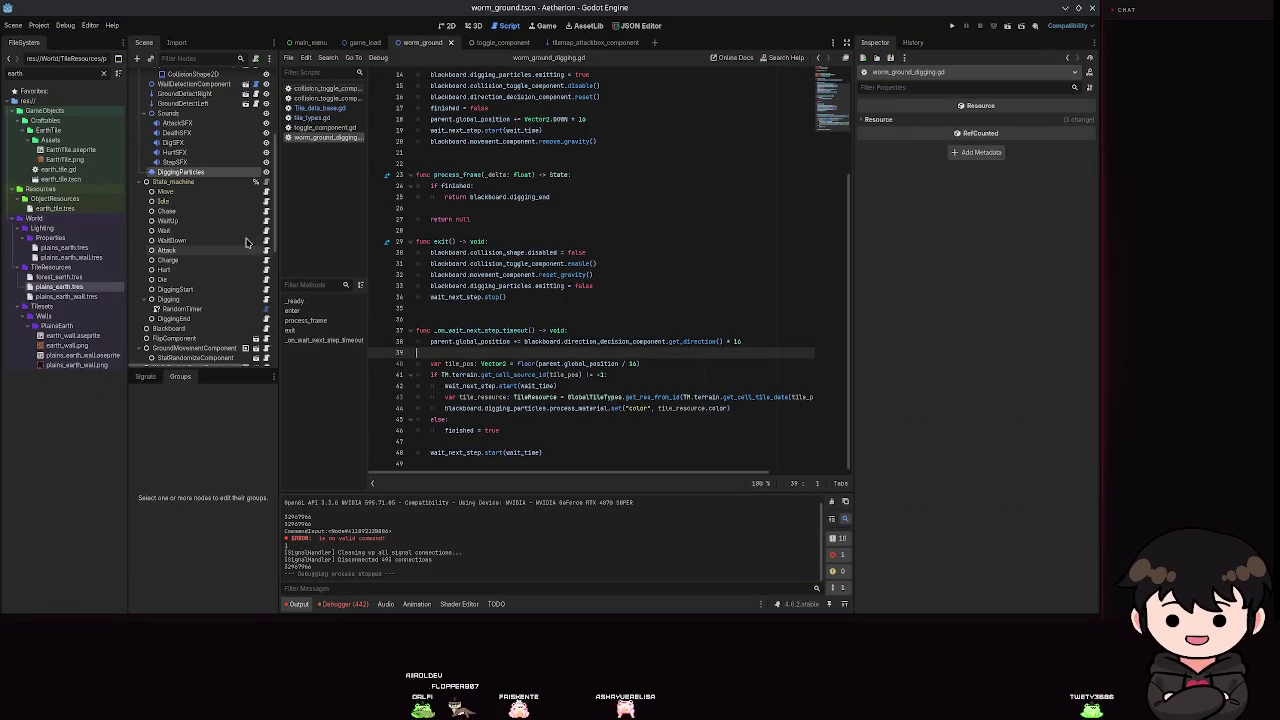
left_click(62, 288)
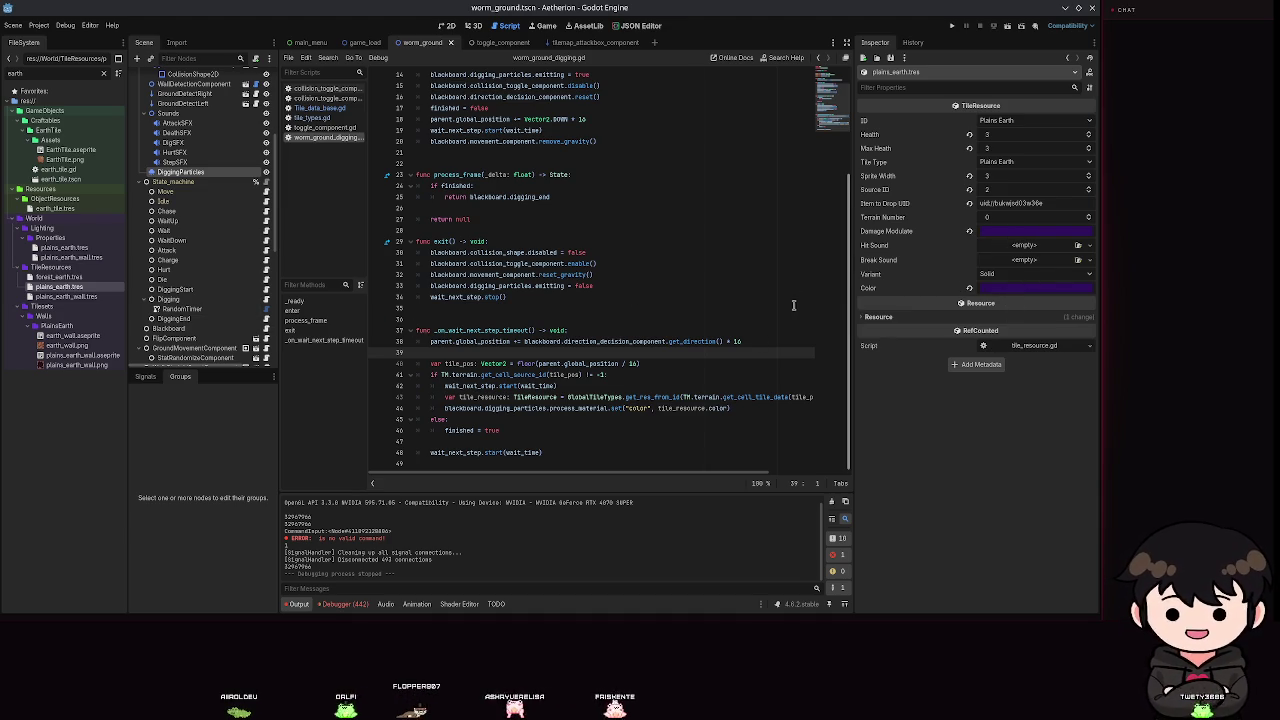
mouse_move(885, 301)
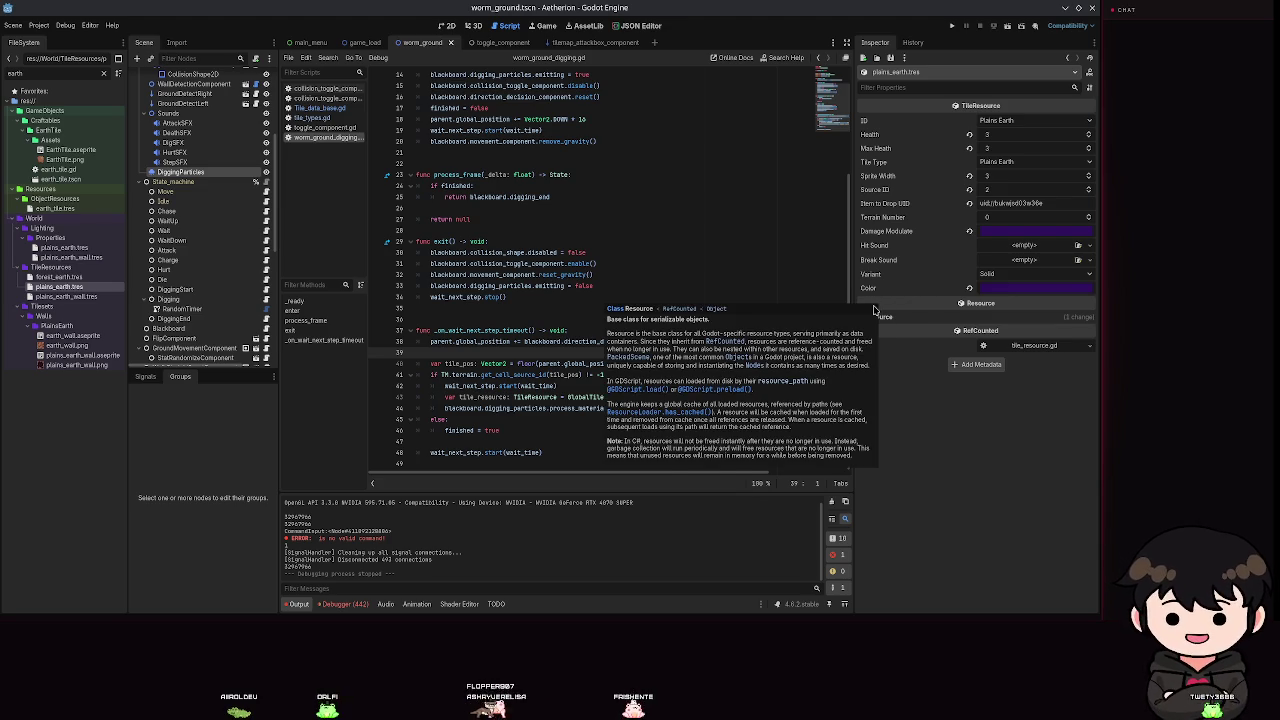
left_click(450, 330)
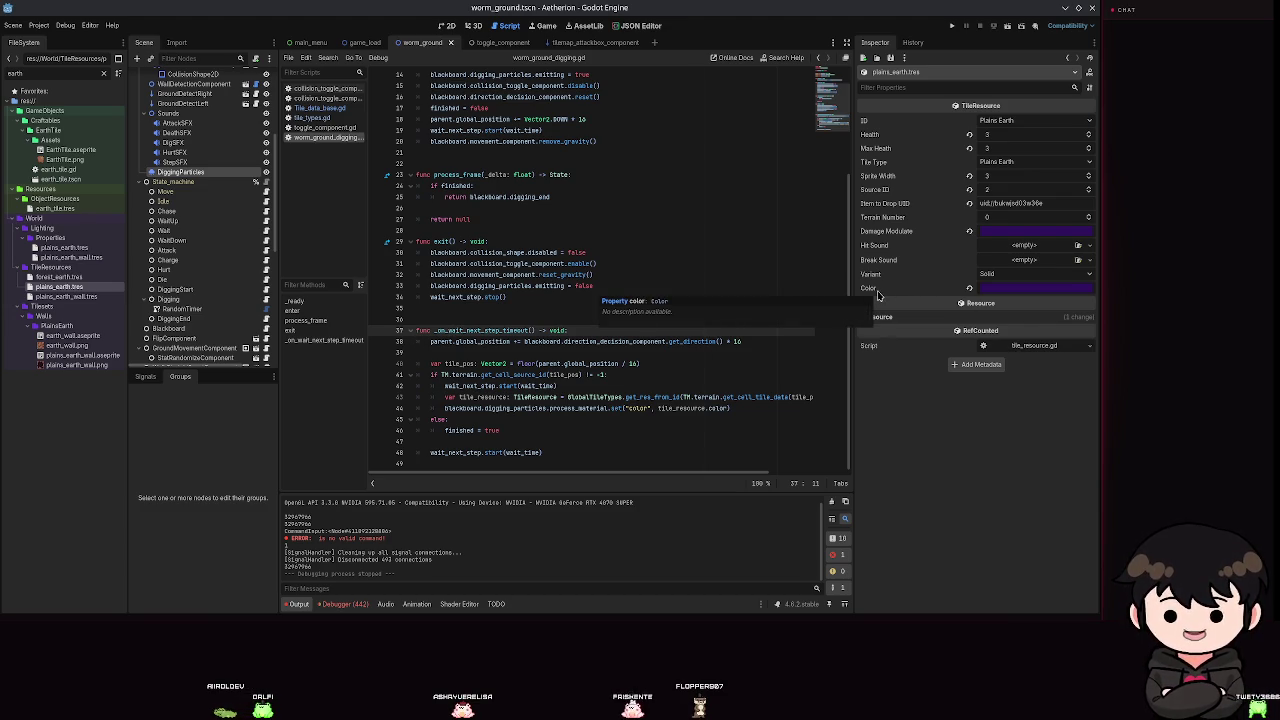
Select the tile resource lookup on lines 43–44 of the digging script.
mouse_move(993, 297)
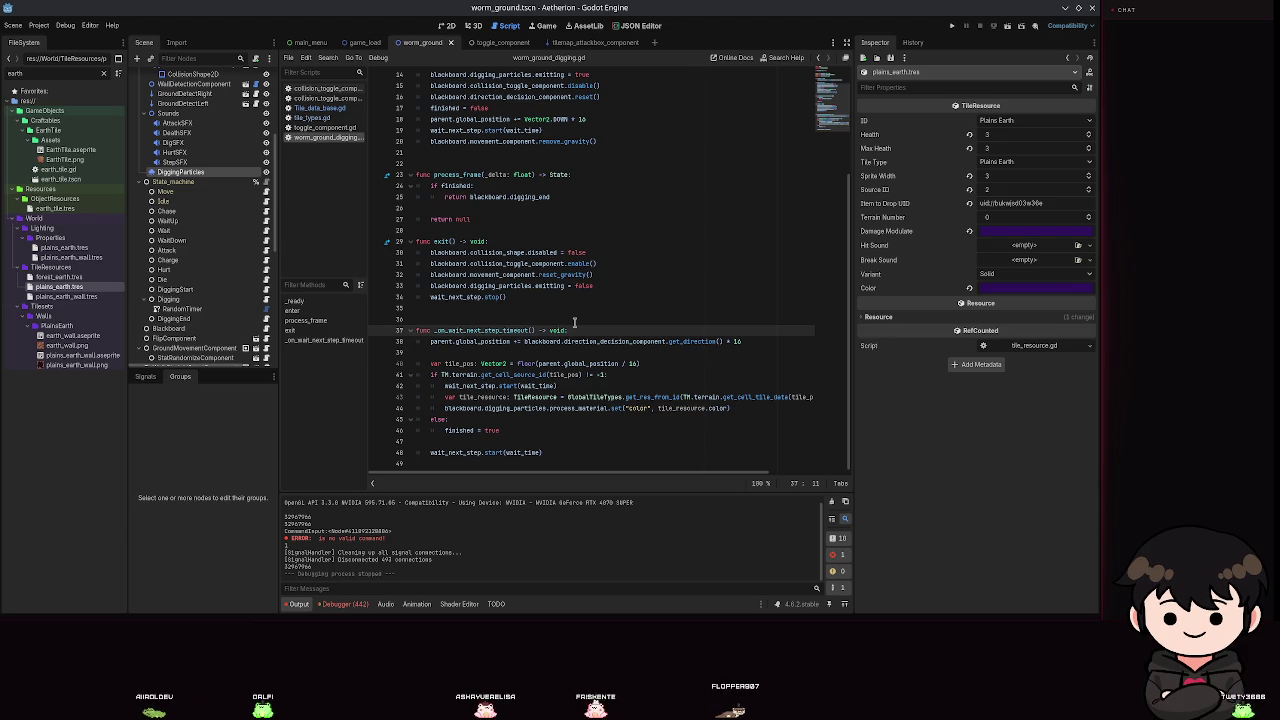
left_click(569, 322)
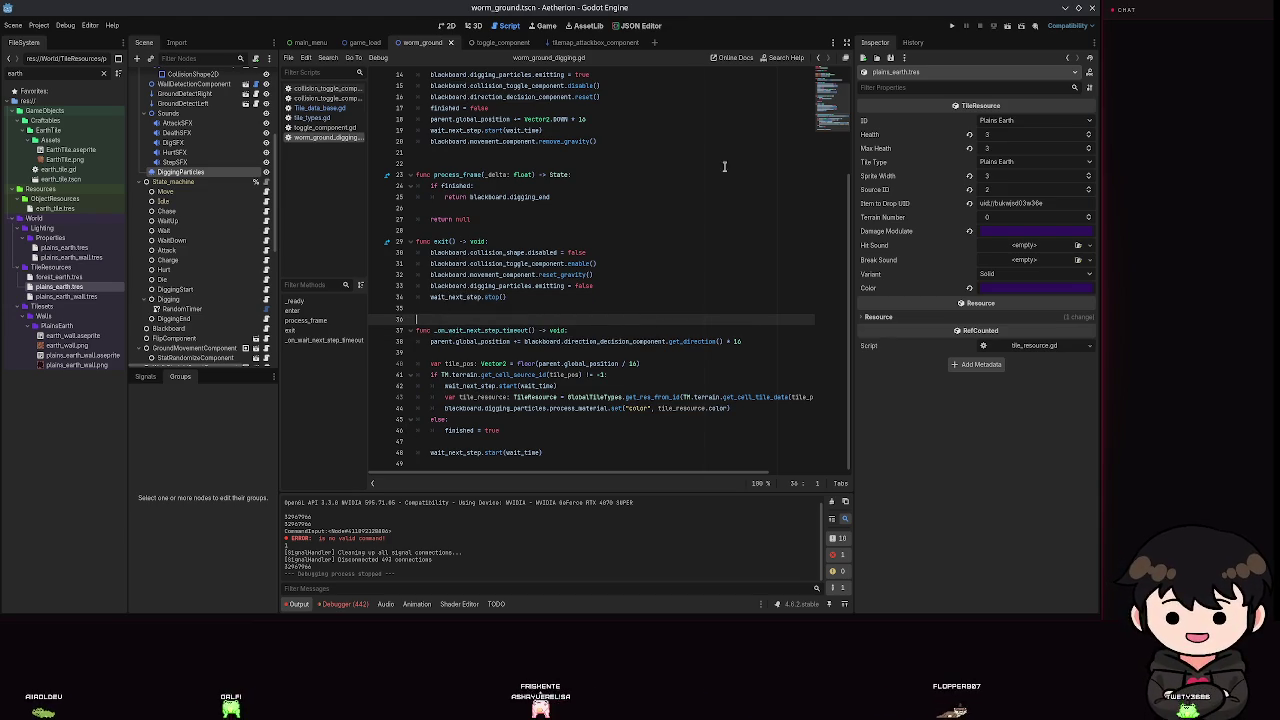
left_click(648, 305)
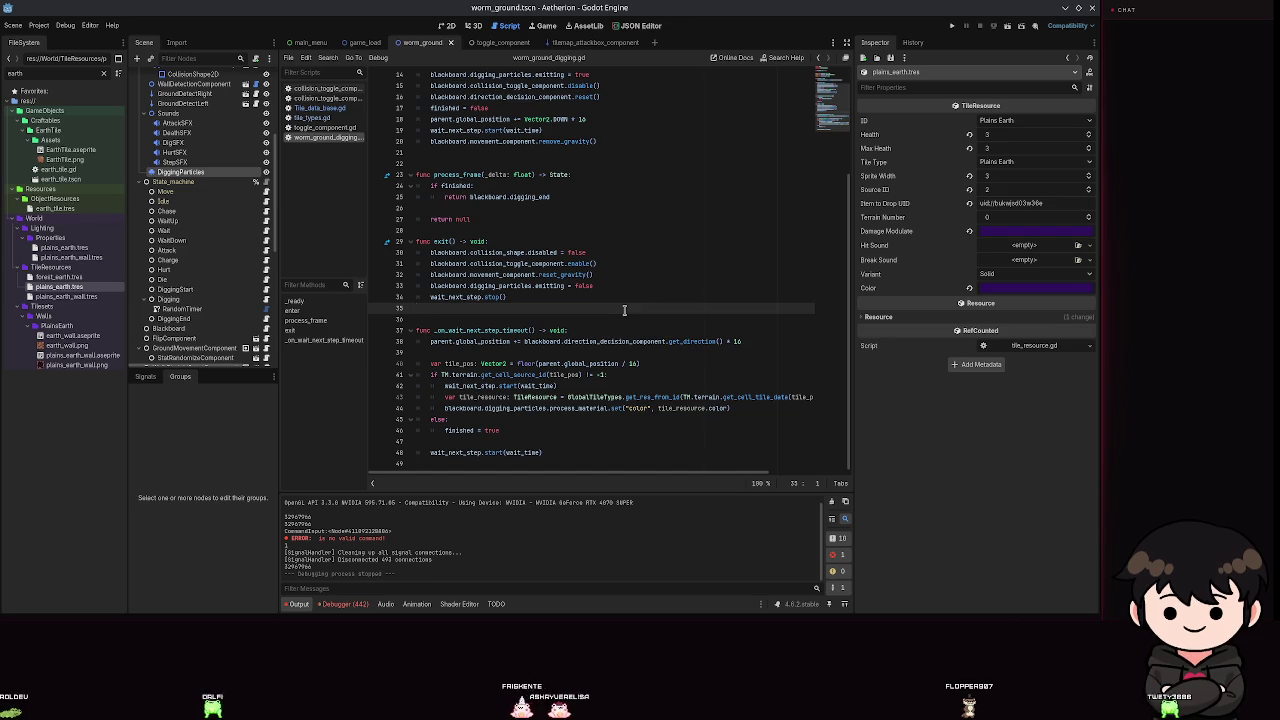
left_click_drag(740, 409, 555, 397)
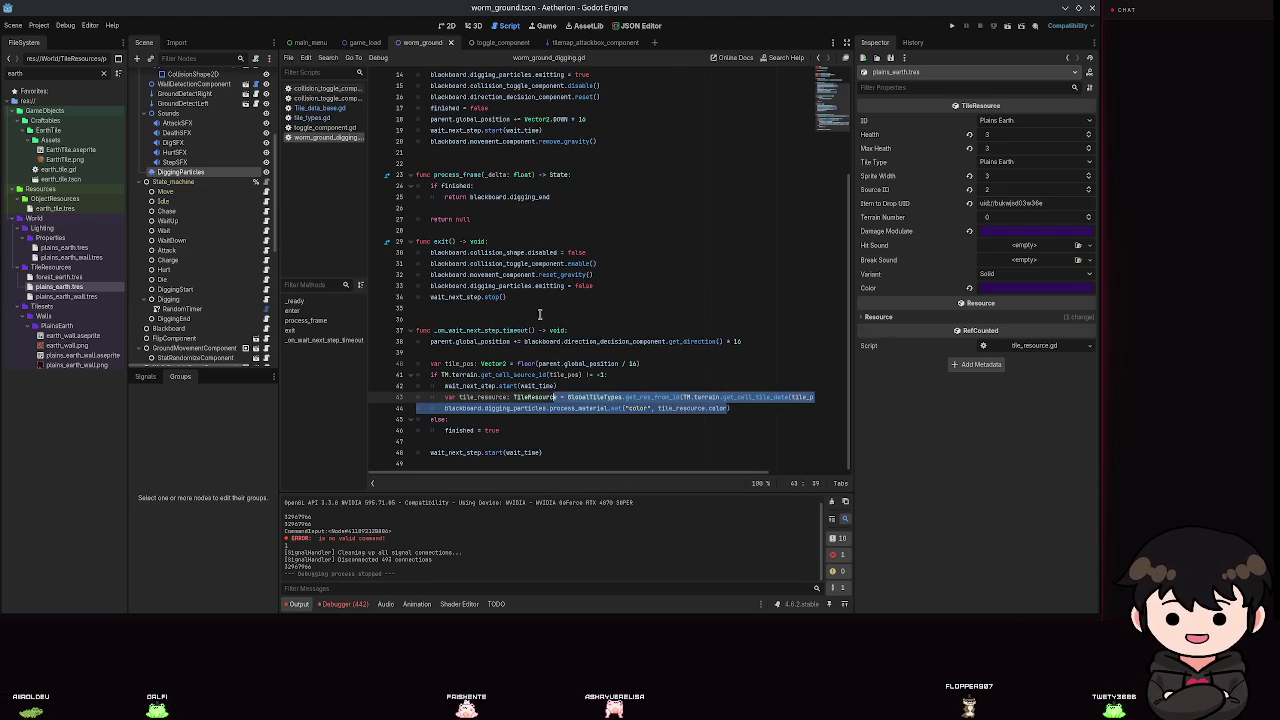
left_click(755, 341)
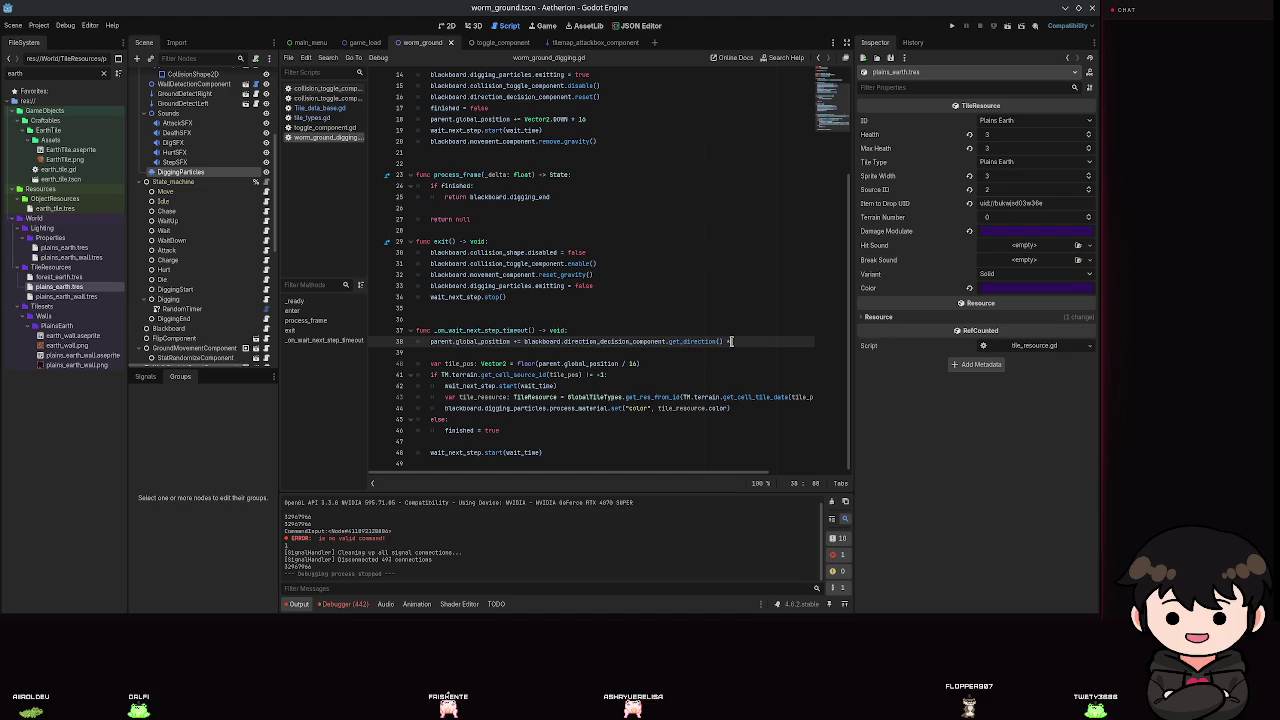
Replace 16 with Chunking.TILE_SIZE on line 38 and check the constant in the Chunking script.
type("Chunking.TILE_SIZE")
scroll(823, 372, "up", 1)
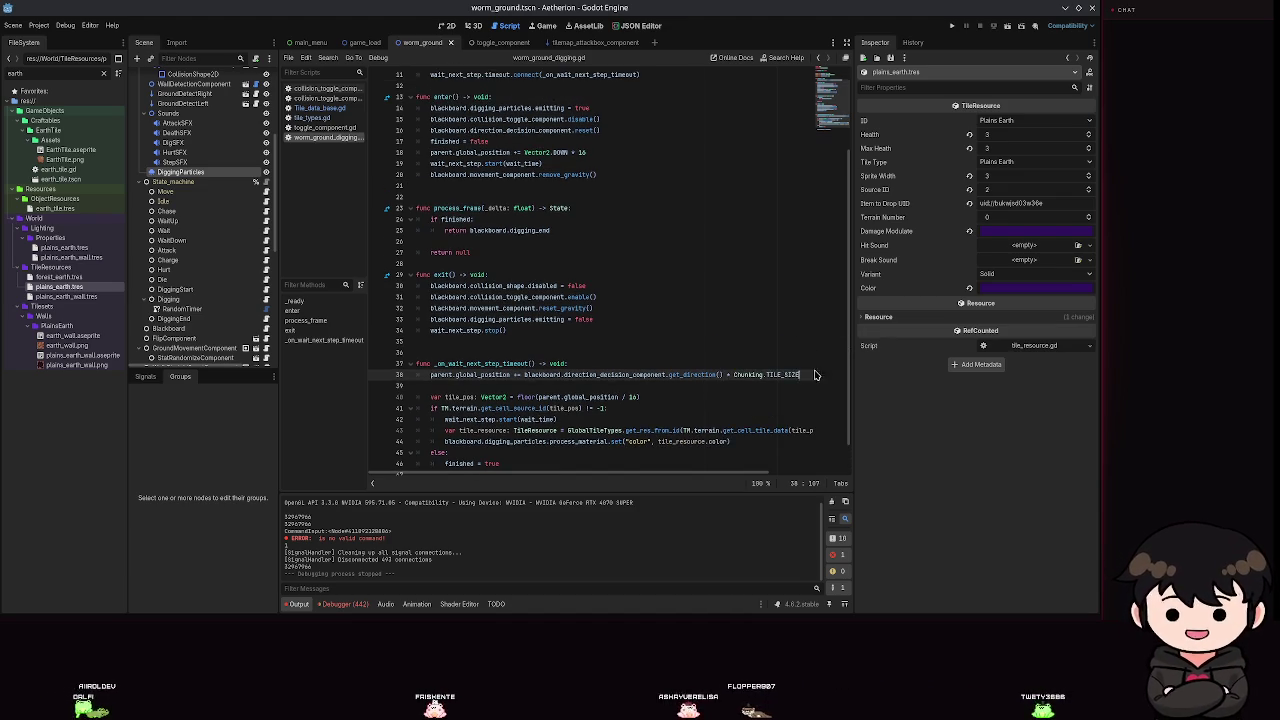
left_click(750, 374, "ctrl")
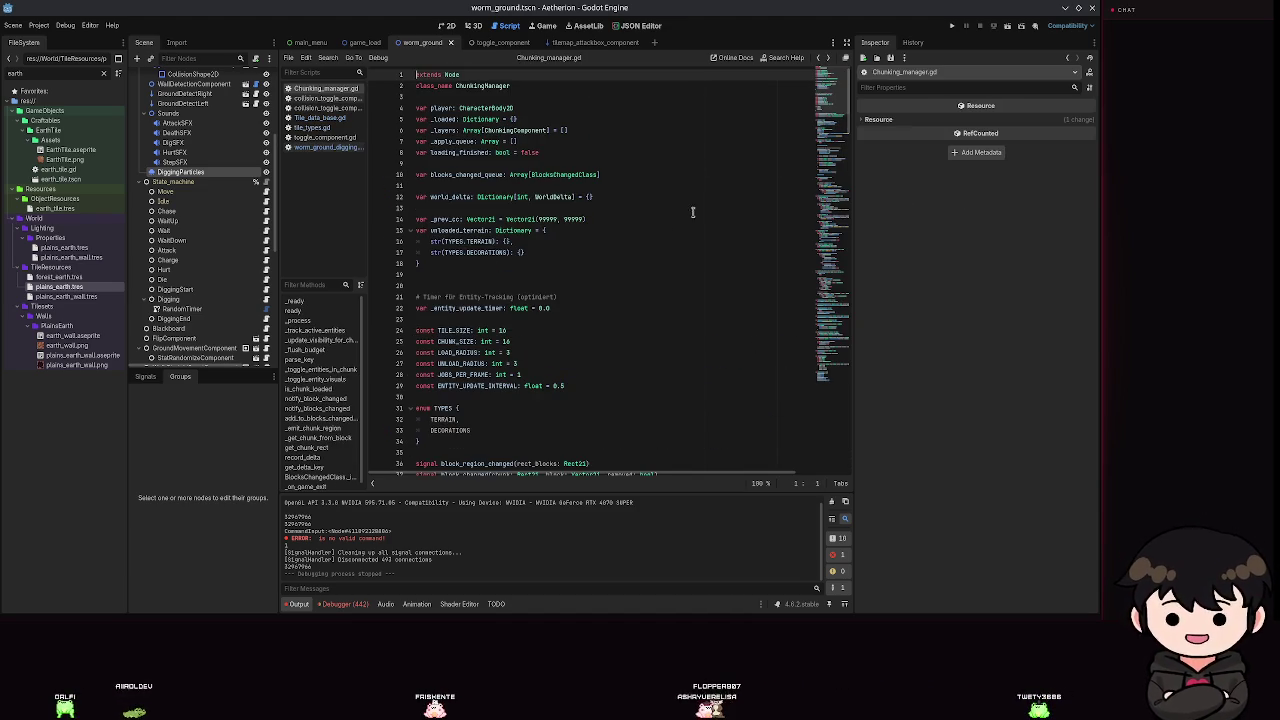
key("alt+Left")
scroll(638, 364, "down", 1)
Replace the divisor 16 on line 40 with Chunking.TILE_SIZE and save.
left_click(640, 364)
type("unking")
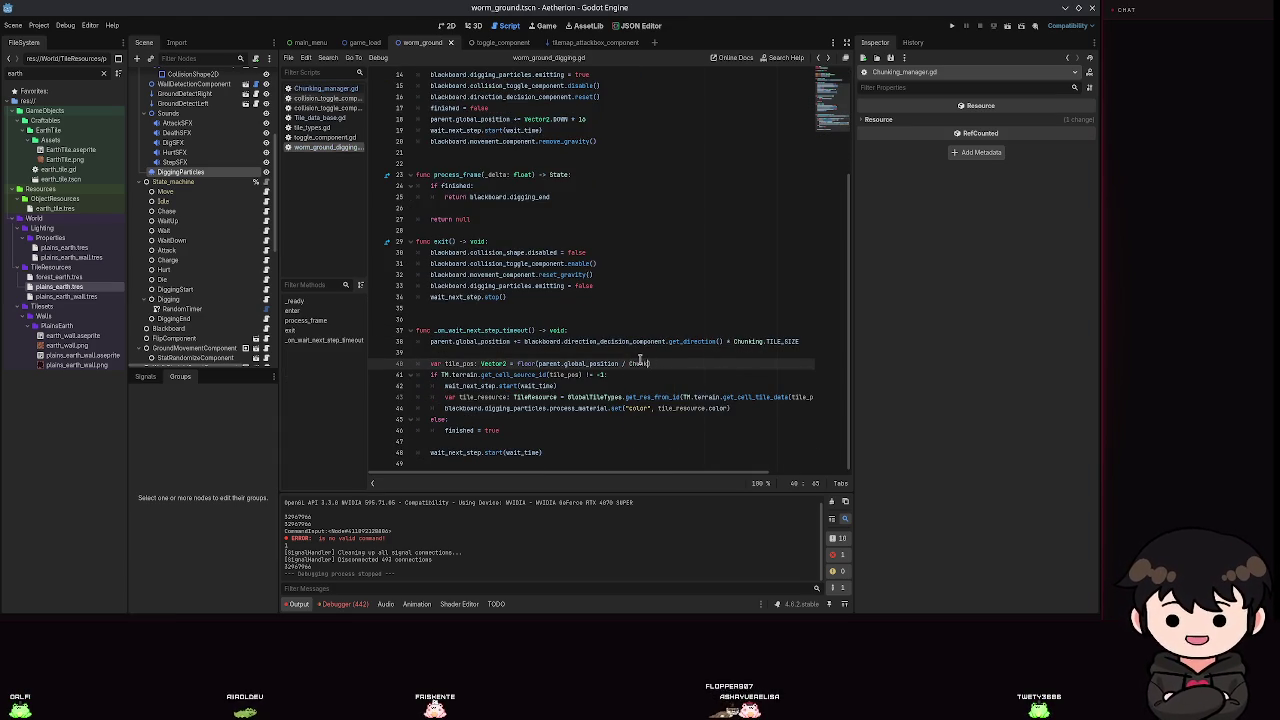
key("BackSpace")
key("BackSpace")
type(".TILE_SIZE")
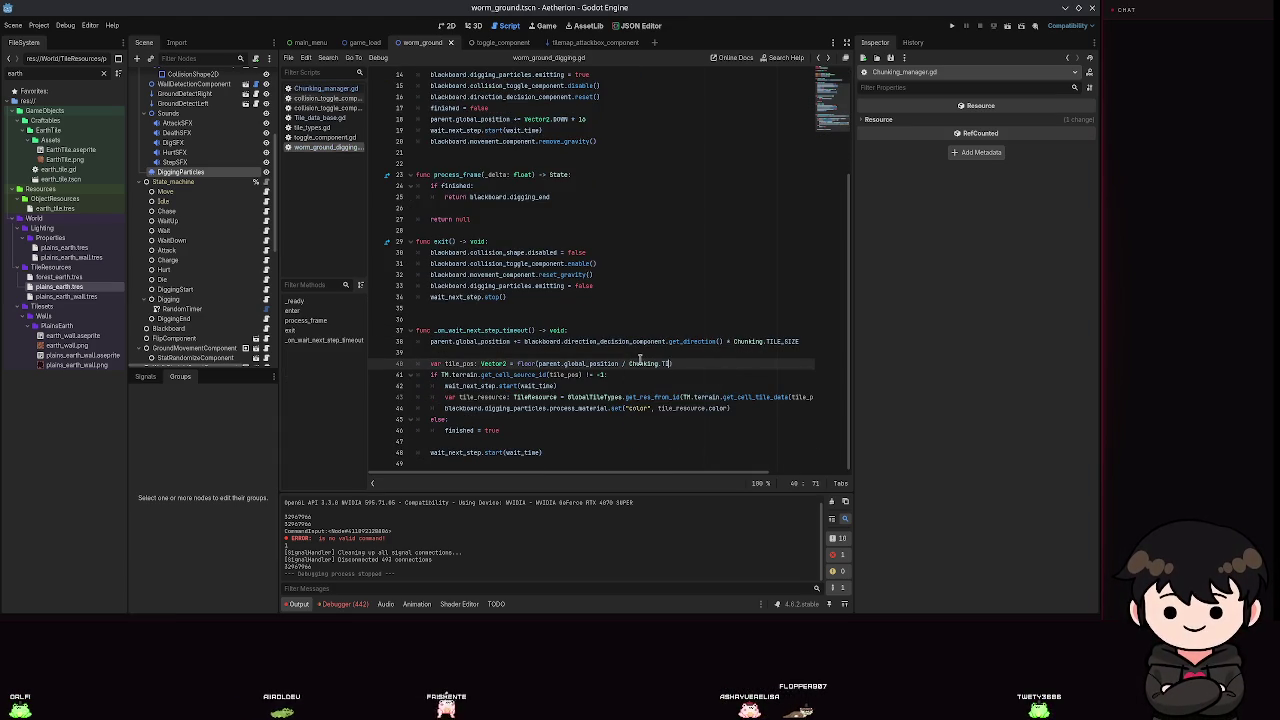
key("ctrl+s")
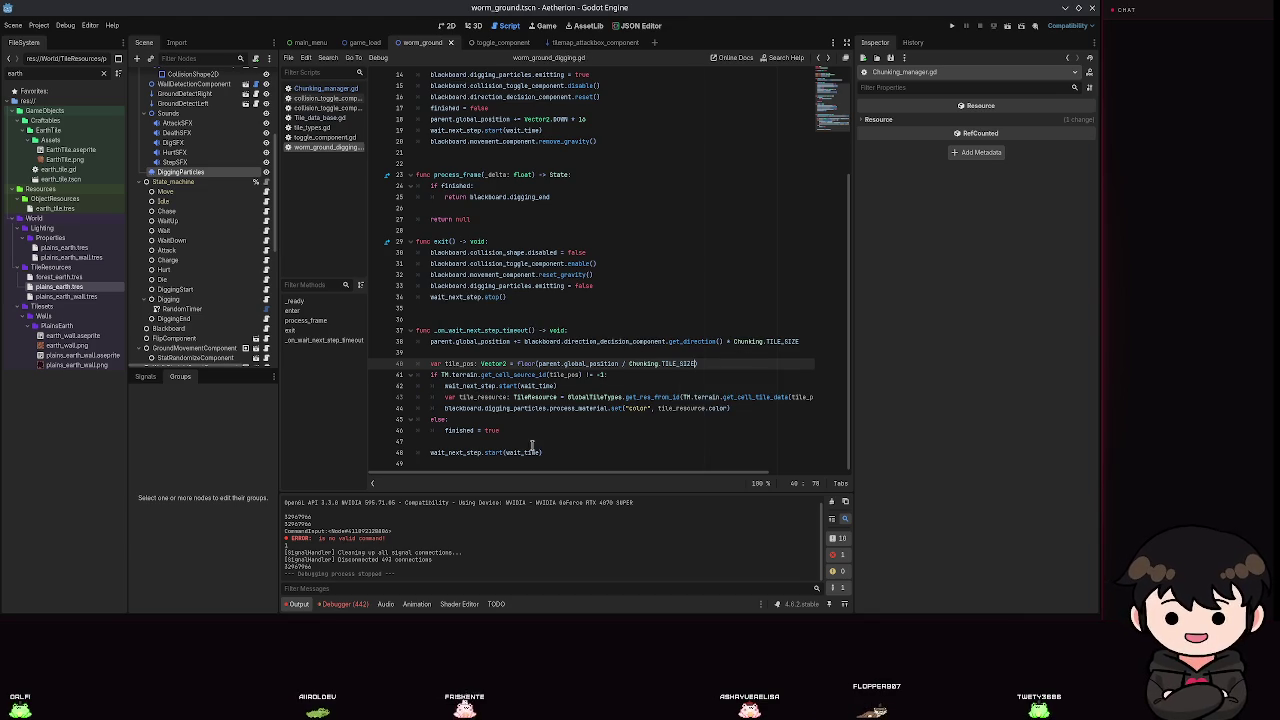
Switch to the 2D workspace to view the worm_ground scene.
left_click(430, 266)
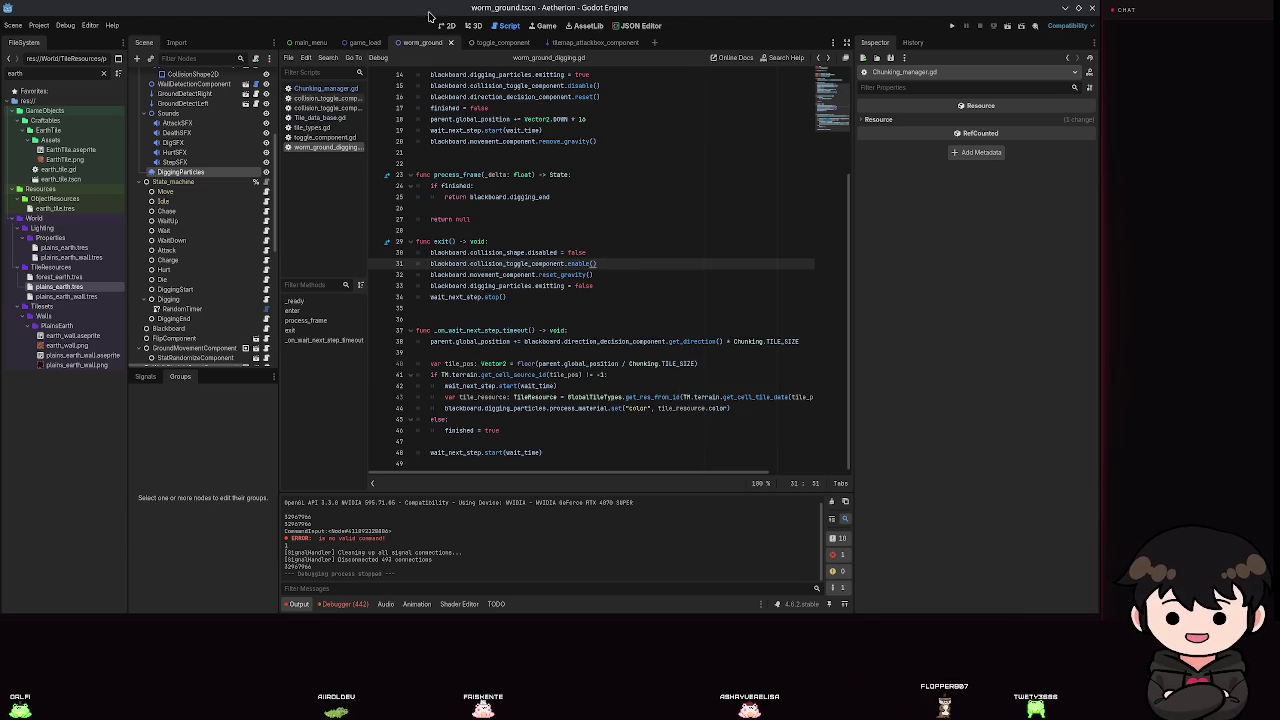
key("ctrl+F1")
scroll(585, 350, "down", 7)
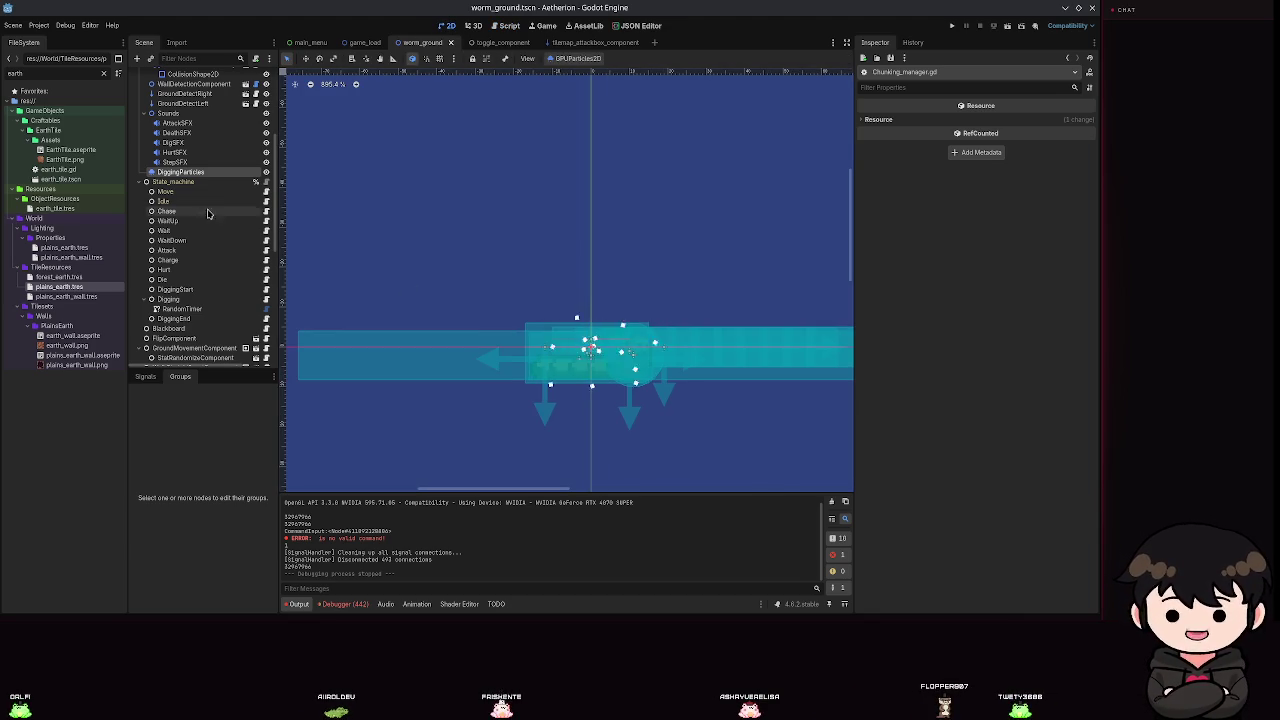
scroll(254, 180, "up", 5)
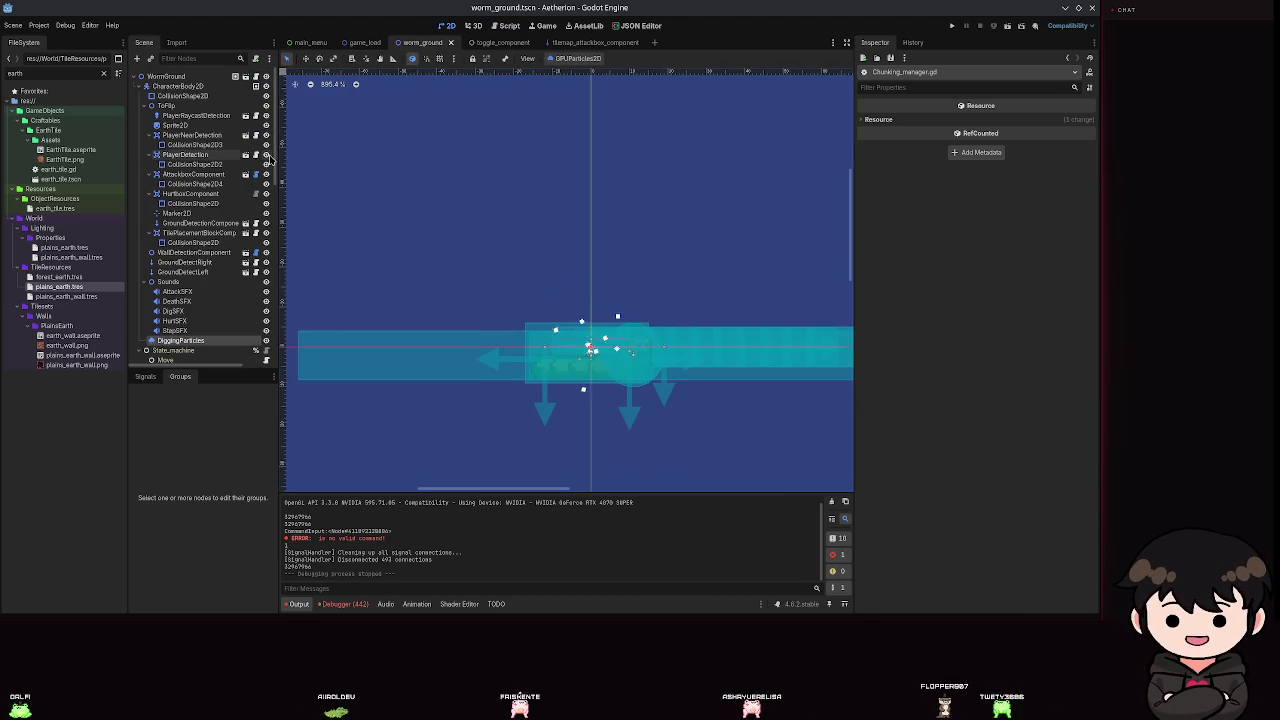
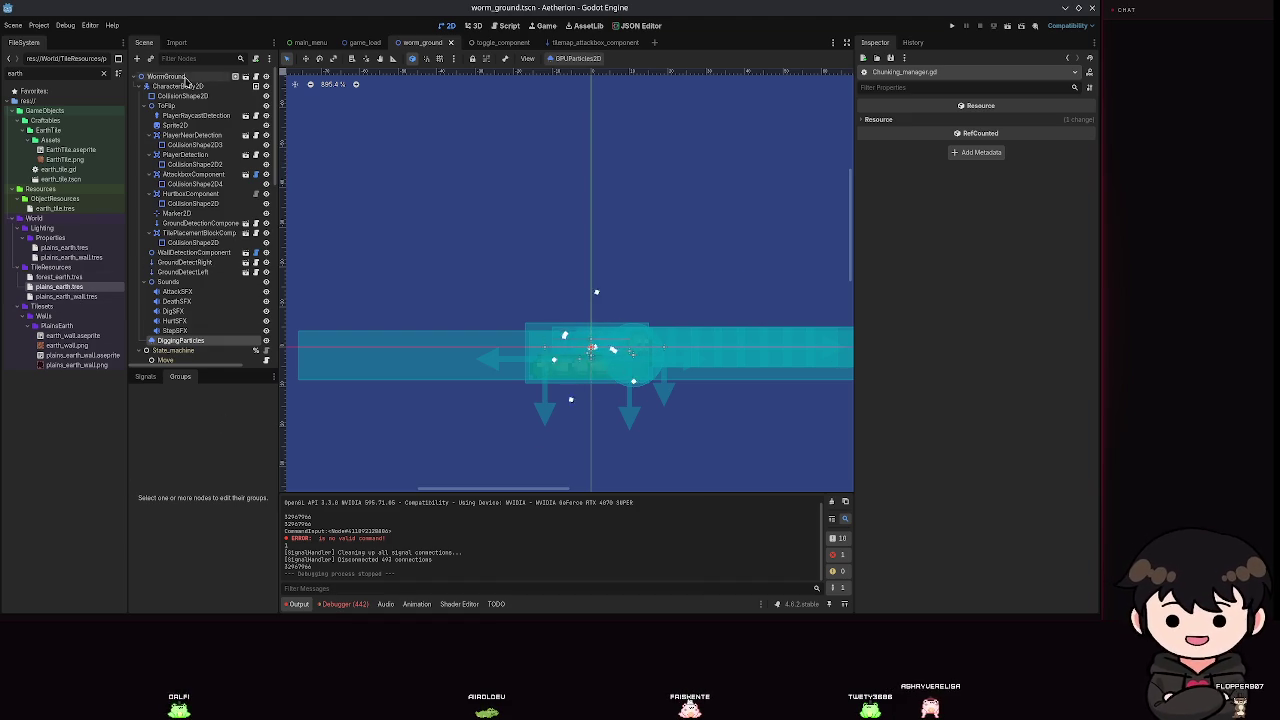
Hide the worm's CollisionShape2D overlays in the Scene dock.
left_click(266, 154)
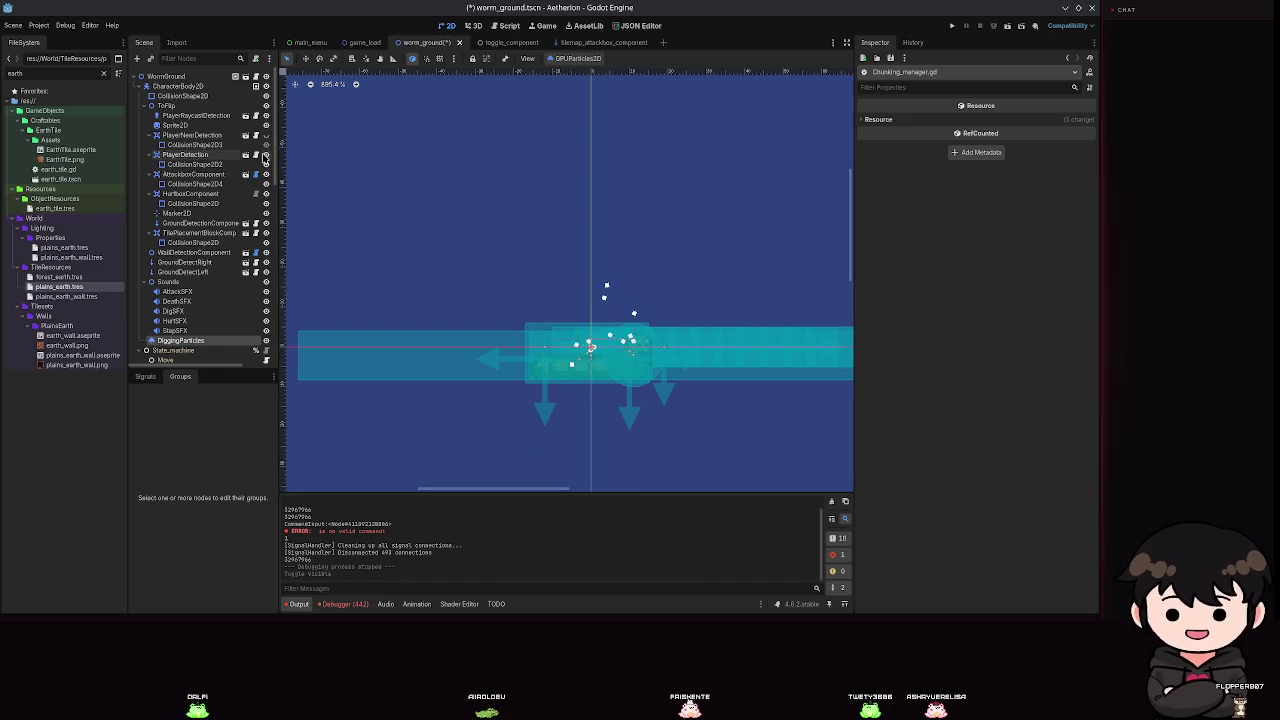
left_click(266, 157)
left_click(266, 184)
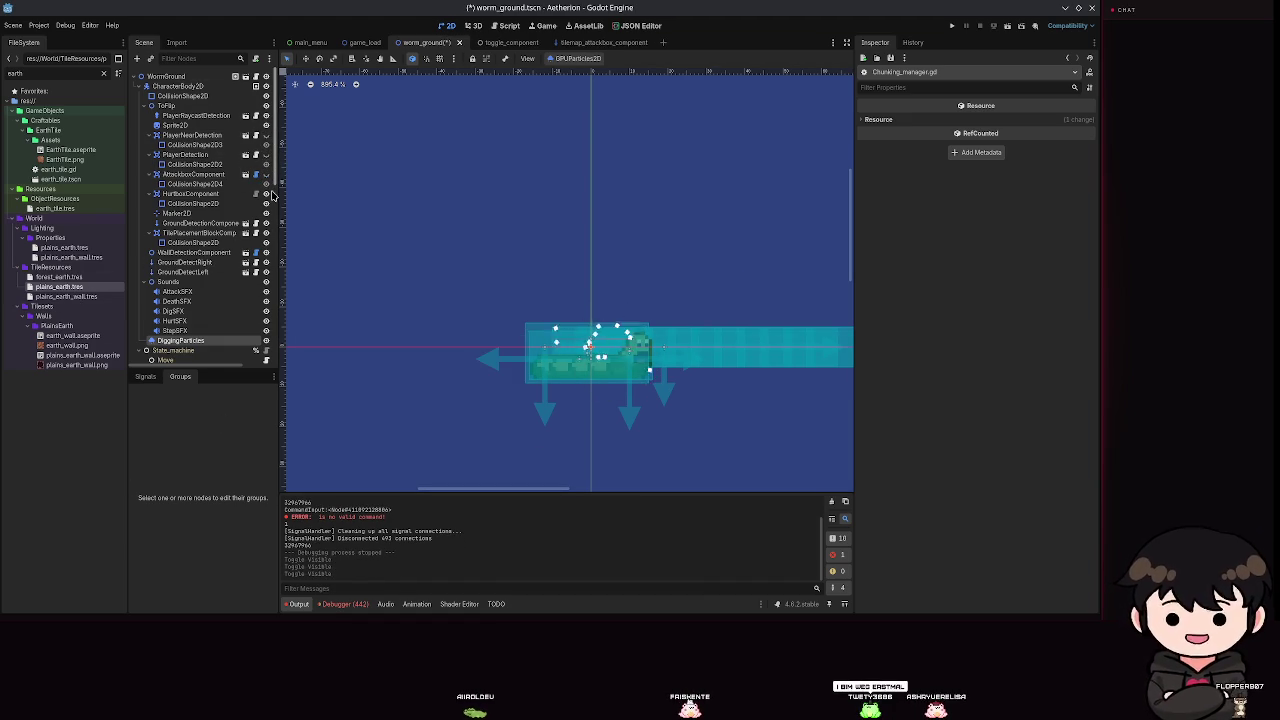
left_click(266, 203)
left_click(266, 242)
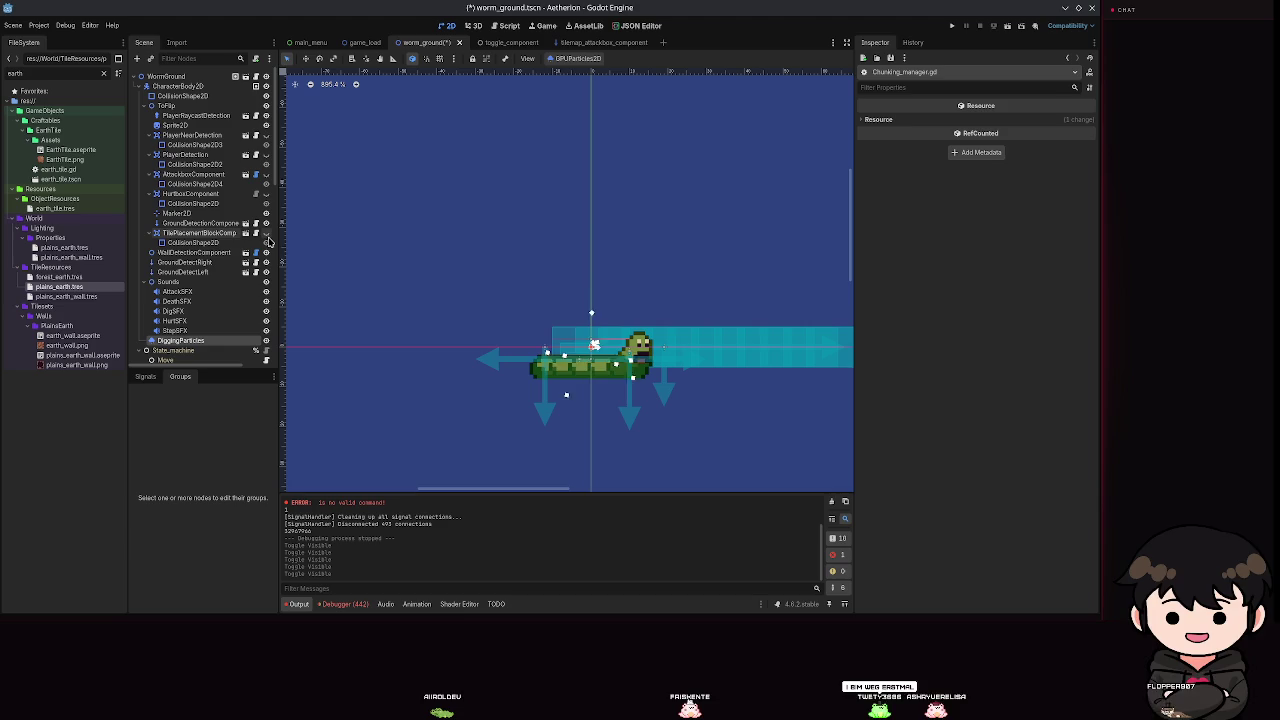
Hide the GroundDetectLeft and WallDetectionComponent rays and PlayerRaycastDetection area, then save.
scroll(270, 265, "down", 5)
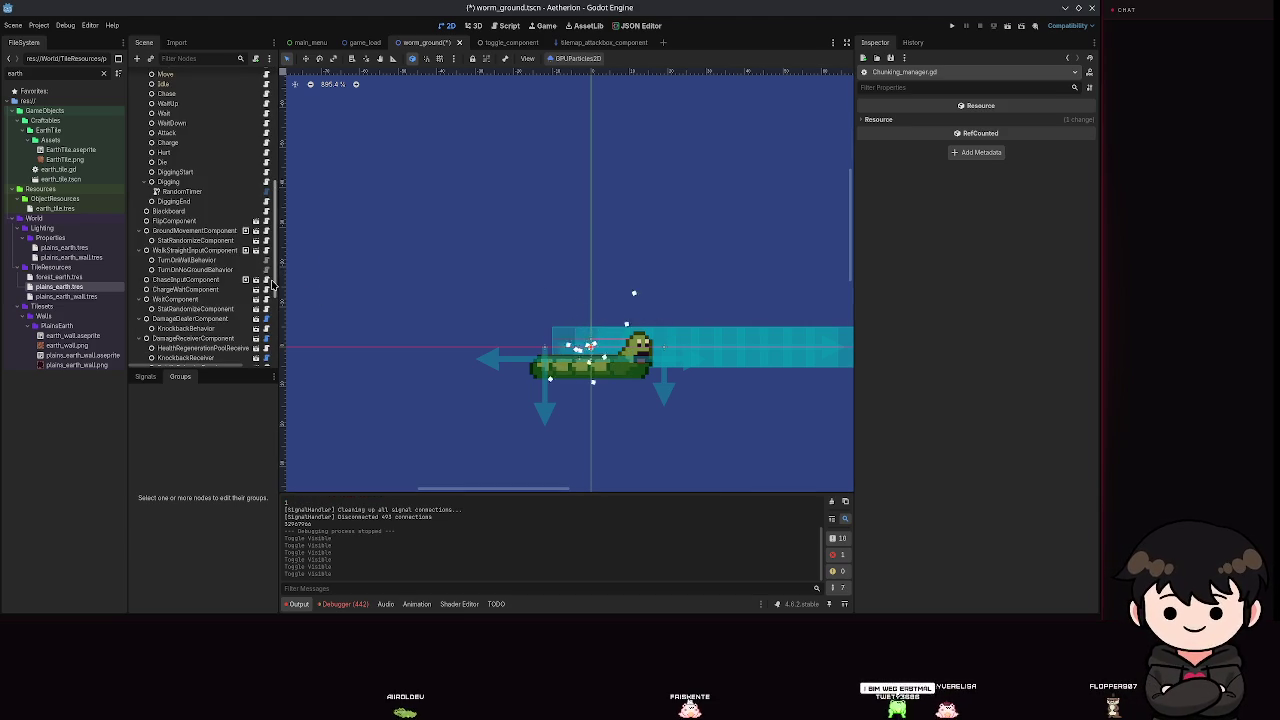
scroll(201, 173, "up", 5)
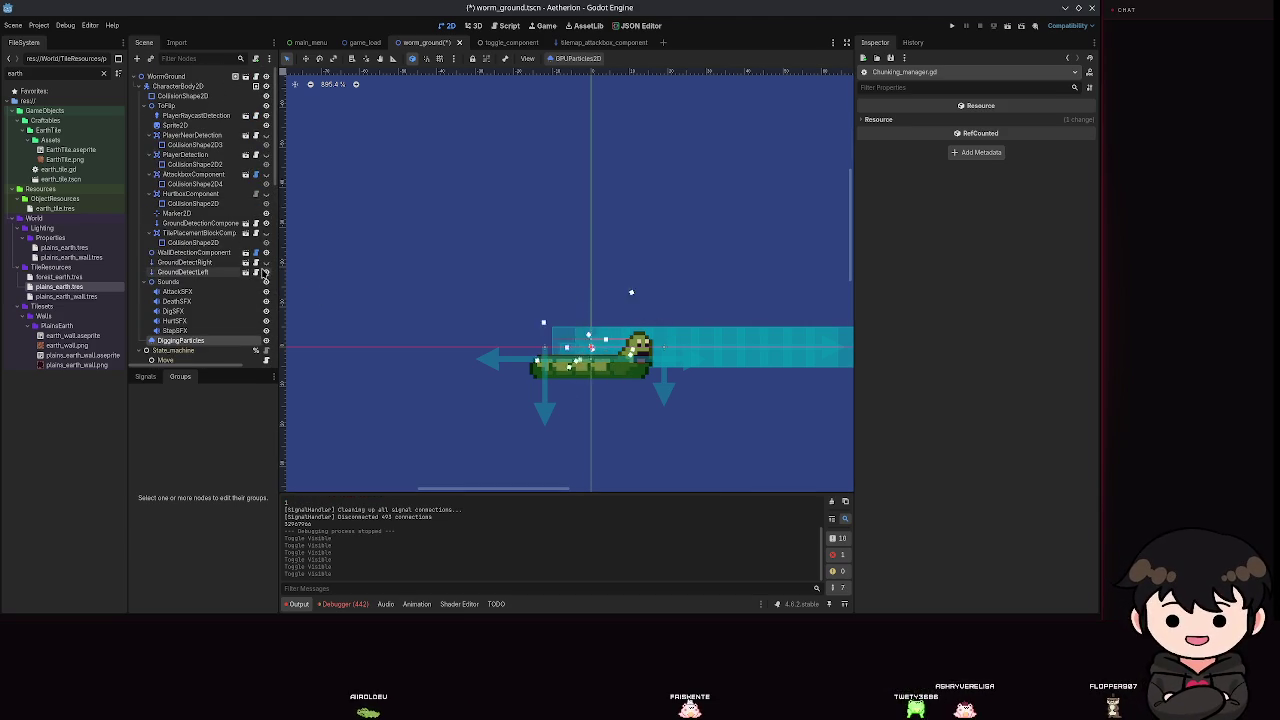
left_click(266, 272)
left_click(265, 253)
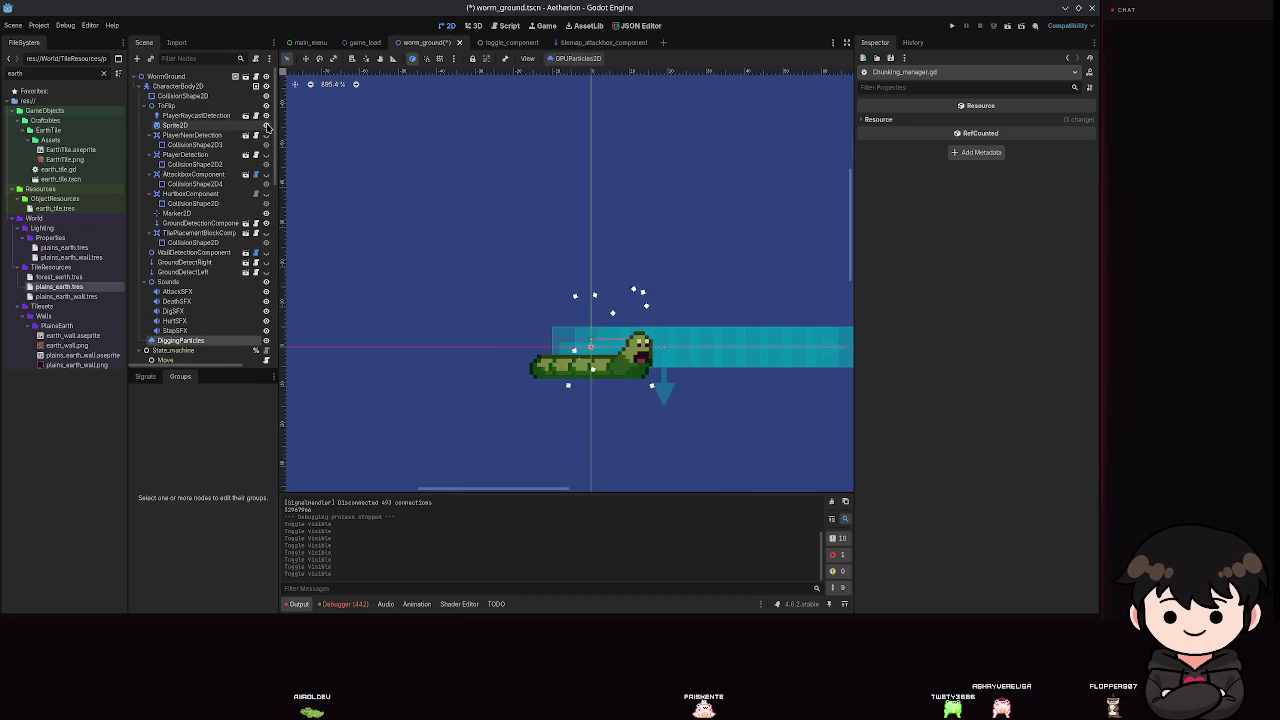
left_click(266, 116)
key("ctrl+s")
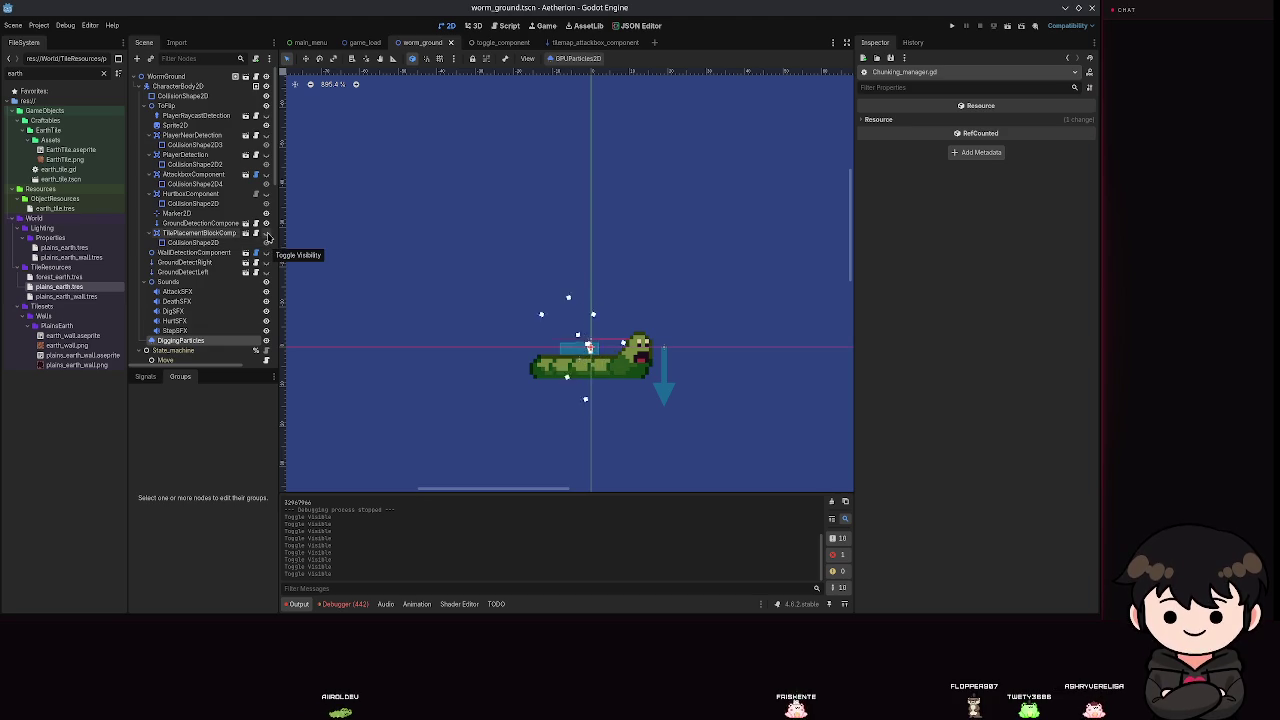
left_click(266, 243)
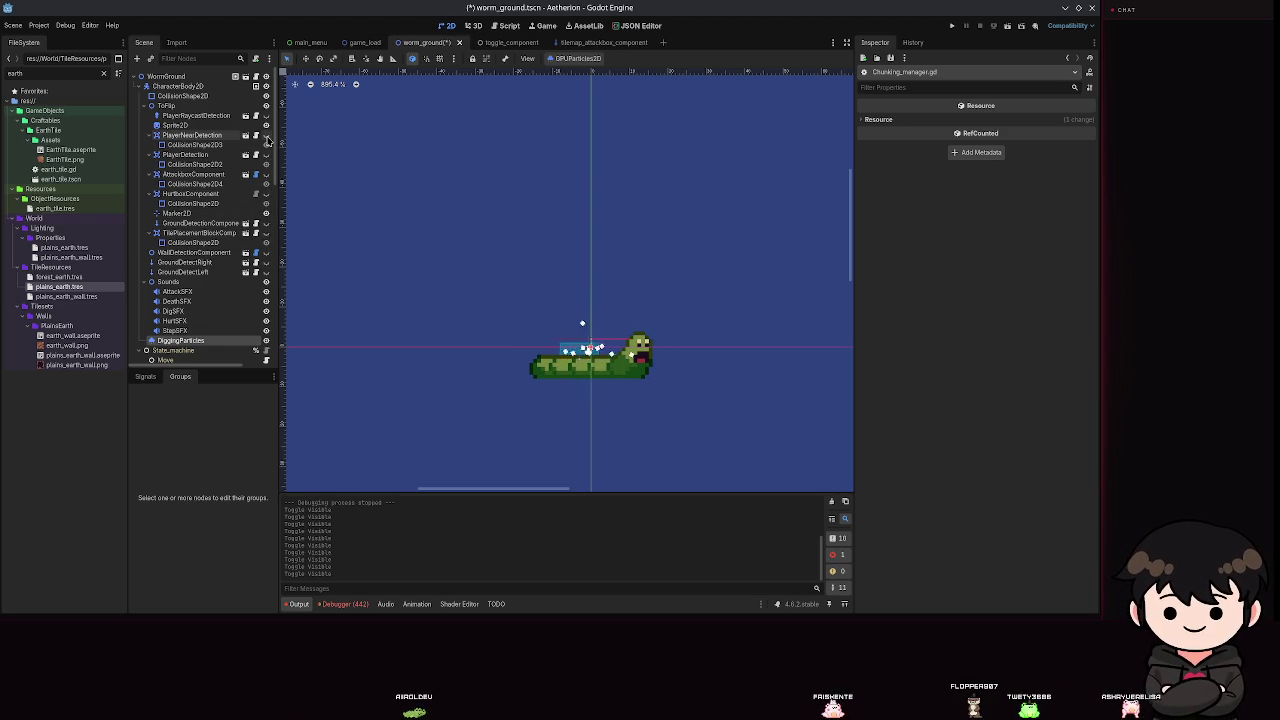
key("ctrl+s")
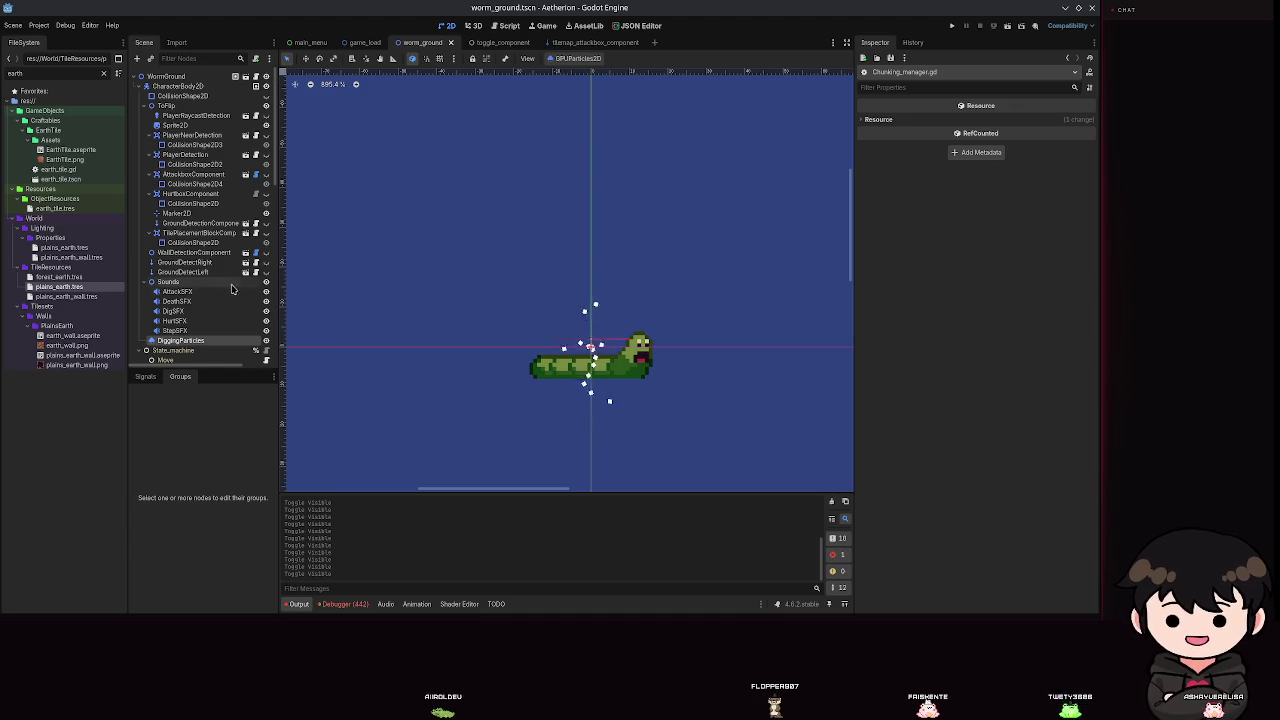
scroll(200, 280, "down", 5)
Select the worm's AnimationPlayer and make the animation timeline panel taller.
left_click(172, 273)
left_click(172, 264)
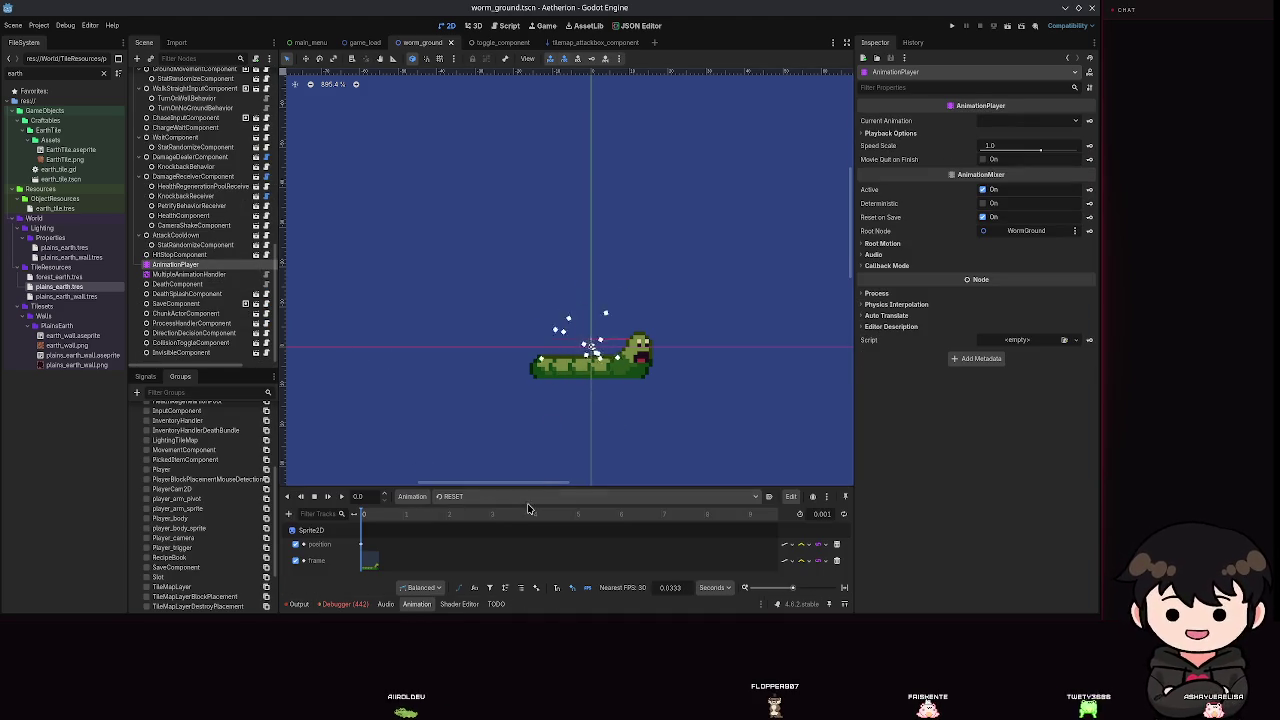
scroll(549, 443, "down", 3)
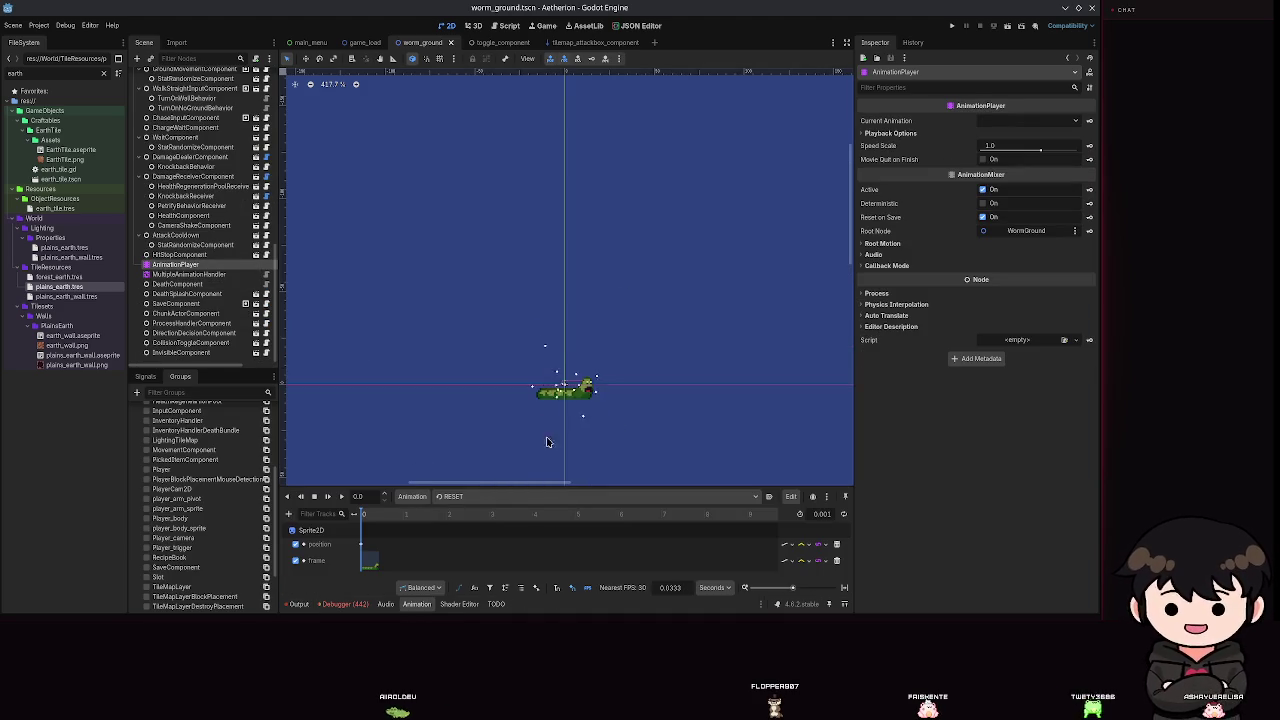
left_click(545, 494)
left_click(672, 410)
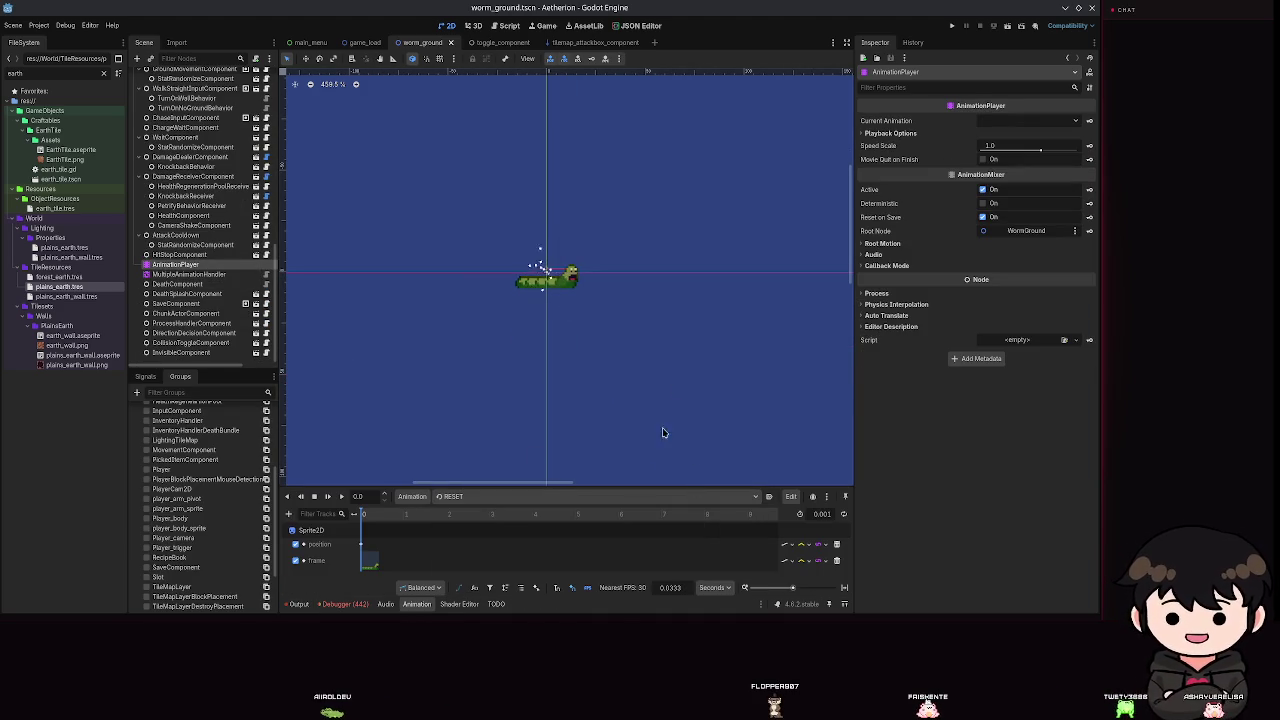
mouse_move(624, 488)
left_mouse_down()
mouse_move(600, 346)
mouse_move(589, 403)
left_mouse_up()
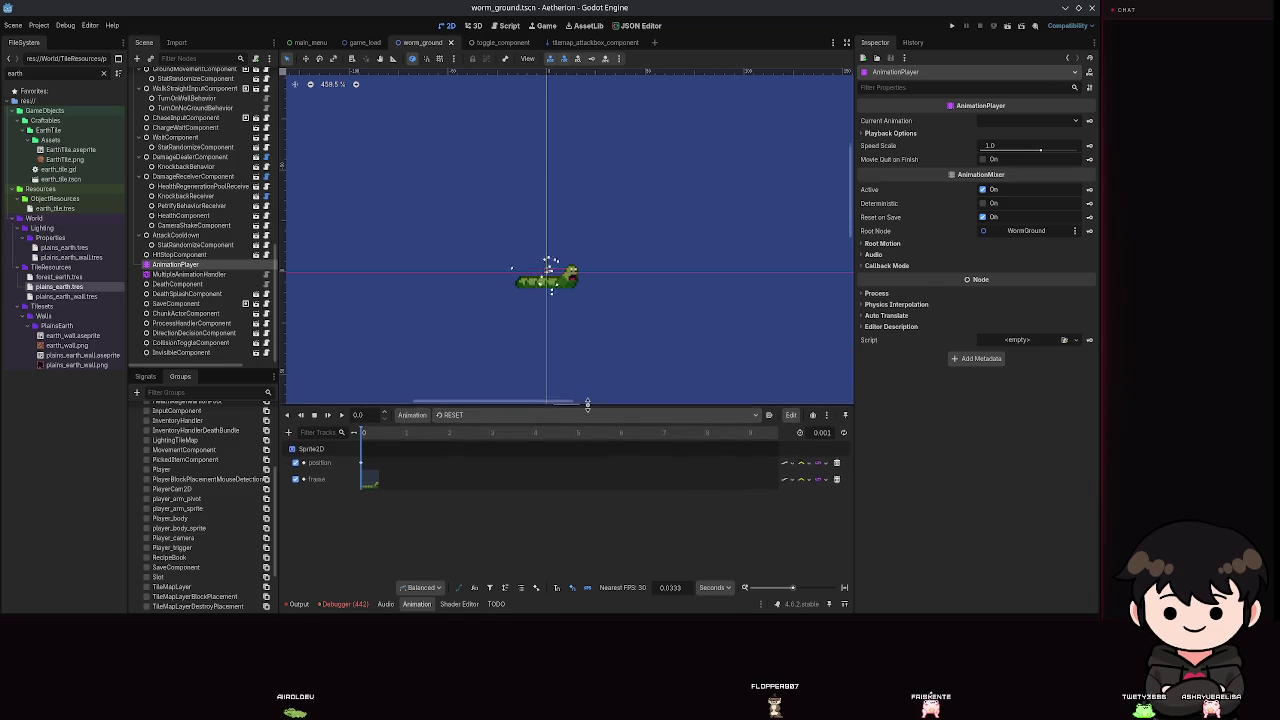
Preview the dig_down, attack and charge animations, leaving charge loaded.
left_click(468, 408)
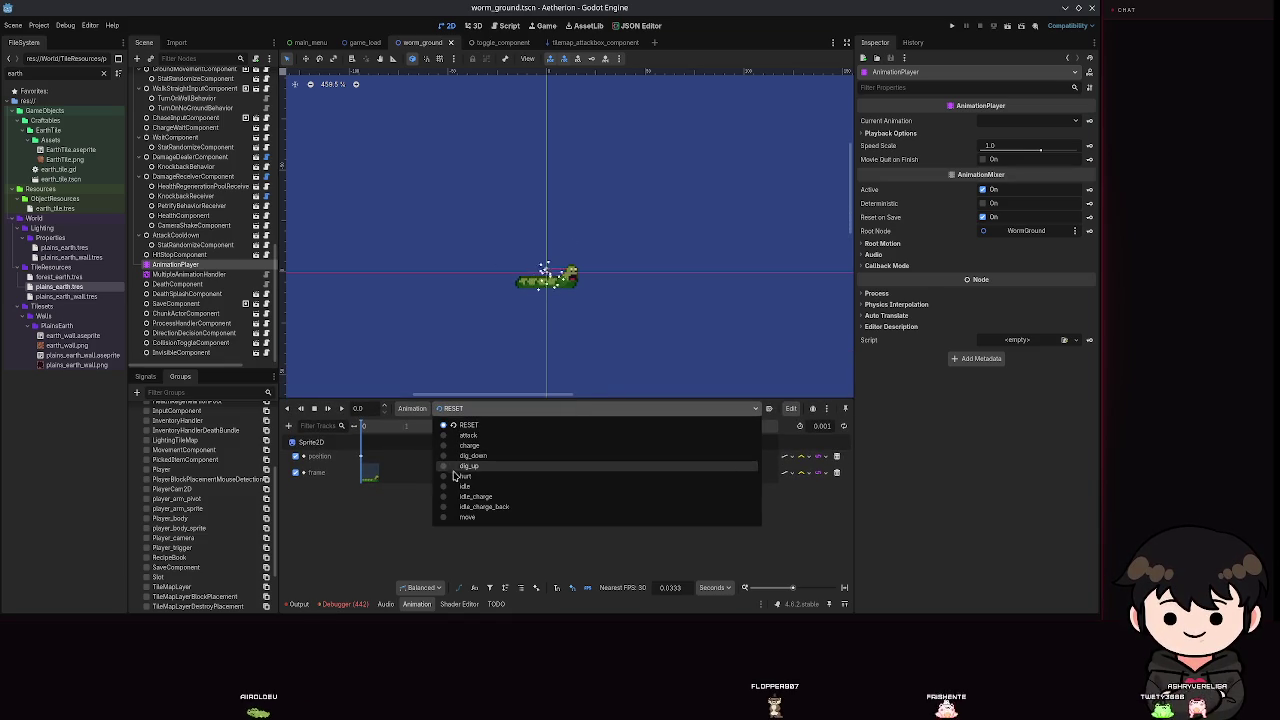
left_click(458, 456)
left_click(465, 410)
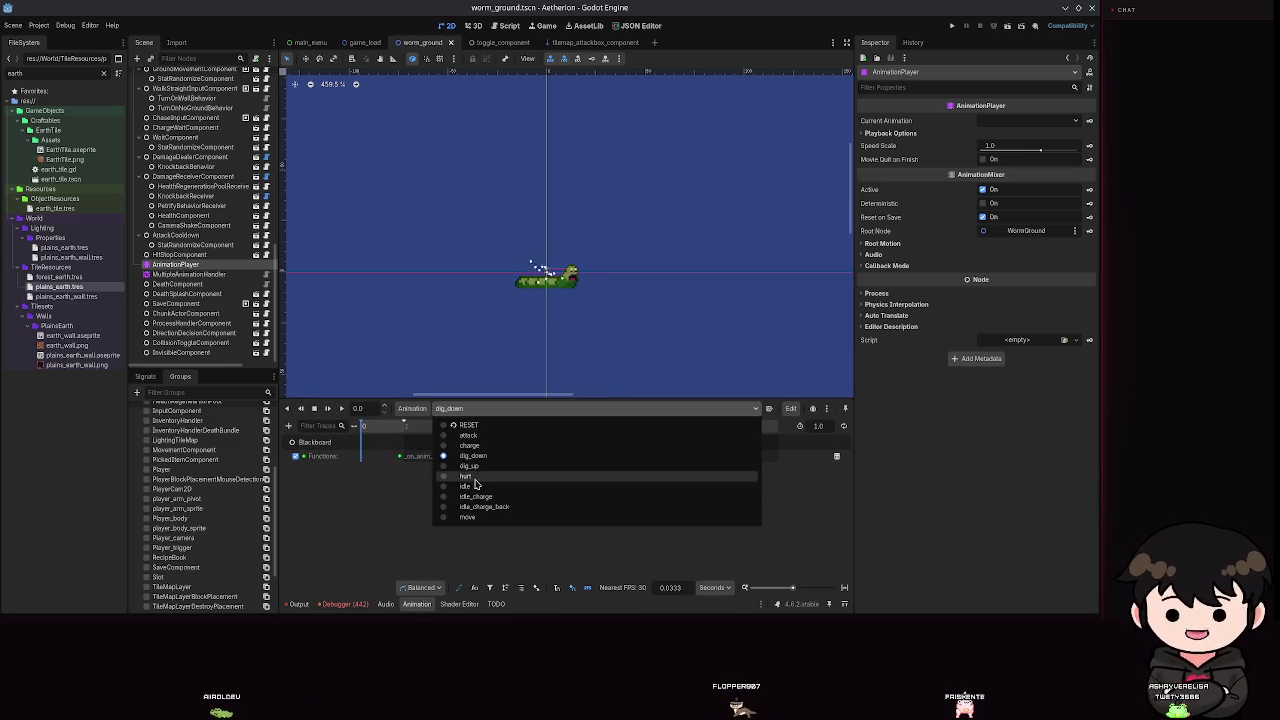
left_click(447, 436)
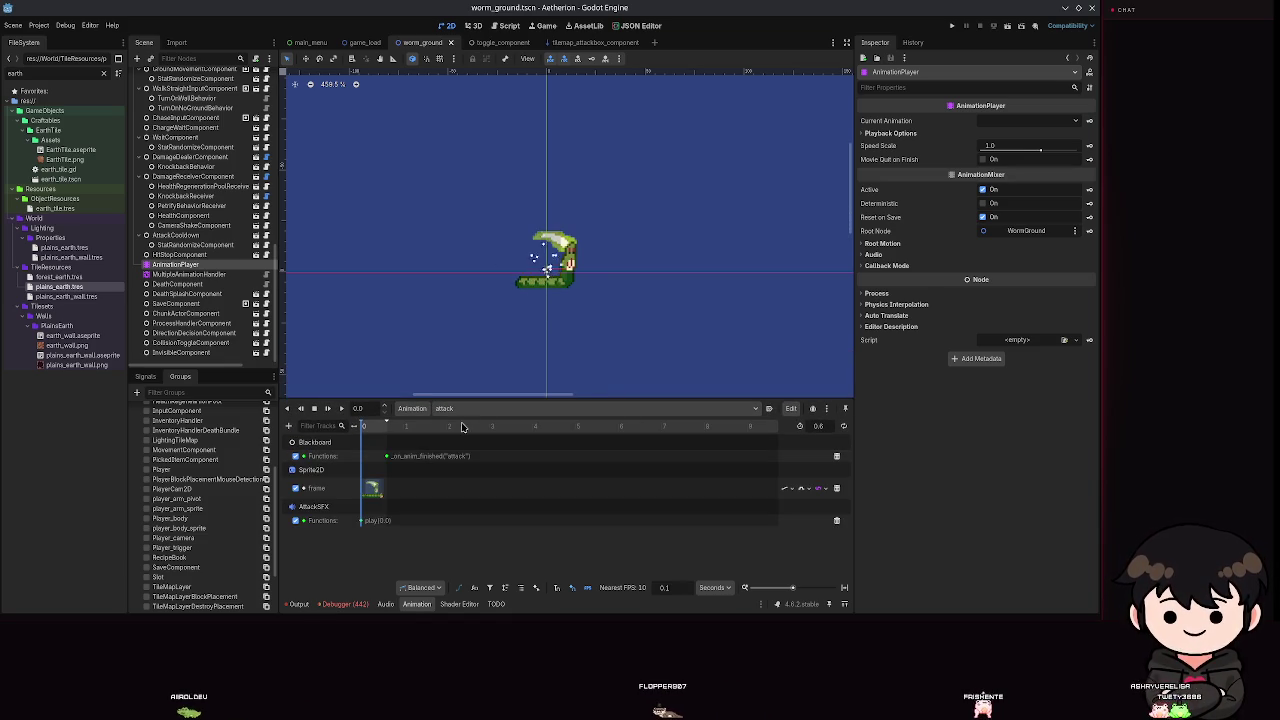
scroll(575, 273, "up", 3)
scroll(580, 272, "up", 4)
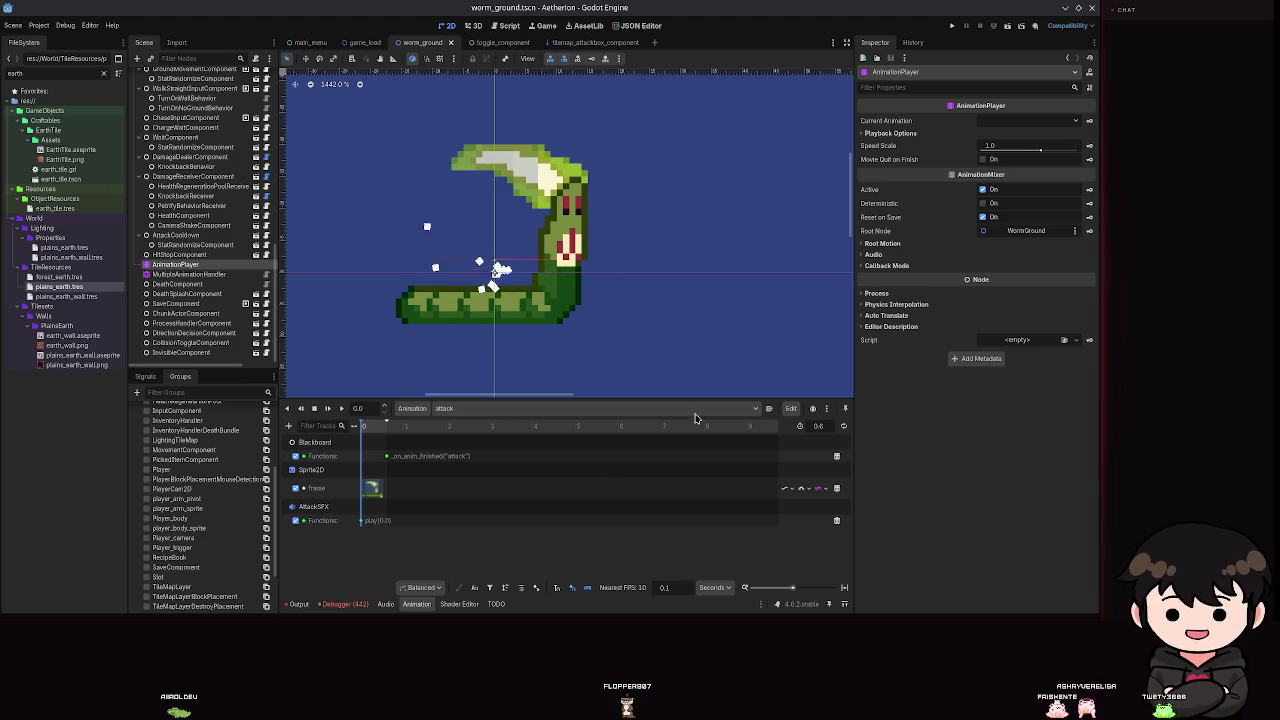
left_click(475, 408)
left_click(481, 434)
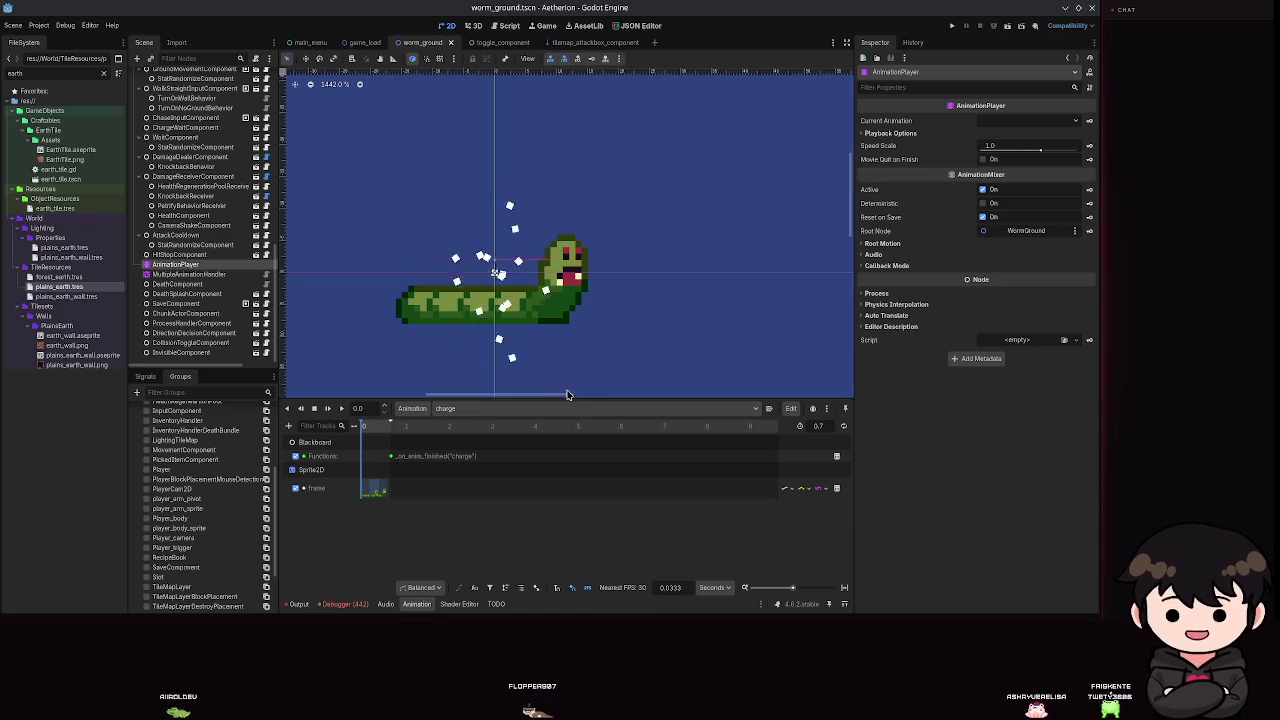
Save the scene and filter the FileSystem dock by 'worm'.
left_click(455, 408)
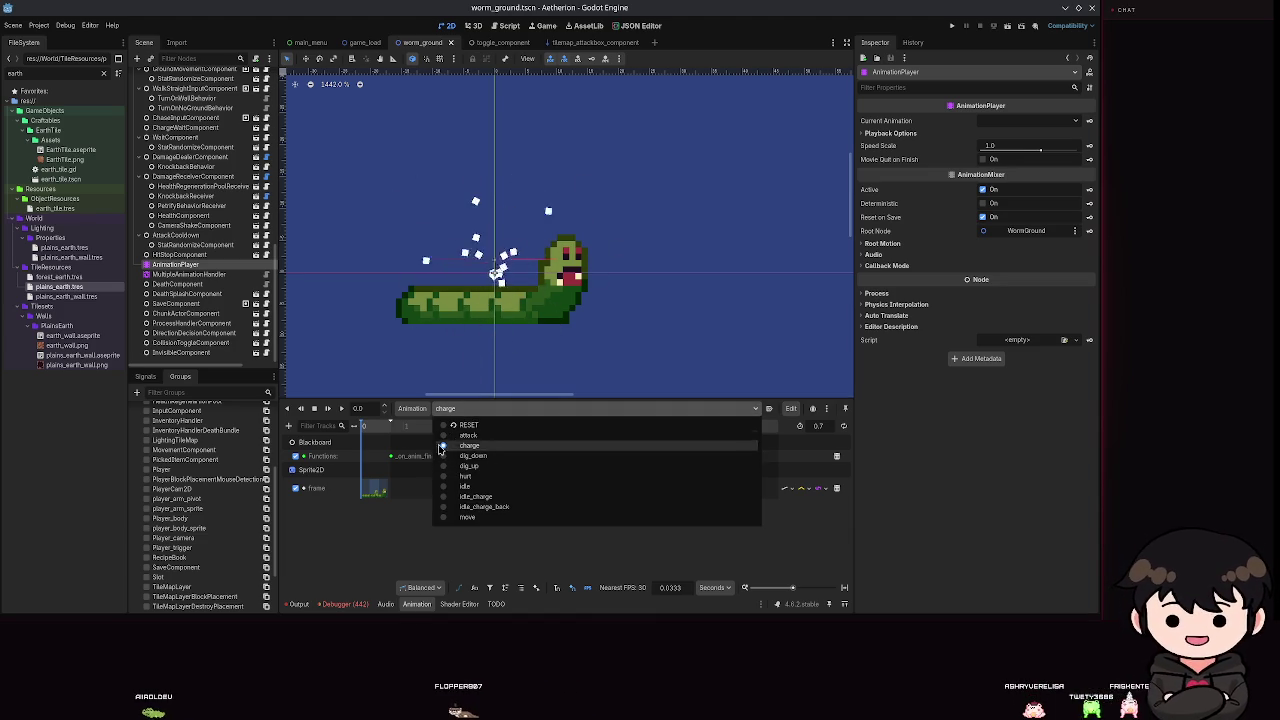
left_click(384, 530)
key("ctrl+s")
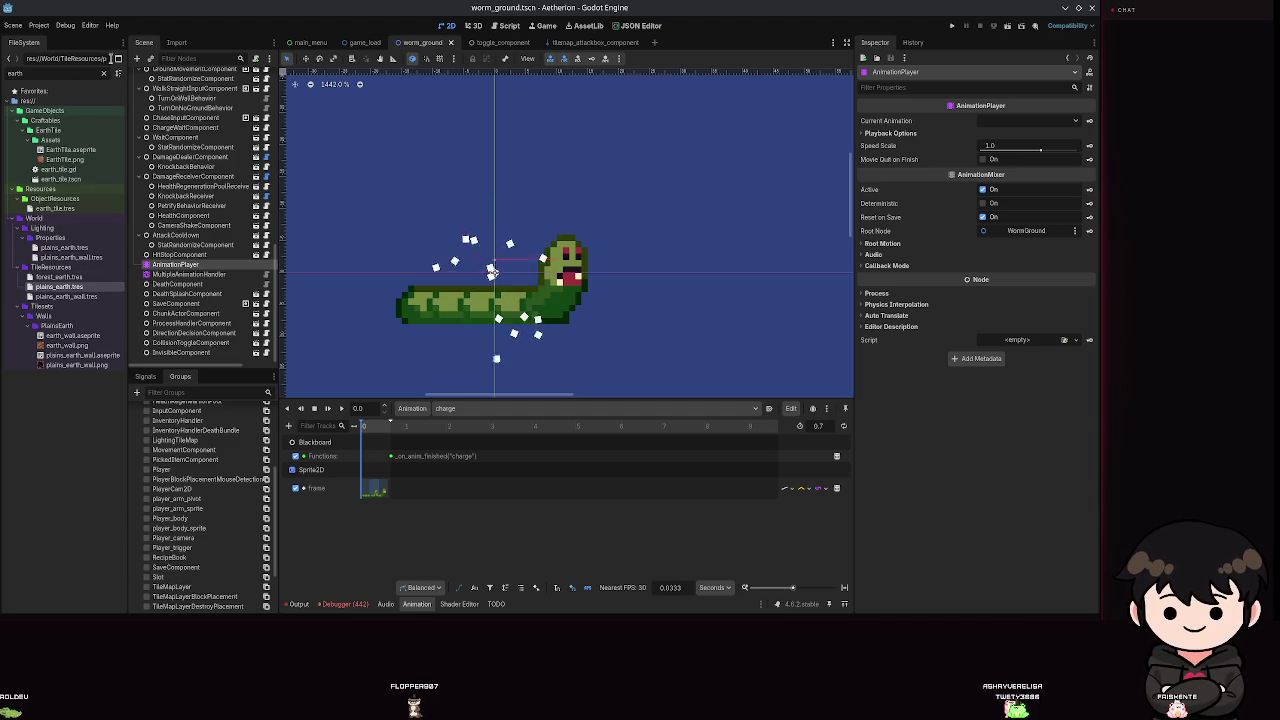
left_click(104, 74)
type("worm")
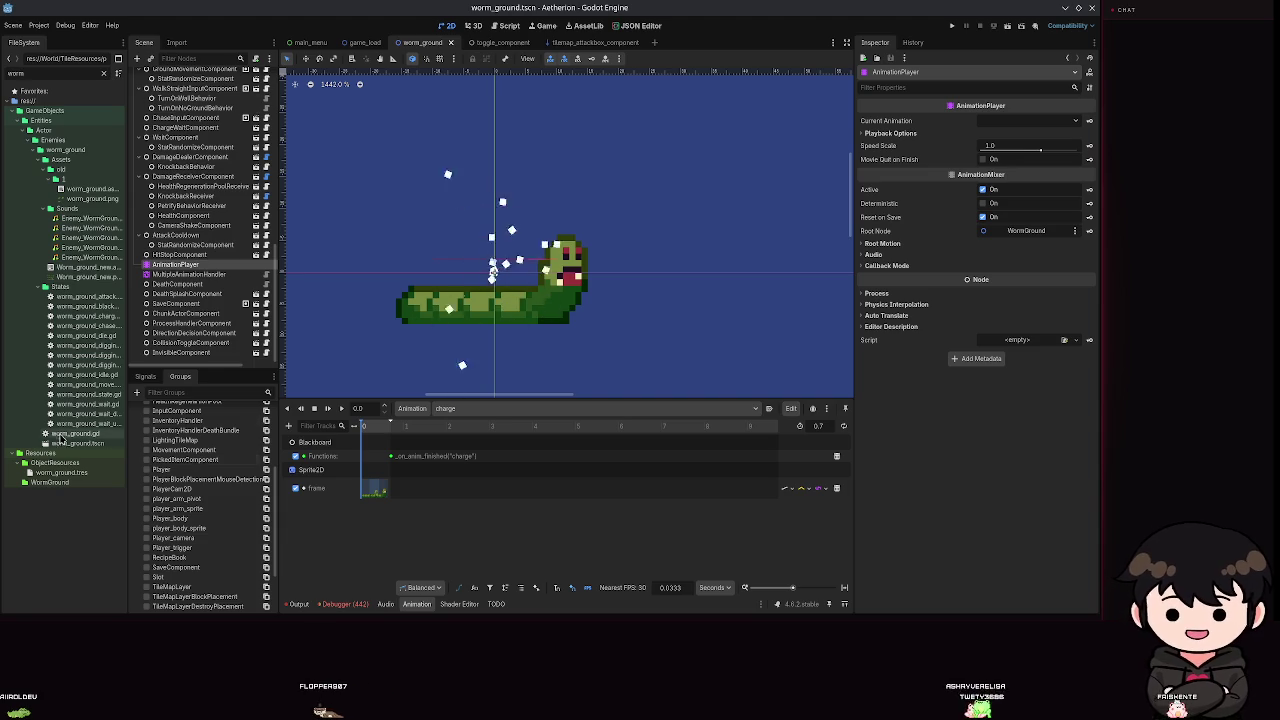
Create a new folder named 2 inside the old assets folder.
left_click(62, 178)
left_click(105, 75)
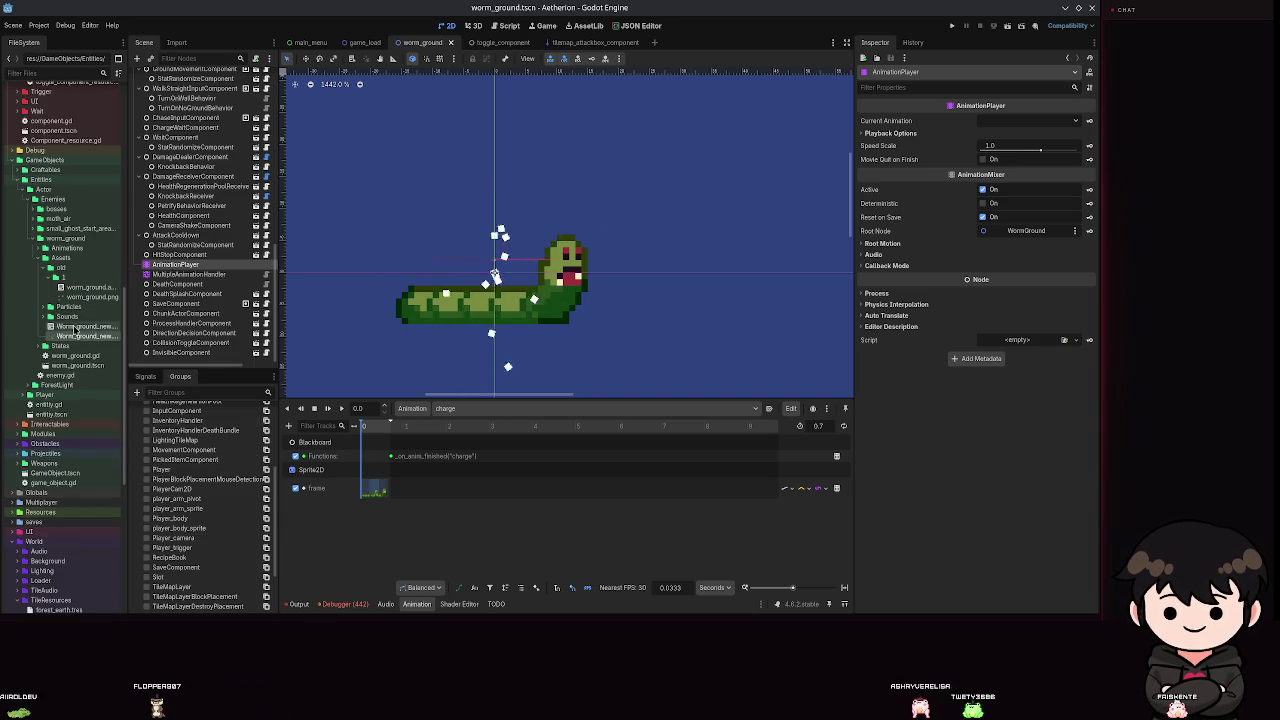
left_click(62, 268)
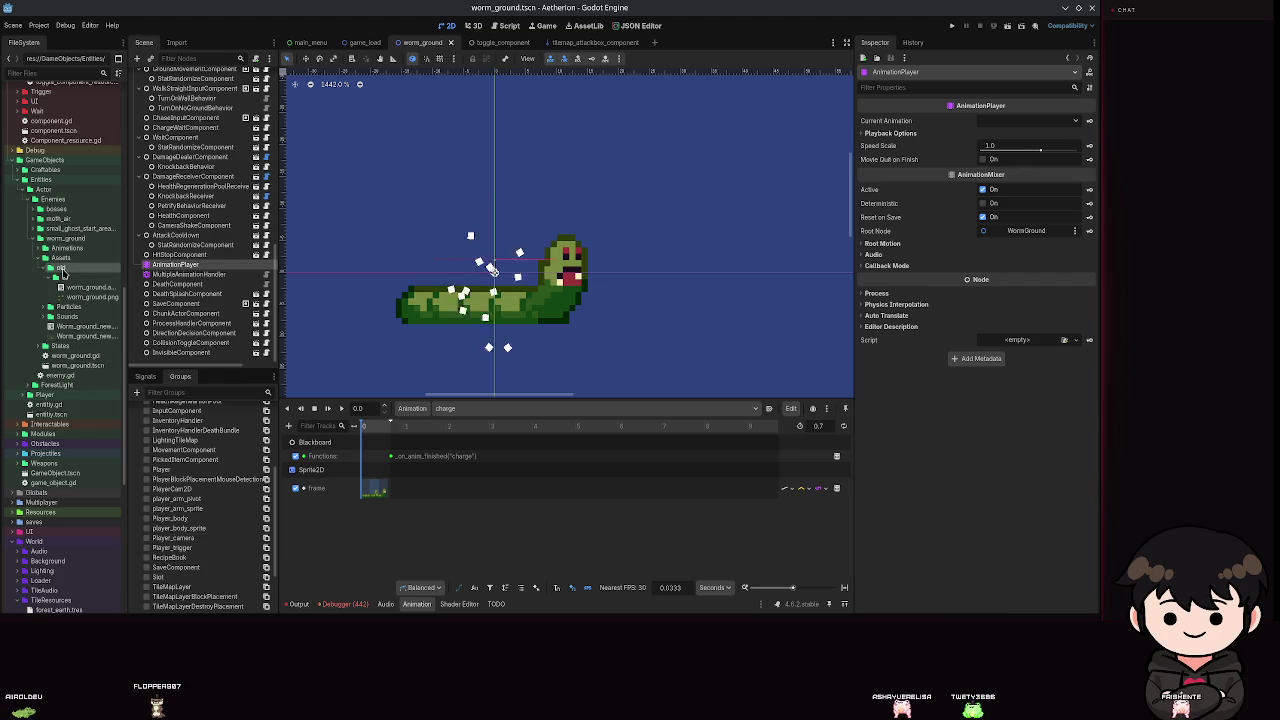
right_click(63, 269)
mouse_move(150, 277)
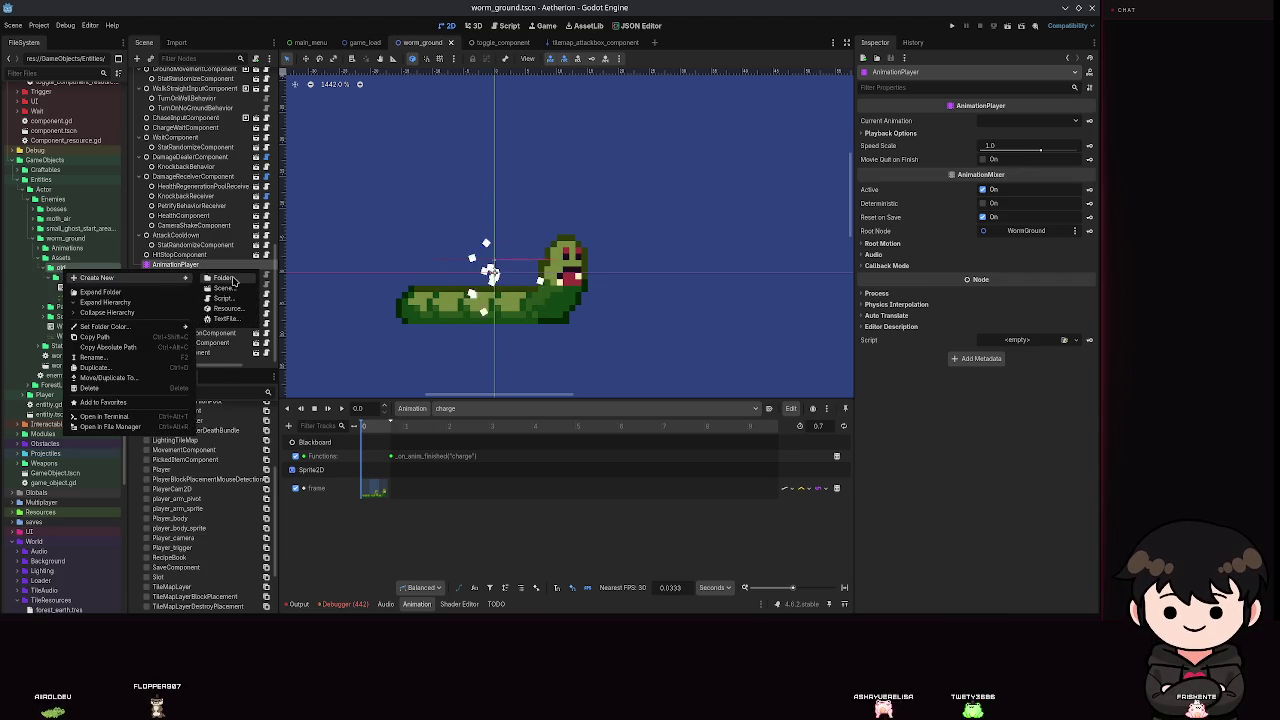
left_click(222, 277)
type("2")
key("Return")
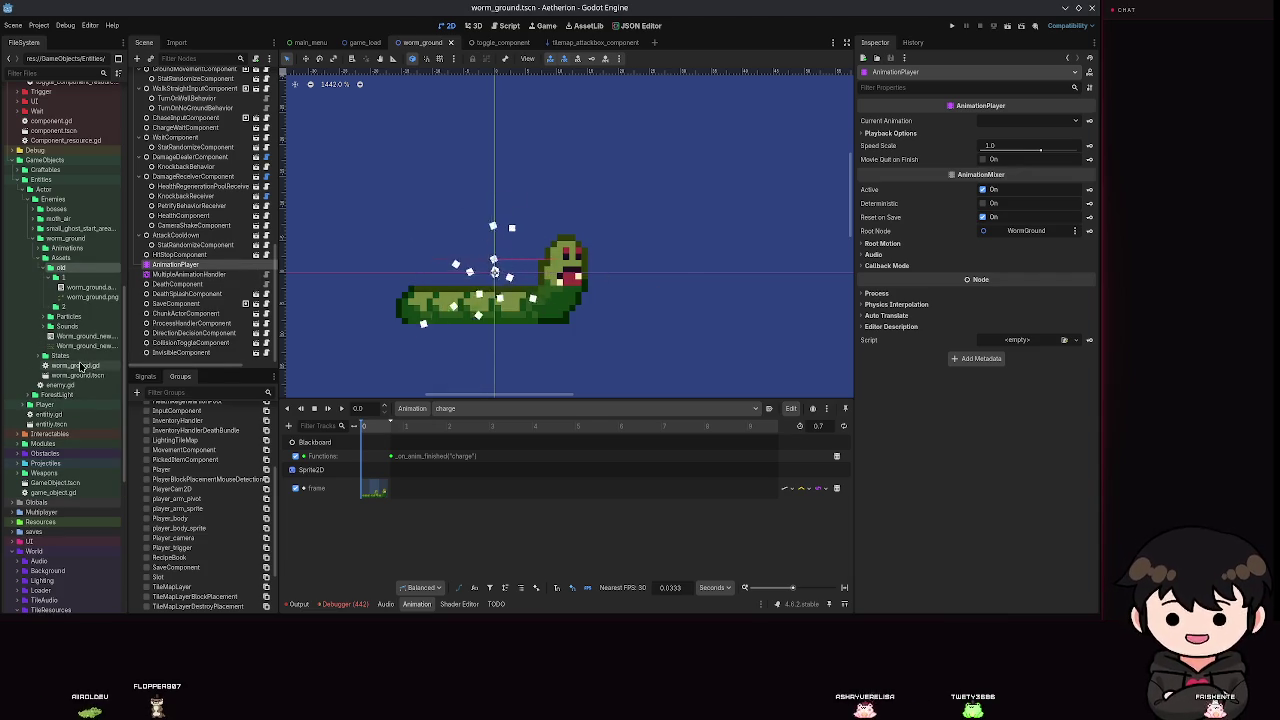
Move the Worm_ground_new files into old/2 and open one in an external program.
left_click_drag(85, 345, 63, 270)
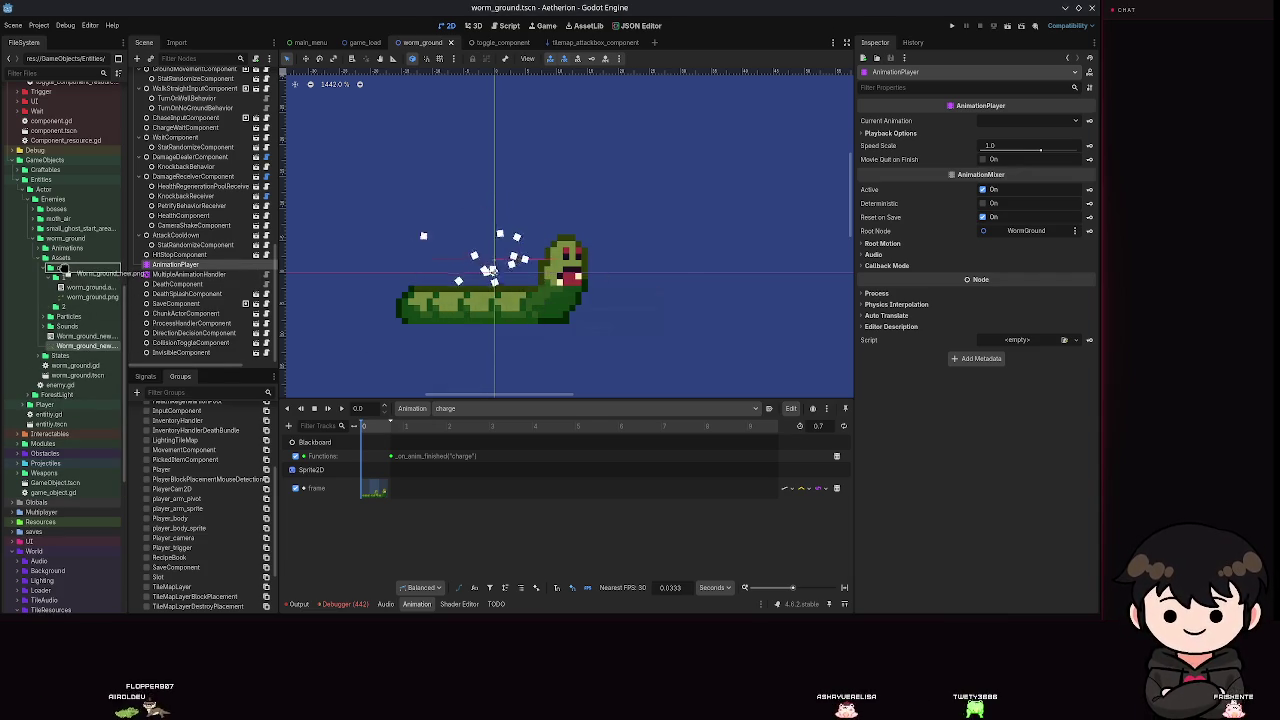
left_click(483, 330)
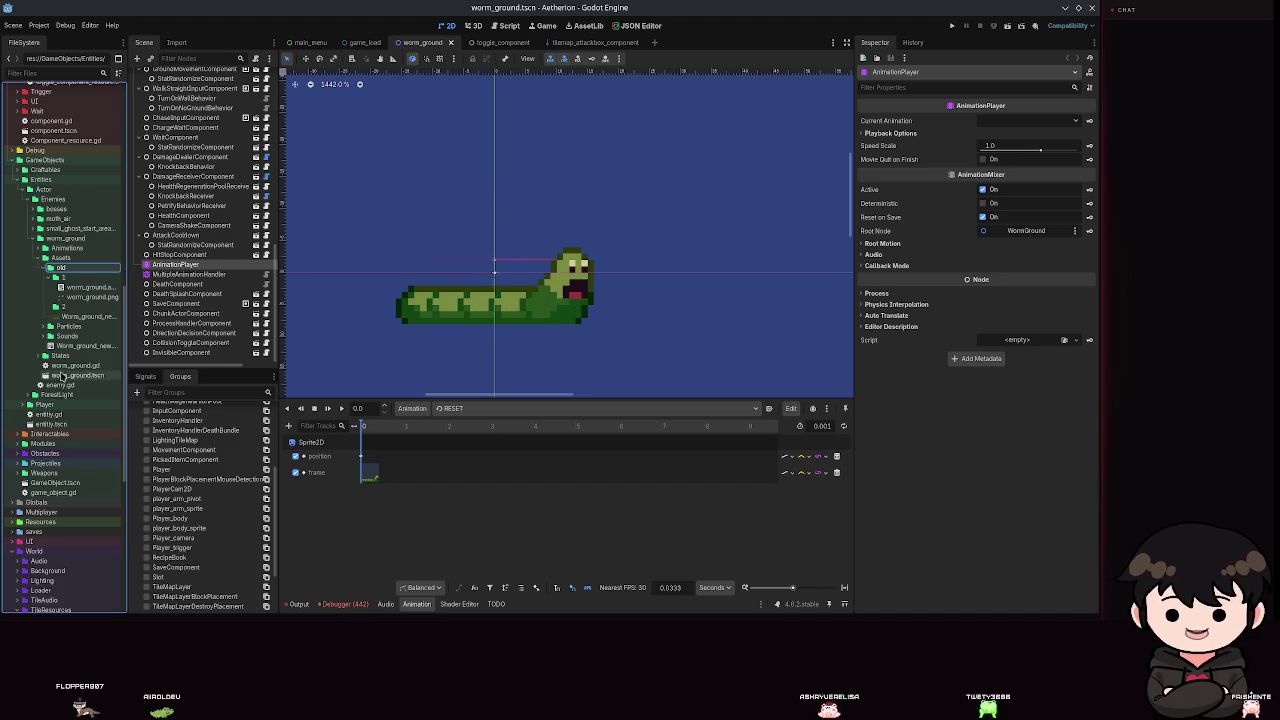
left_click_drag(85, 345, 61, 270)
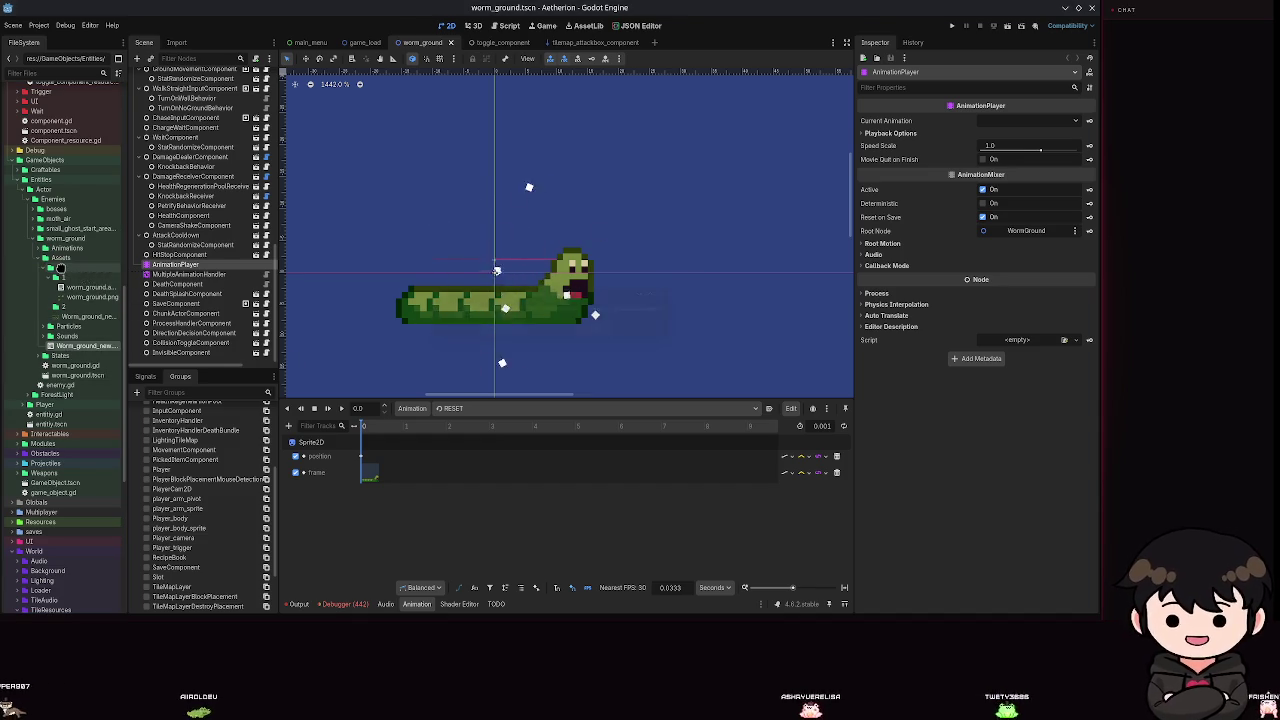
left_click(604, 331)
left_click_drag(85, 345, 62, 306)
left_click(493, 330)
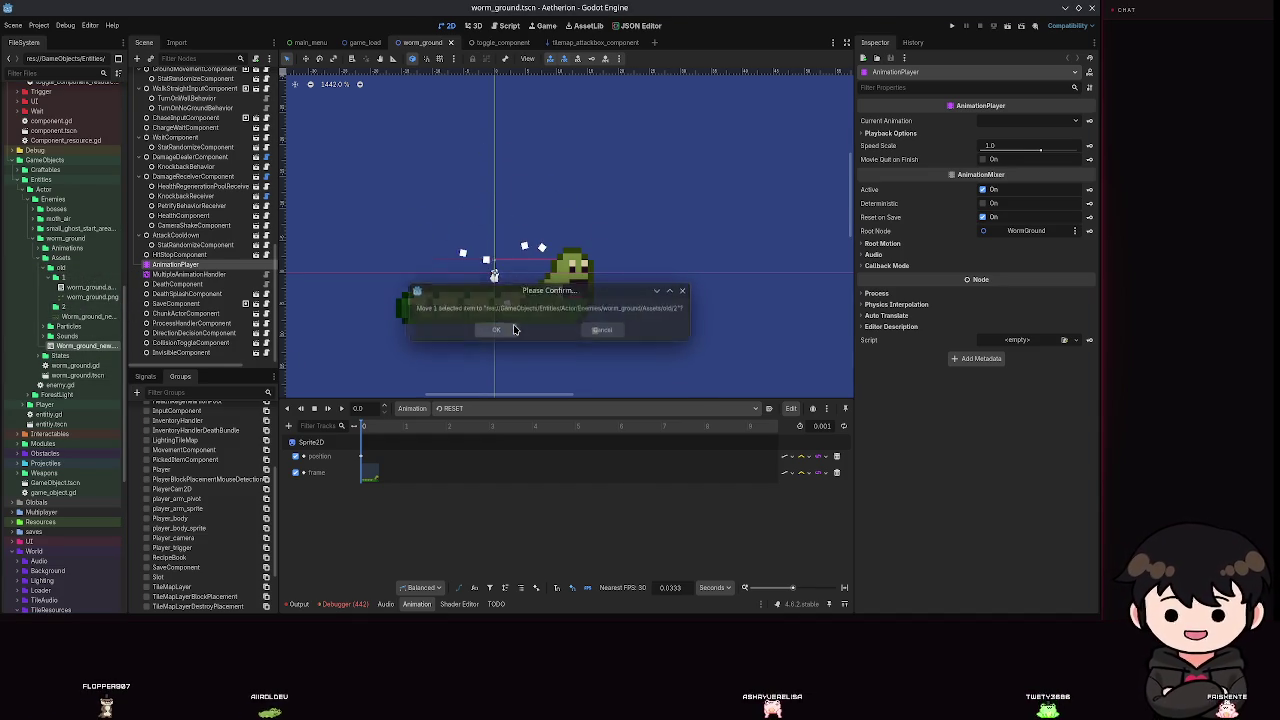
left_click(50, 306)
left_click_drag(85, 326, 58, 312)
key("Return")
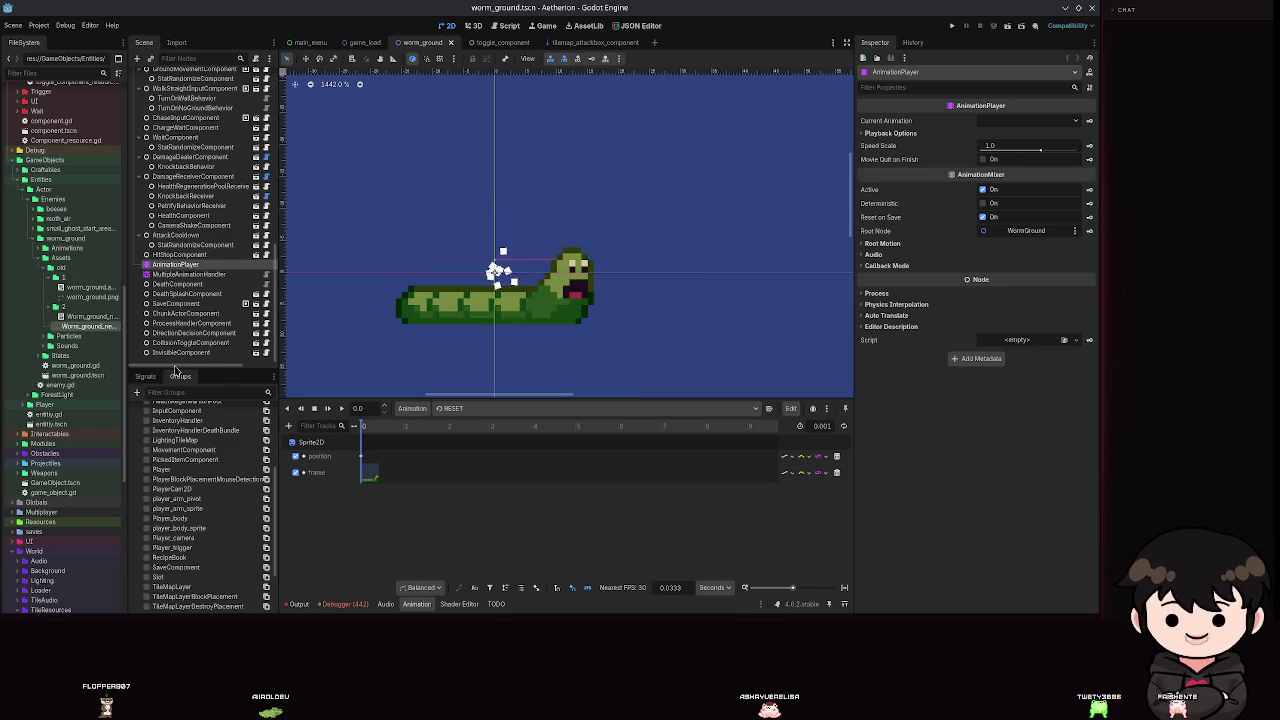
right_click(86, 320)
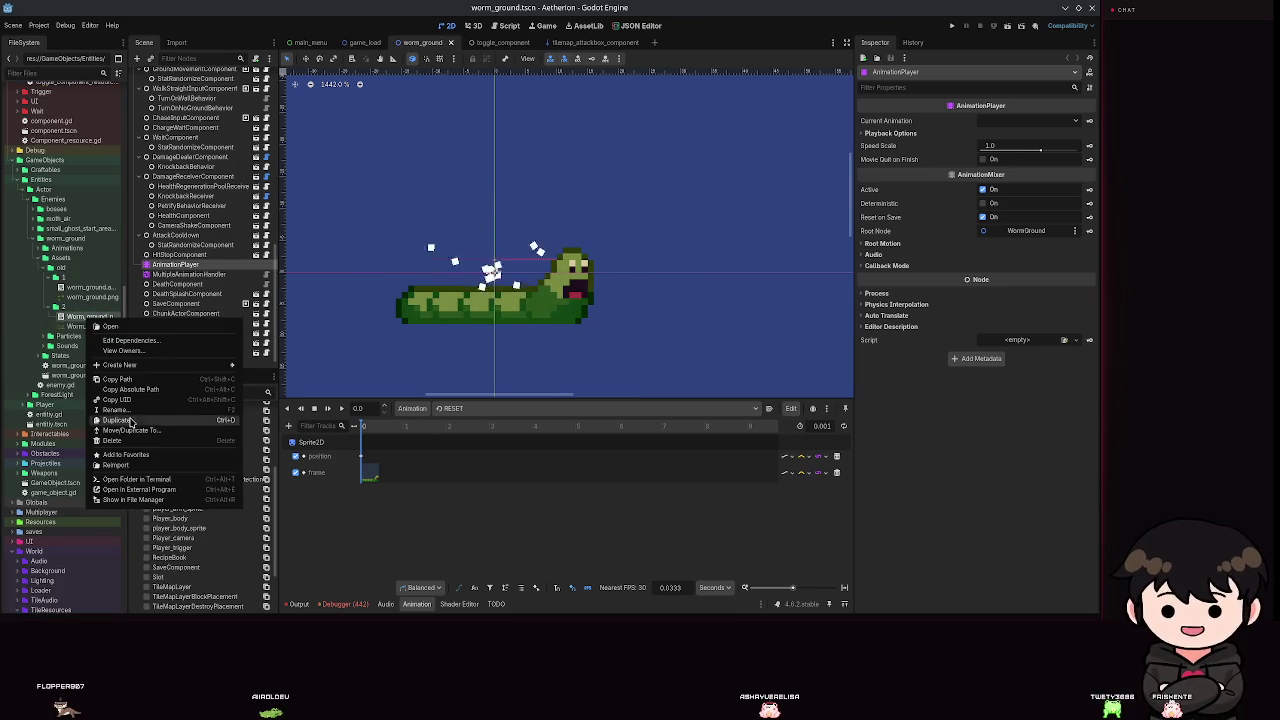
left_click(150, 488)
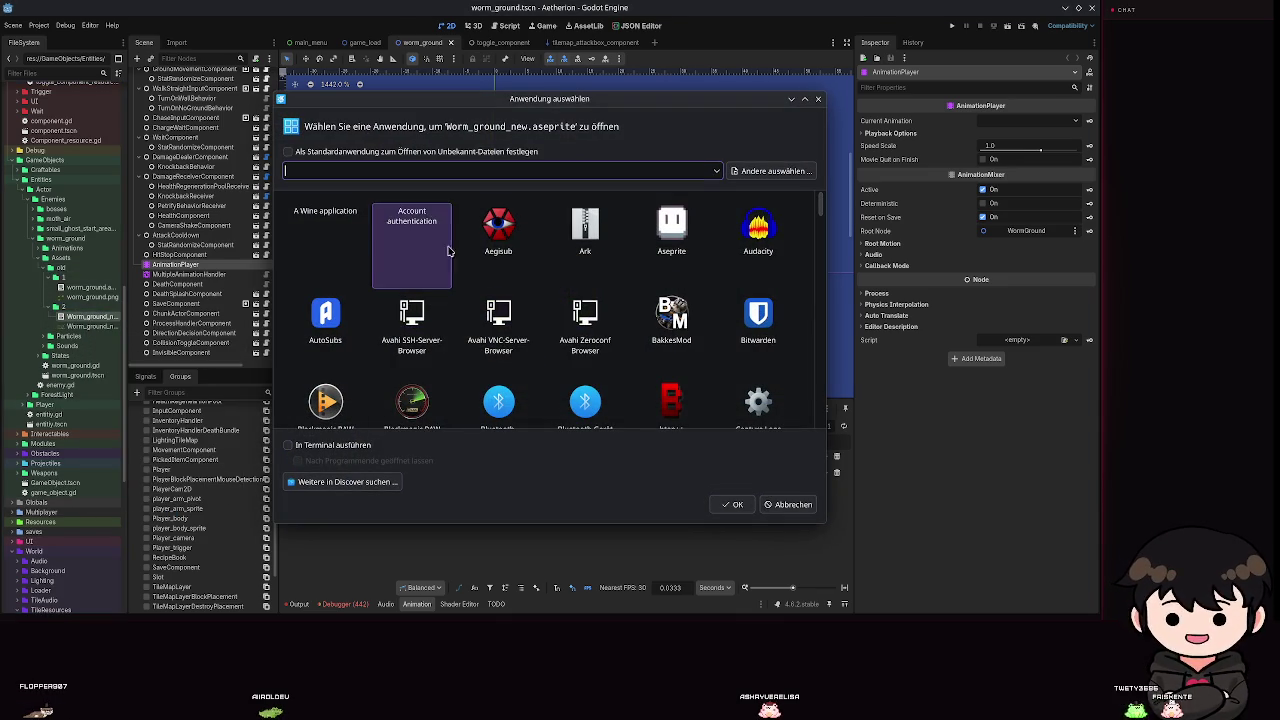
Open the worm file in Aseprite, resize its window, then quit back to Godot.
double_click(667, 234)
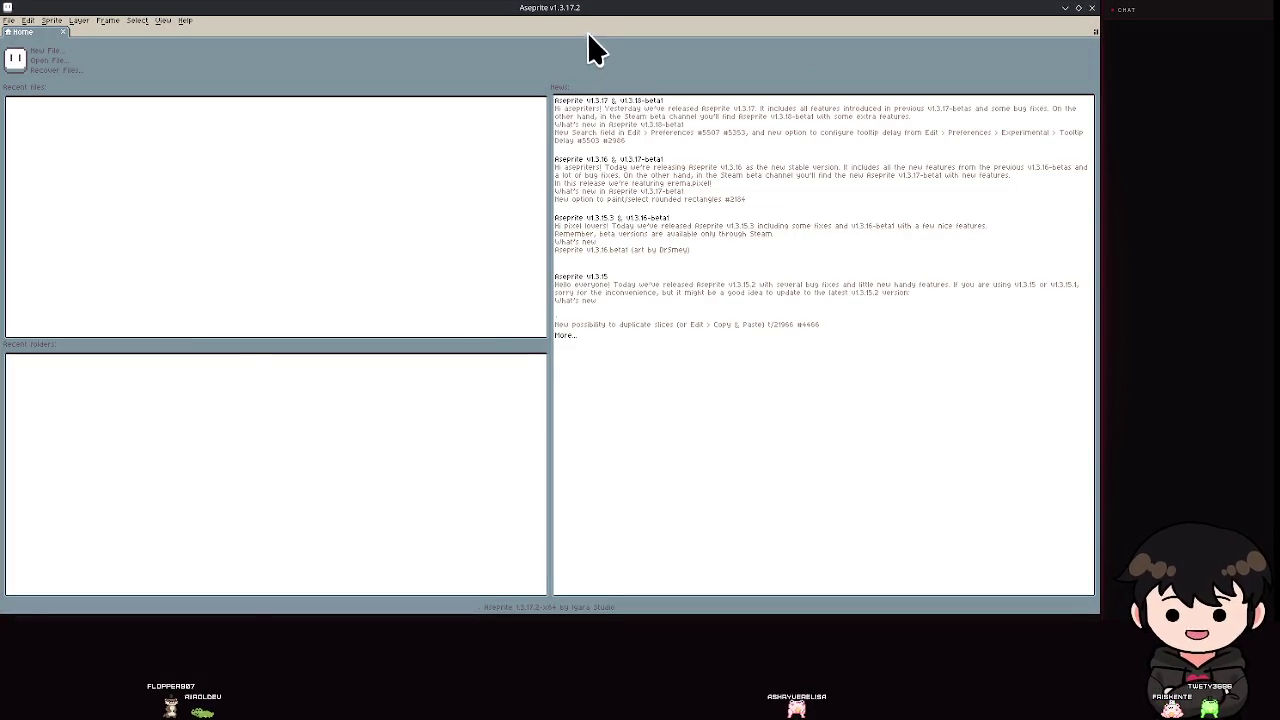
mouse_move(569, 10)
left_mouse_down()
mouse_move(575, 178)
mouse_move(545, 188)
left_mouse_up()
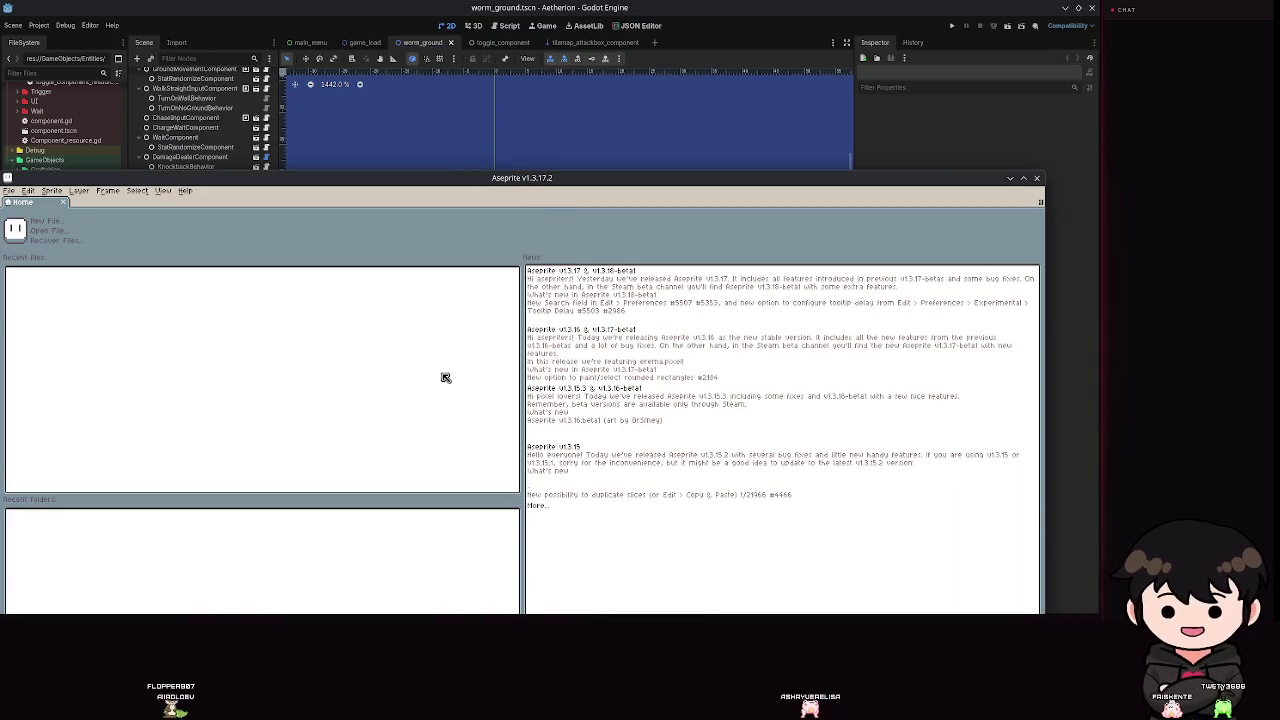
double_click(490, 179)
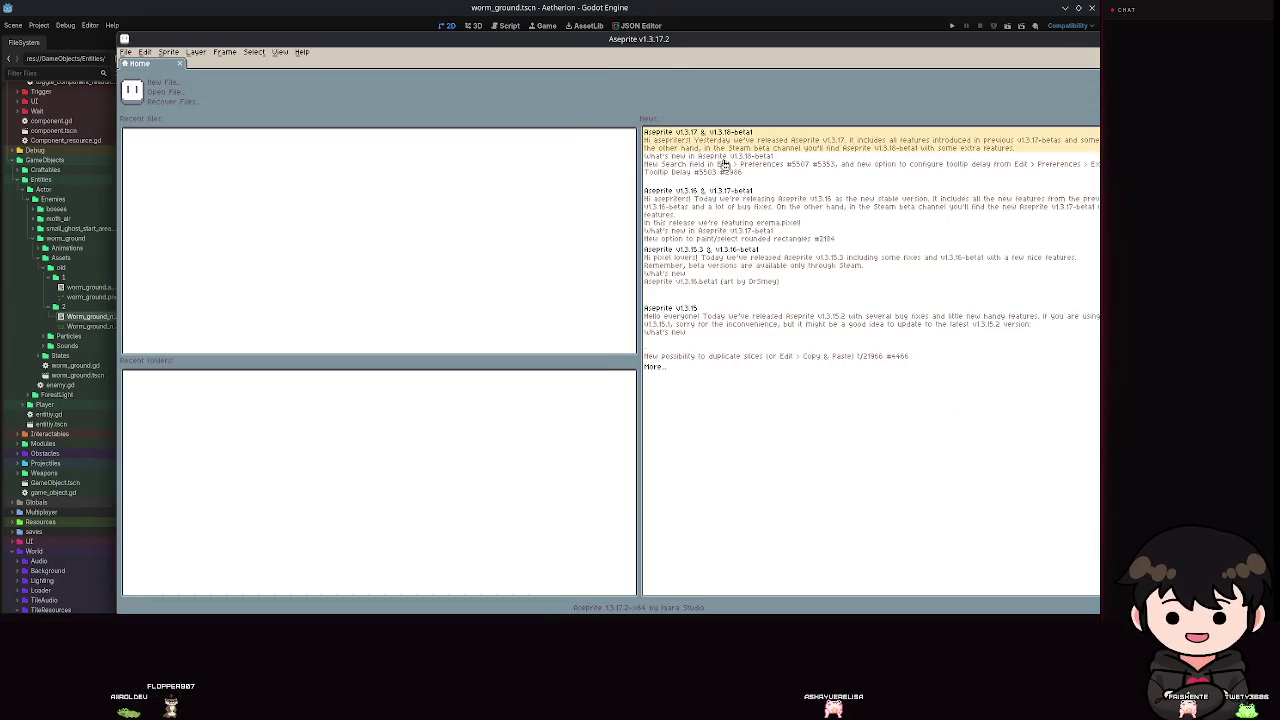
key("ctrl+q")
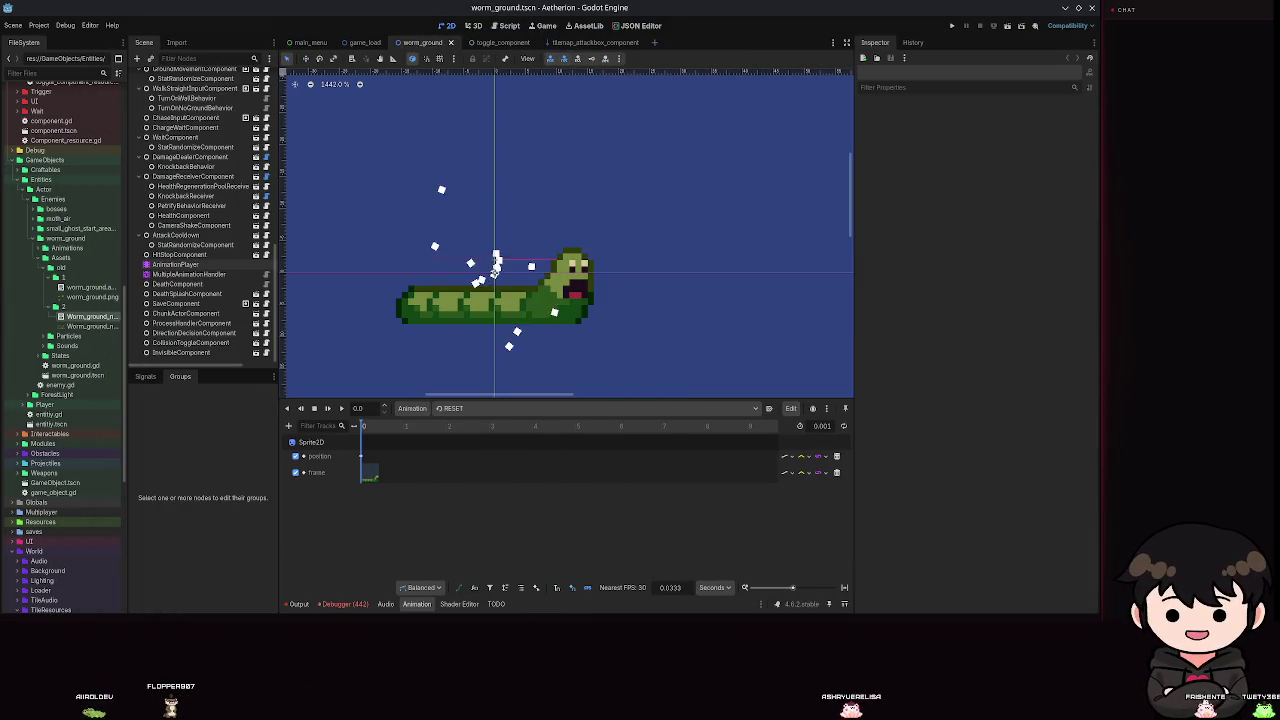
Reopen Worm_ground_new.aseprite in Aseprite via Open in External Program.
right_click(76, 309)
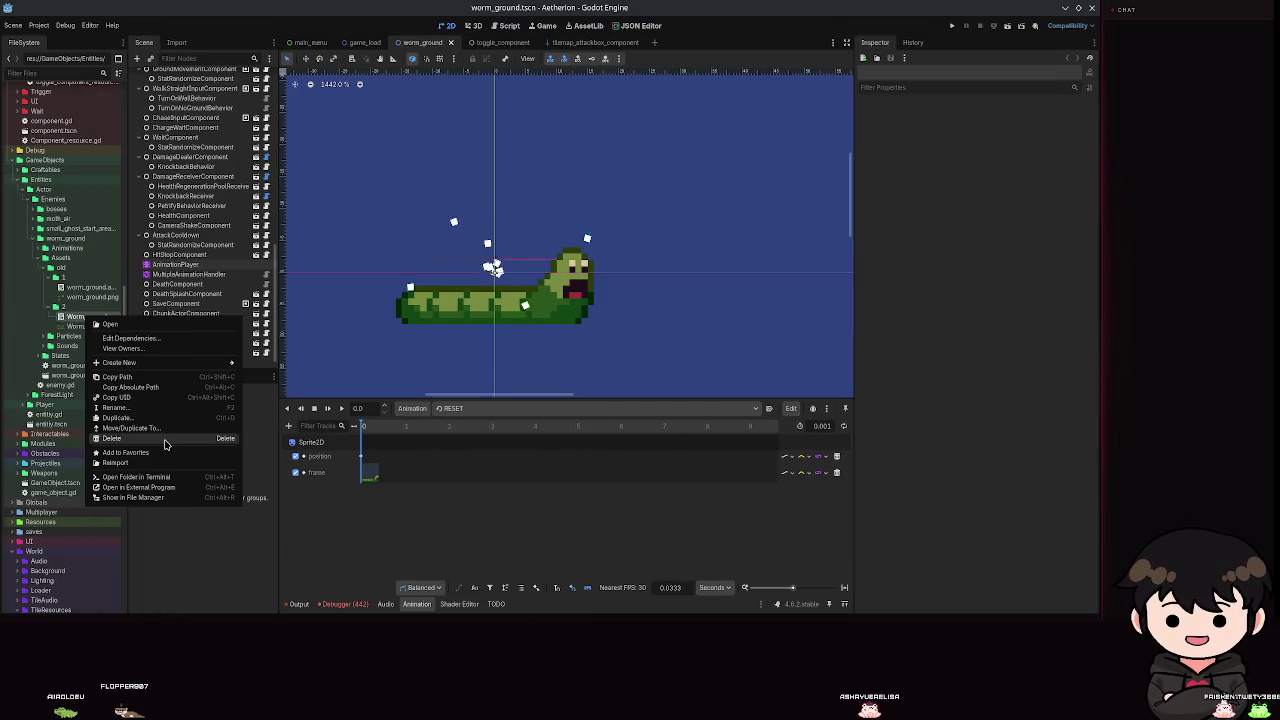
left_click(143, 492)
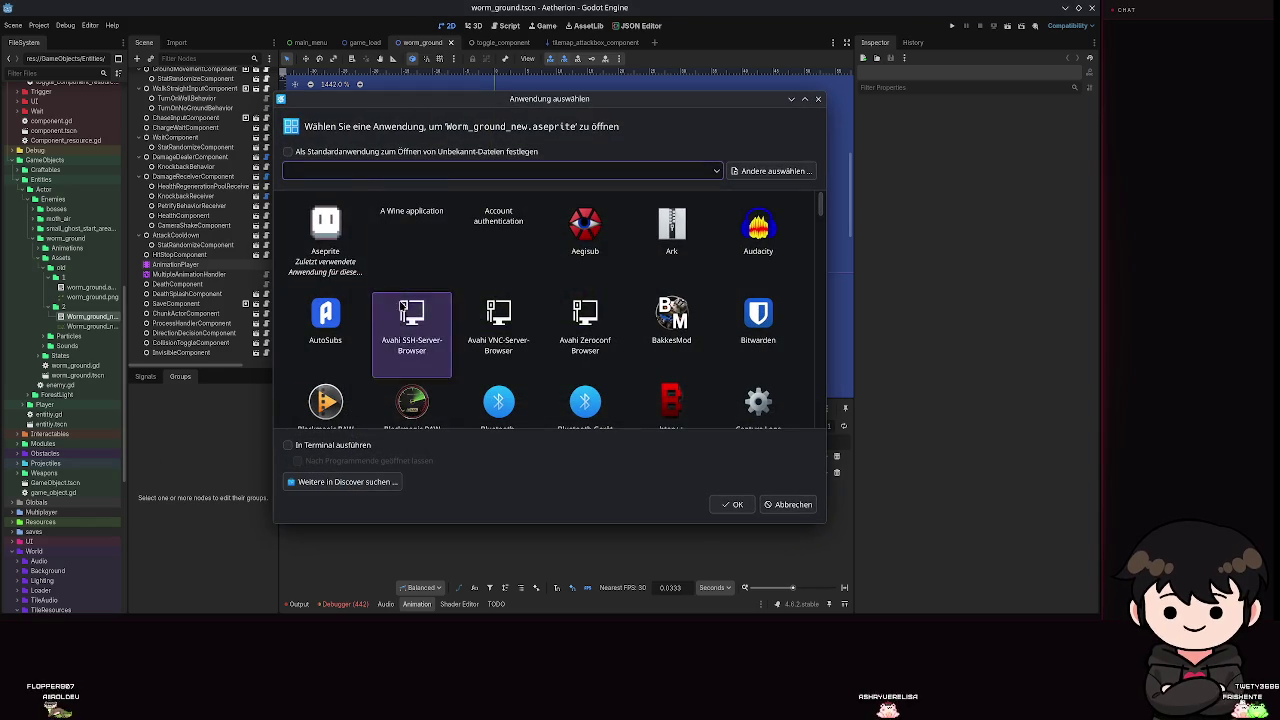
double_click(327, 241)
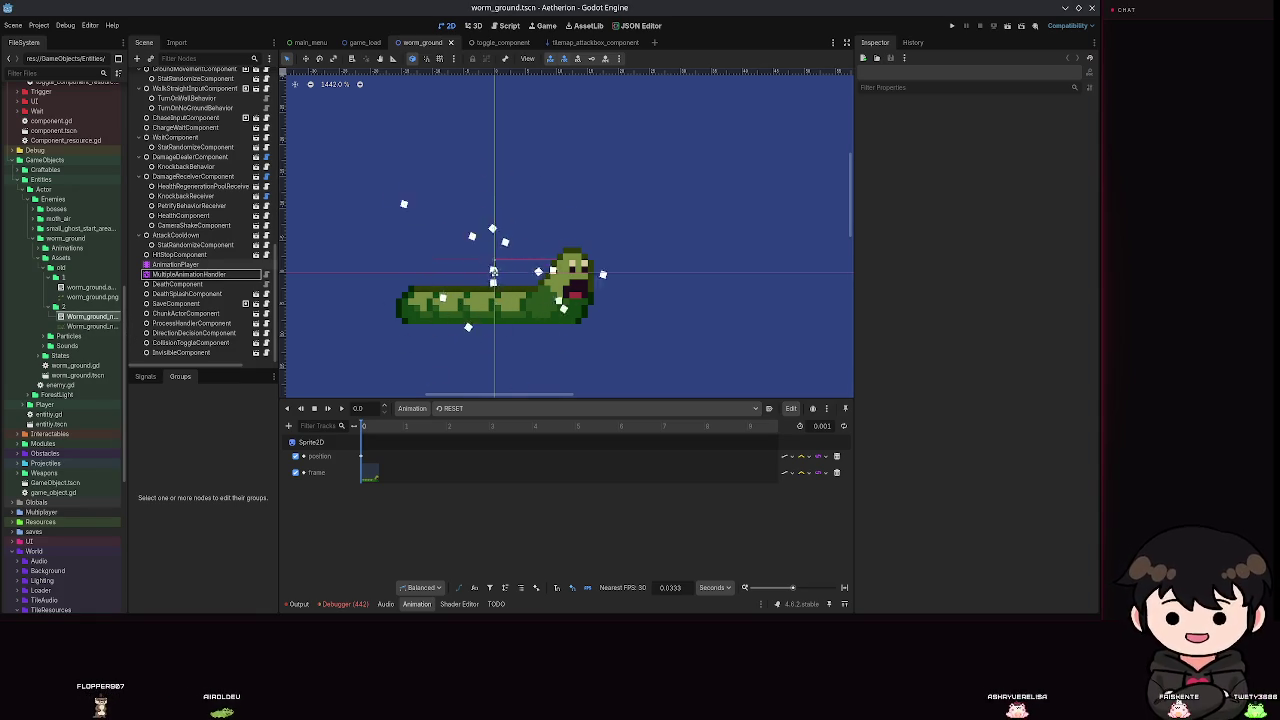
right_click(80, 367)
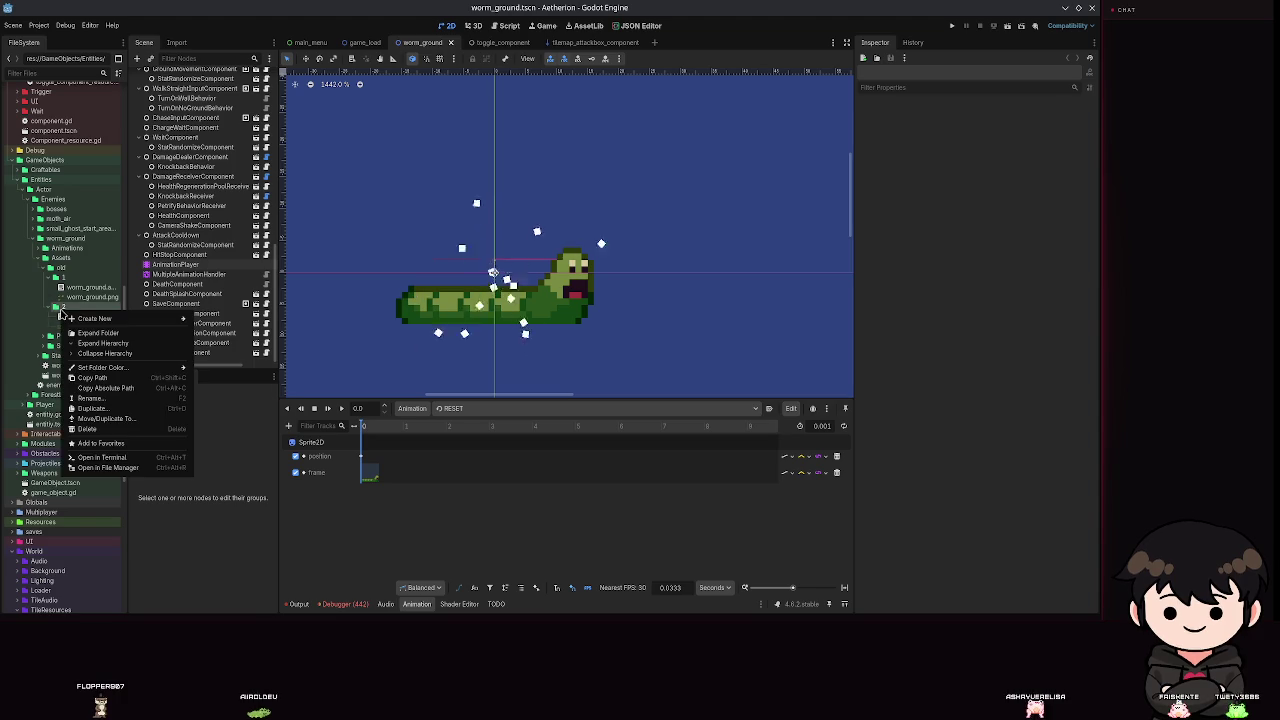
Show folder 2 in Dolphin and drag Worm_ground_new.aseprite into Aseprite.
left_click(139, 438)
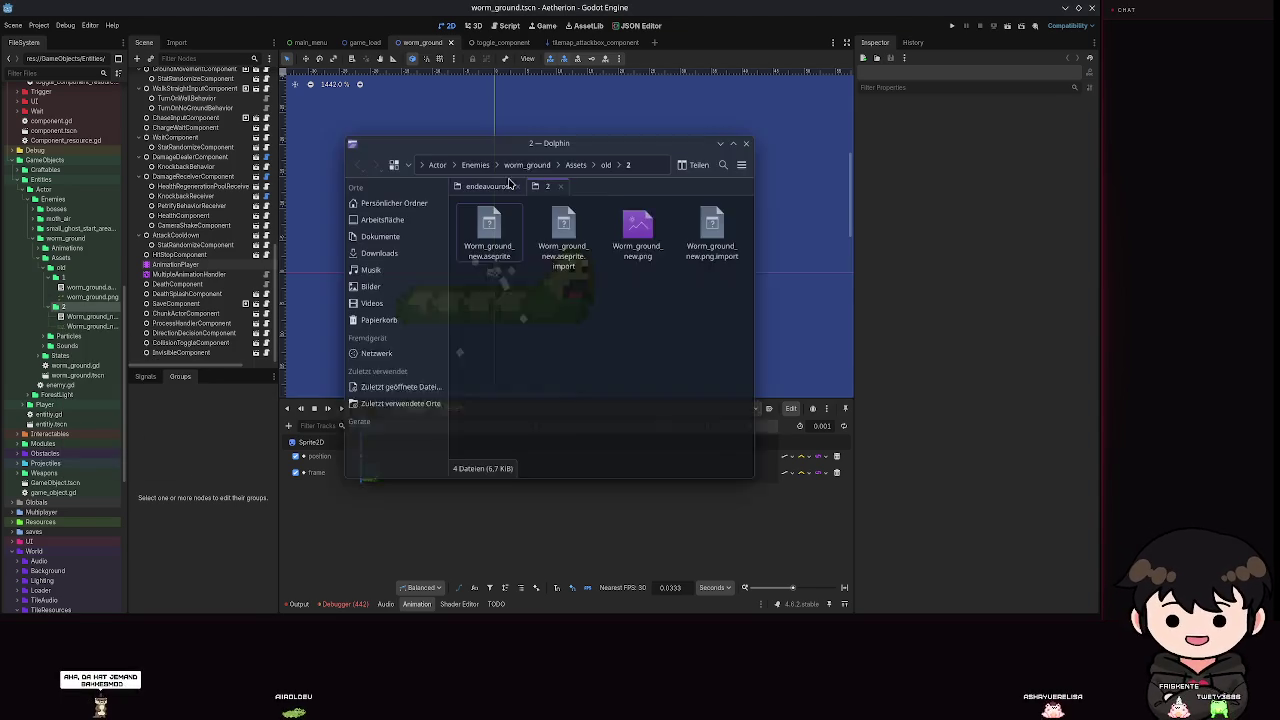
left_click_drag(571, 134, 1090, 134)
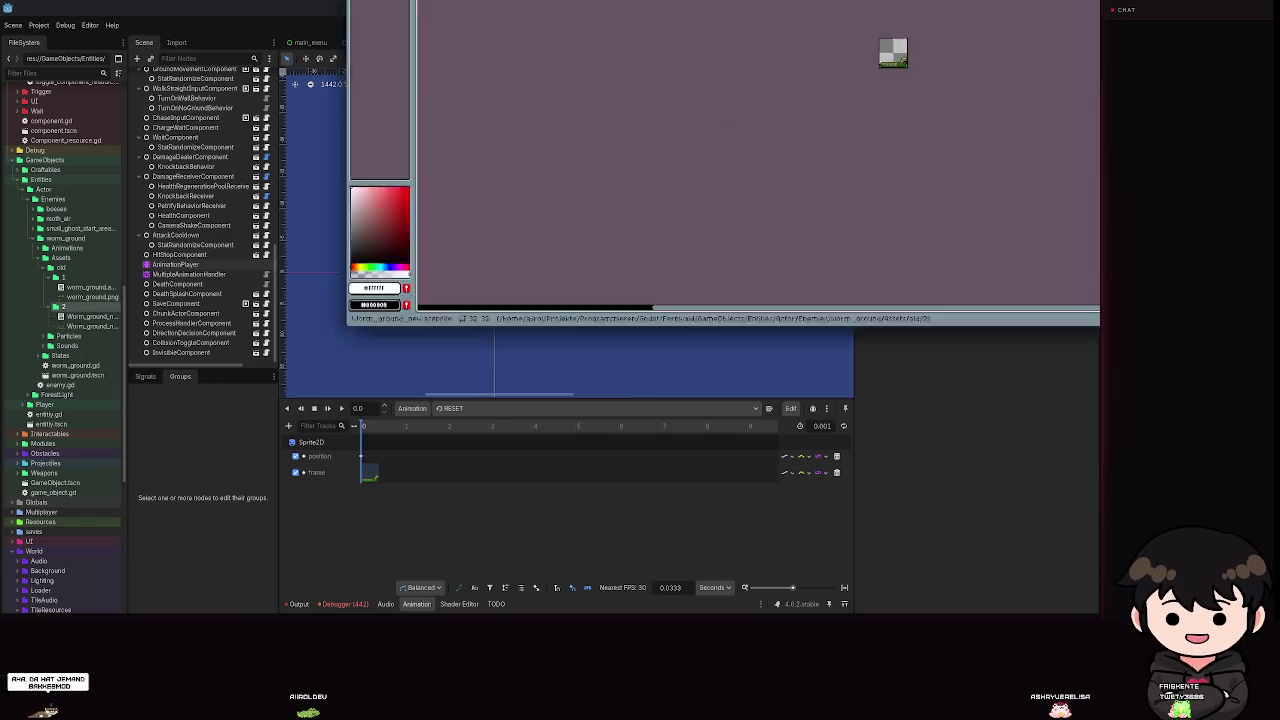
scroll(626, 316, "up", 3)
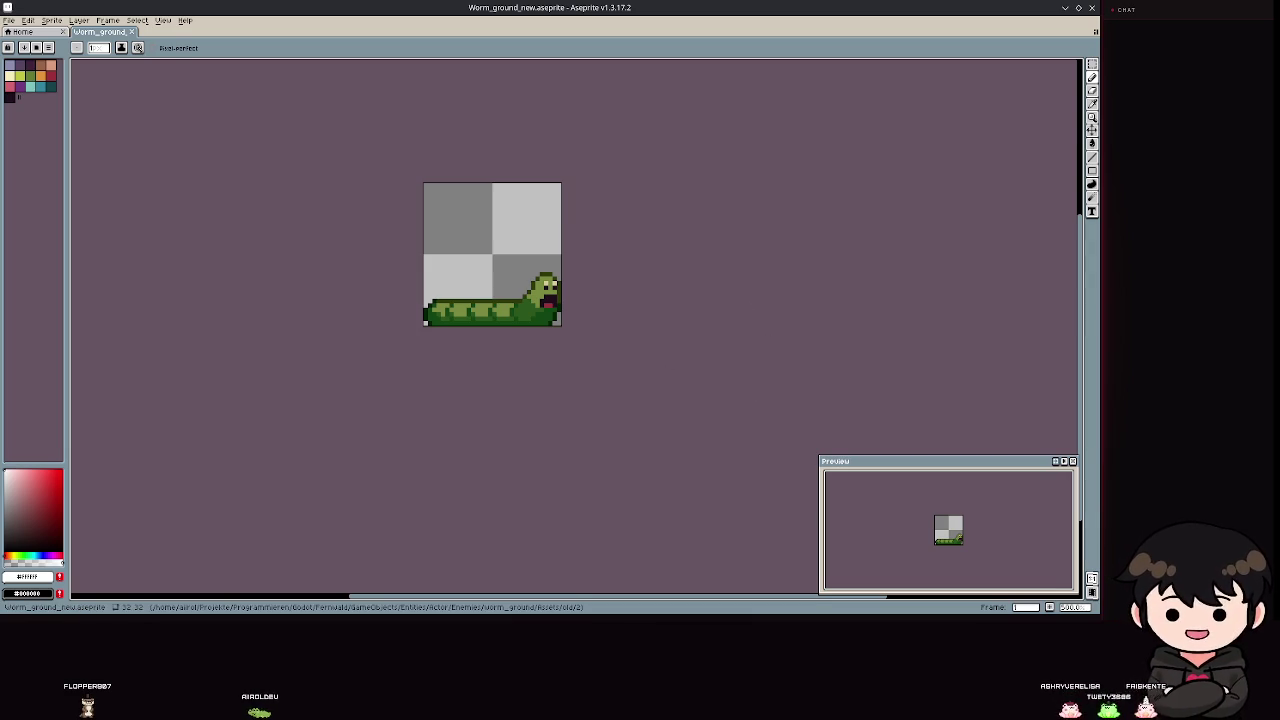
left_click_drag(357, 293, 454, 384)
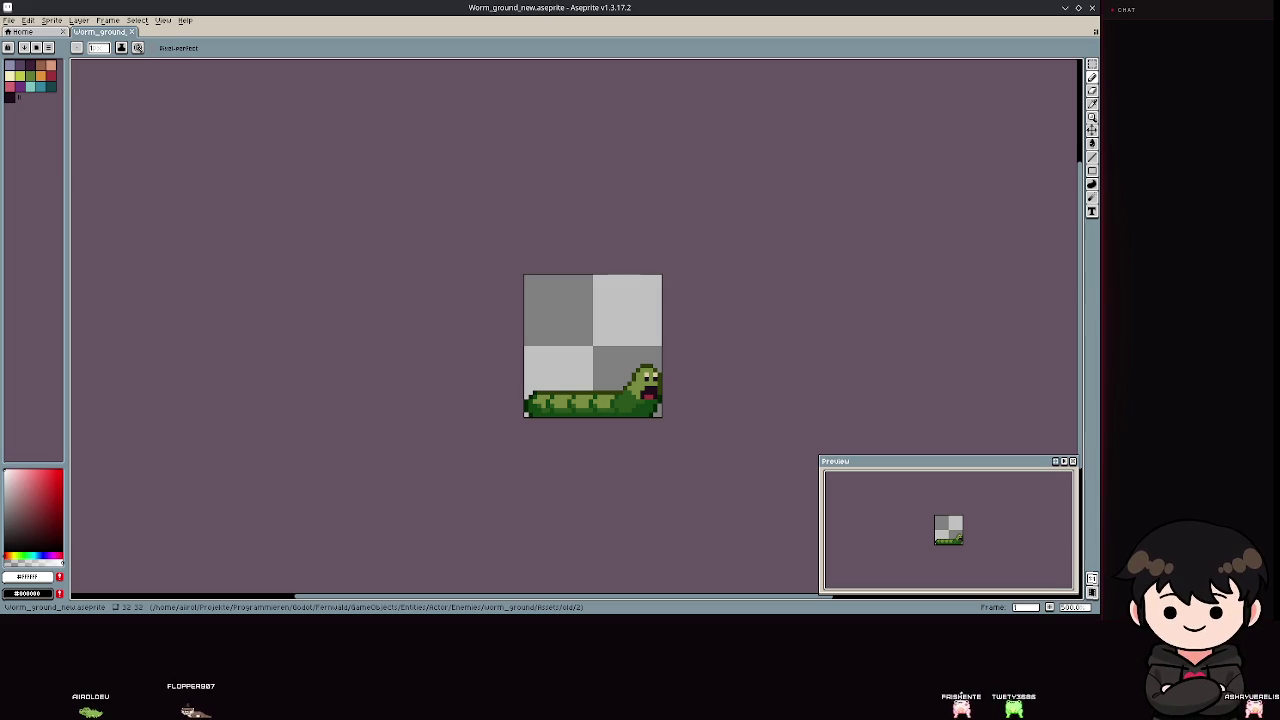
key("ctrl+s")
mouse_move(189, 197)
left_mouse_down()
mouse_move(491, 194)
mouse_move(569, 217)
mouse_move(271, 311)
left_mouse_up()
scroll(394, 357, "up", 4)
scroll(585, 278, "down", 4)
scroll(585, 278, "up", 2)
scroll(585, 278, "down", 4)
key("ctrl+alt+c")
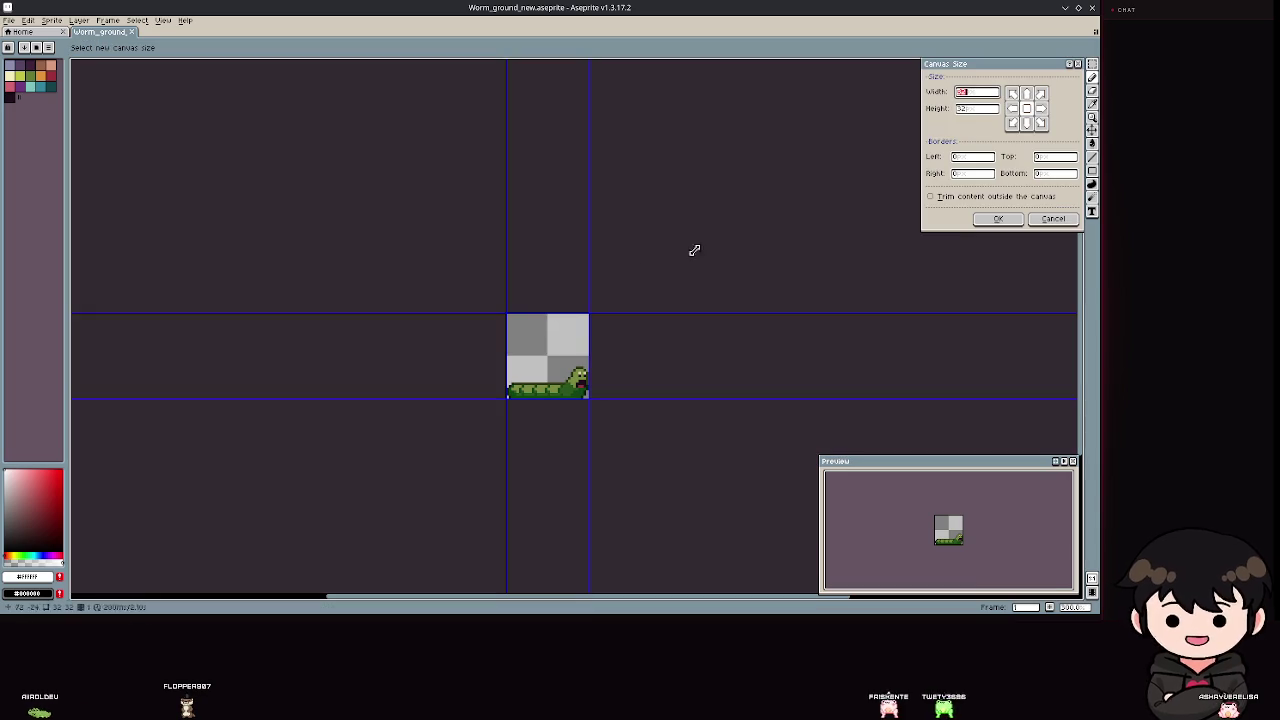
type("64")
key("Tab")
type("64")
key("Return")
key("ctrl+s")
scroll(383, 371, "up", 2)
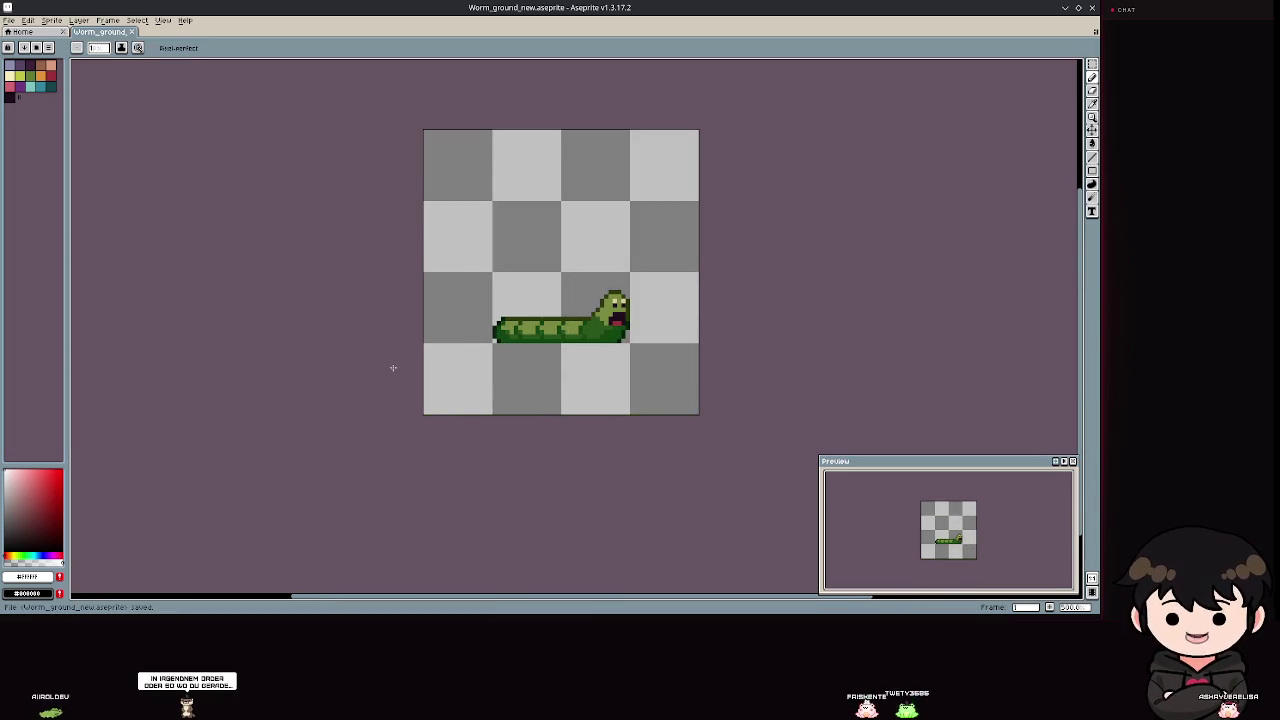
key("ctrl+z")
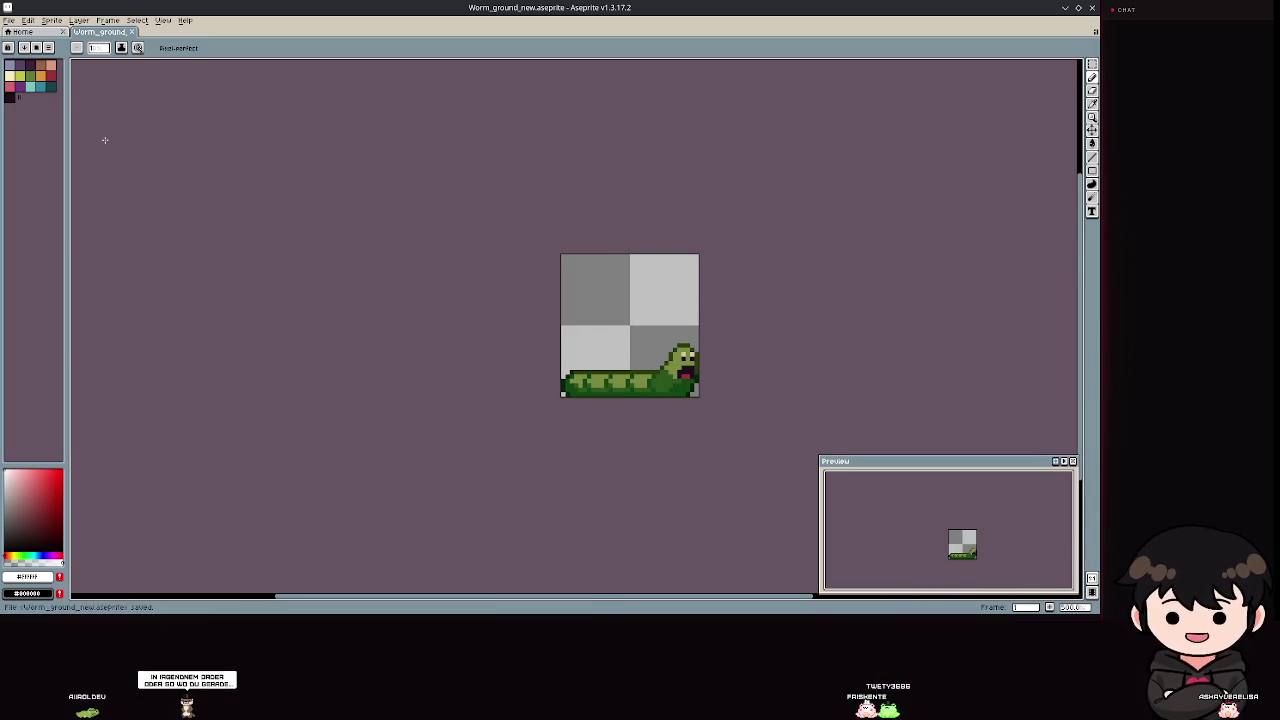
Save the sprite as Worm_ground_new_parts.aseprite two folders up, in Assets.
left_click(12, 22)
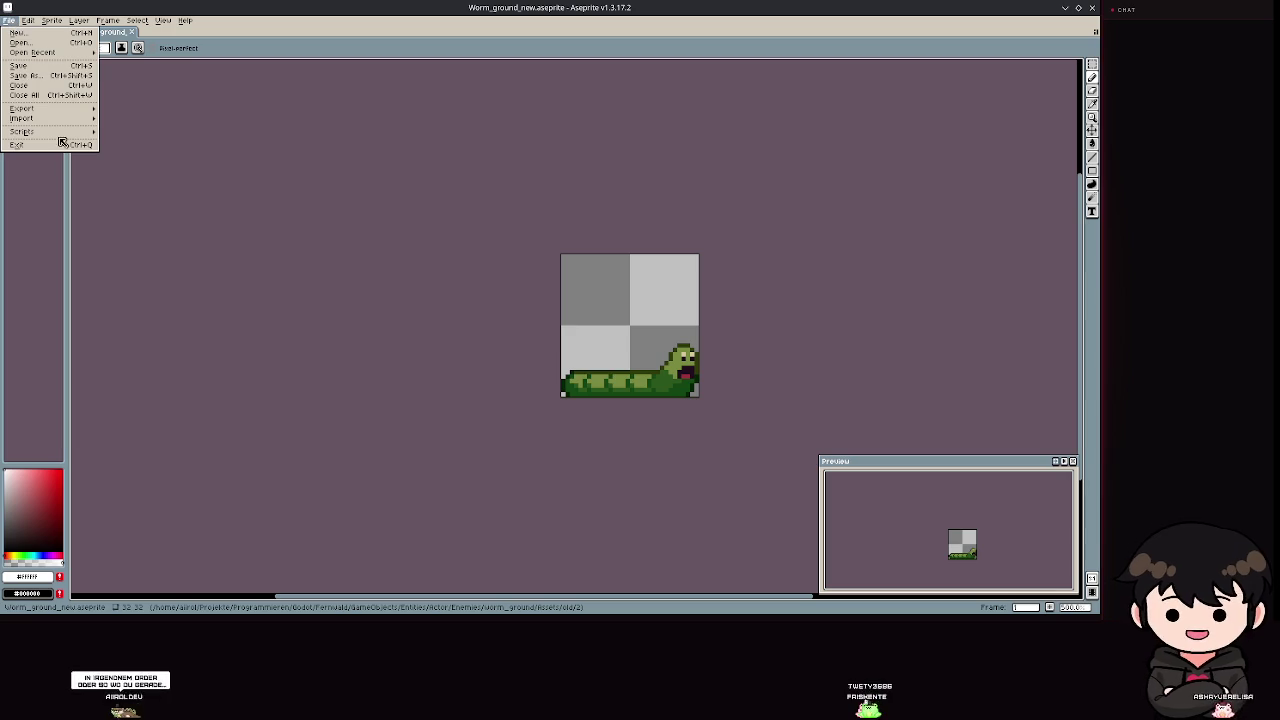
mouse_move(52, 120)
left_click(30, 76)
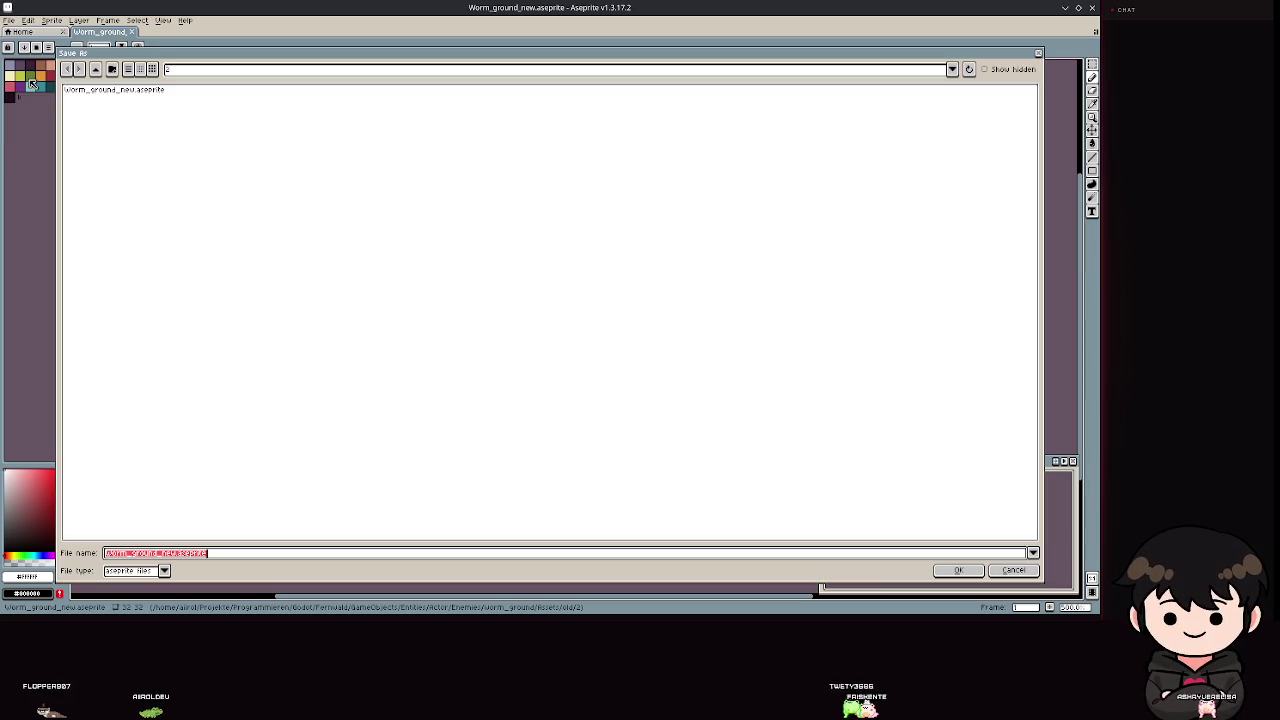
left_click(96, 69)
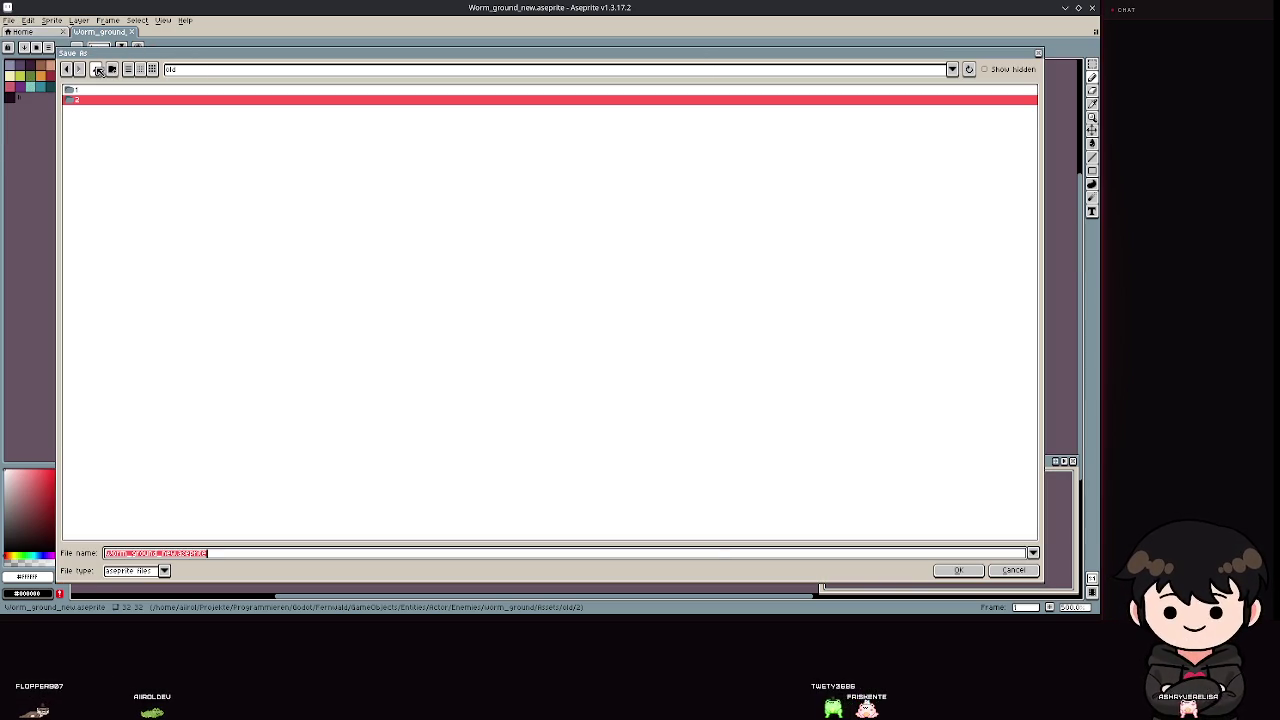
left_click(96, 69)
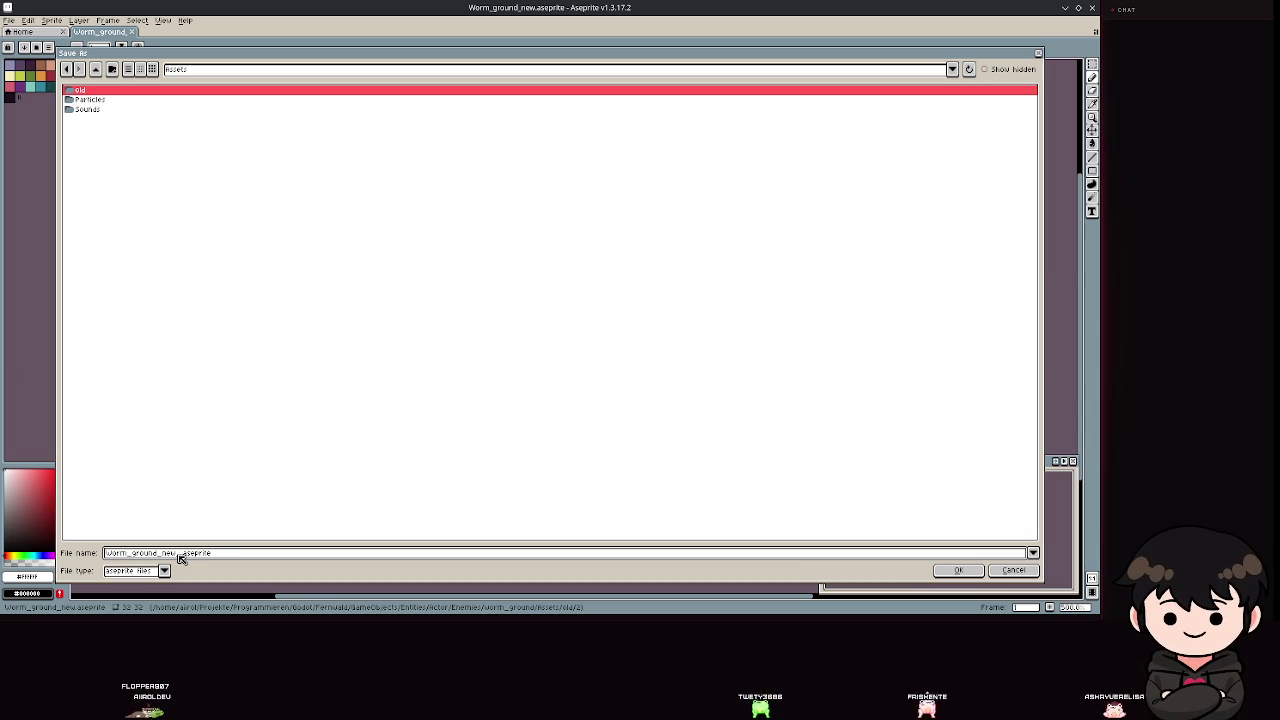
type("_parts")
key("Return")
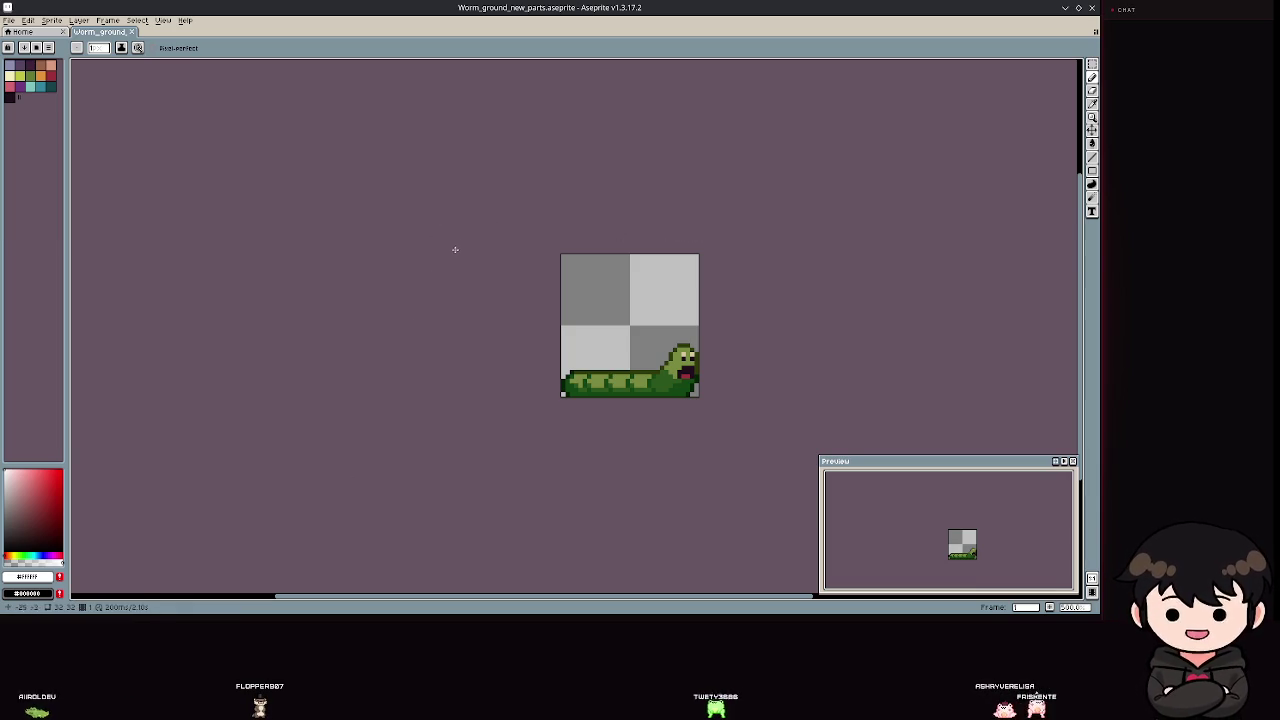
Resize the canvas to 64 by 64 and save the sprite.
left_click(555, 265)
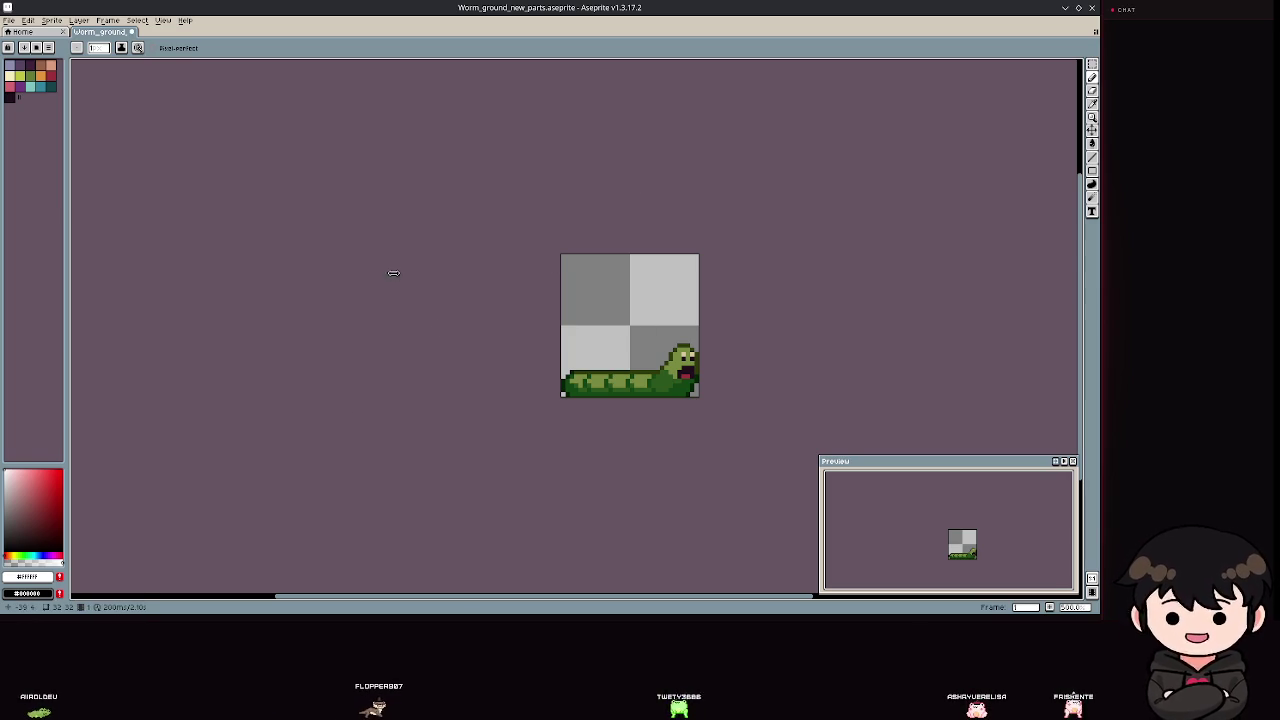
key("ctrl+alt+c")
type("64")
key("Tab")
type("64")
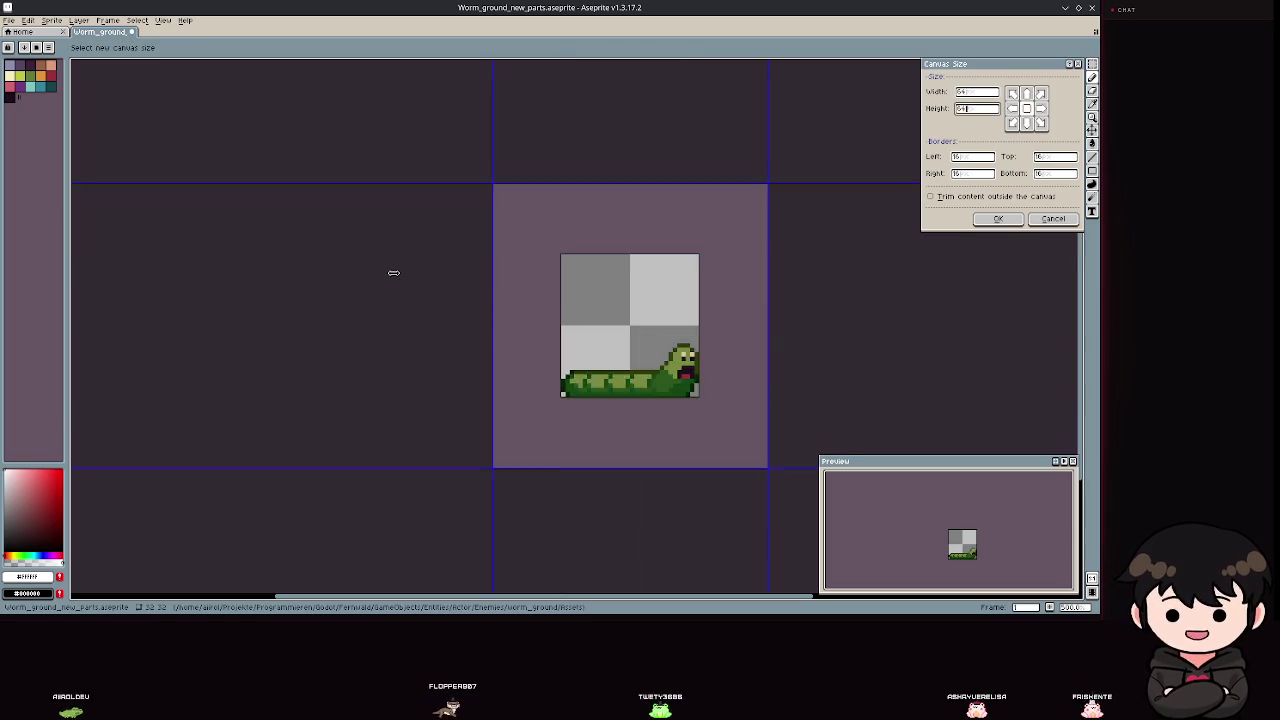
key("Return")
key("ctrl+s")
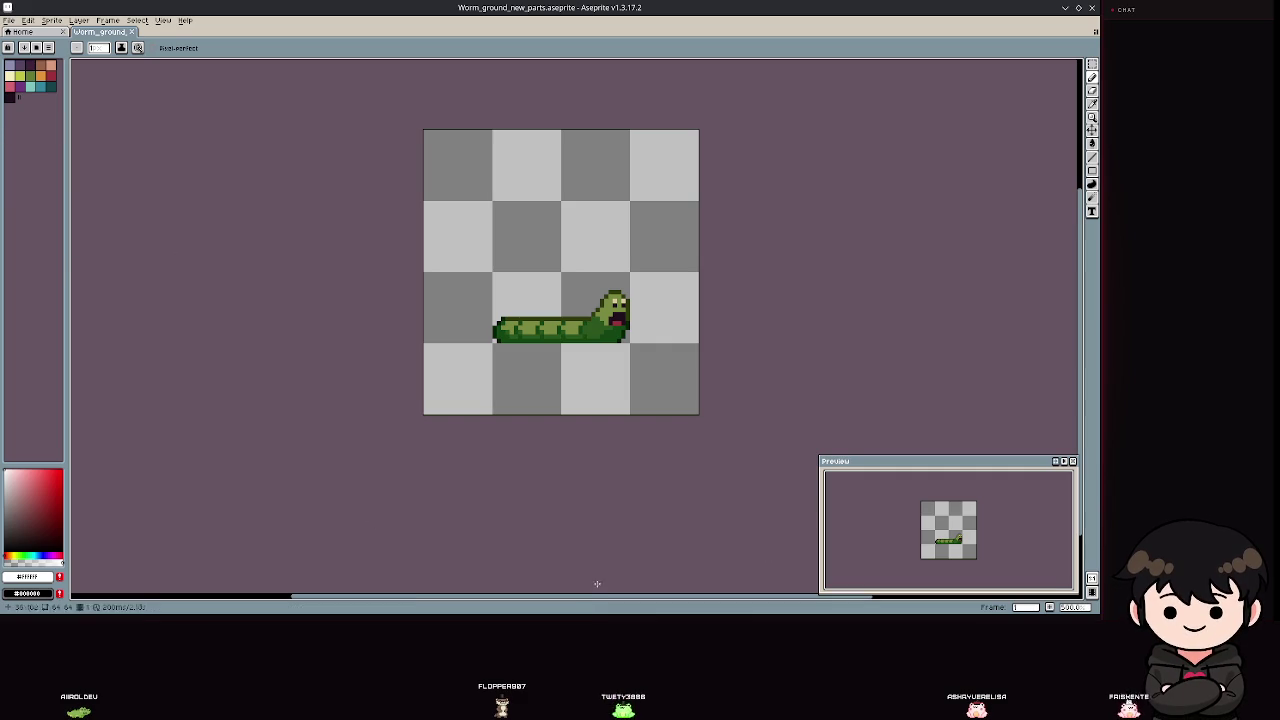
Delete frames 2 through 12 and check the Move tag's properties.
left_click(1093, 596)
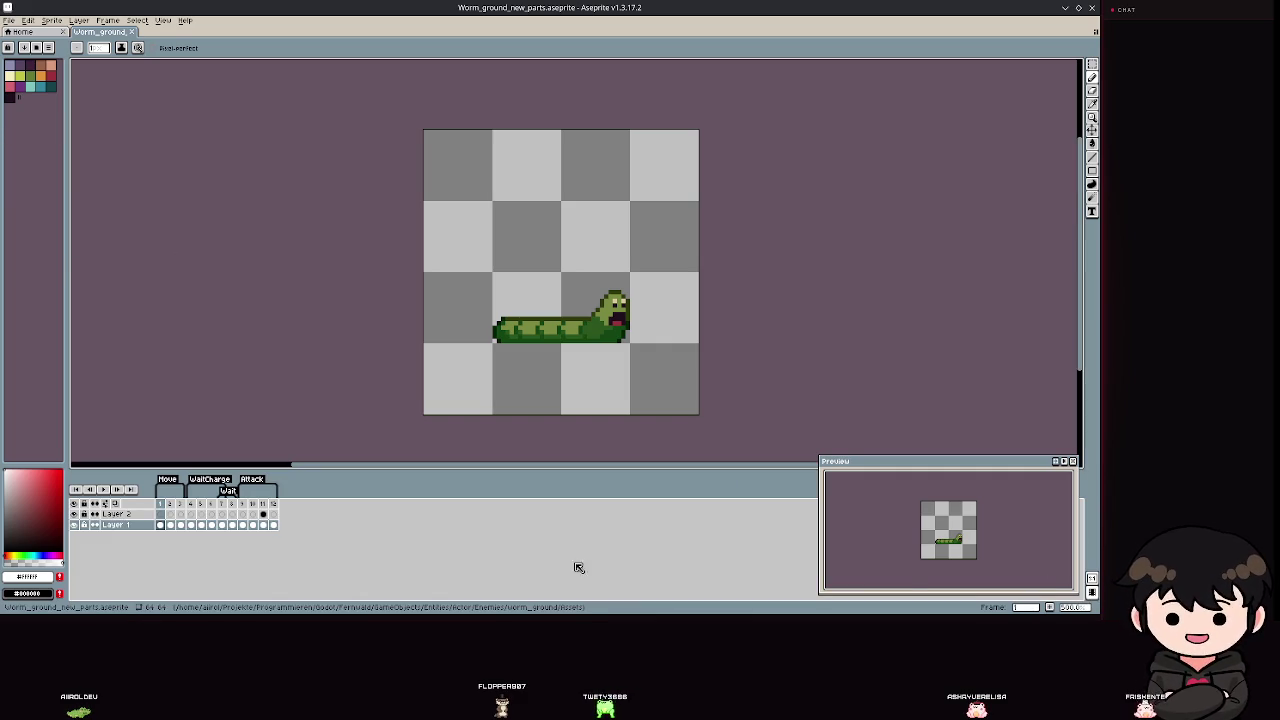
left_click_drag(174, 508, 272, 506)
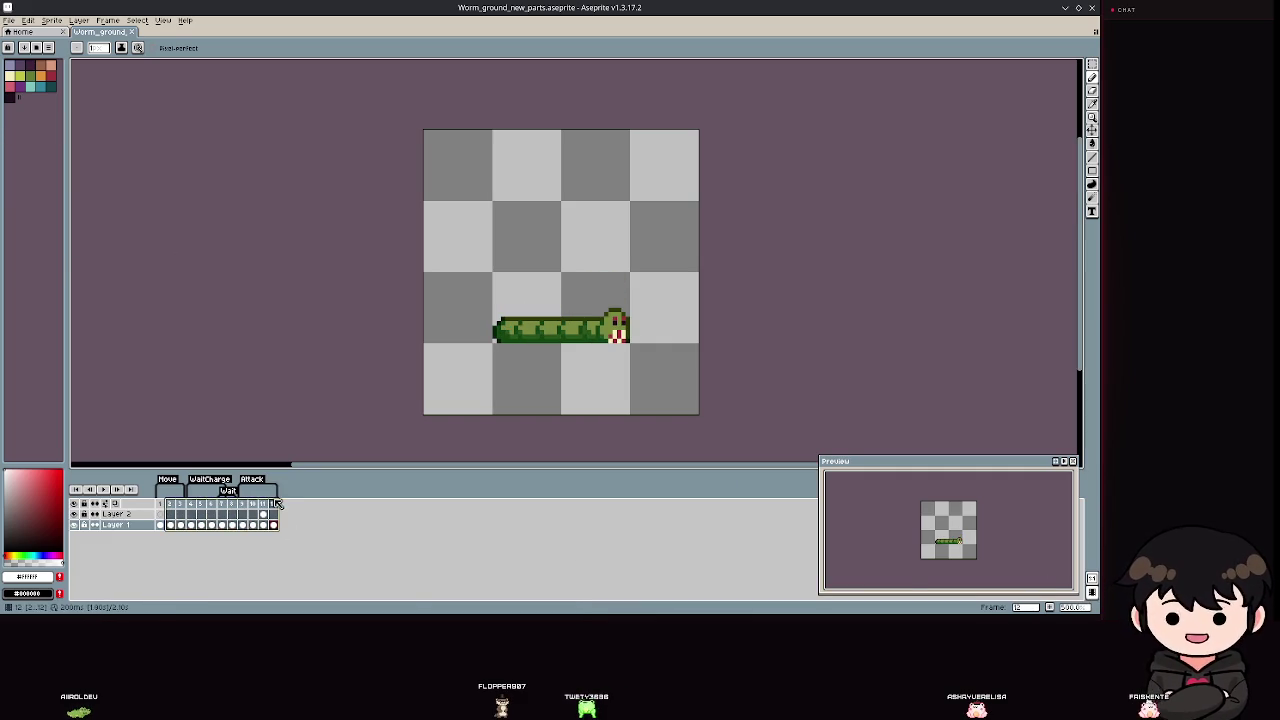
key("Delete")
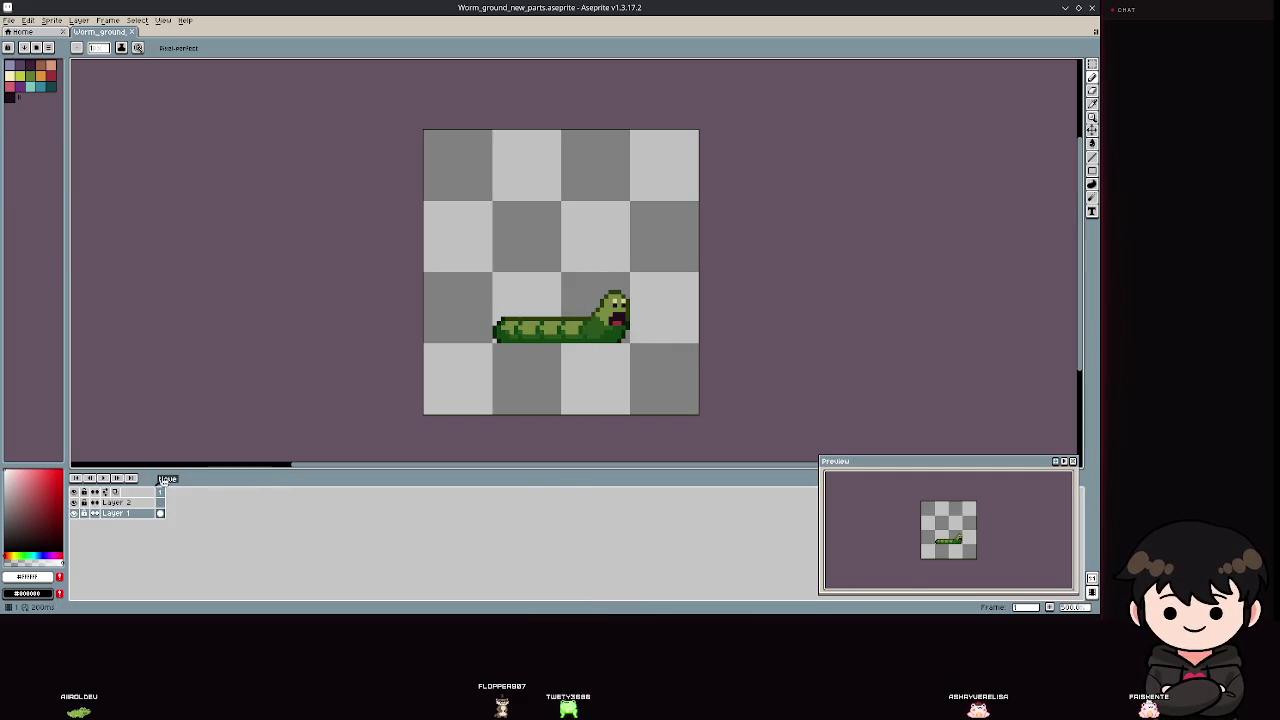
double_click(172, 479)
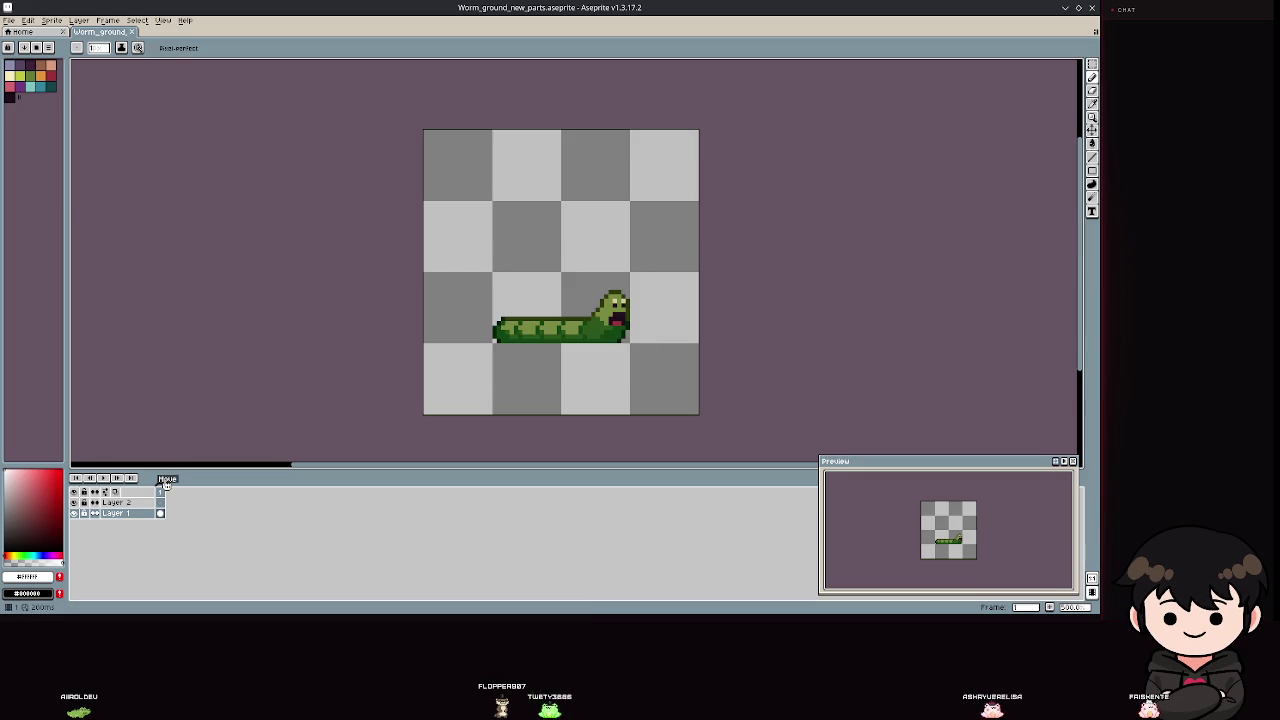
left_click(607, 366)
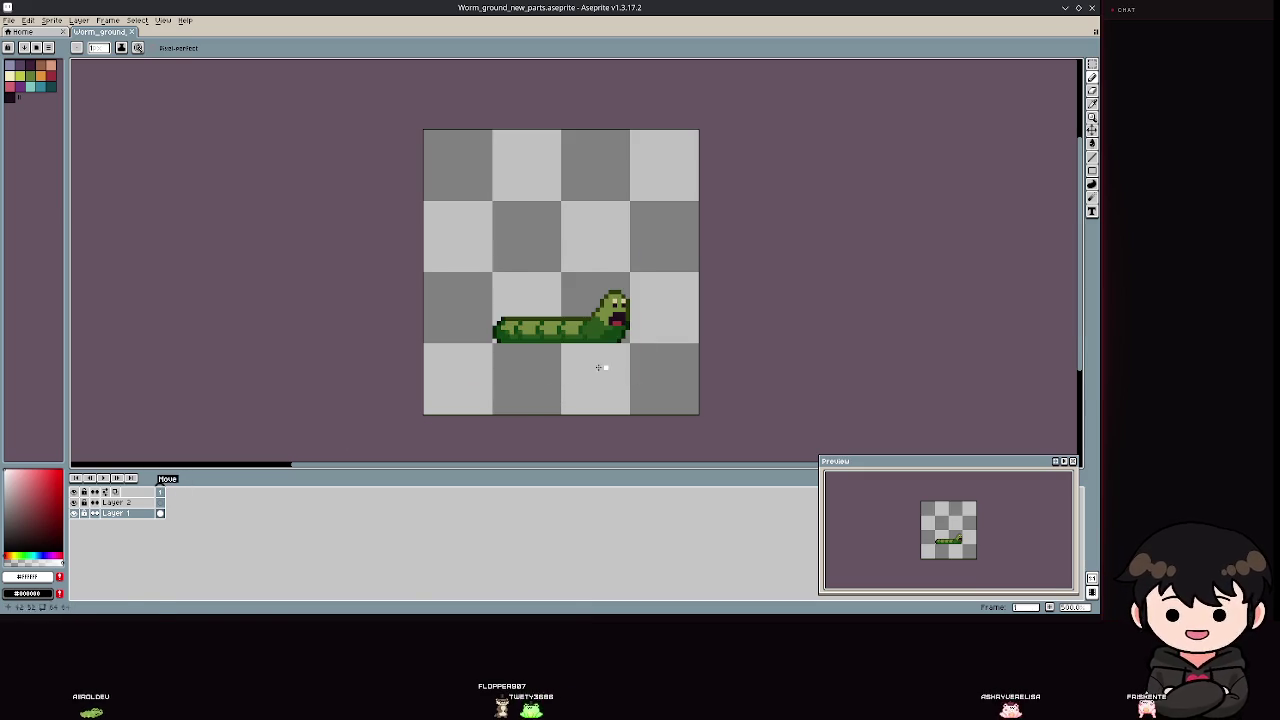
double_click(165, 481)
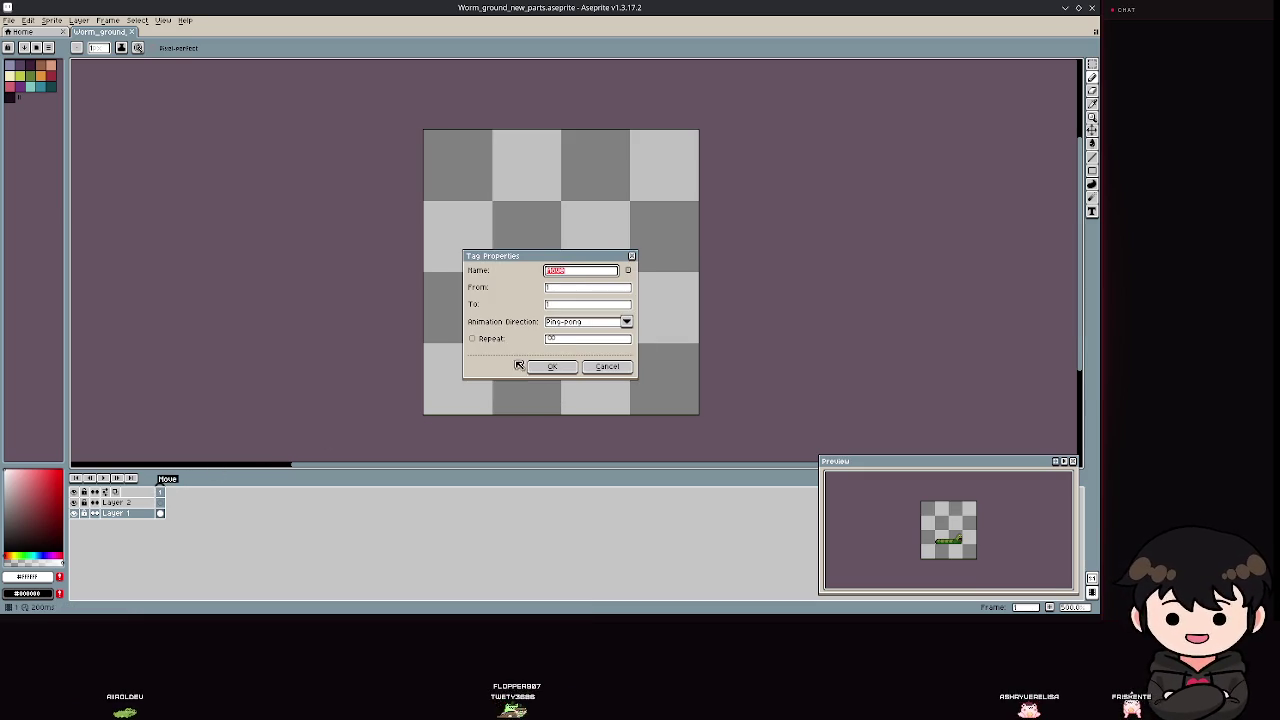
left_click(548, 366)
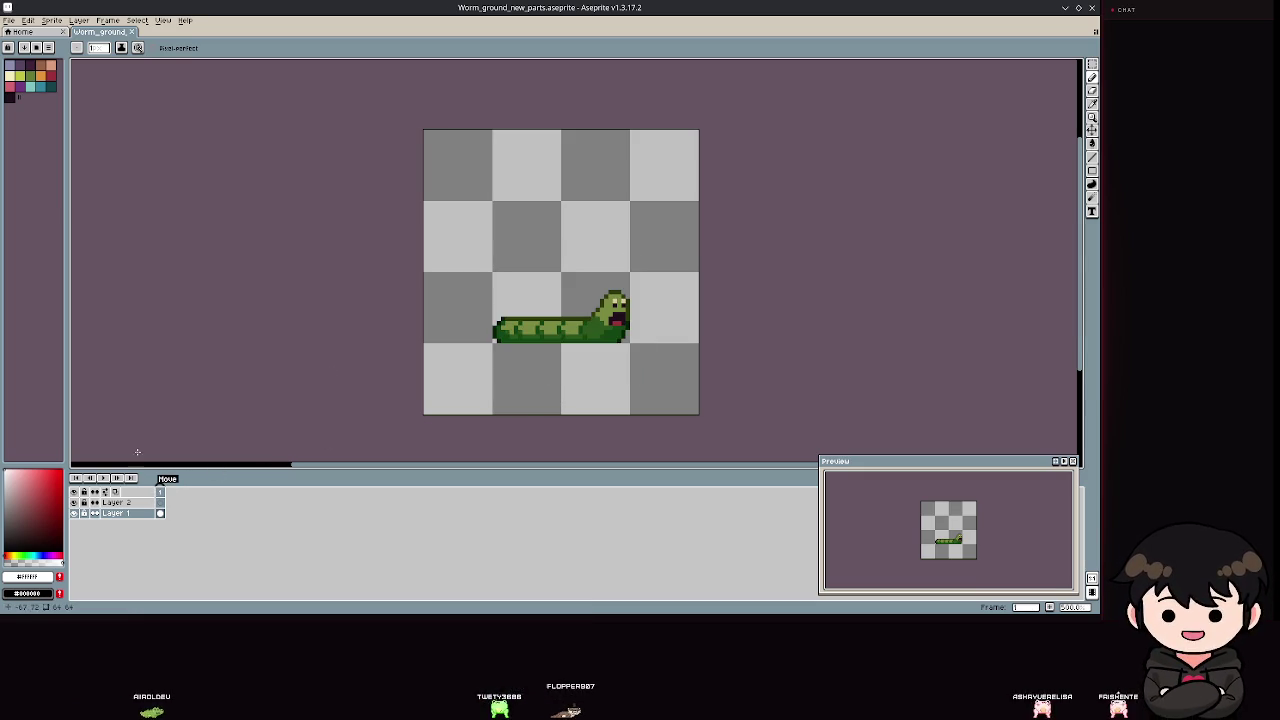
Hide Layer 2, close the Preview window, and remove the second layer.
left_click(157, 502)
left_click(73, 502)
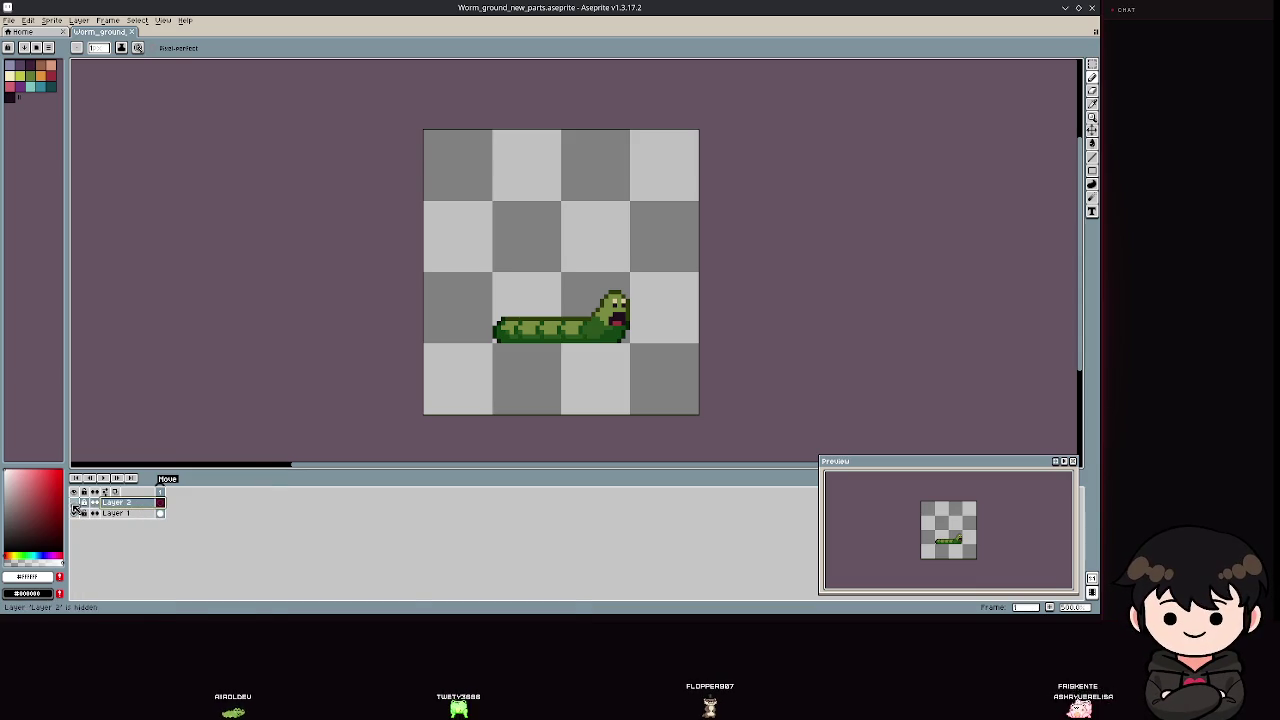
key("F7")
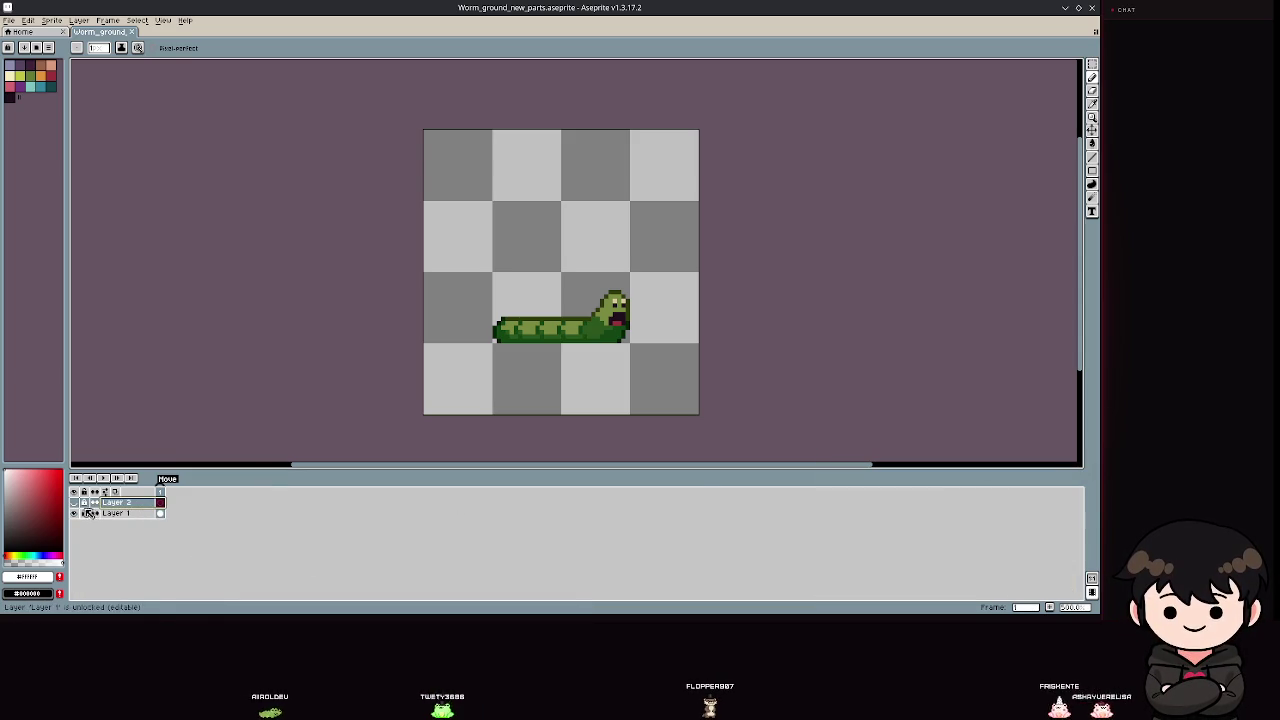
key("ctrl+z")
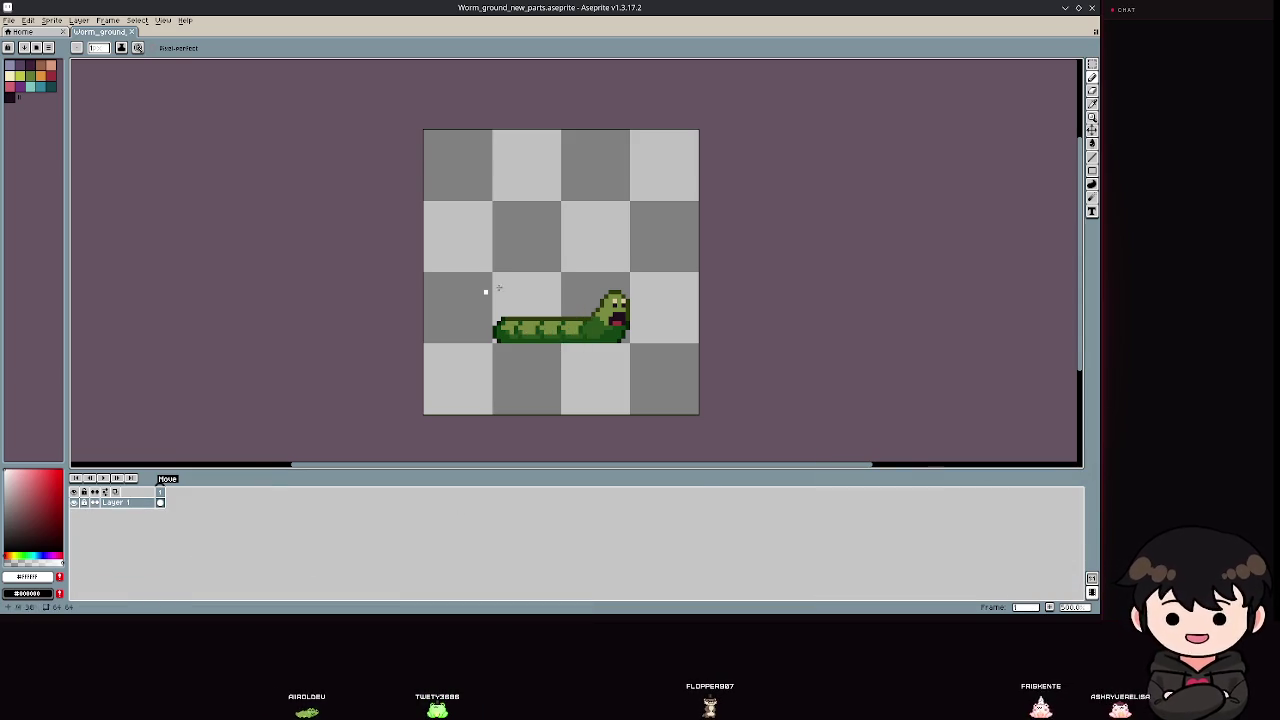
scroll(617, 319, "up", 2)
Move the worm's head to the canvas top and drag the front body segments apart.
key("w")
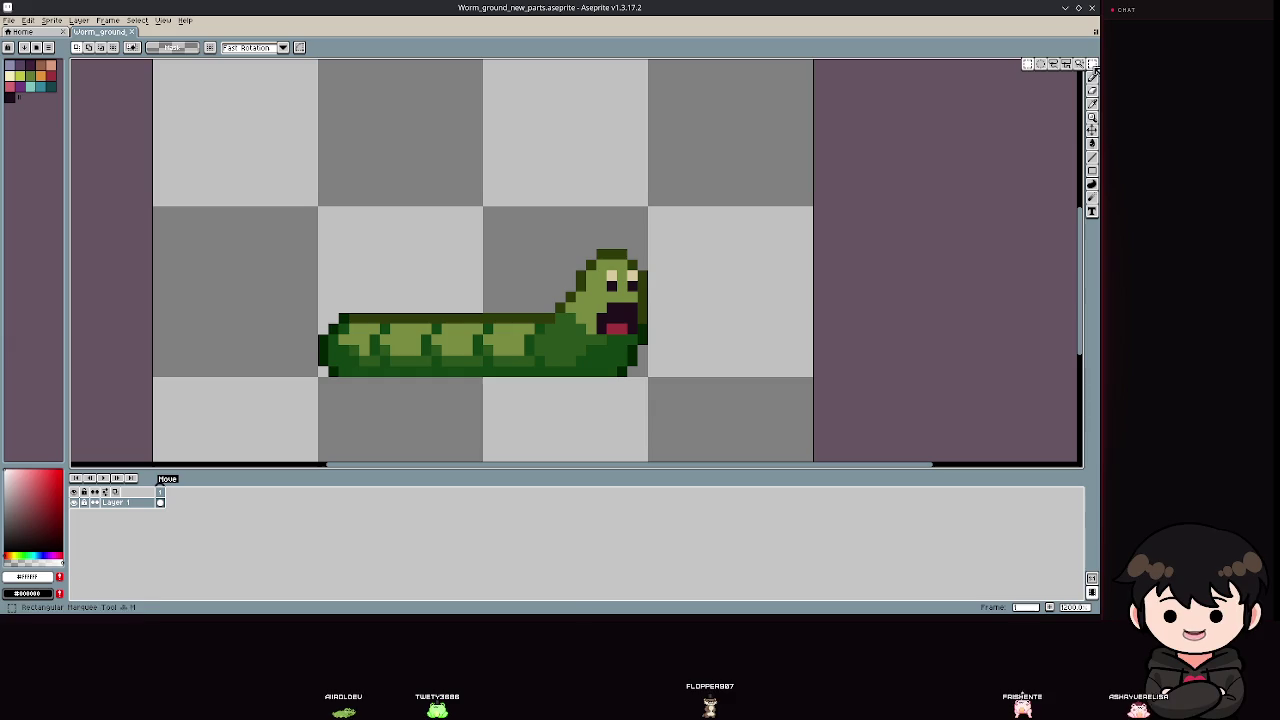
mouse_move(557, 189)
left_mouse_down()
mouse_move(664, 414)
mouse_move(697, 302)
mouse_move(703, 178)
left_mouse_up()
mouse_move(650, 282)
left_mouse_down()
mouse_move(577, 354)
mouse_move(509, 251)
mouse_move(574, 369)
mouse_move(556, 265)
mouse_move(576, 234)
left_mouse_up()
key("ctrl+d")
left_click_drag(394, 223, 483, 386)
mouse_move(430, 336)
left_mouse_down()
mouse_move(420, 209)
mouse_move(390, 229)
left_mouse_up()
left_click_drag(262, 251, 434, 386)
mouse_move(352, 305)
left_mouse_down()
mouse_move(270, 253)
mouse_move(249, 219)
left_mouse_up()
scroll(501, 288, "down", 1)
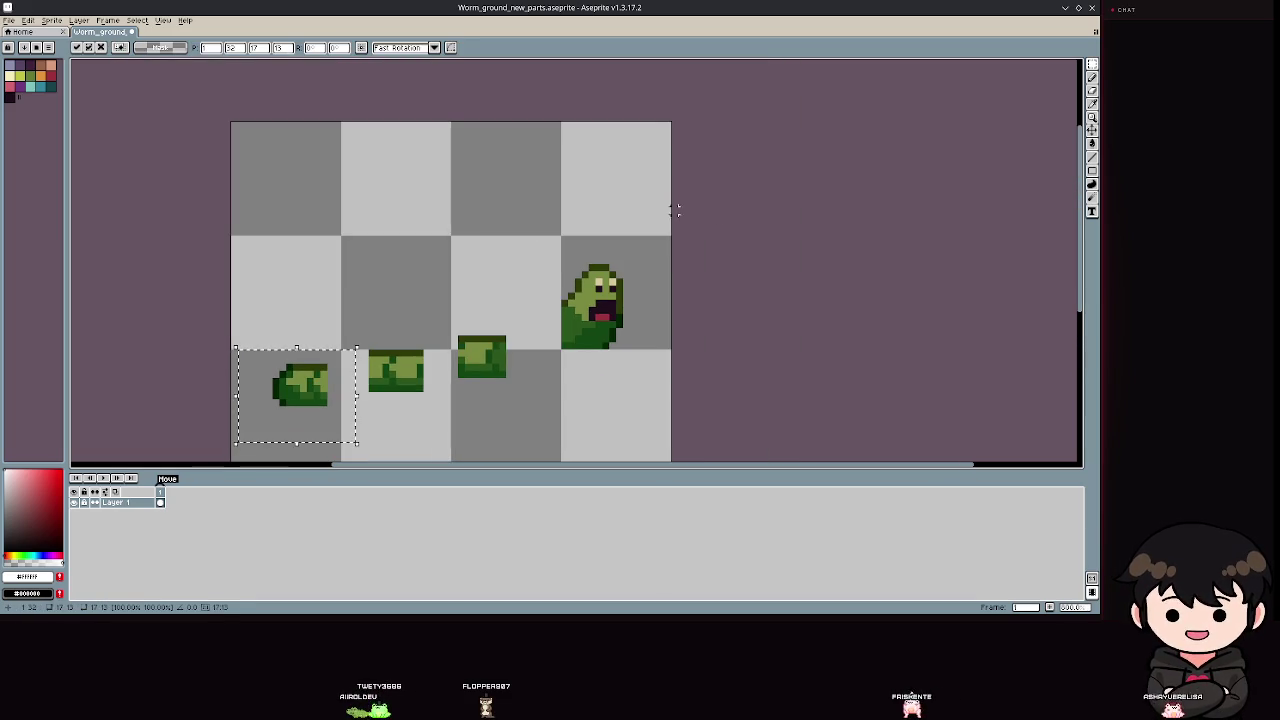
Line up the head and remaining segments in a row and save the sprite.
mouse_move(519, 206)
left_mouse_down()
mouse_move(645, 363)
mouse_move(645, 412)
left_mouse_up()
scroll(500, 300, "down", 1)
key("ctrl+d")
mouse_move(447, 256)
left_mouse_down()
mouse_move(508, 352)
mouse_move(495, 350)
mouse_move(508, 342)
left_mouse_up()
mouse_move(343, 249)
left_mouse_down()
mouse_move(429, 357)
mouse_move(413, 330)
left_mouse_up()
left_click_drag(240, 277, 346, 374)
left_click_drag(291, 338, 326, 338)
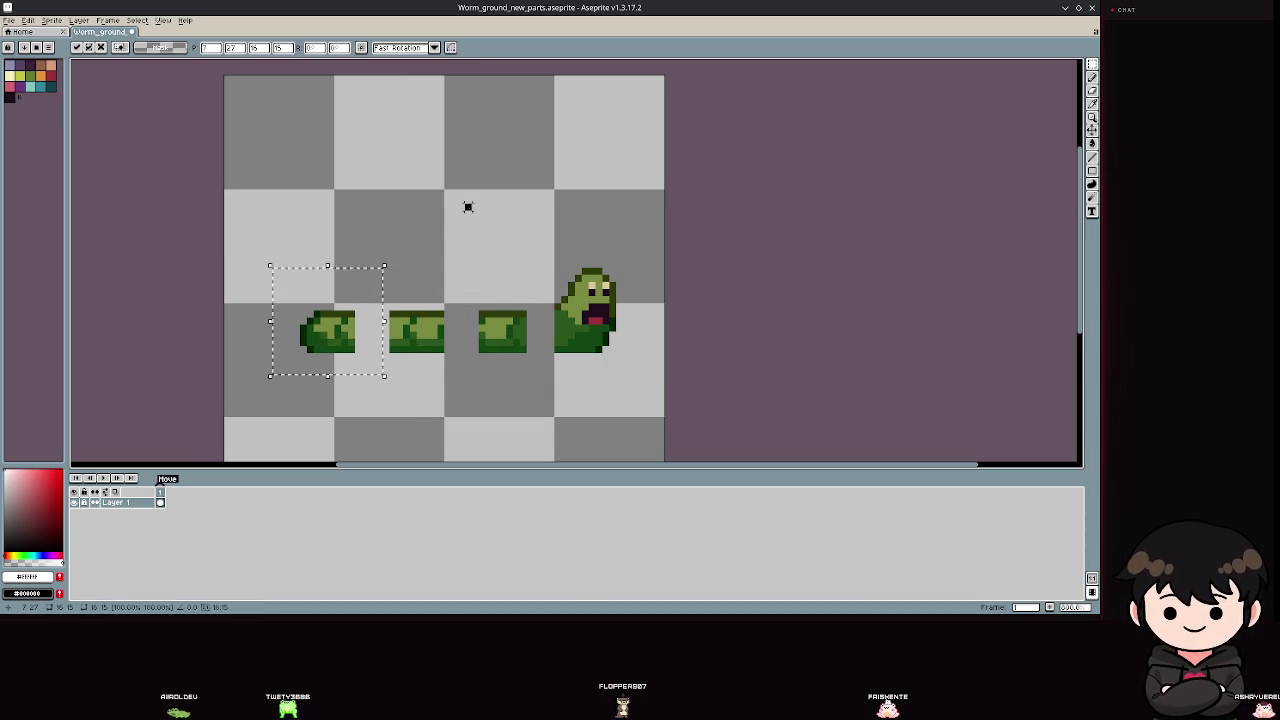
key("ctrl+d")
key("ctrl+s")
Pan and zoom around the canvas to inspect the separated worm pieces.
scroll(645, 413, "down", 5)
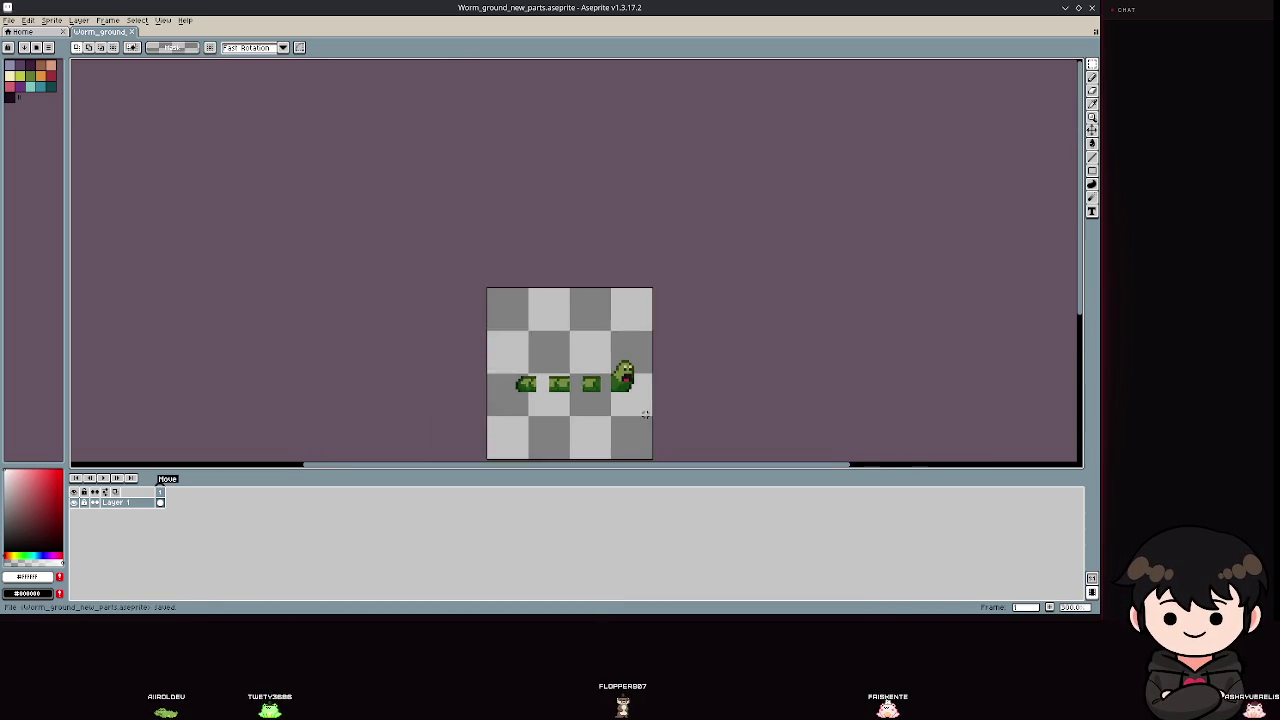
scroll(645, 413, "up", 4)
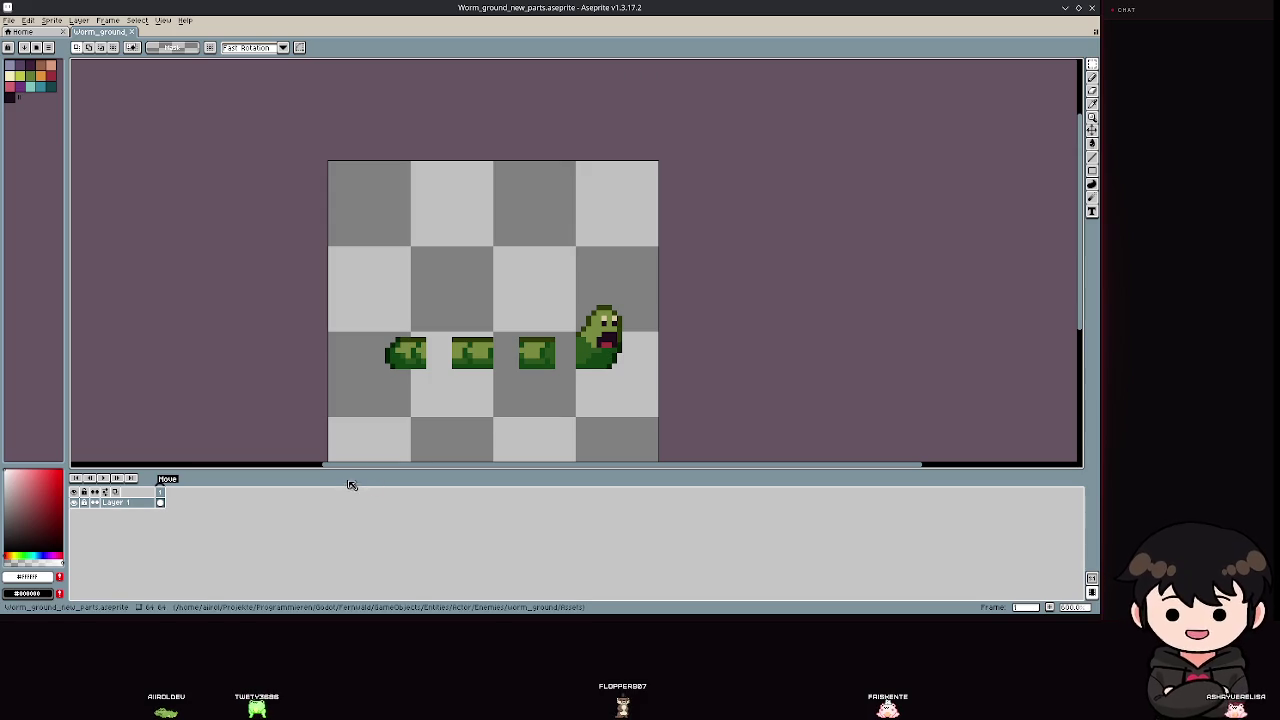
scroll(432, 391, "down", 2)
scroll(432, 391, "up", 4)
scroll(432, 391, "up", 1)
scroll(429, 386, "down", 1)
left_click_drag(657, 386, 466, 329)
scroll(466, 329, "down", 2)
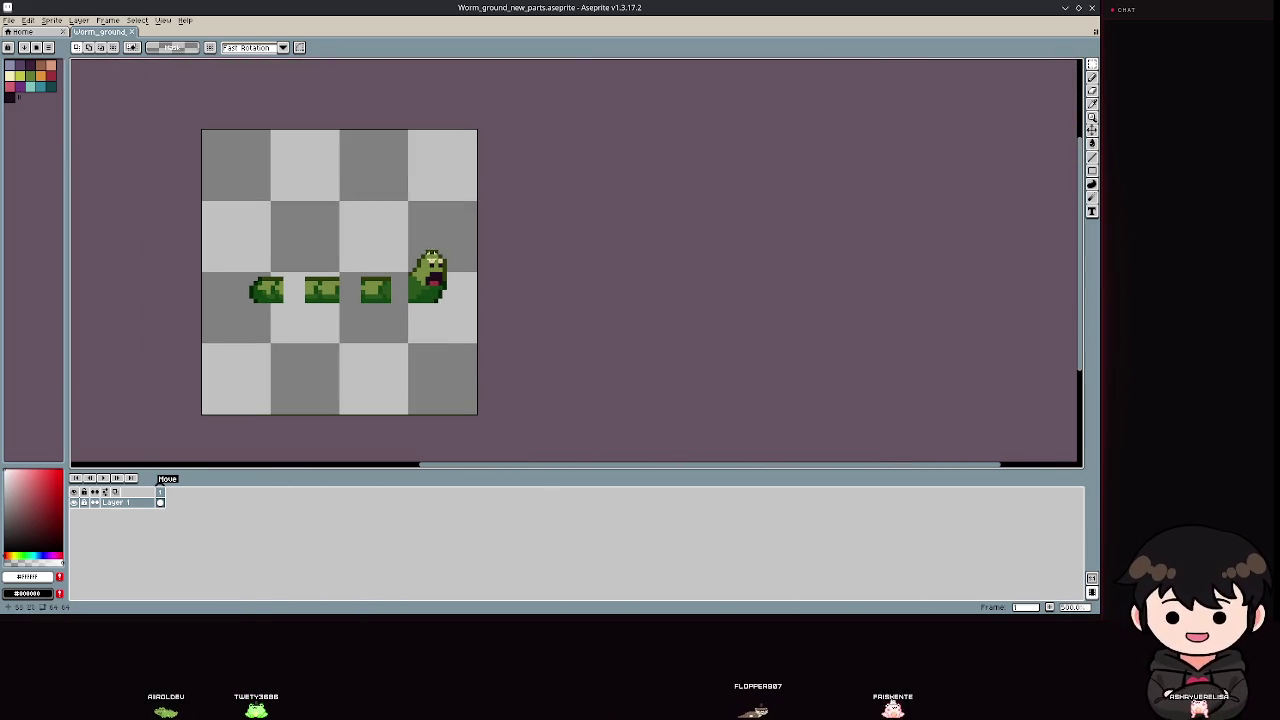
scroll(302, 313, "up", 1)
left_click_drag(253, 329, 317, 321)
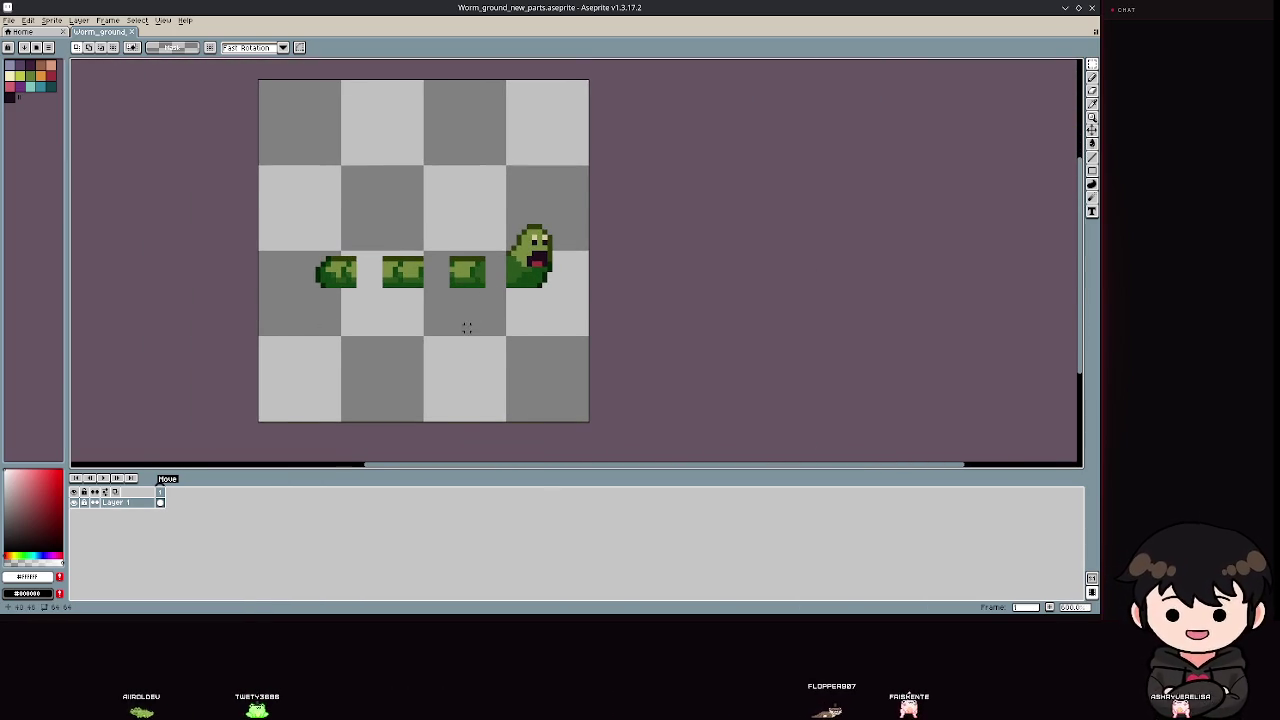
scroll(466, 327, "down", 1)
scroll(571, 257, "up", 5)
scroll(573, 259, "down", 1)
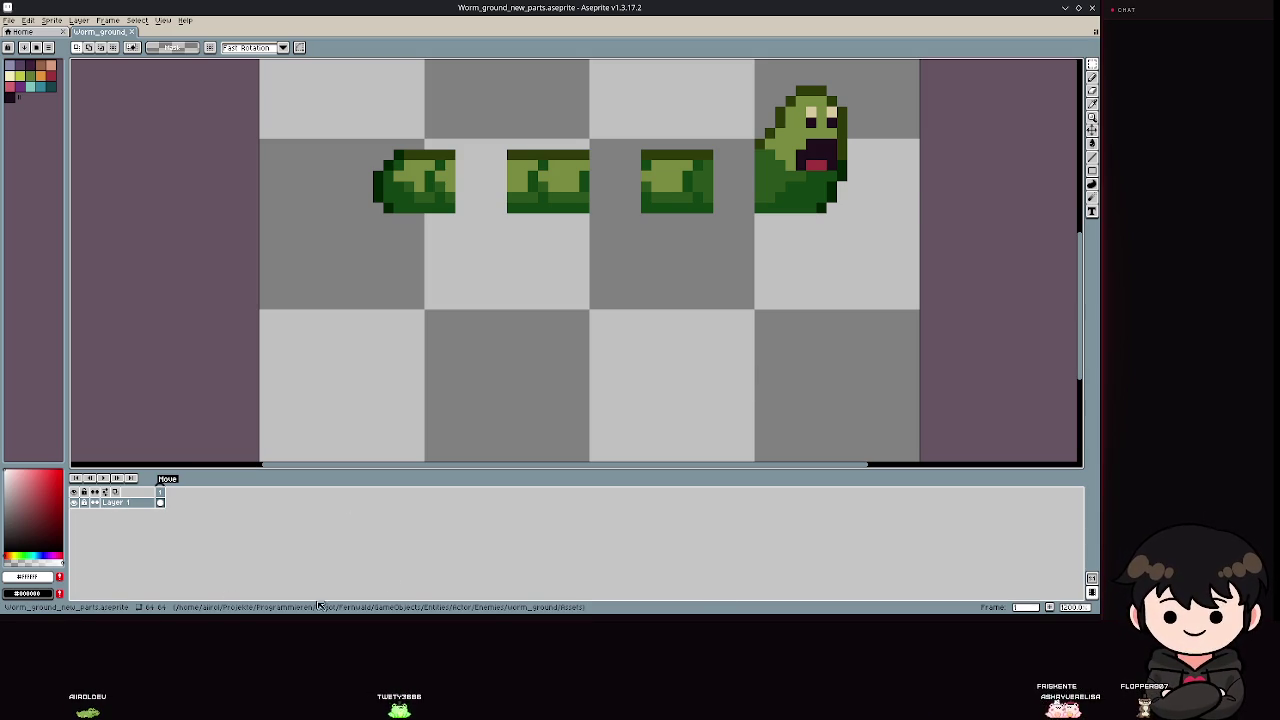
key("alt+Tab")
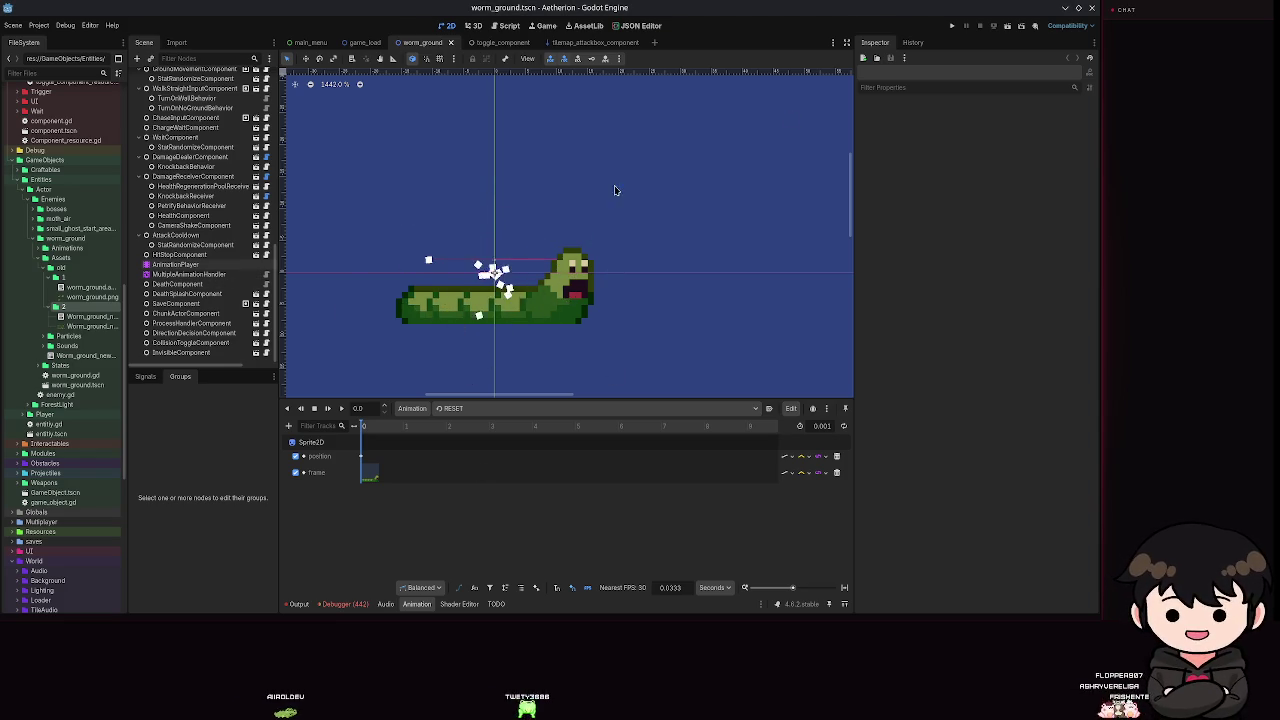
Filter the FileSystem by 'moth', then clear the filter to show all files.
left_click_drag(615, 190, 657, 180)
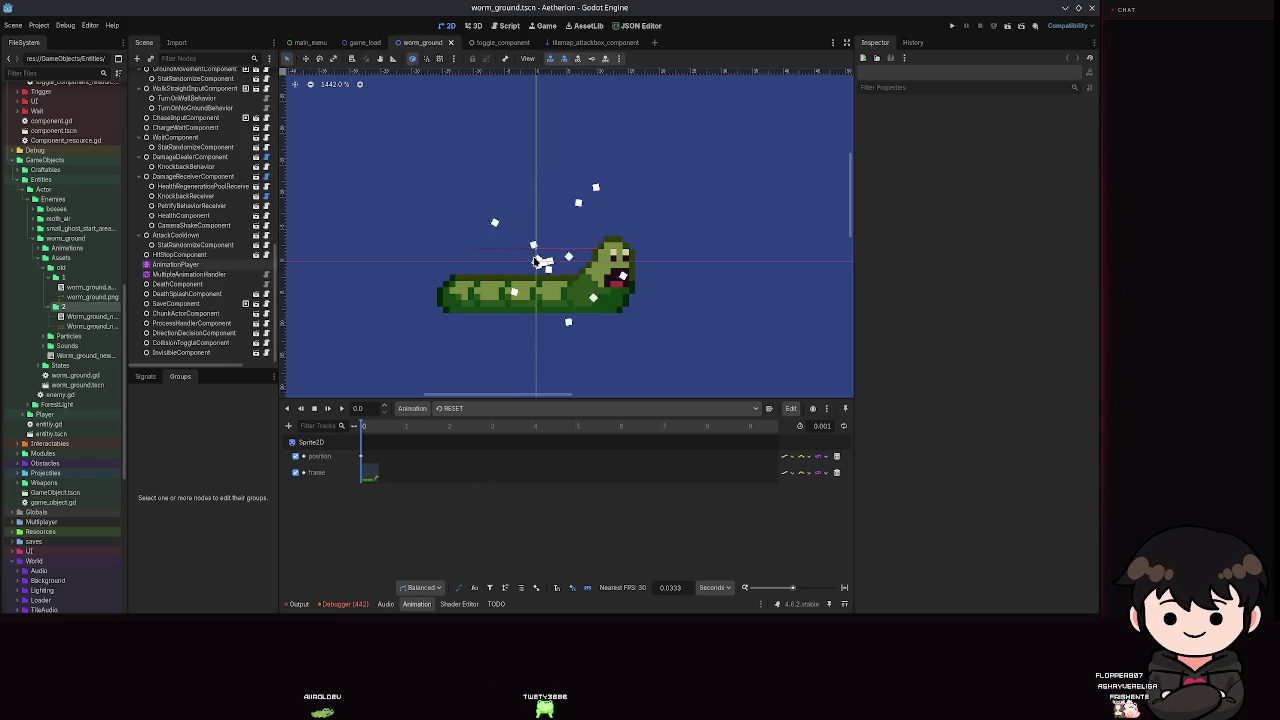
left_click(57, 73)
type("moth")
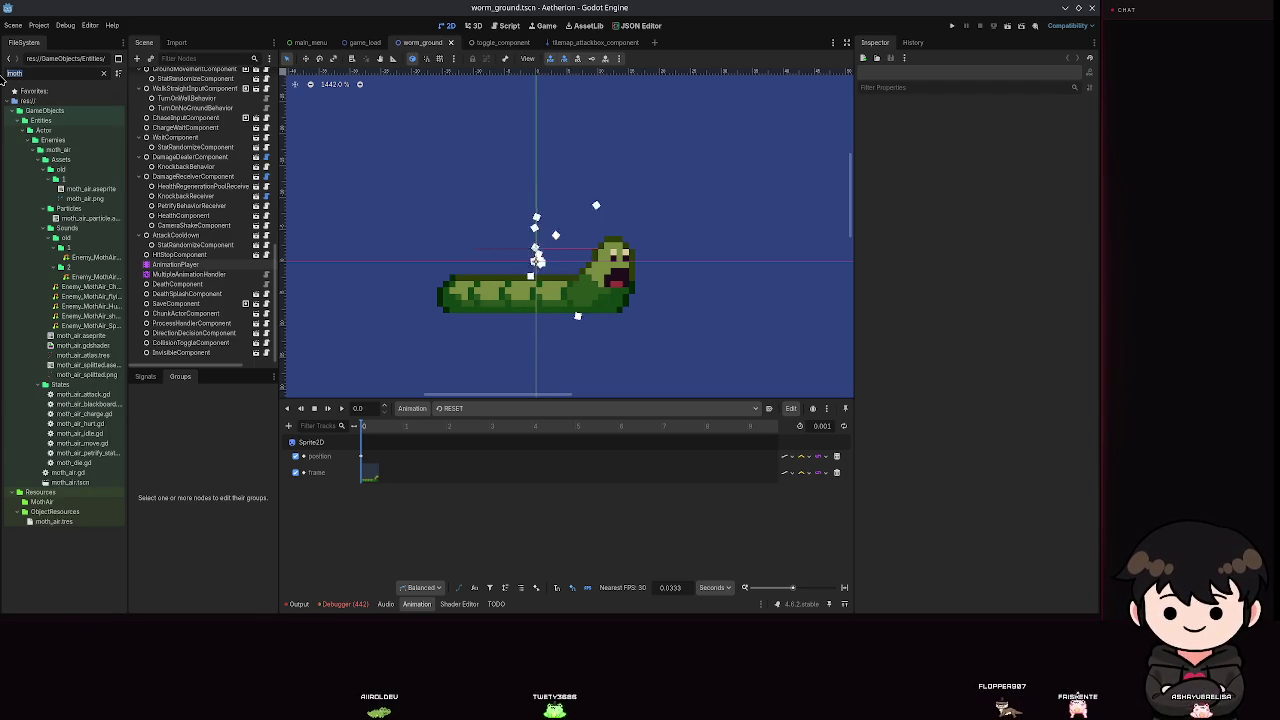
key("BackSpace")
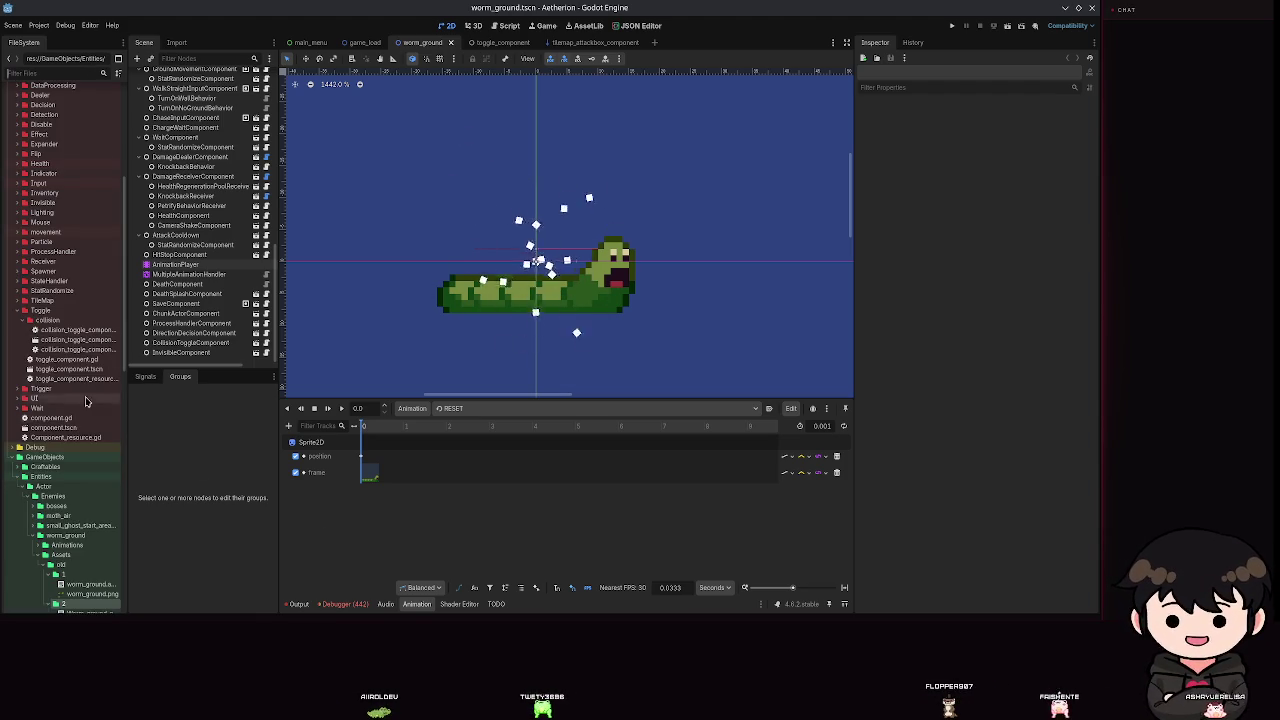
scroll(109, 418, "down", 10)
Rename the worm parts file, then close its sprite tab in Aseprite.
left_click(84, 262)
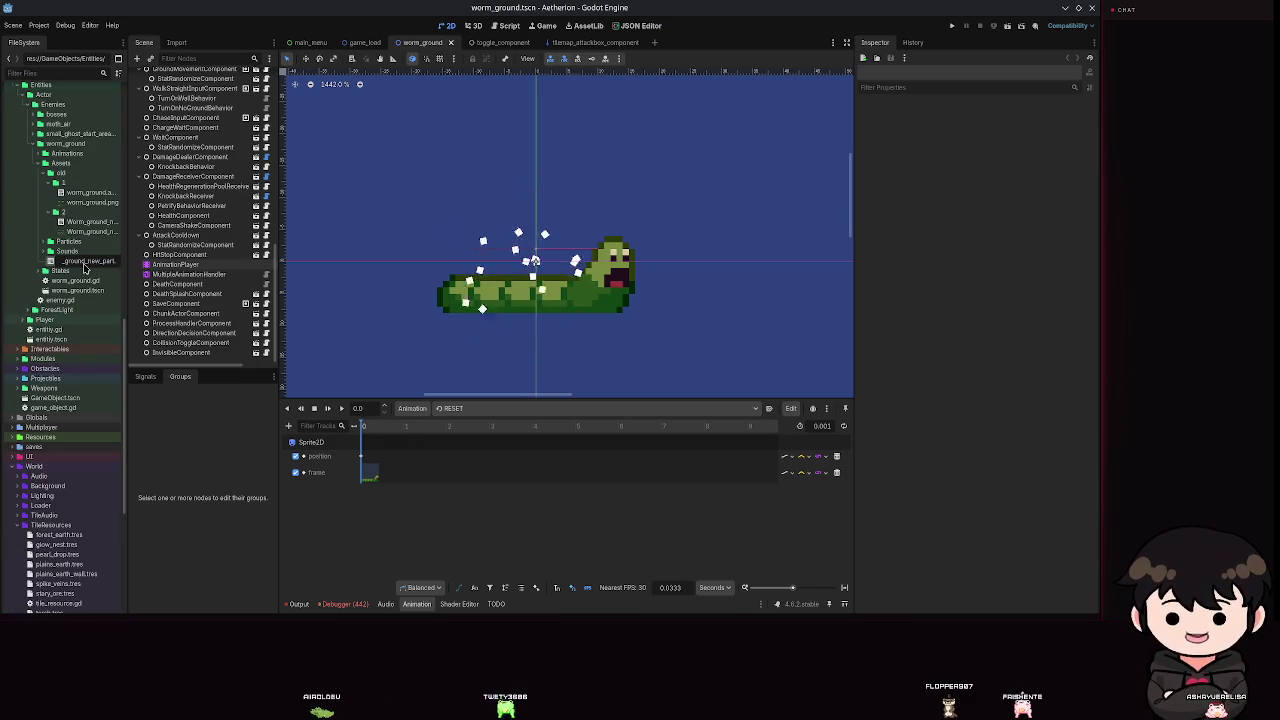
key("F2")
key("Return")
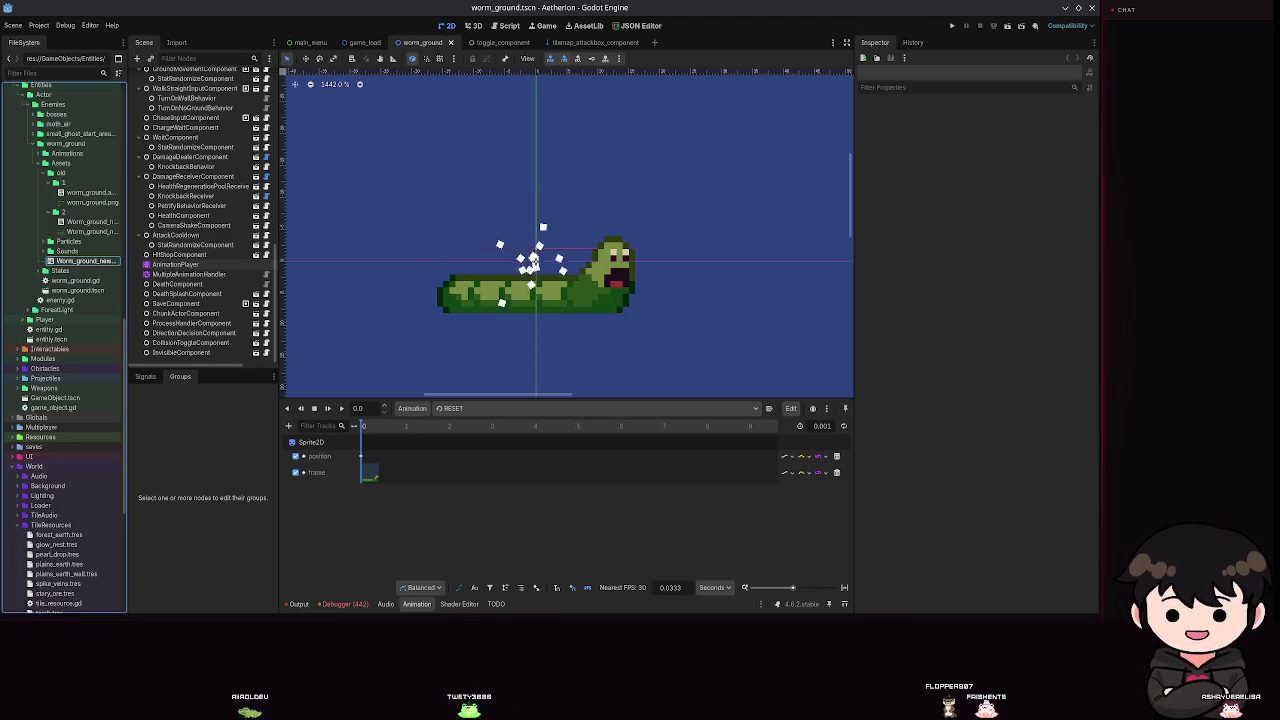
key("alt+Tab")
left_click(134, 32)
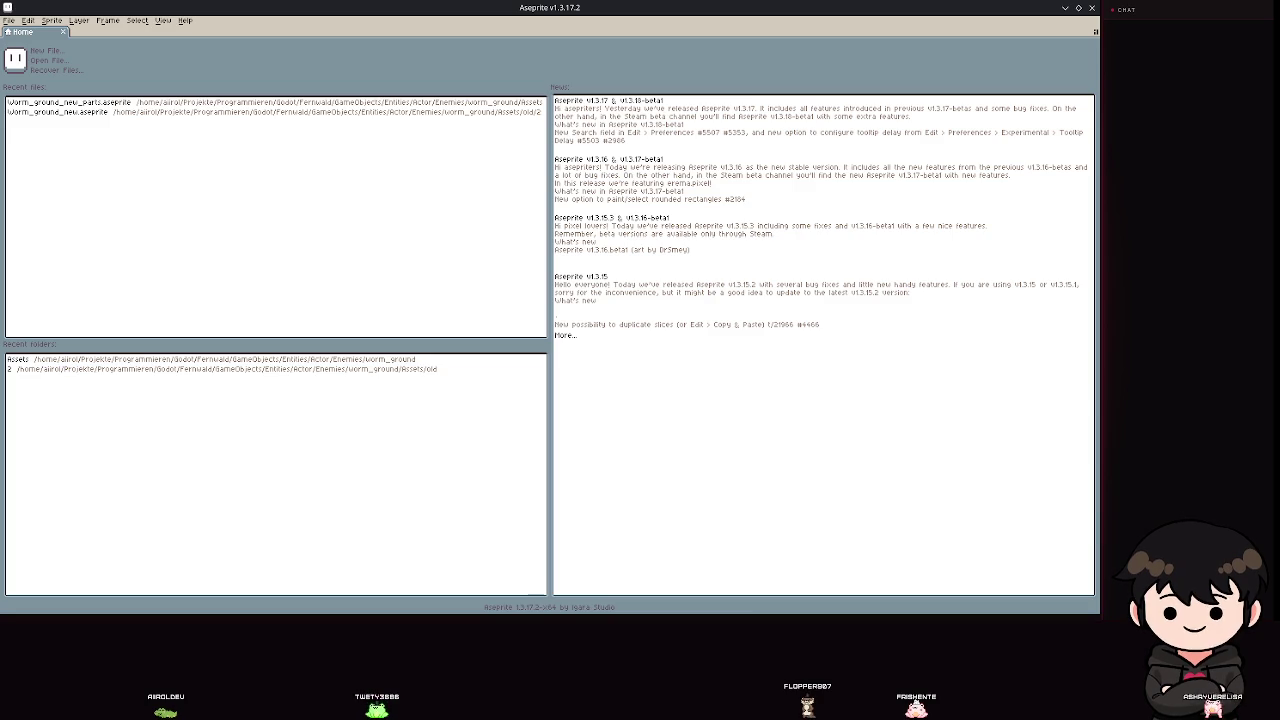
Open worm_ground_new_splitted.aseprite and export it as two PNG files.
left_click_drag(716, 110, 716, 130)
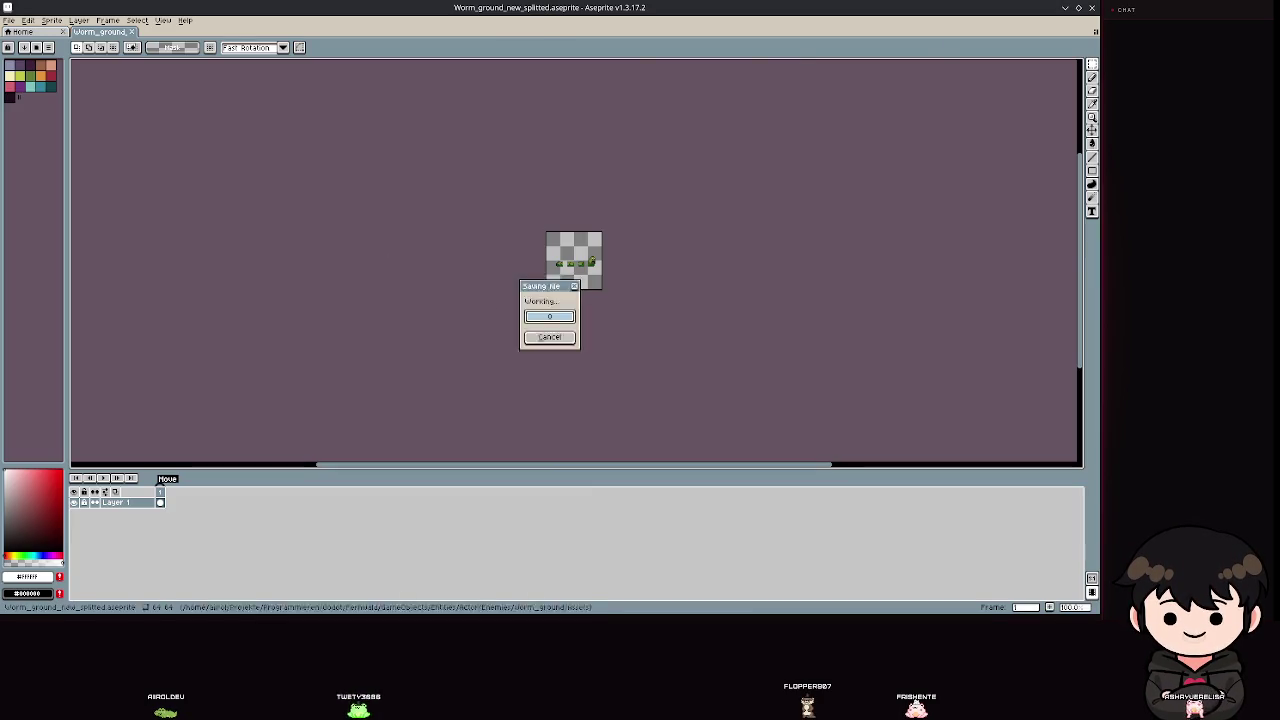
scroll(740, 190, "down", 1)
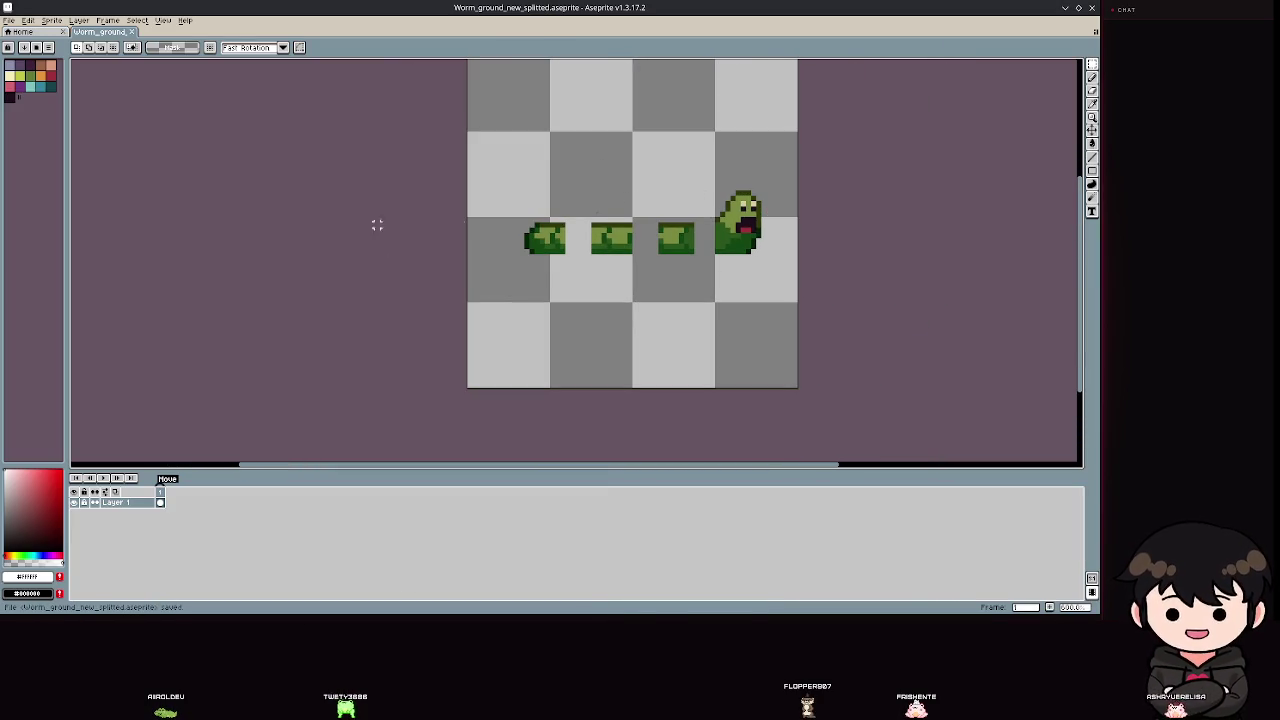
left_click(8, 20)
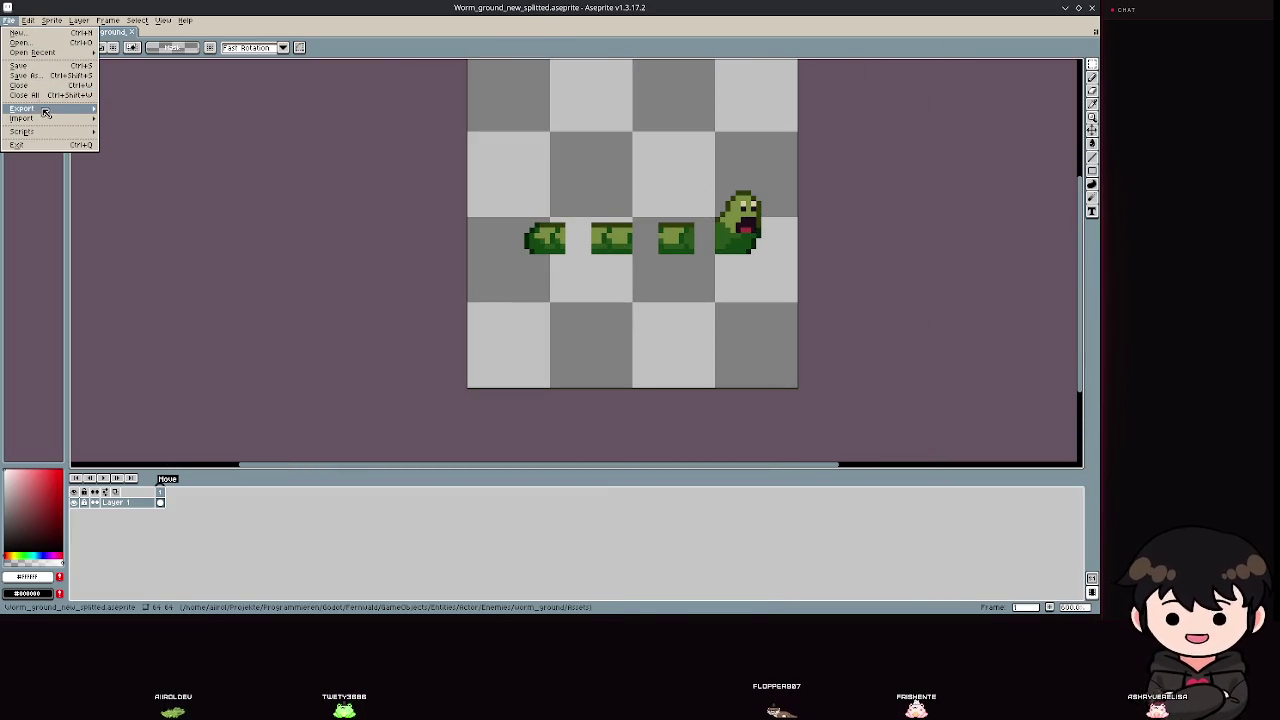
left_click(125, 108)
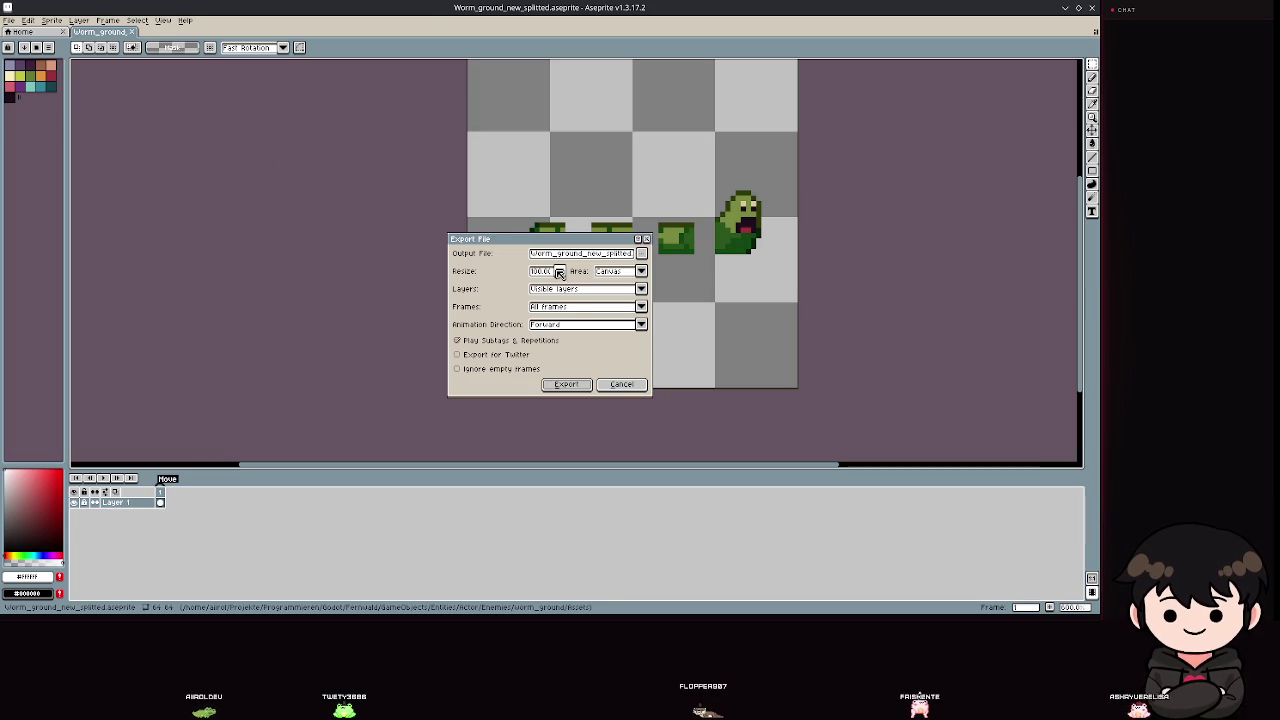
left_click(566, 384)
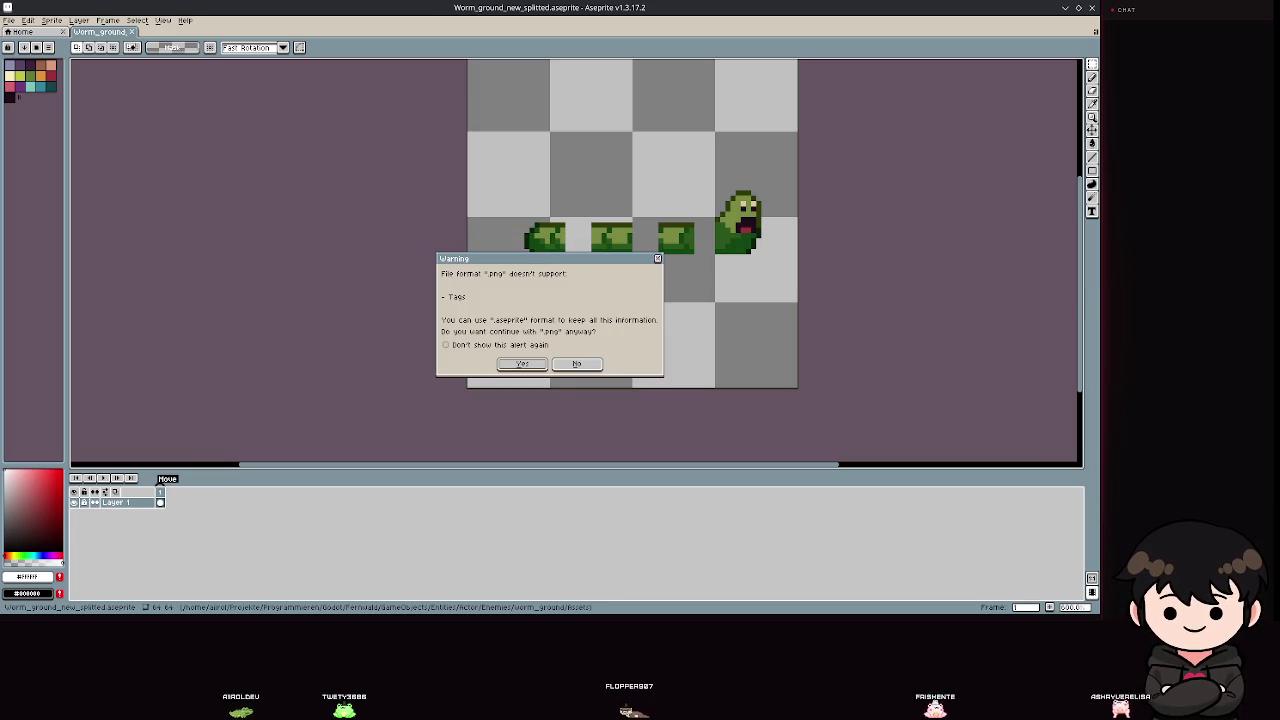
left_click(522, 365)
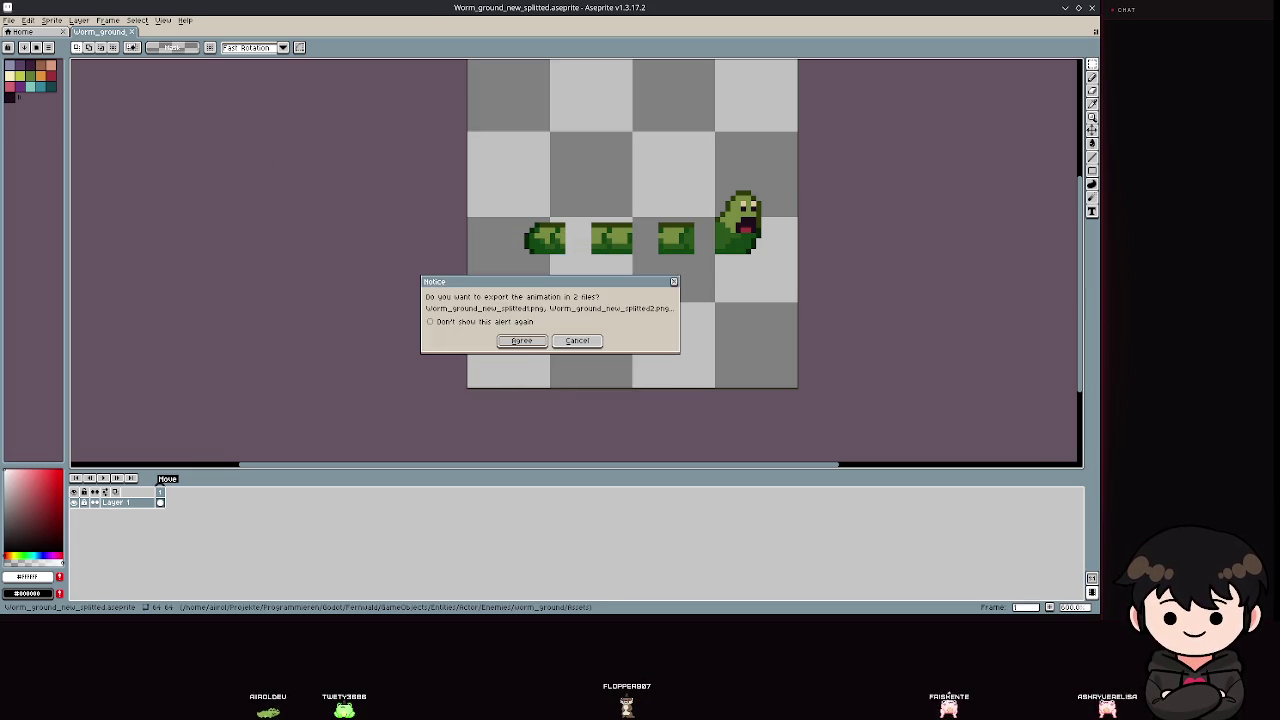
left_click(522, 341)
key("alt+Tab")
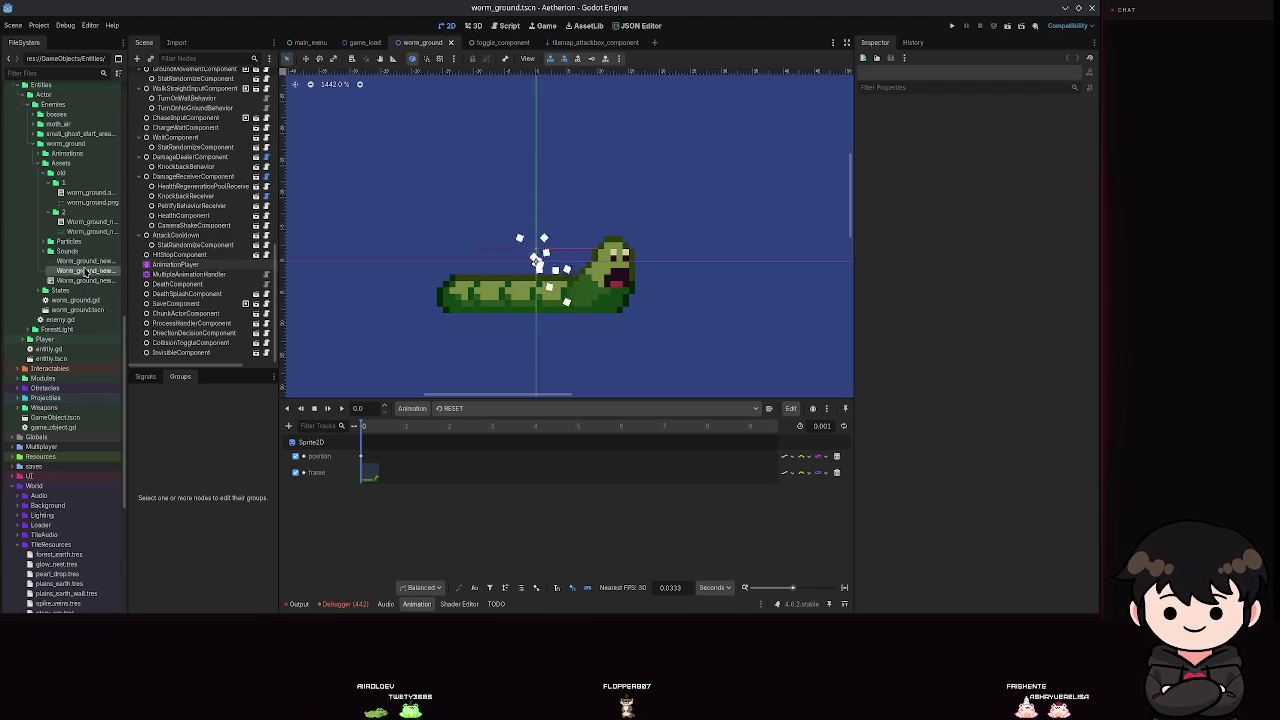
Delete the duplicate Worm_ground_new export from Assets, save worm_ground, and return to Aseprite.
key("Delete")
key("Return")
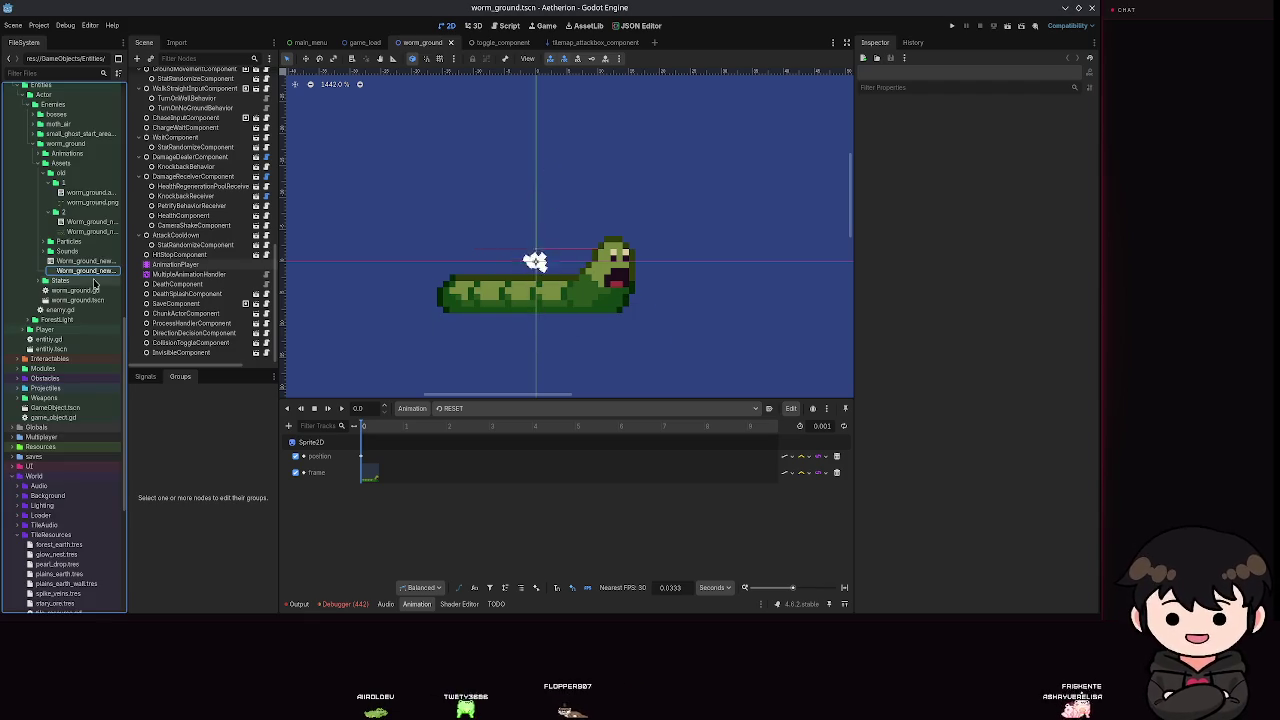
key("ctrl+s")
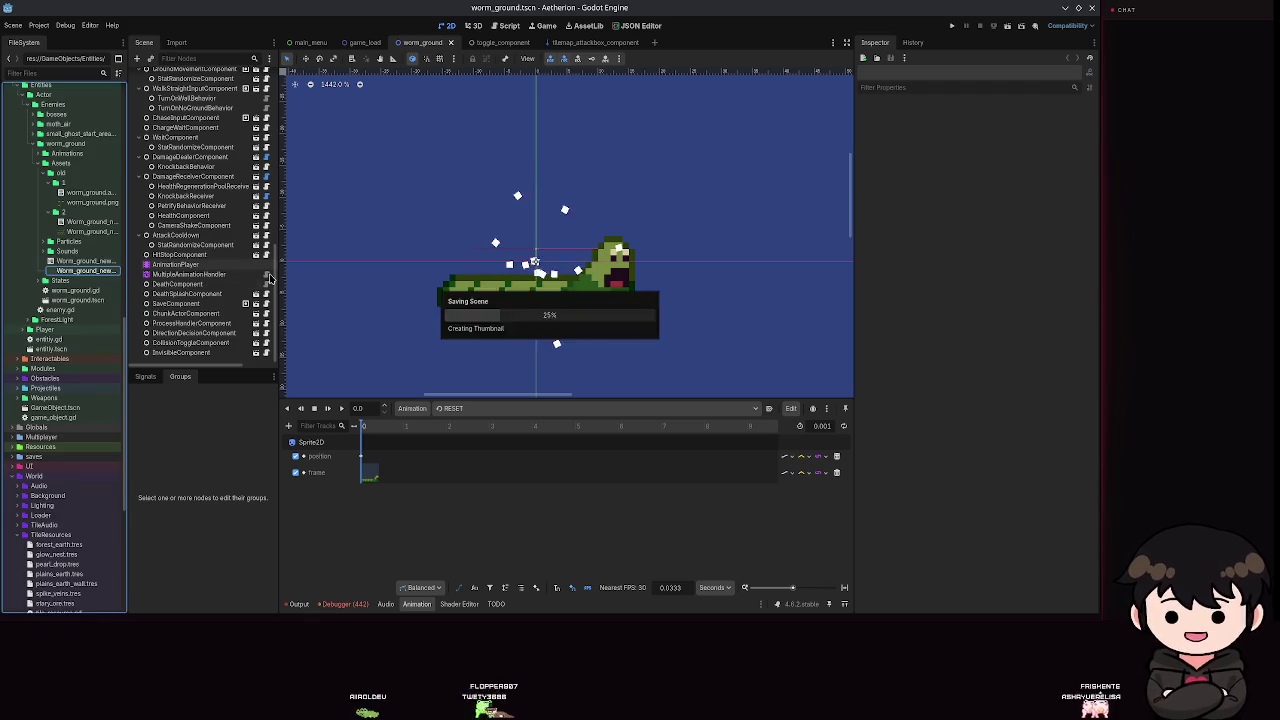
scroll(200, 150, "up", 5)
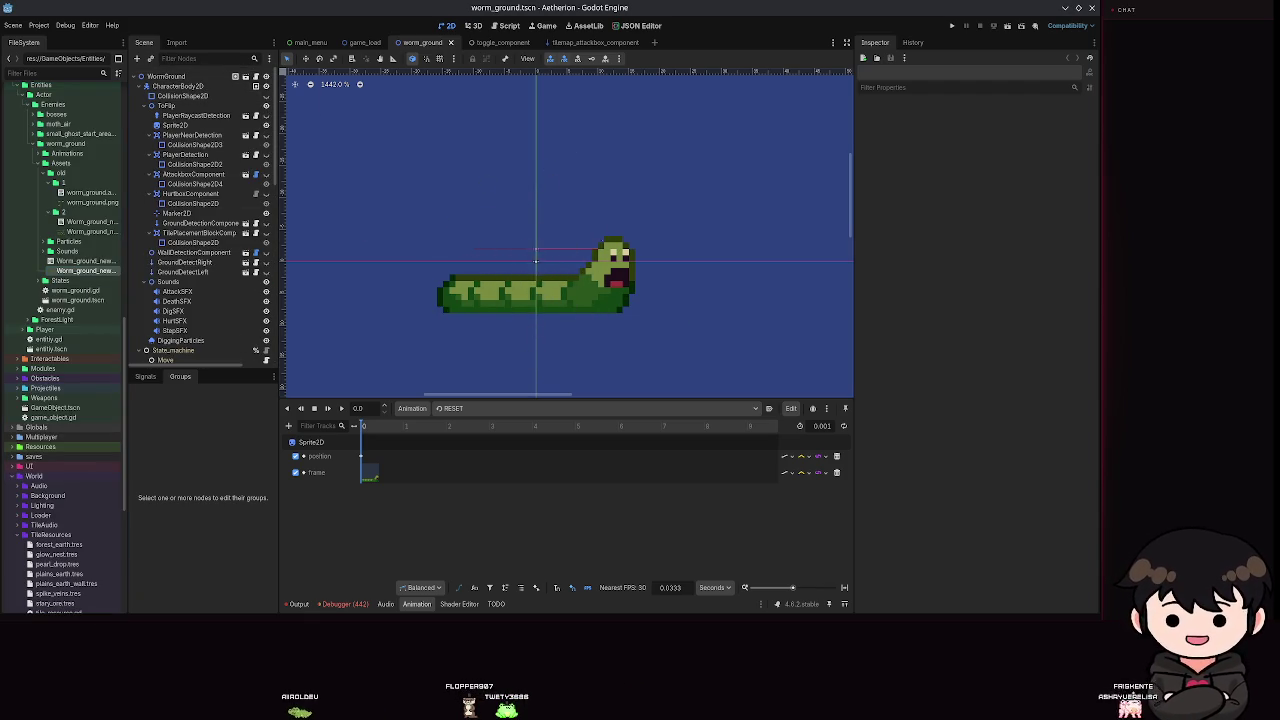
key("alt+Tab")
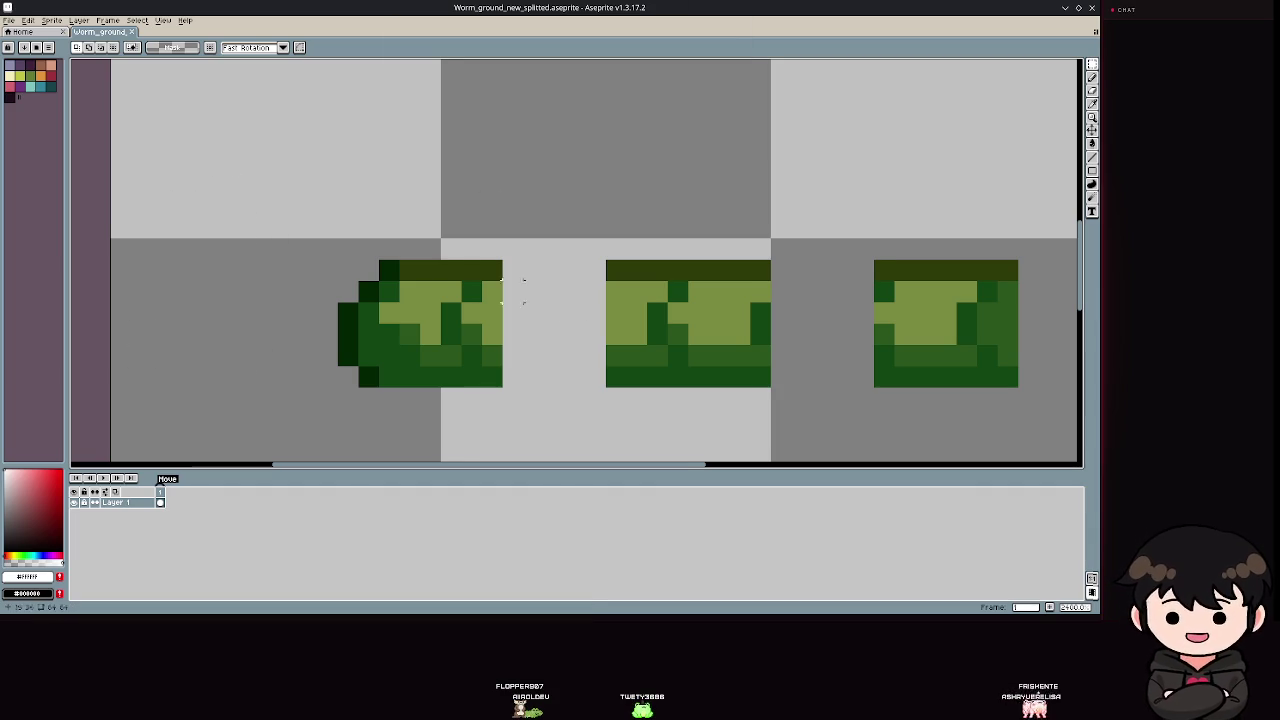
Erase the dark outline pixels along the worm segments' tops, undersides and the head's left side.
key("e")
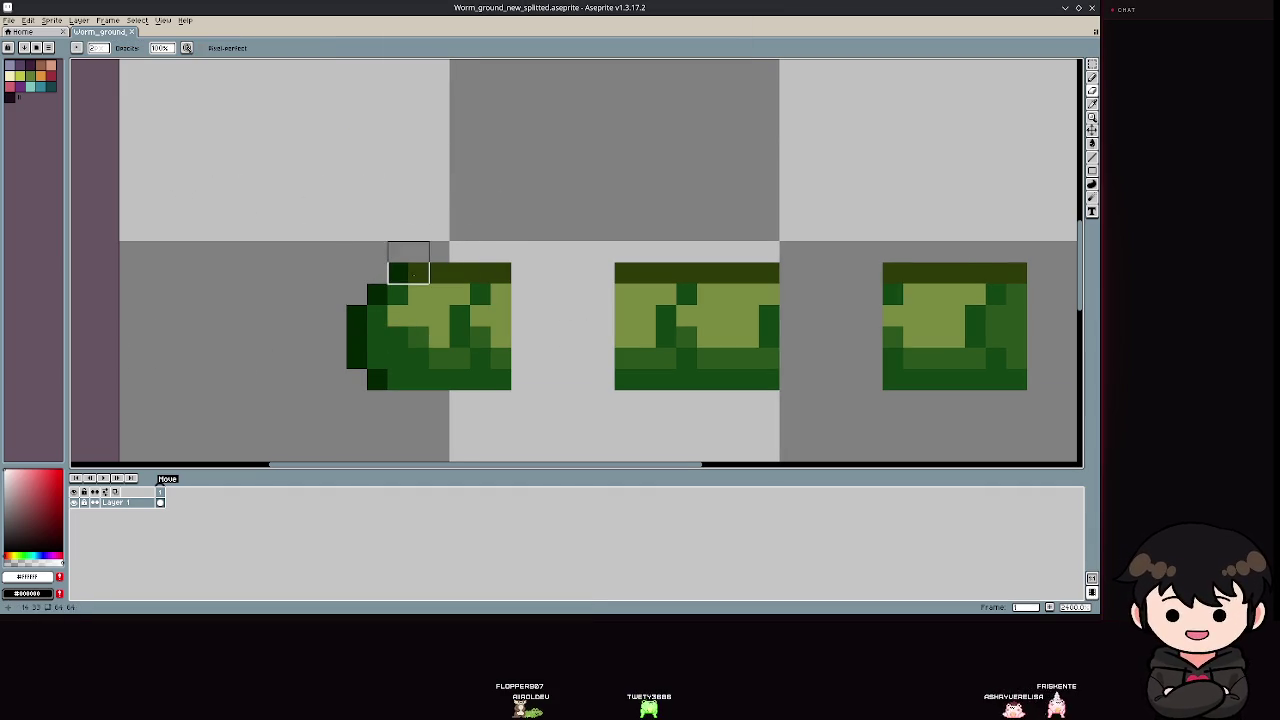
left_click_drag(398, 273, 500, 272)
left_click_drag(356, 316, 377, 294)
mouse_move(336, 359)
left_mouse_down()
mouse_move(354, 360)
mouse_move(354, 377)
mouse_move(726, 400)
mouse_move(748, 380)
mouse_move(791, 271)
mouse_move(560, 271)
left_mouse_up()
scroll(560, 271, "up", 1)
scroll(480, 280, "right", 2)
left_click_drag(512, 307, 760, 306)
scroll(546, 289, "right", 3)
mouse_move(574, 288)
left_mouse_down()
mouse_move(683, 117)
mouse_move(684, 146)
mouse_move(766, 143)
mouse_move(791, 206)
mouse_move(791, 403)
mouse_move(797, 127)
mouse_move(777, 170)
left_mouse_up()
Save the sprite after the first round of outline erasing.
scroll(791, 403, "down", 1)
scroll(403, 240, "down", 4)
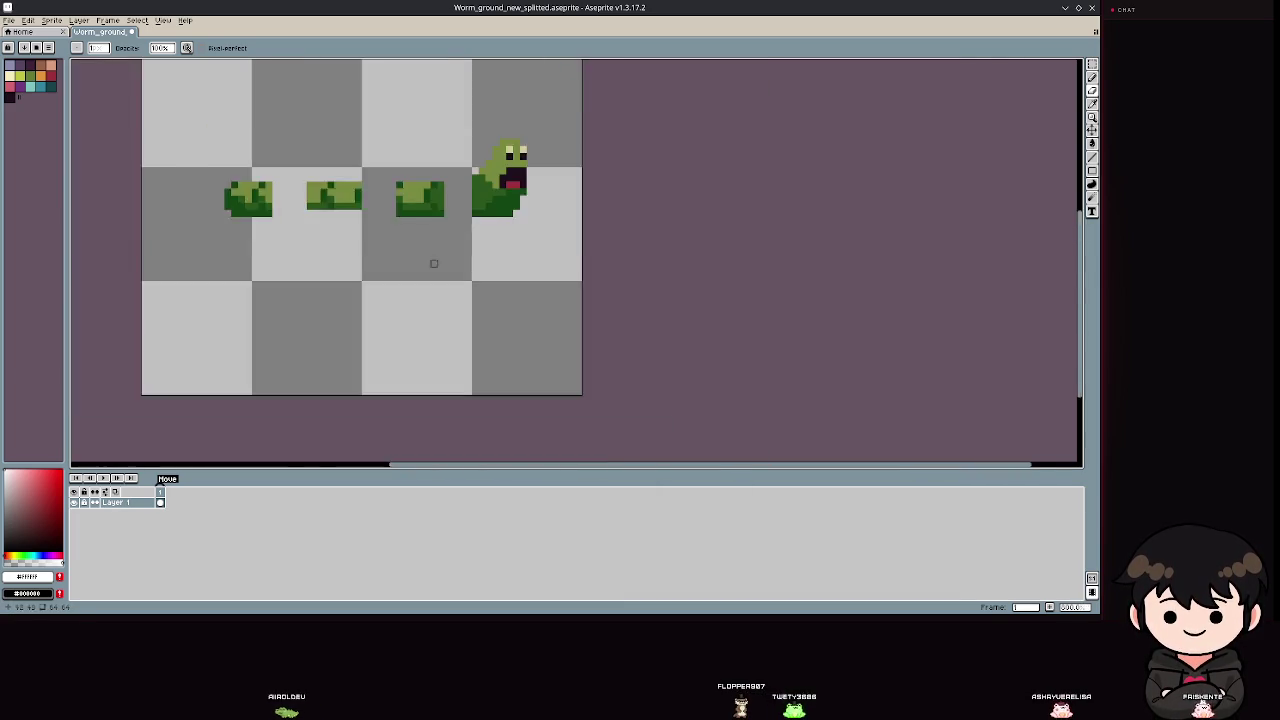
scroll(694, 383, "up", 2)
scroll(666, 366, "down", 3)
scroll(651, 366, "up", 3)
left_click_drag(517, 323, 594, 333)
key("ctrl+s")
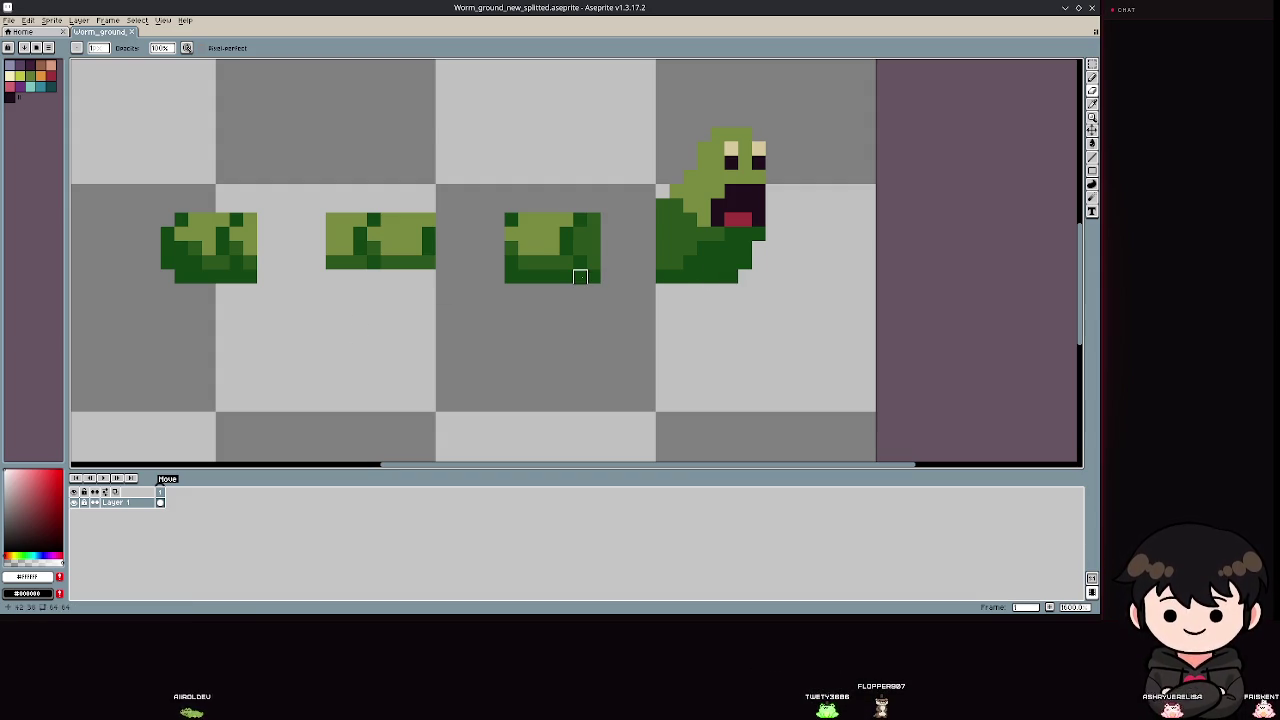
Undo the last three erase strokes, then erase the second segment's top and first segment's left outlines.
key("ctrl+z")
key("ctrl+z")
key("ctrl+z")
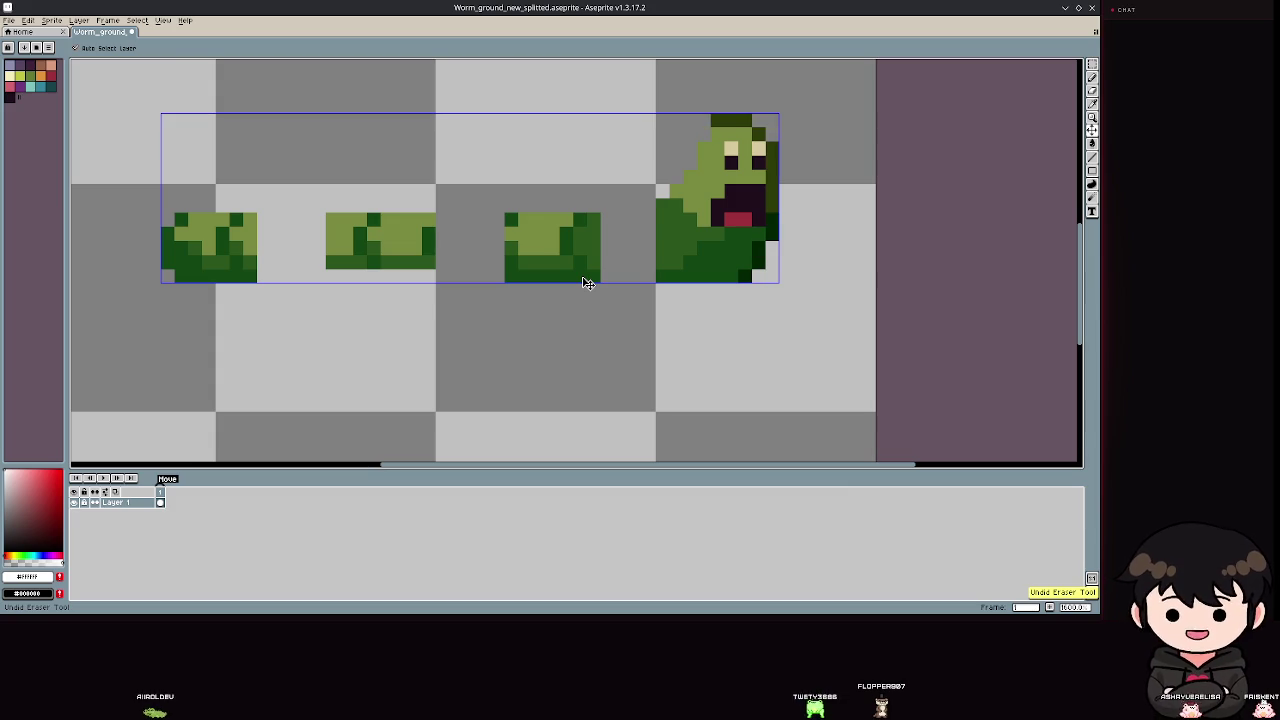
key("ctrl+z")
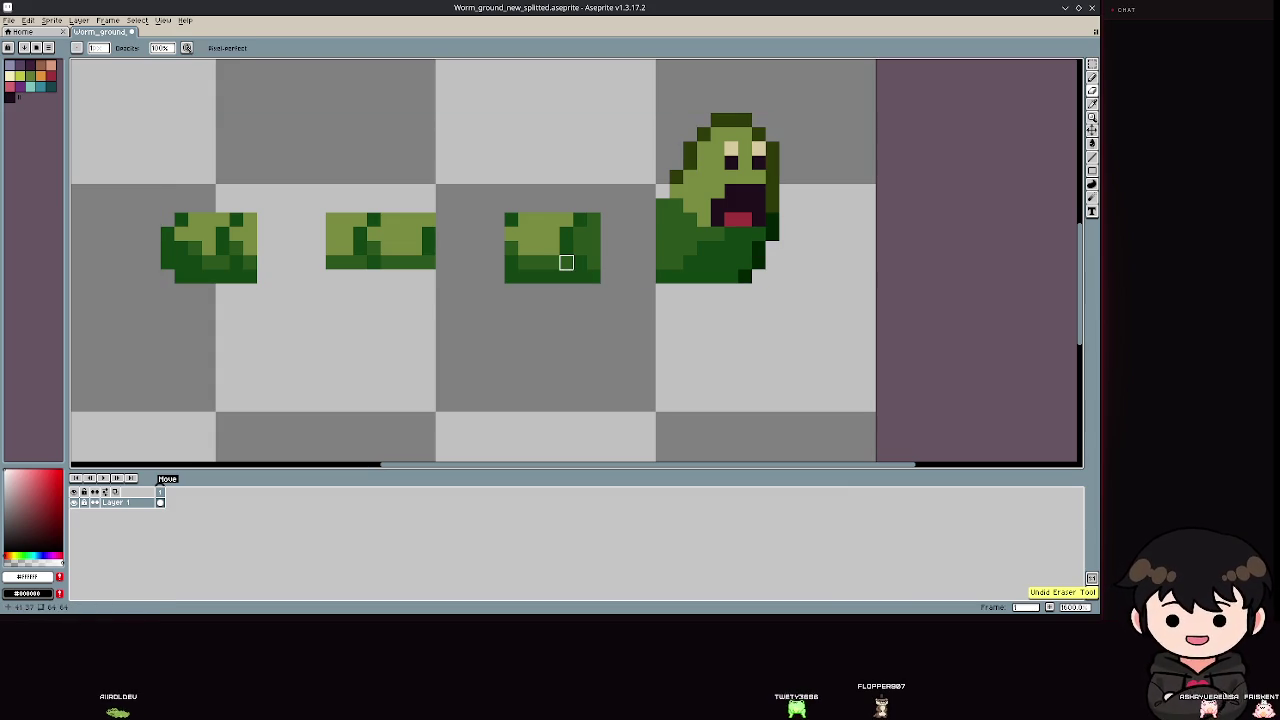
key("ctrl+z")
key("ctrl+z")
key("ctrl+z")
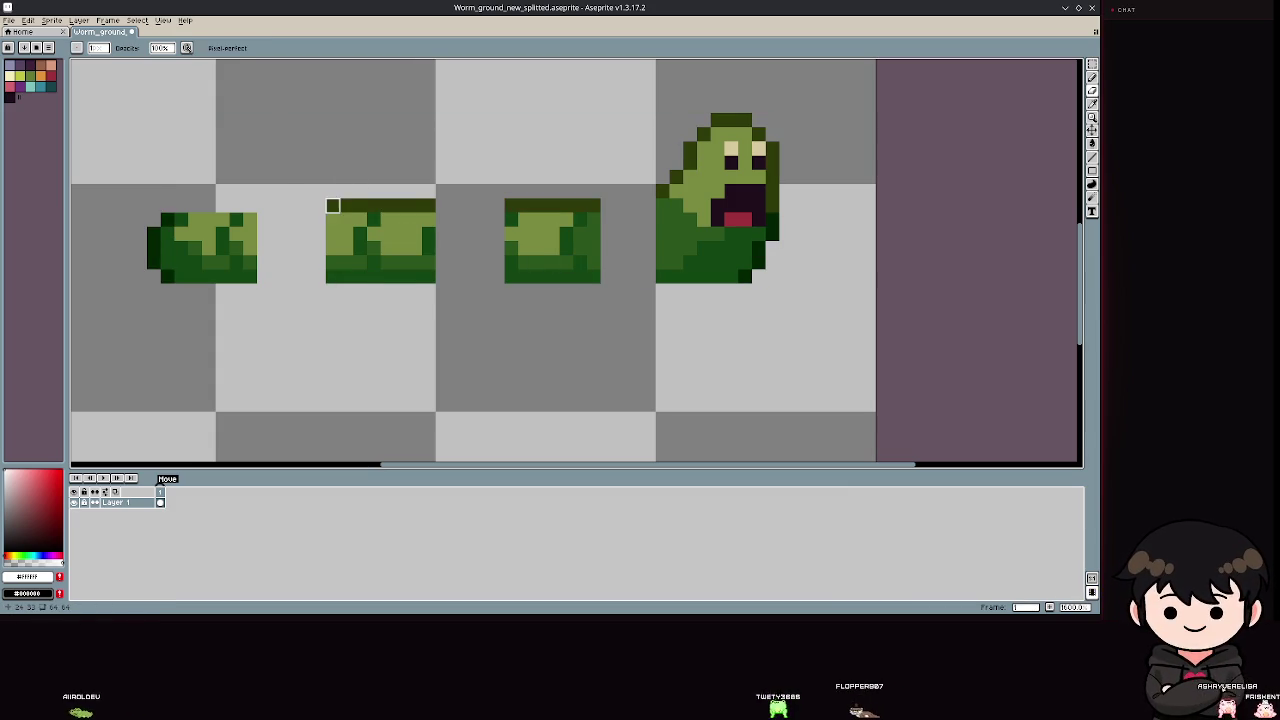
left_click_drag(330, 206, 415, 206)
left_click_drag(154, 220, 153, 277)
mouse_move(511, 205)
left_mouse_down()
mouse_move(553, 205)
mouse_move(511, 205)
left_mouse_up()
key("ctrl+z")
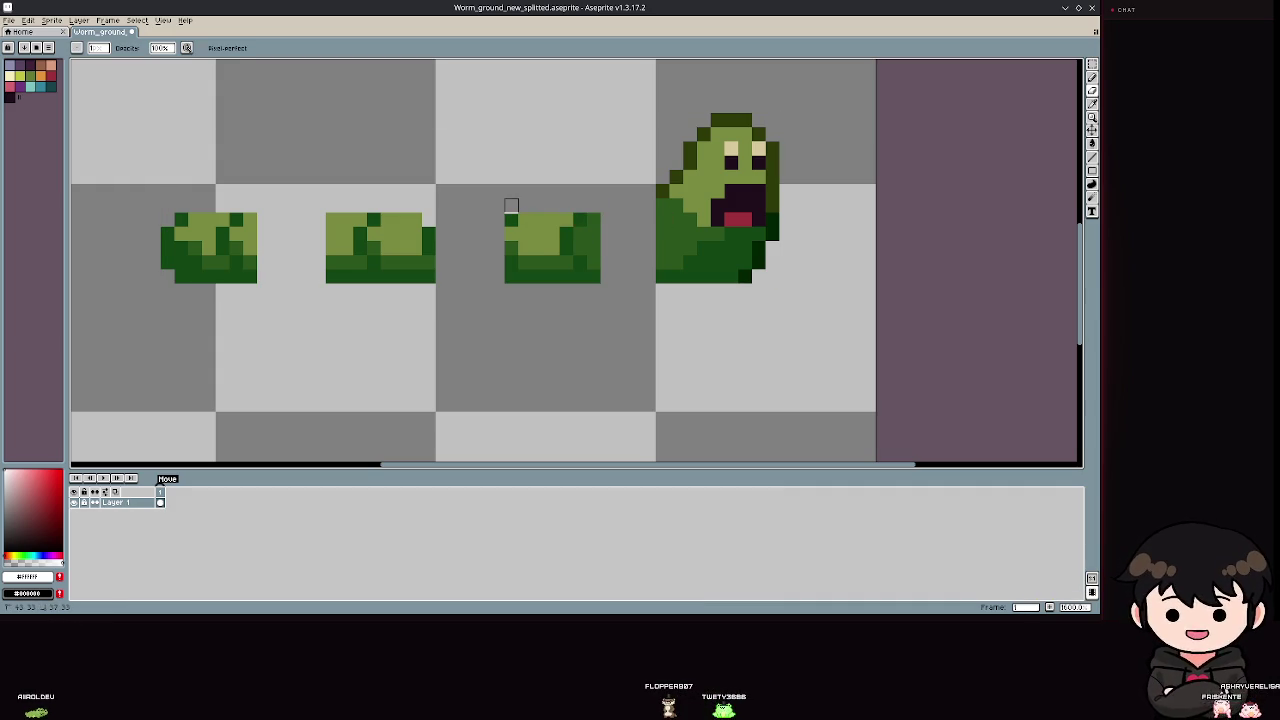
Erase the stray pixel and dark column on the head's right edge, then save the sprite.
left_click(676, 178)
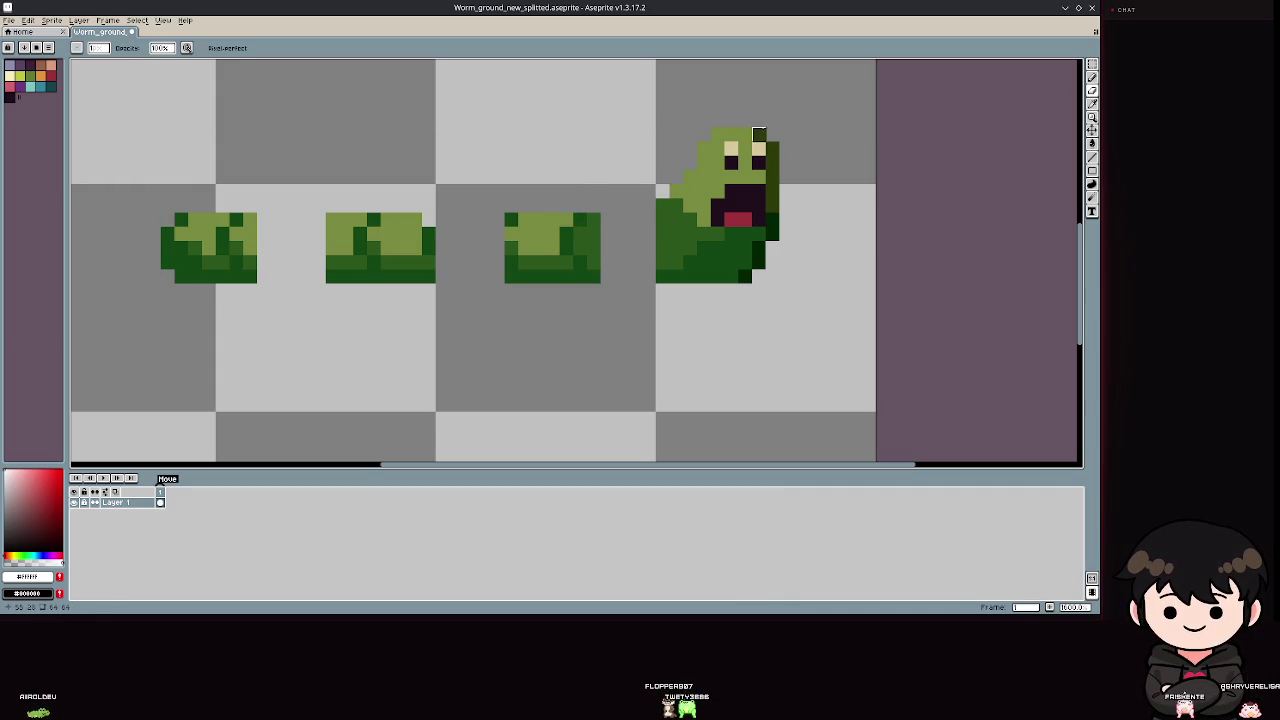
left_click_drag(772, 148, 758, 262)
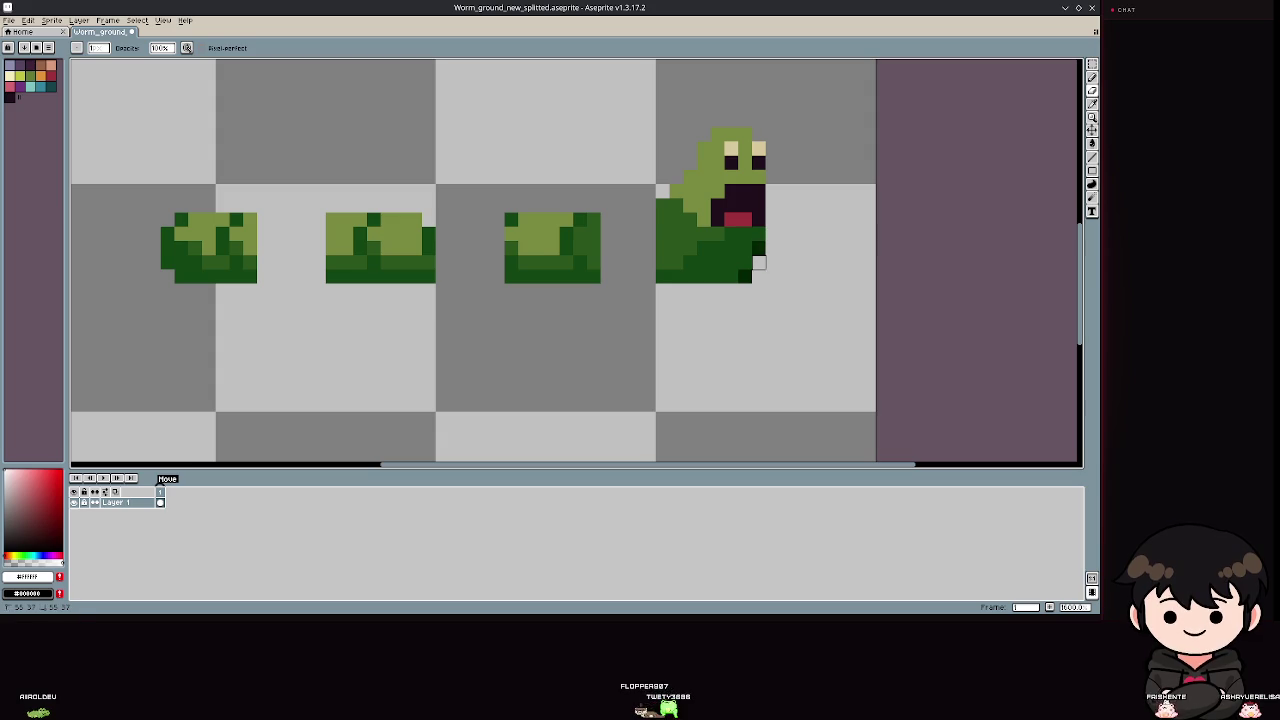
scroll(758, 248, "down", 3)
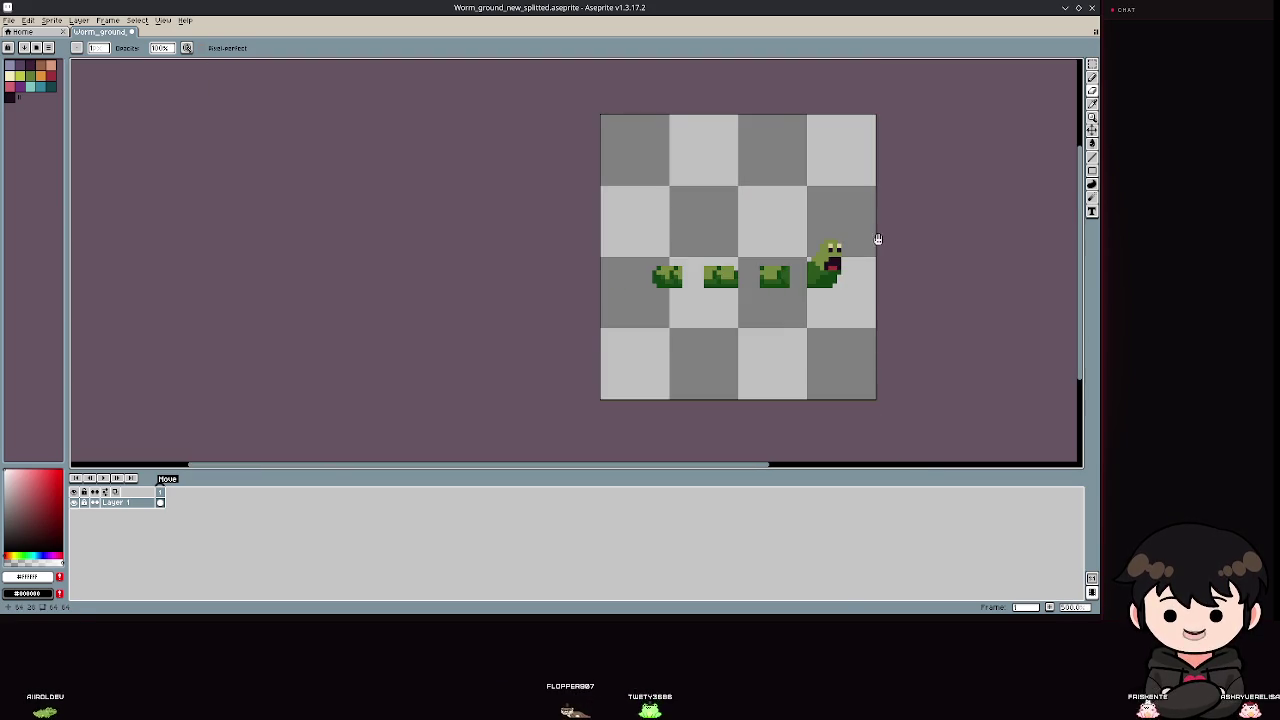
key("ctrl+s")
scroll(677, 229, "up", 3)
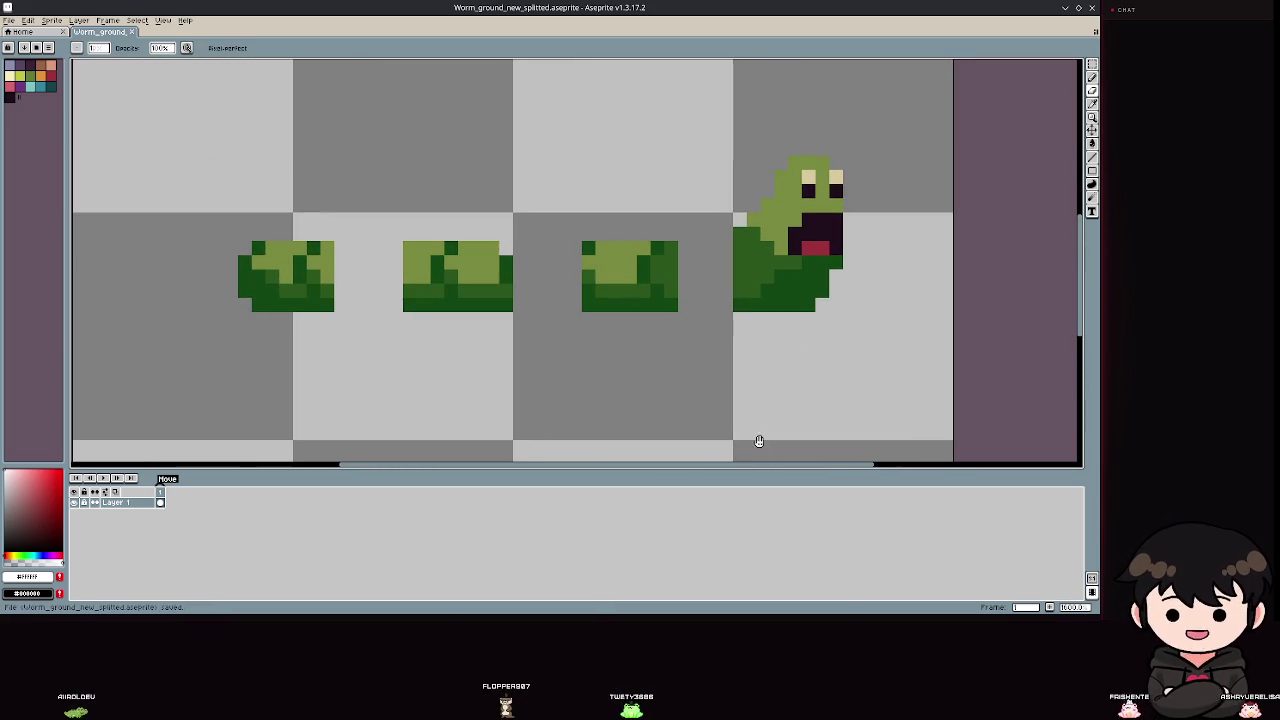
left_click(506, 262, "alt")
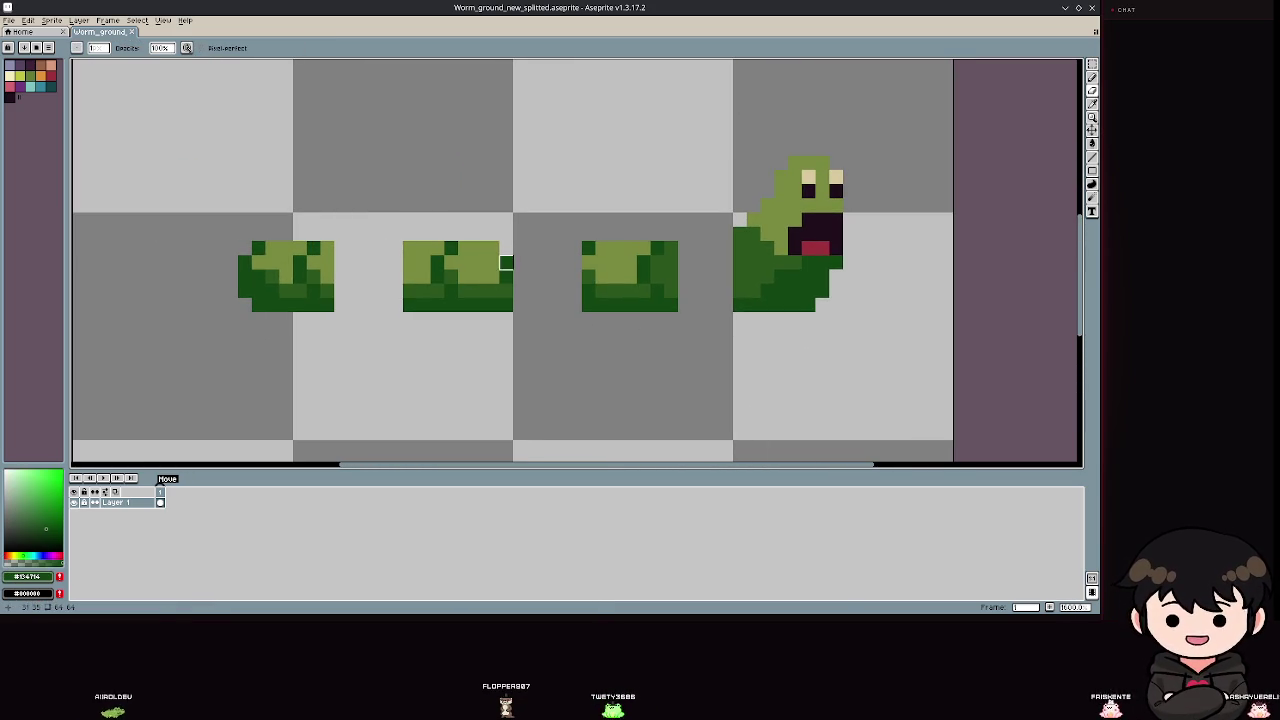
key("ctrl+s")
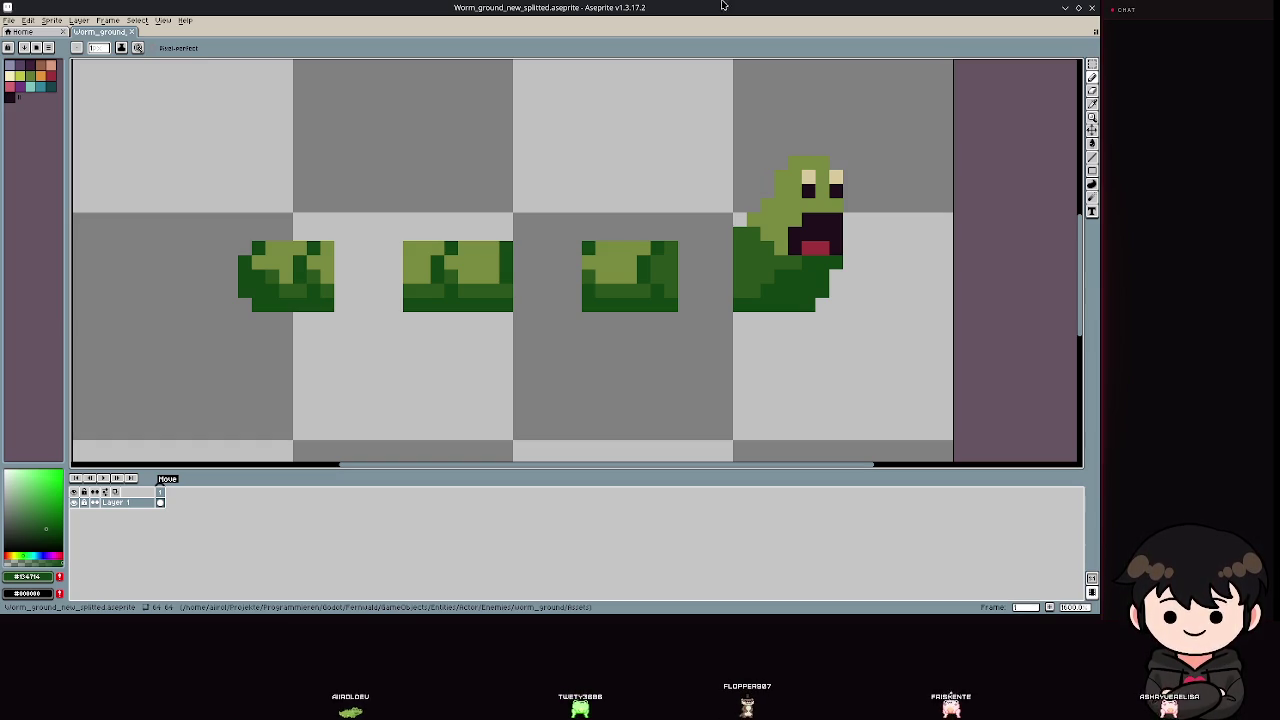
Widen the palette panel into large four-row swatch tiles and nudge the canvas view right.
scroll(551, 206, "down", 3)
scroll(569, 214, "up", 3)
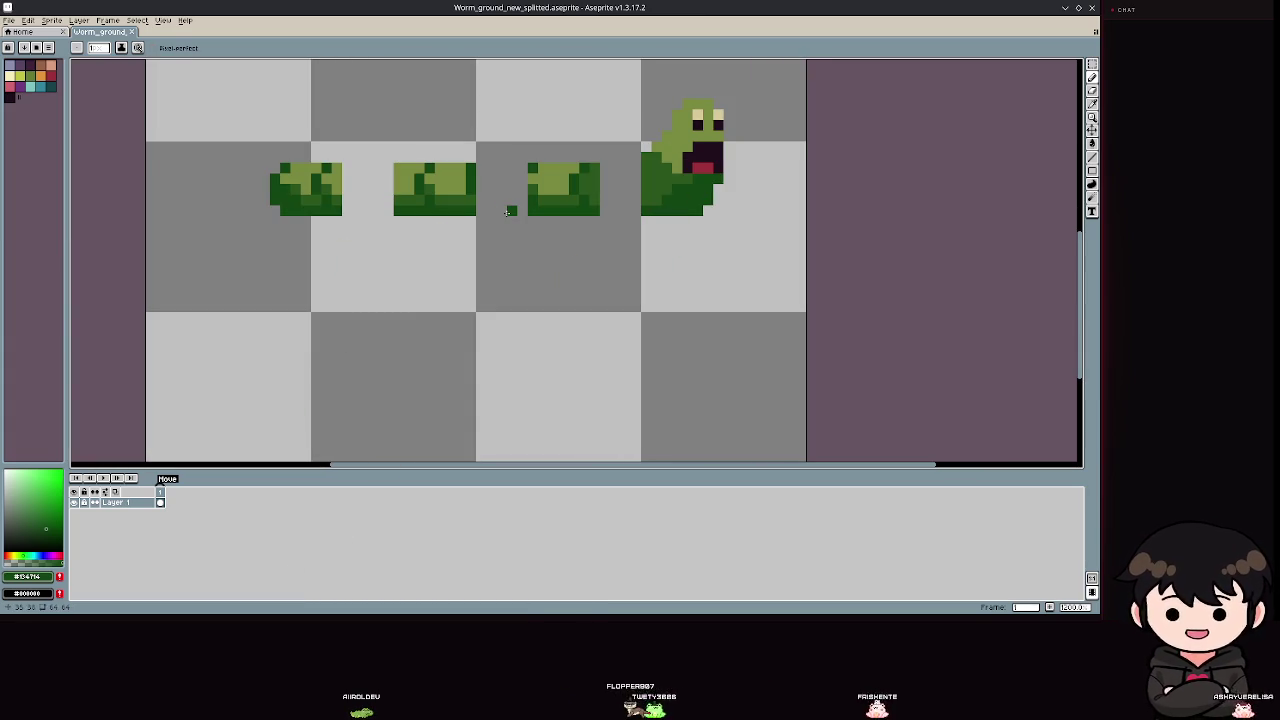
scroll(466, 294, "up", 1)
scroll(466, 294, "left", 1)
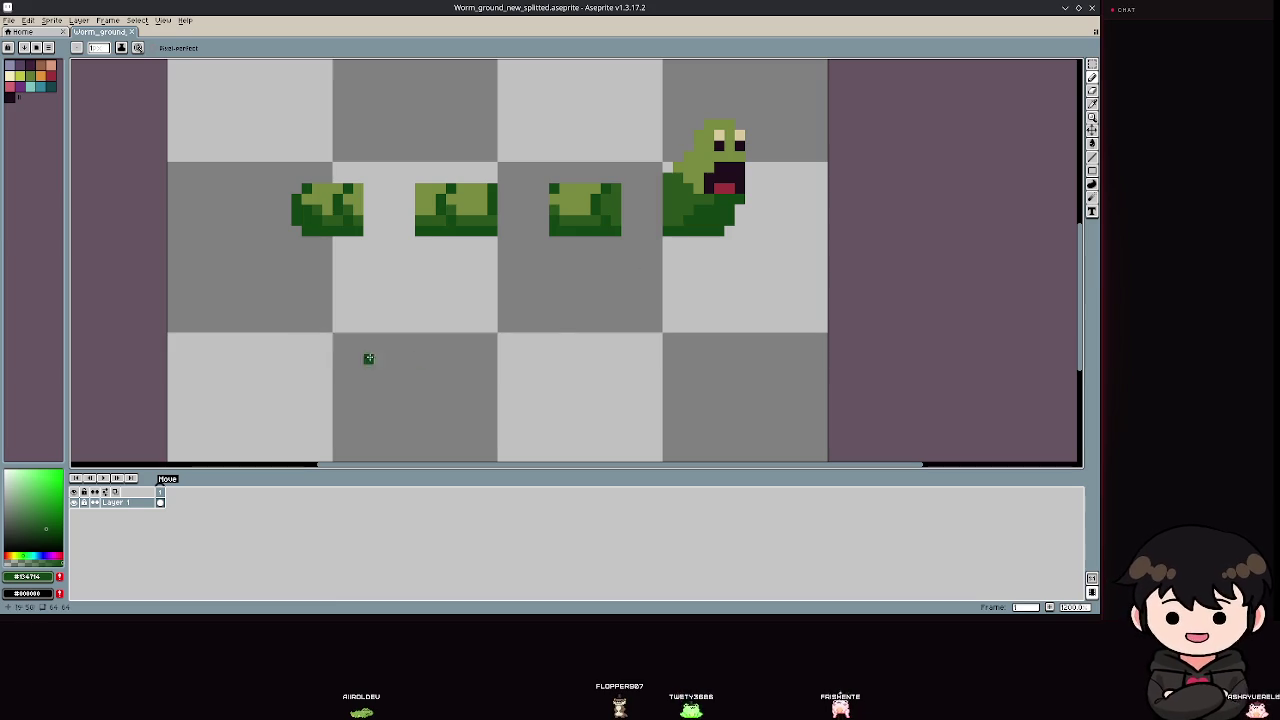
mouse_move(65, 168)
left_mouse_down()
mouse_move(134, 206)
mouse_move(117, 185)
left_mouse_up()
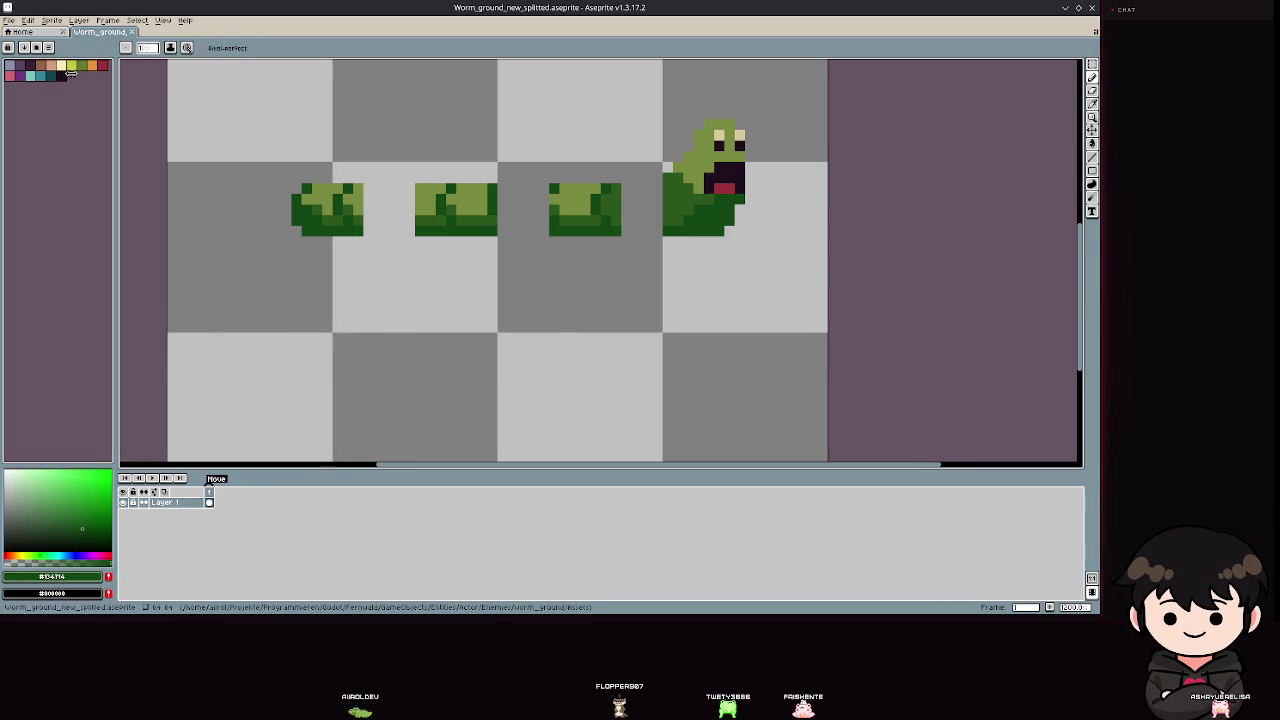
scroll(48, 82, "up", 2)
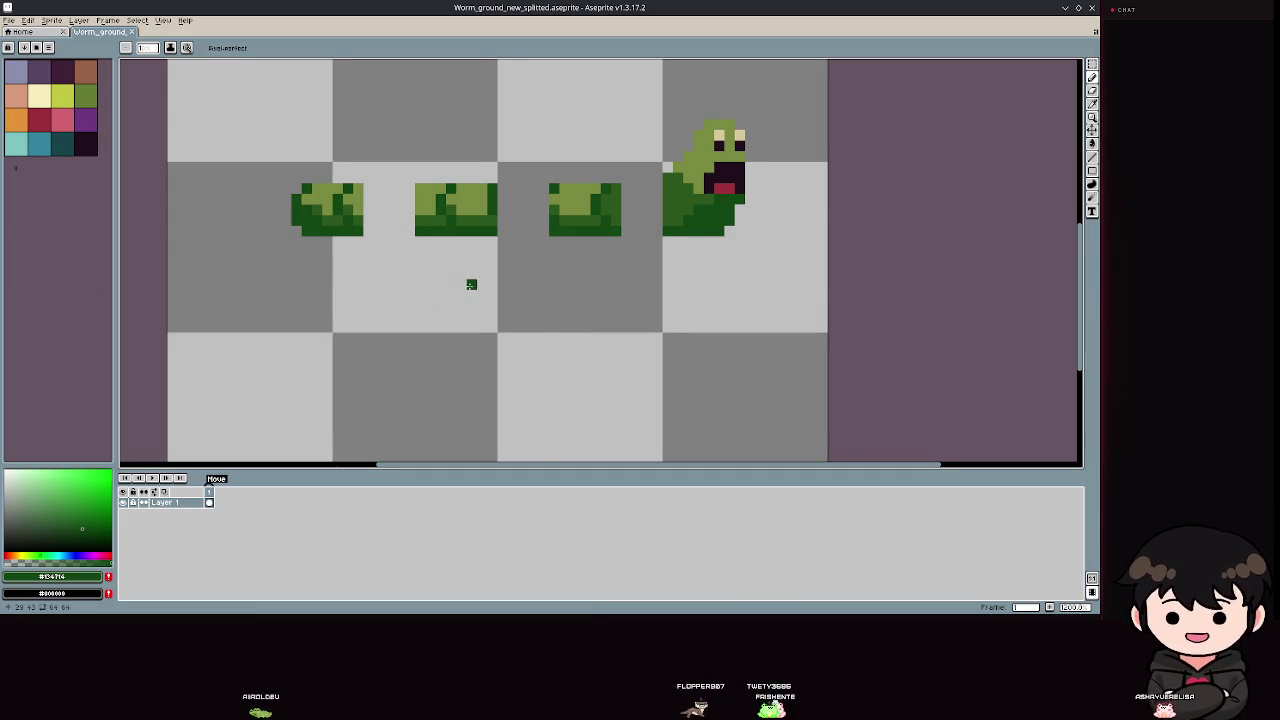
left_click_drag(471, 284, 506, 291)
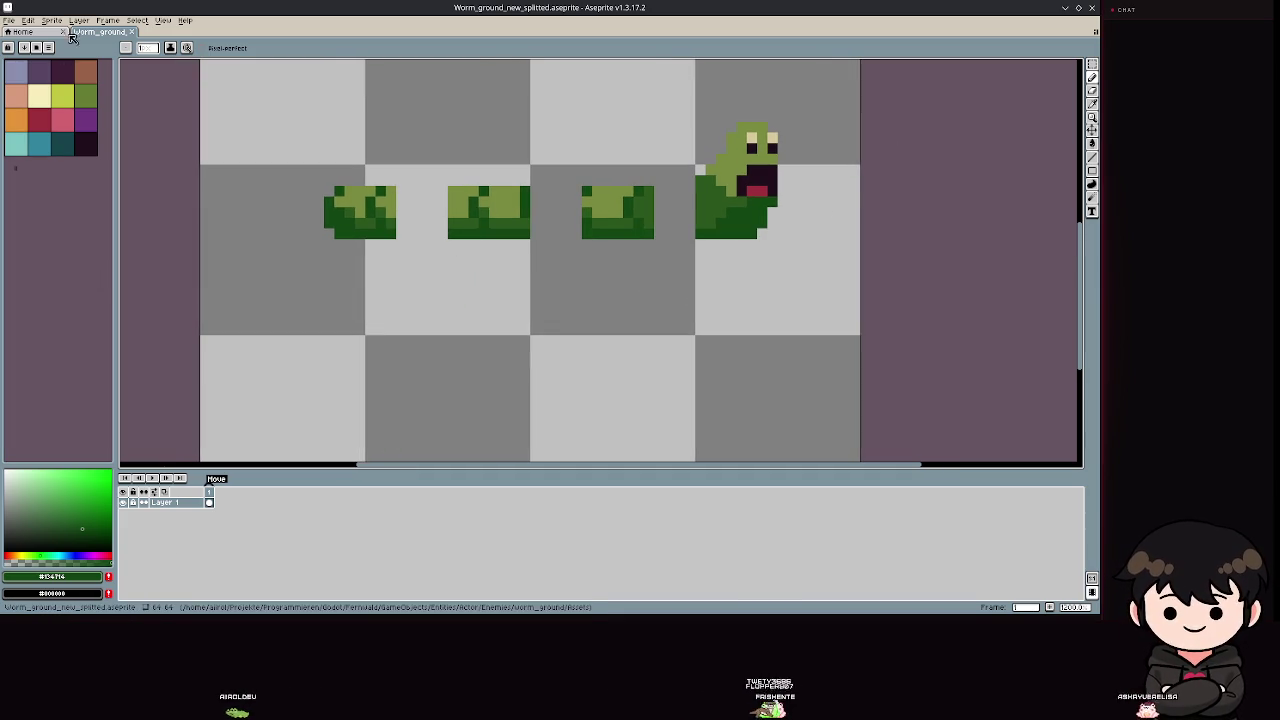
left_click(9, 20)
Export the worm sprite sheet as PNG via Export As, overwriting the old file and agreeing to two files.
mouse_move(24, 108)
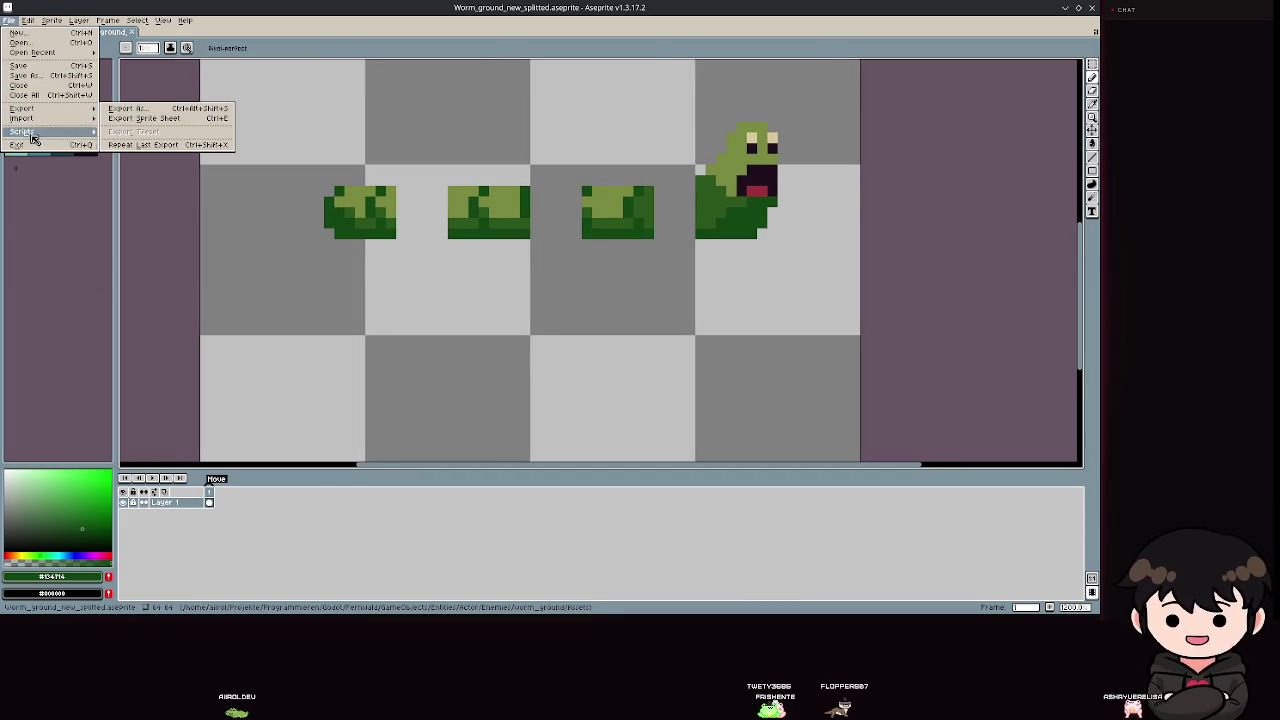
left_click(150, 108)
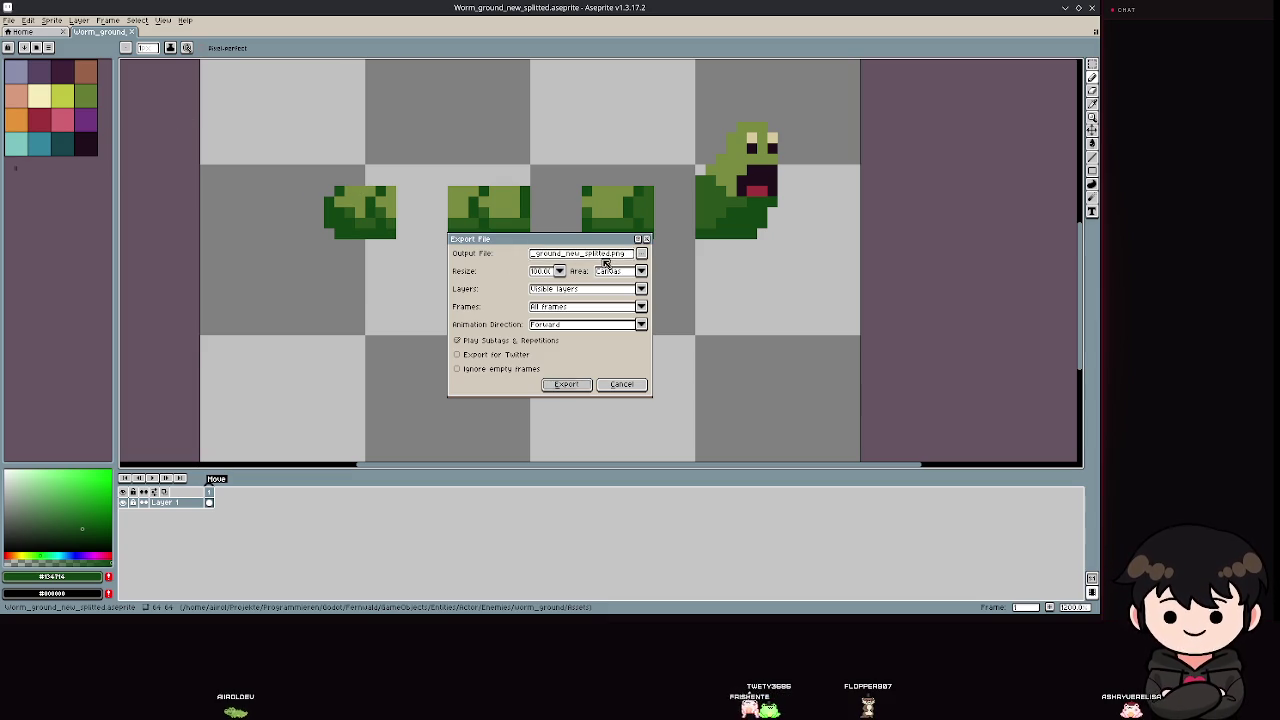
key("Return")
left_click(524, 341)
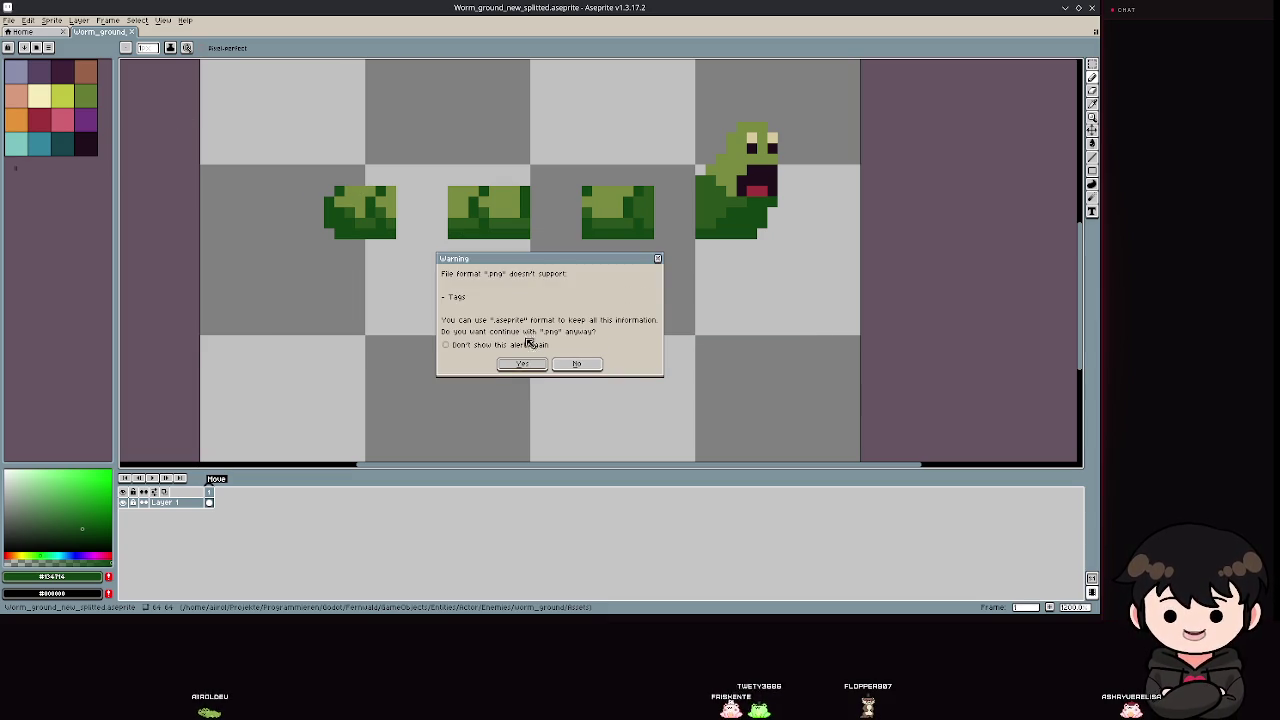
left_click(529, 362)
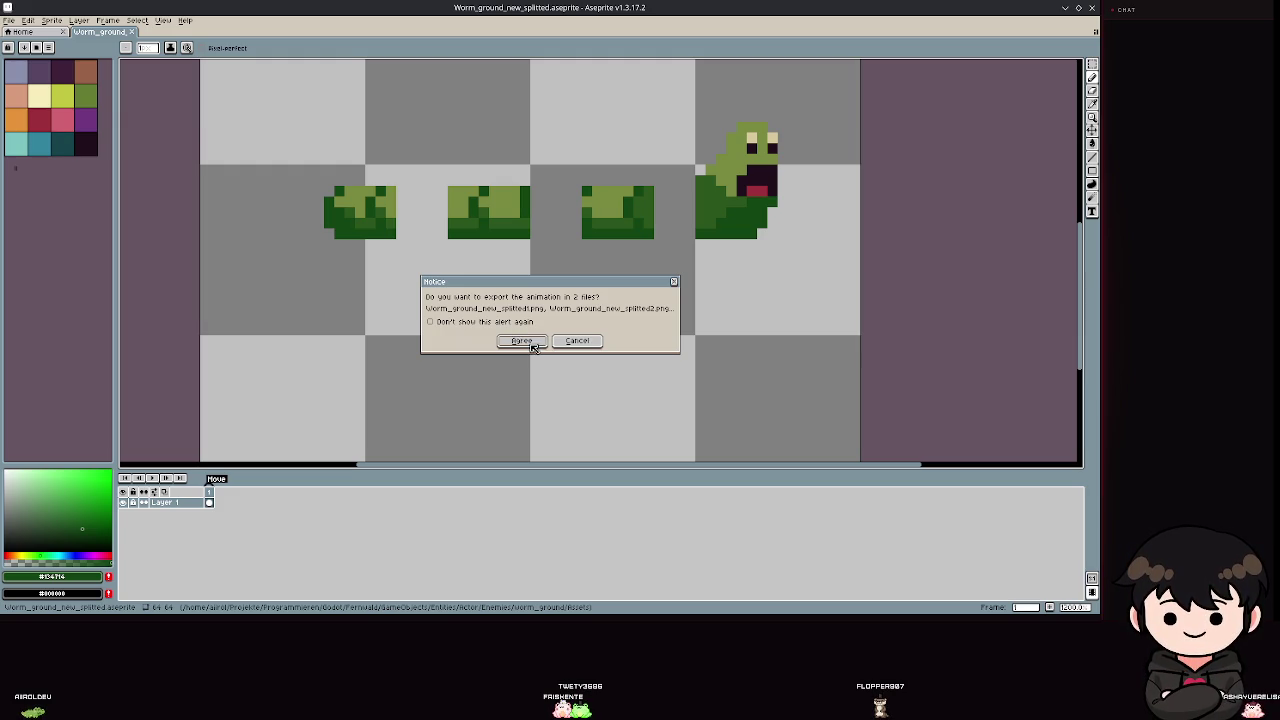
left_click(533, 344)
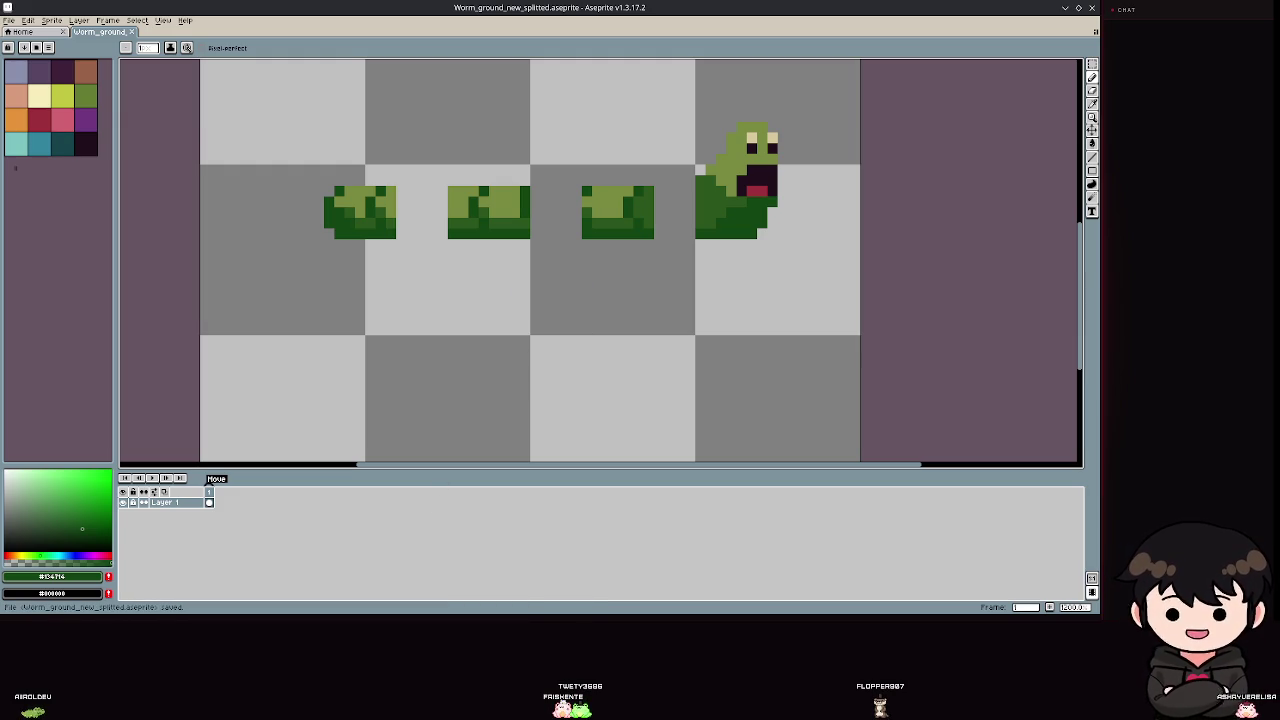
key("alt+Tab")
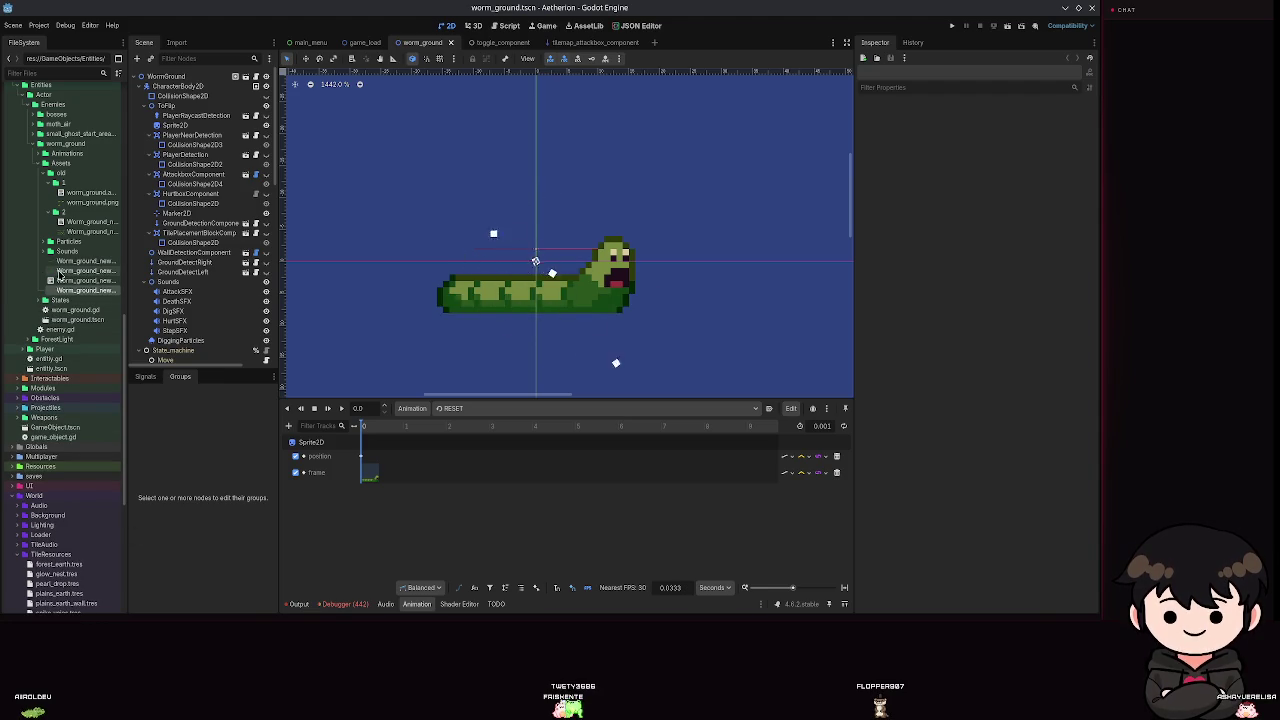
Delete the old Worm_ground PNG from Assets and move the new export into its place.
mouse_move(71, 296)
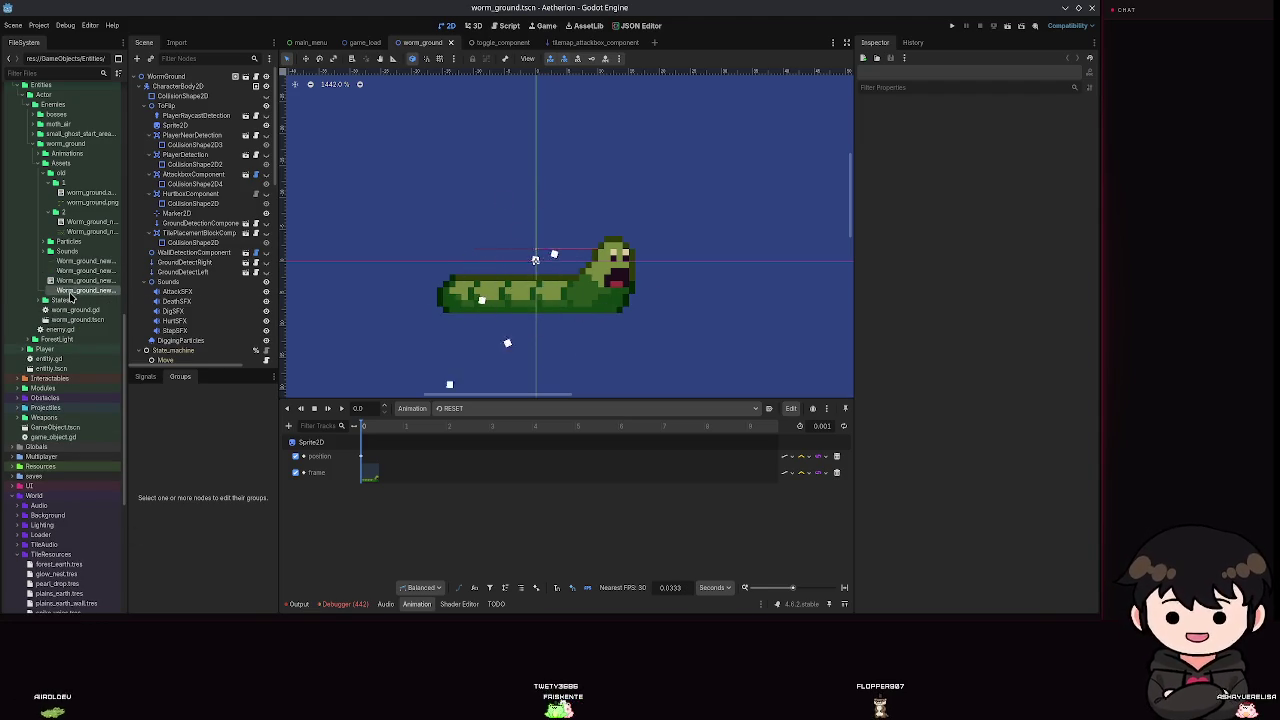
key("Delete")
key("Return")
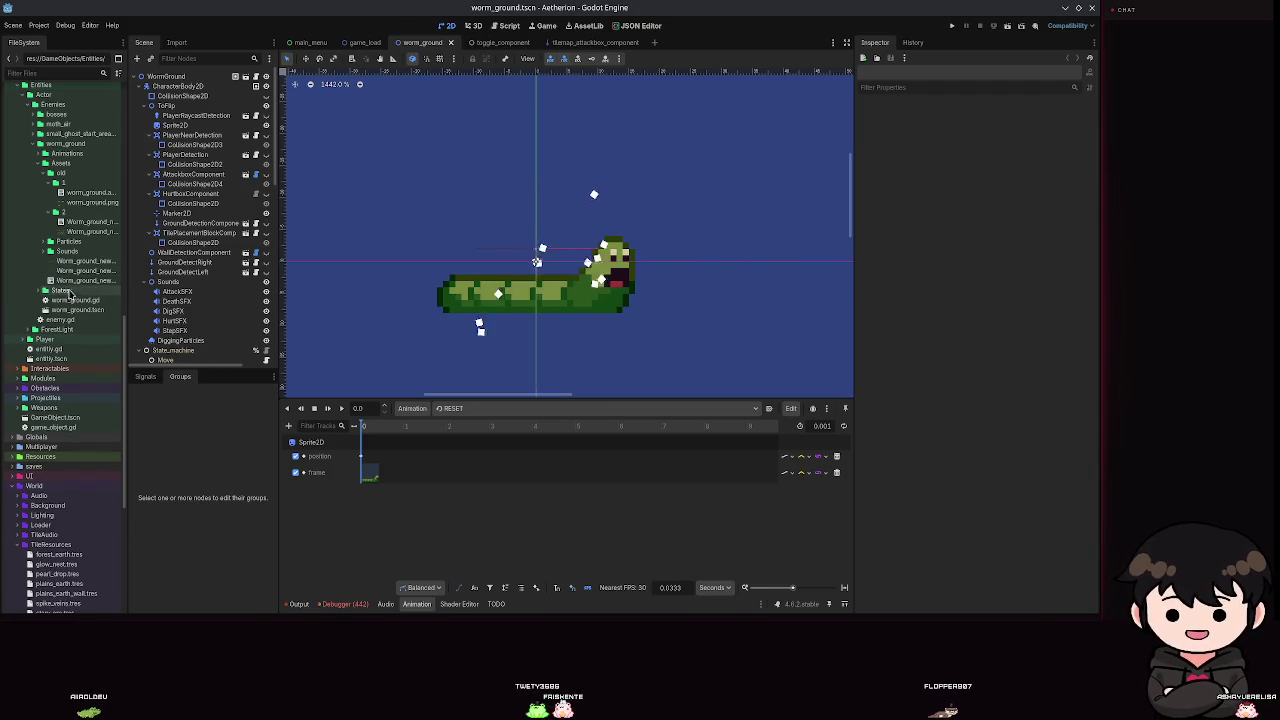
mouse_move(85, 271)
left_mouse_down()
mouse_move(318, 268)
mouse_move(62, 265)
mouse_move(415, 265)
mouse_move(60, 263)
mouse_move(540, 228)
mouse_move(65, 275)
left_mouse_up()
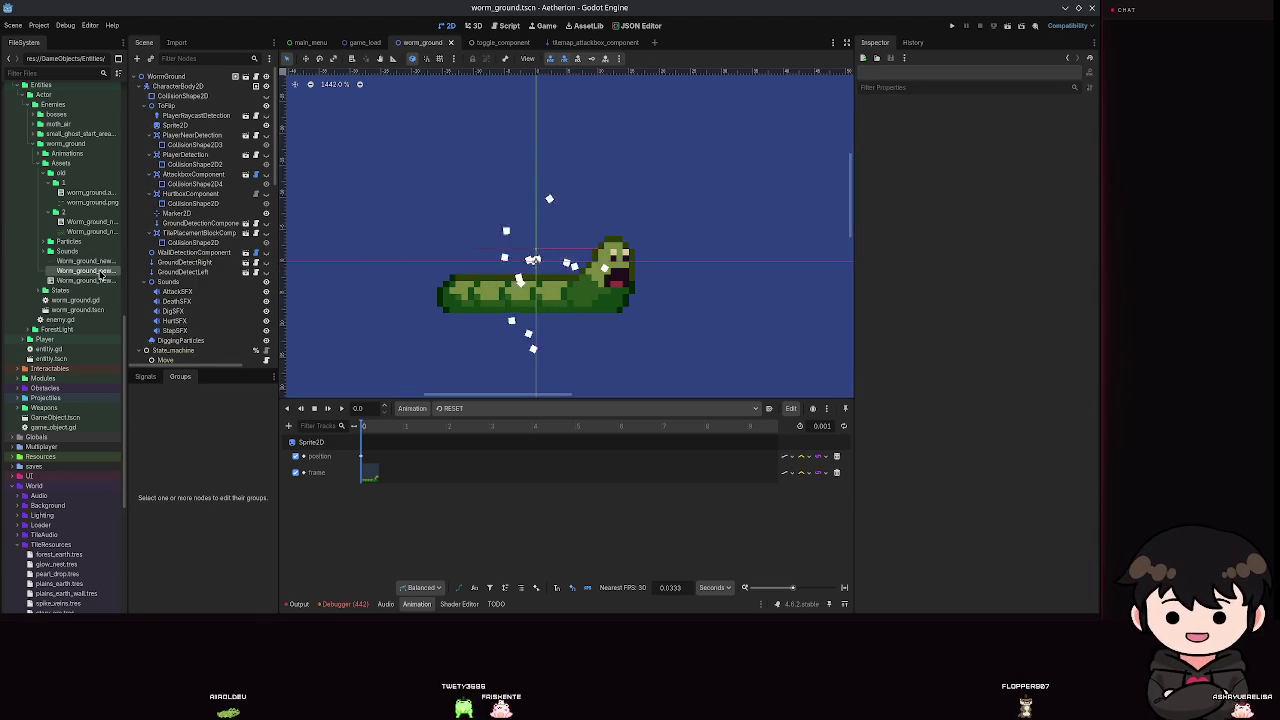
key("Return")
Rename the new worm PNG, test-drop it into the viewport, then undo the addition.
key("F2")
key("Return")
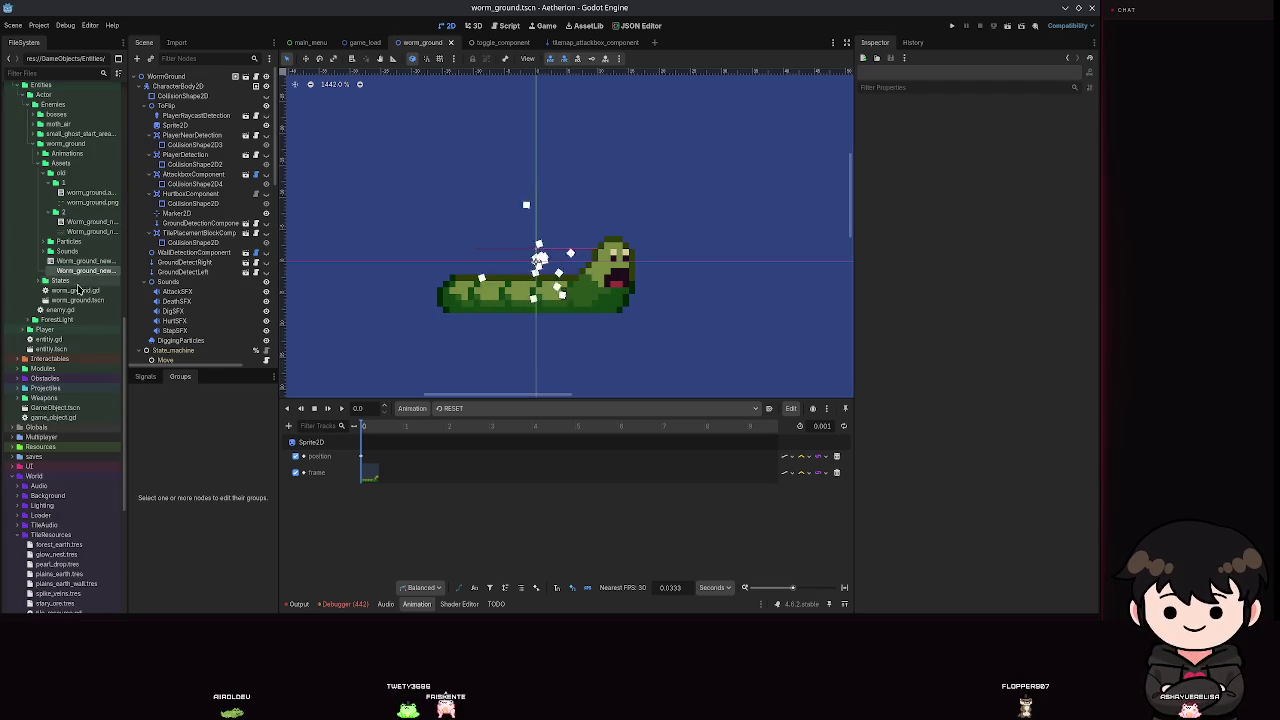
left_click_drag(85, 270, 735, 218)
scroll(735, 218, "down", 5)
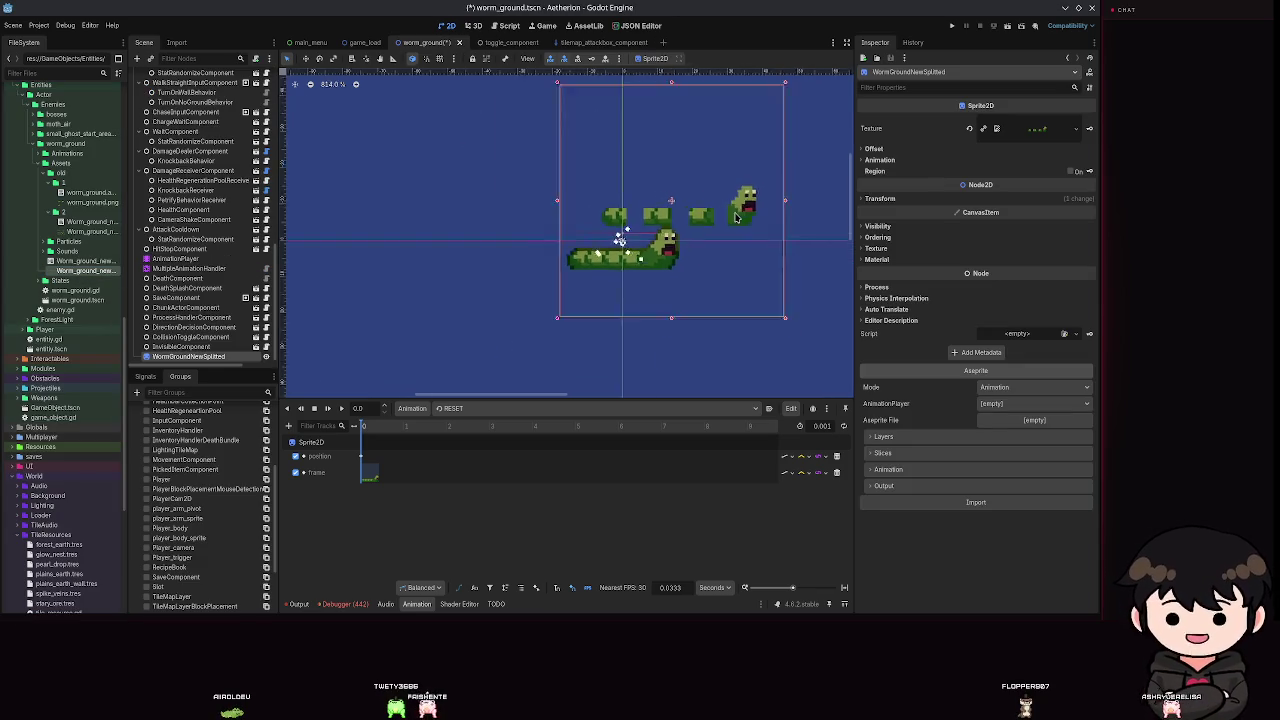
key("ctrl+z")
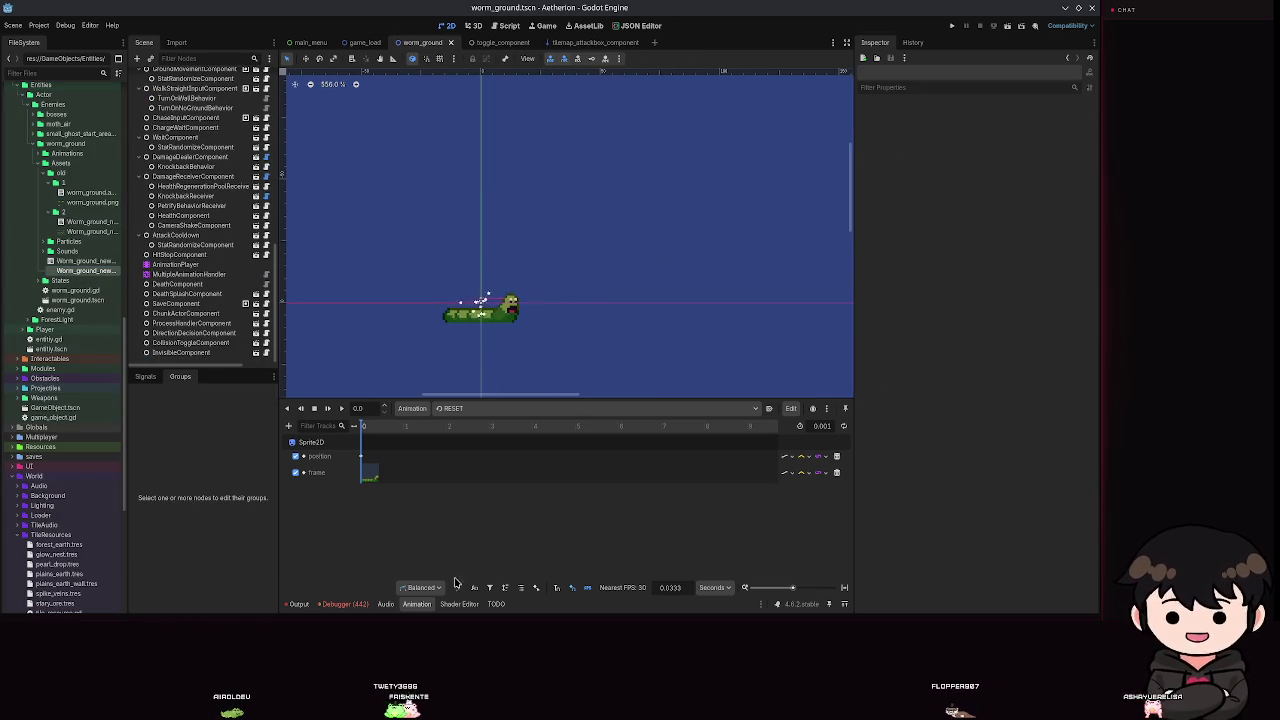
key("alt+Tab")
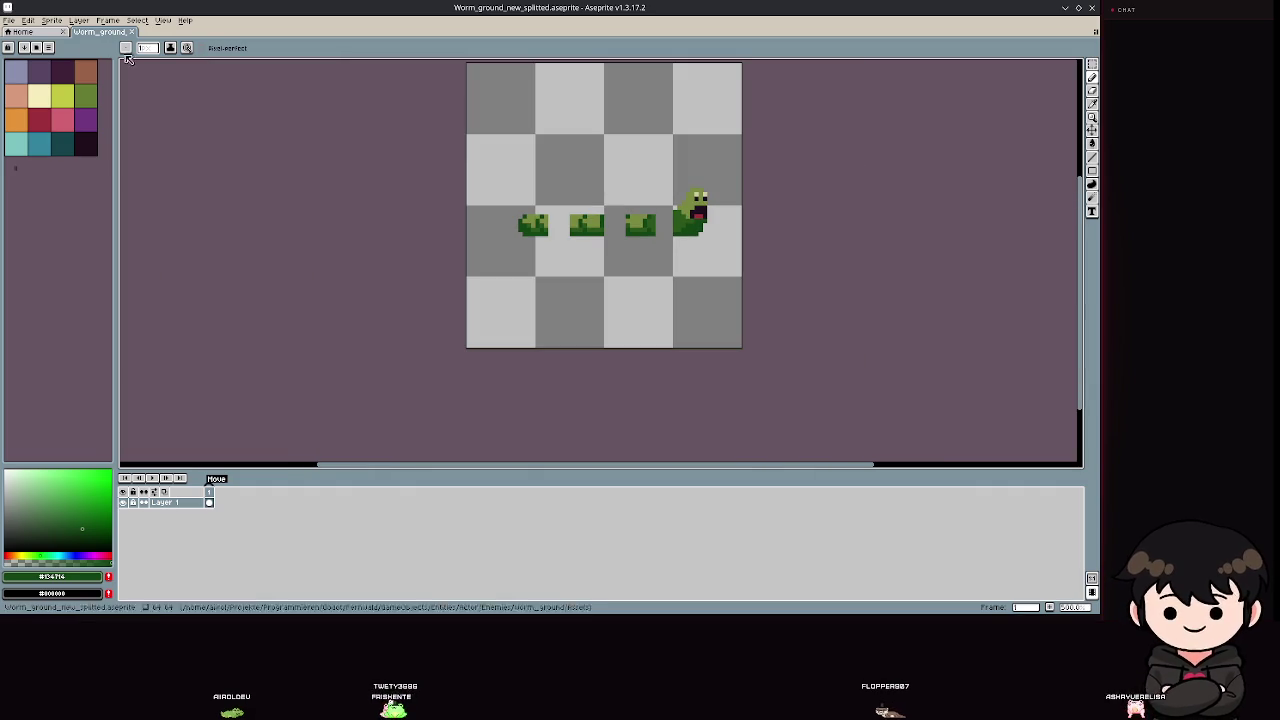
Trim the canvas down to the worm sprites and save the file.
left_click(162, 20)
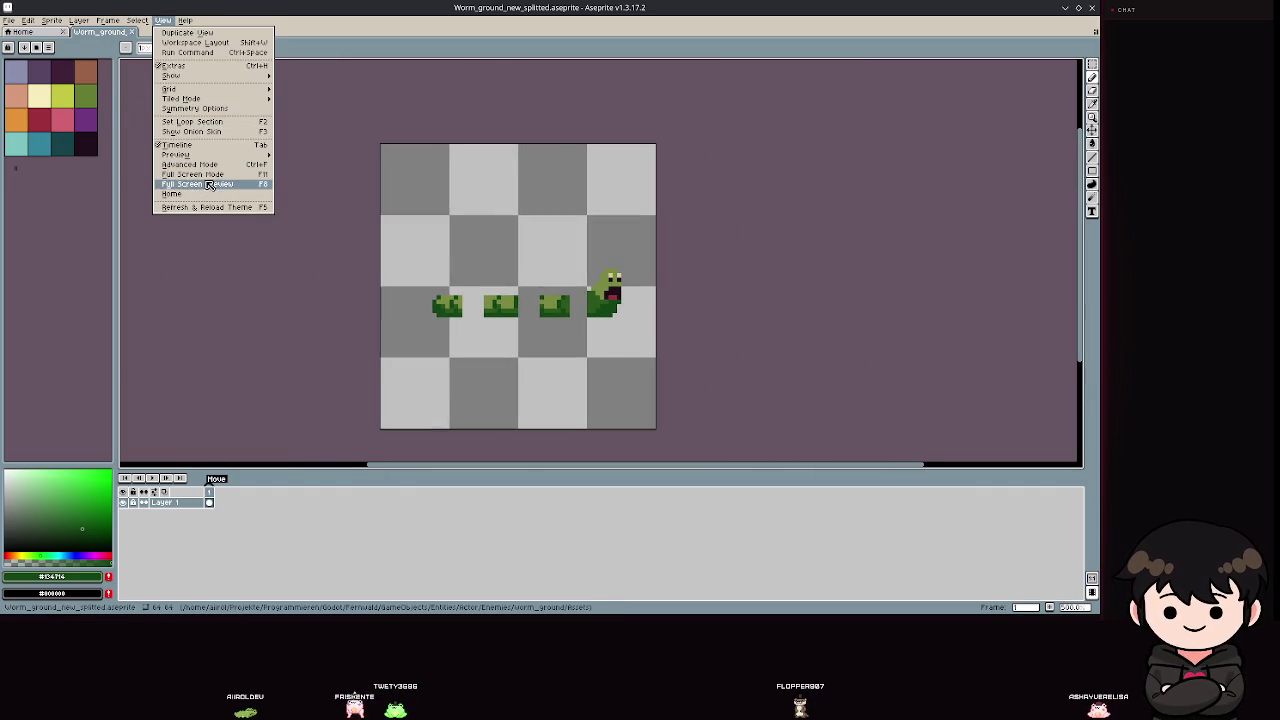
mouse_move(118, 21)
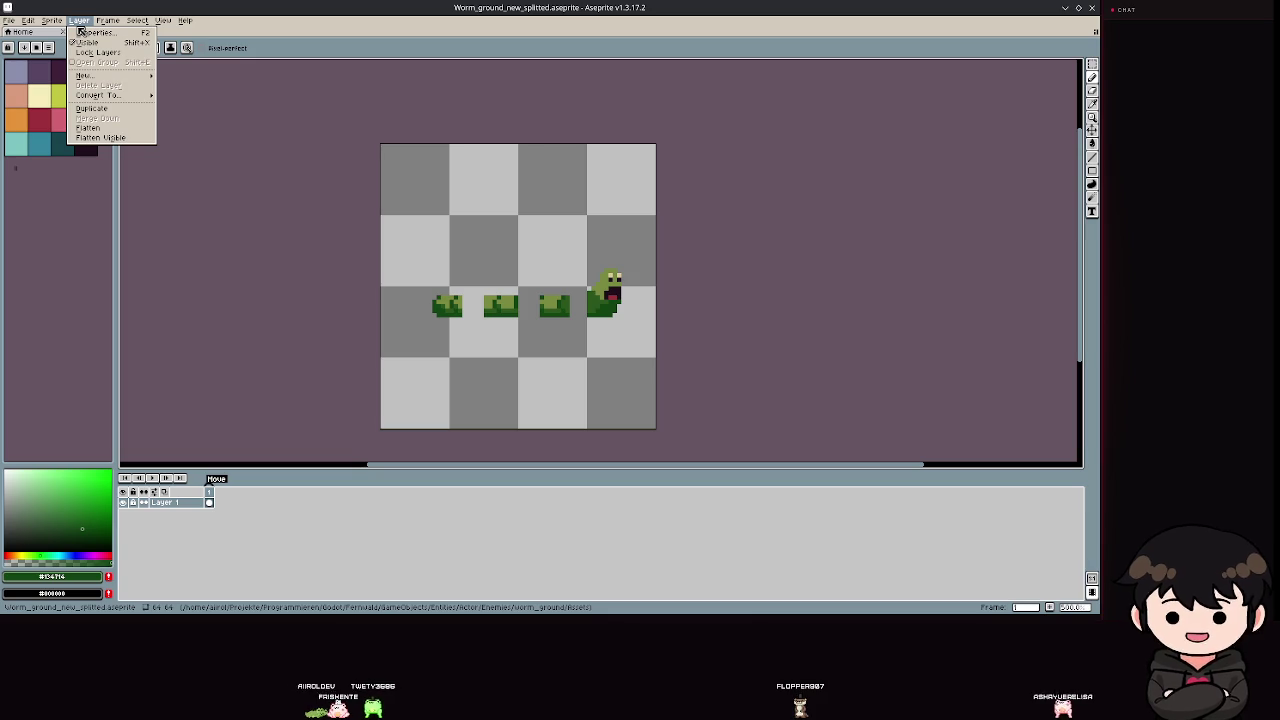
mouse_move(51, 20)
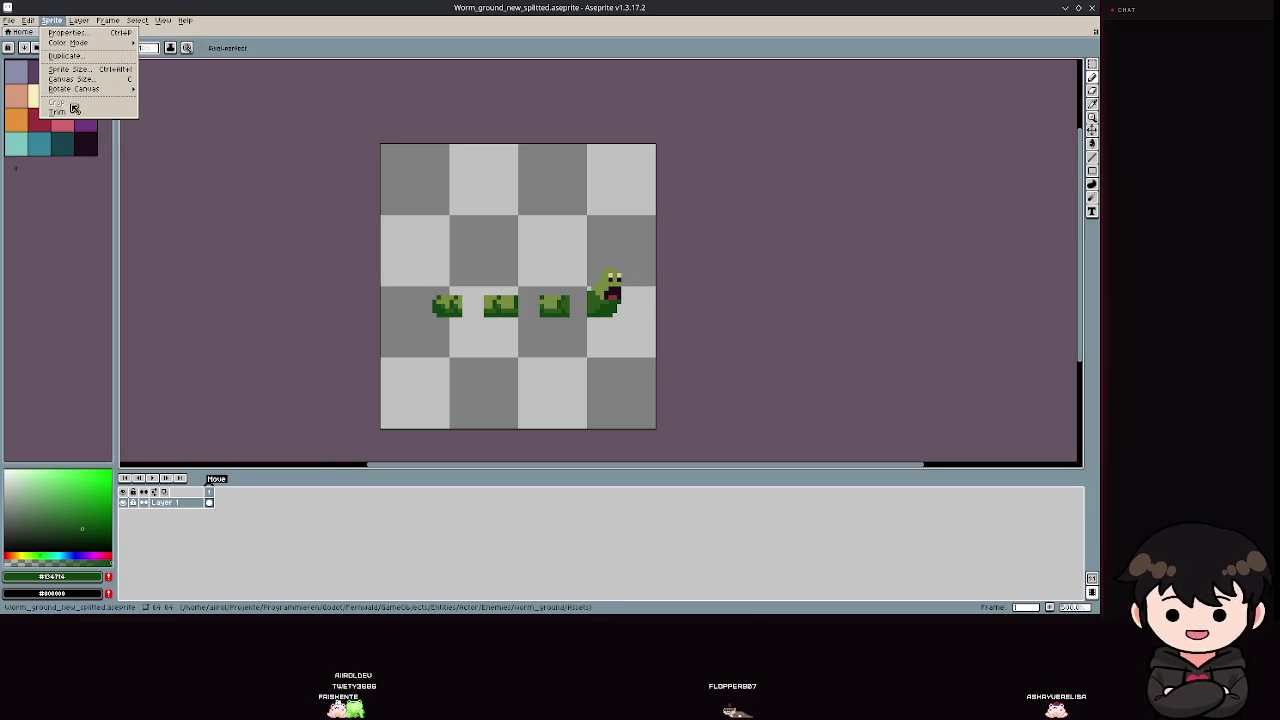
left_click(74, 109)
key("ctrl+s")
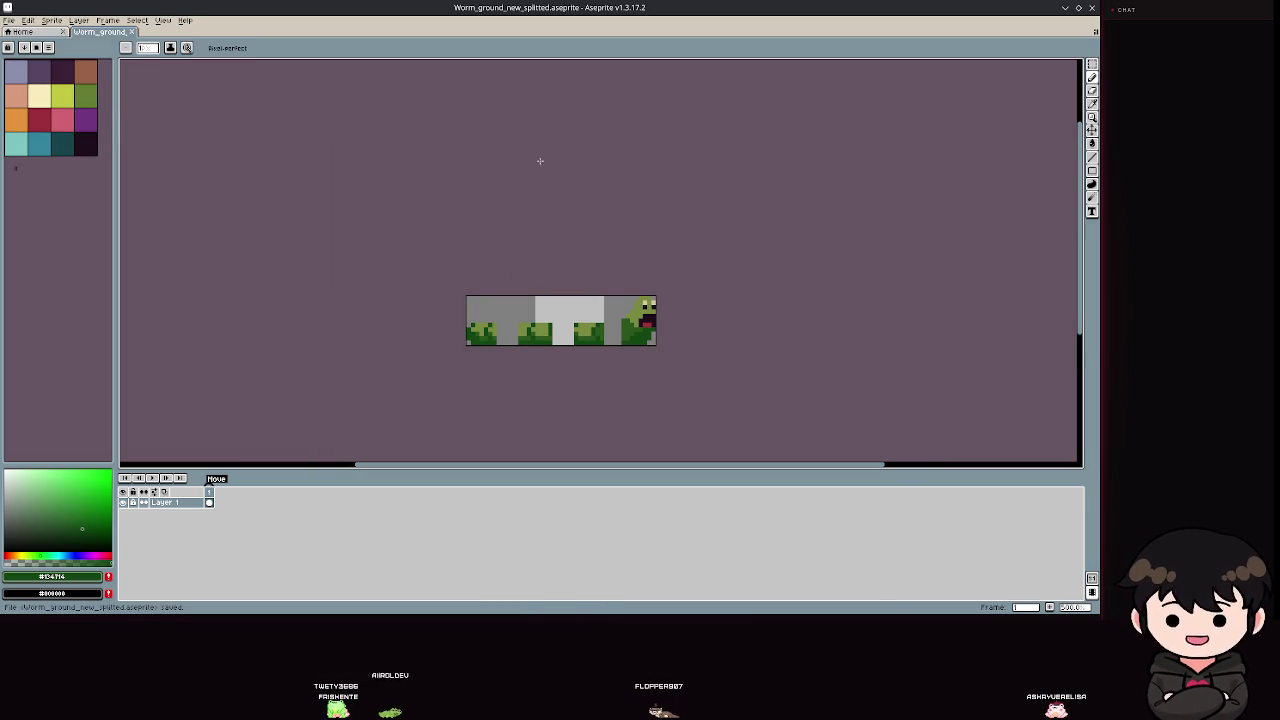
Re-export only the selected frames, overwriting the earlier PNG and dismissing the format warning.
left_click(5, 22)
mouse_move(30, 108)
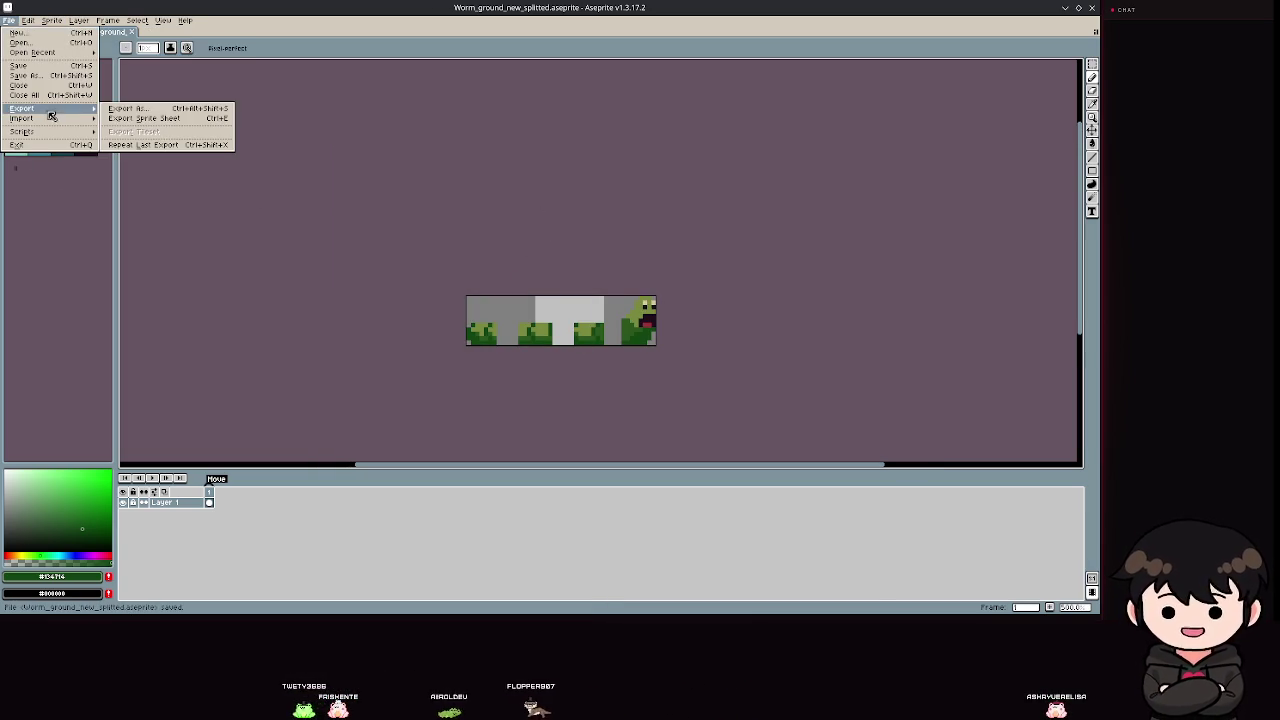
left_click(145, 108)
left_click(639, 310)
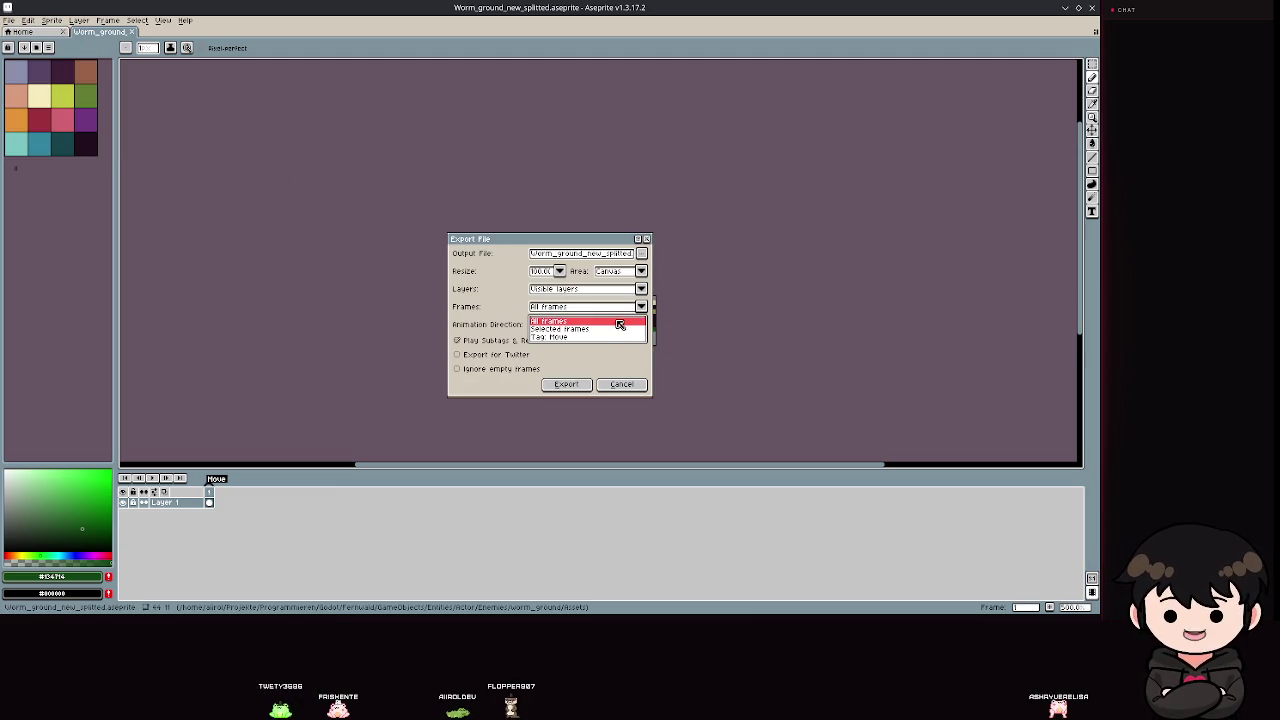
left_click(576, 331)
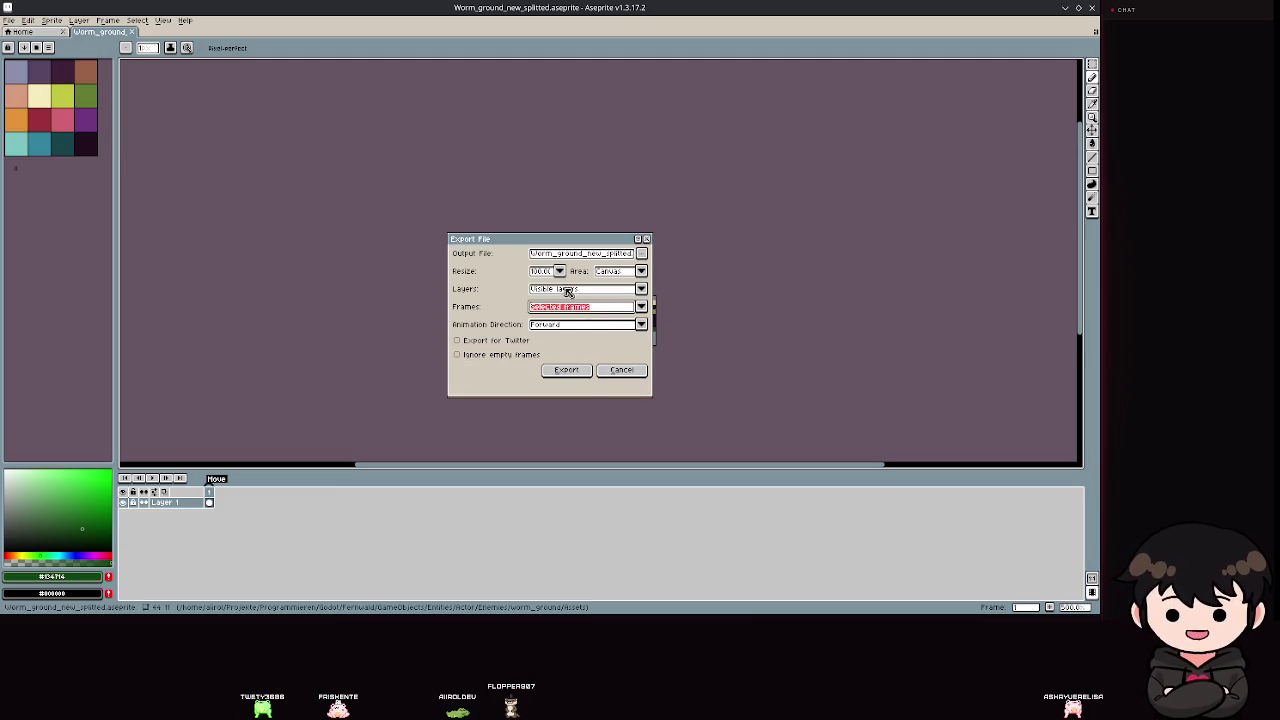
left_click(568, 384)
left_click(521, 341)
left_click(522, 366)
left_click(1063, 9)
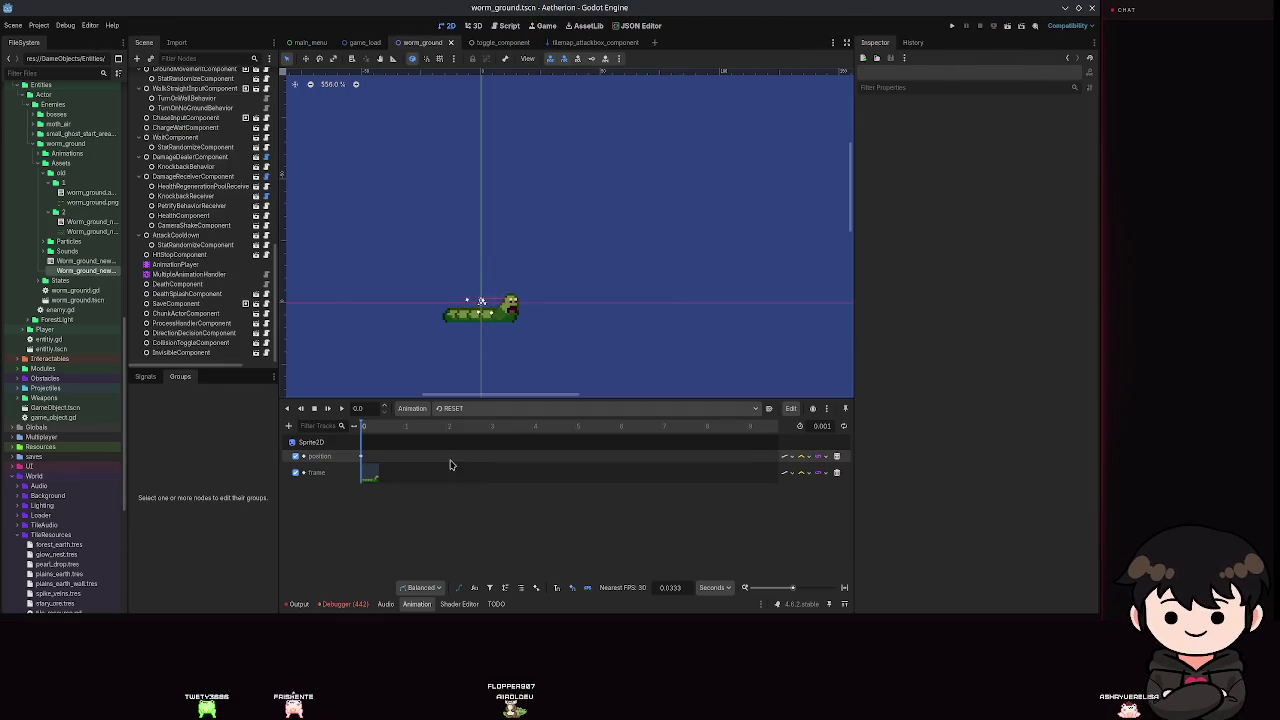
Add a CanvasGroup child under the ToFlip node and save the scene.
scroll(147, 157, "up", 3)
scroll(147, 157, "up", 5)
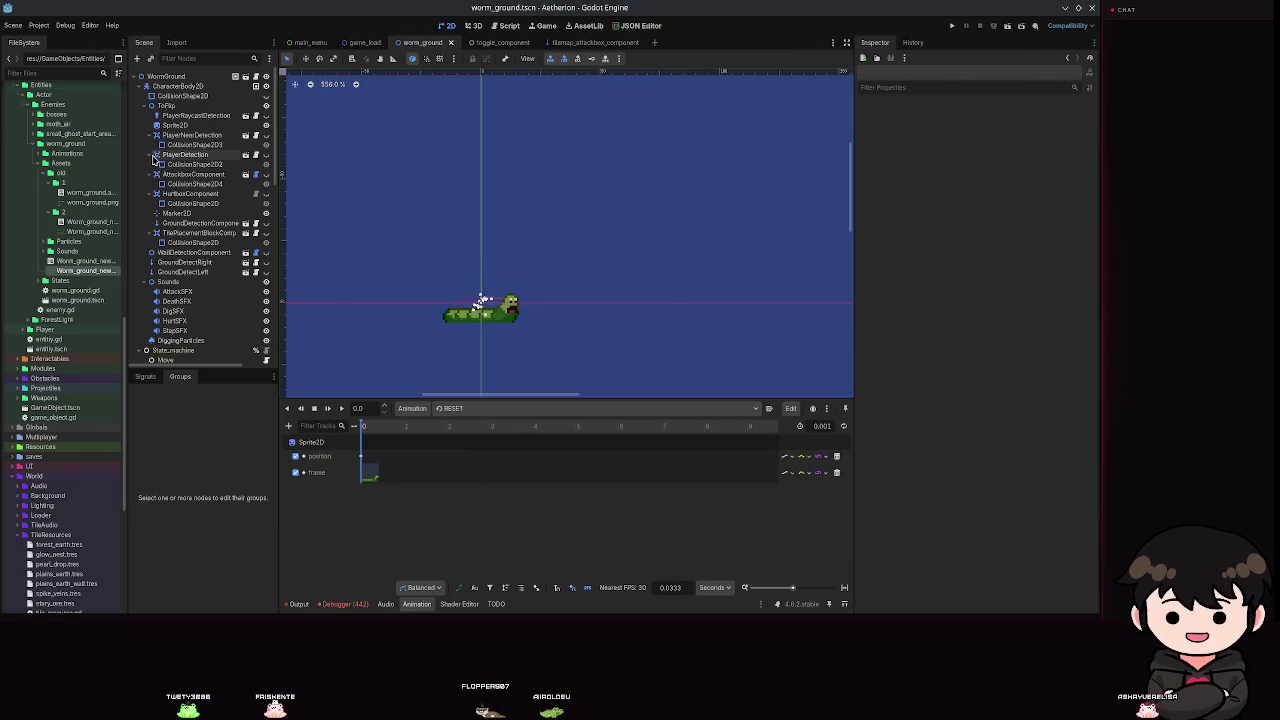
left_click(166, 106)
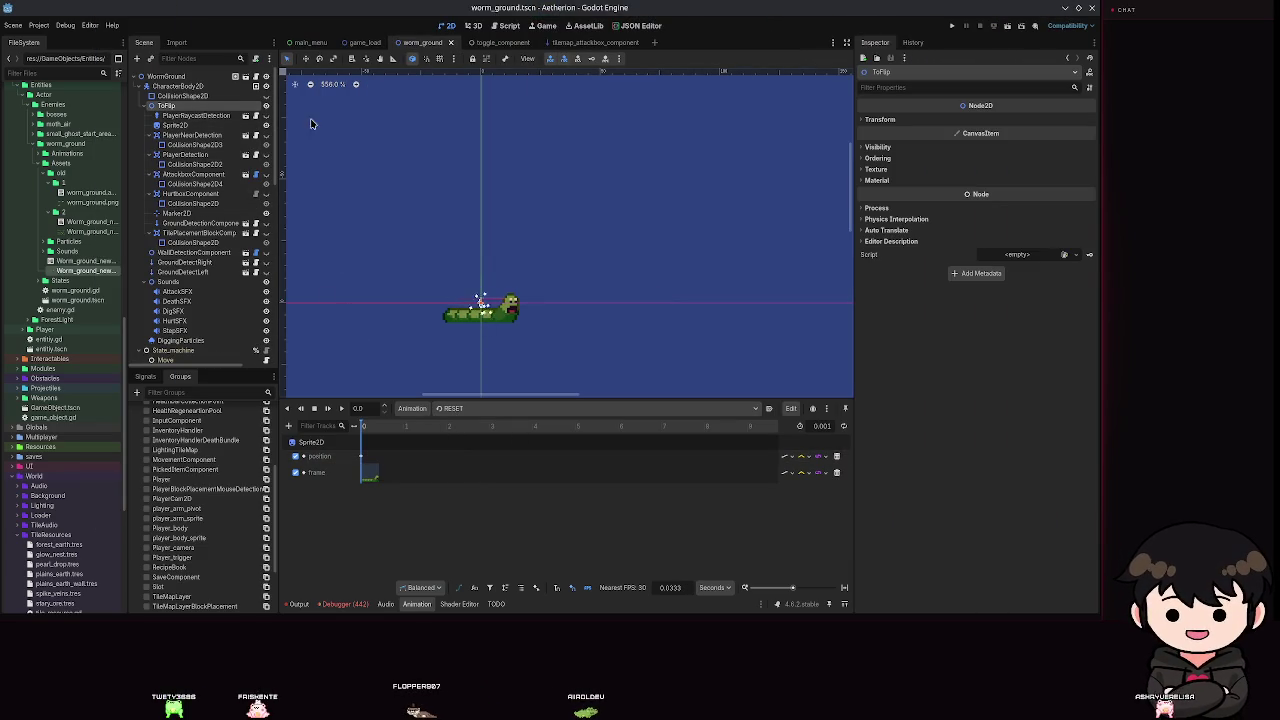
right_click(188, 103)
left_click(234, 117)
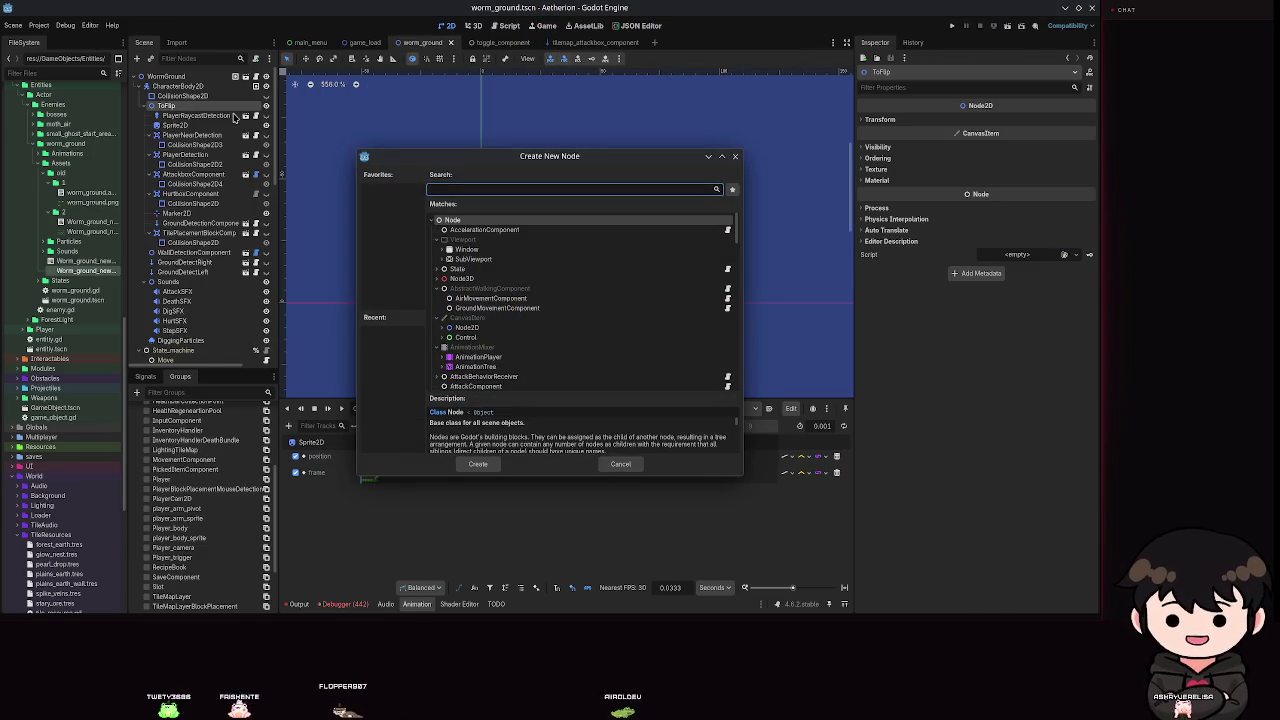
type("canvasgroup")
key("Return")
key("ctrl+s")
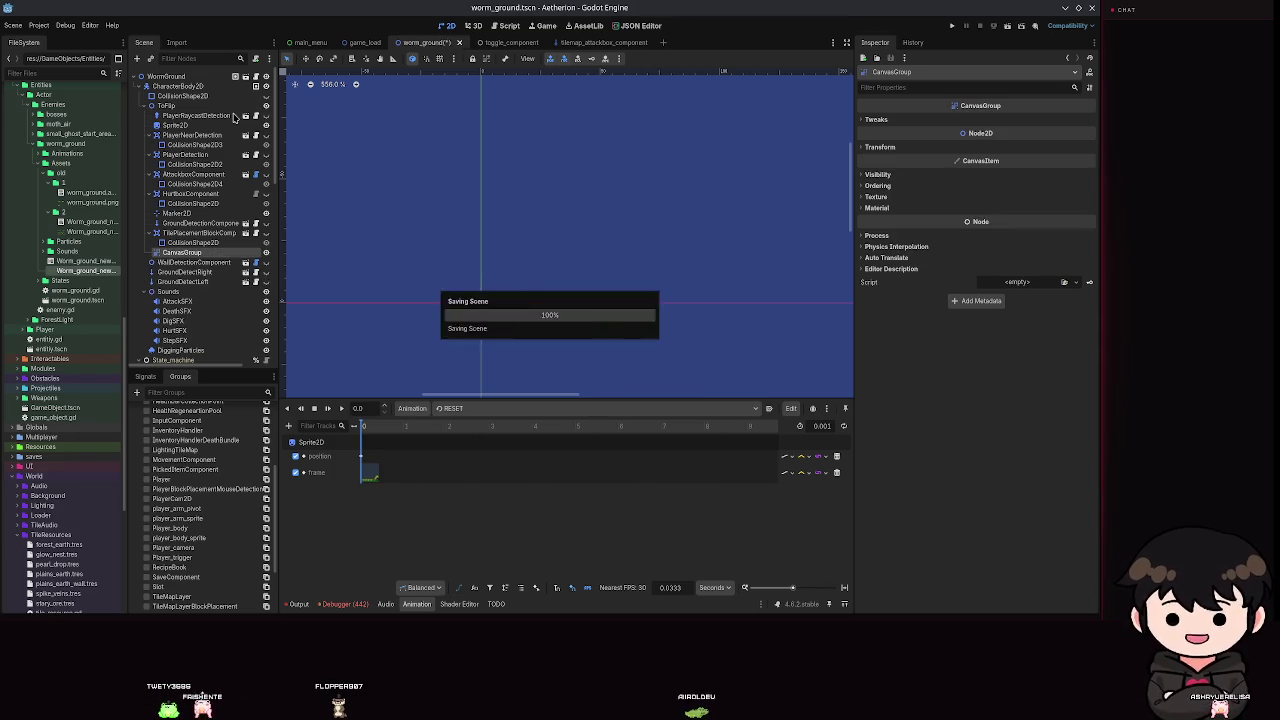
Open the moth_air scene for reference, then return to worm_ground.
type("moth")
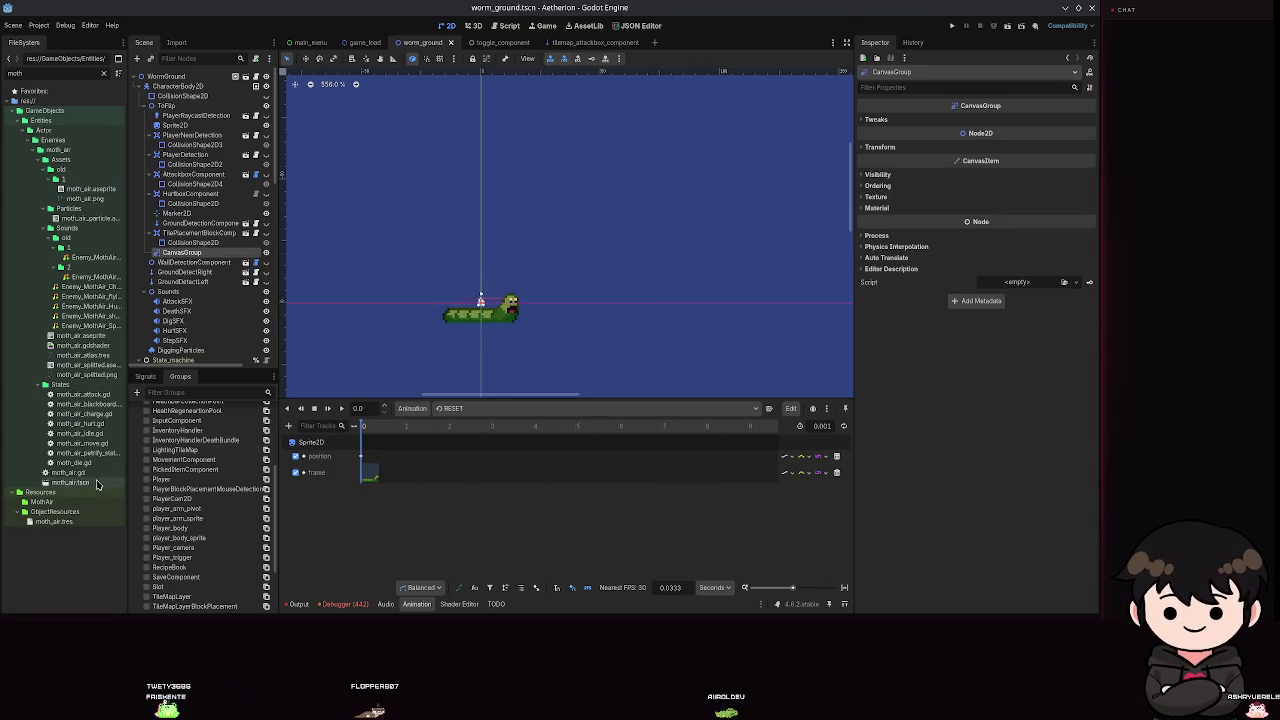
double_click(70, 482)
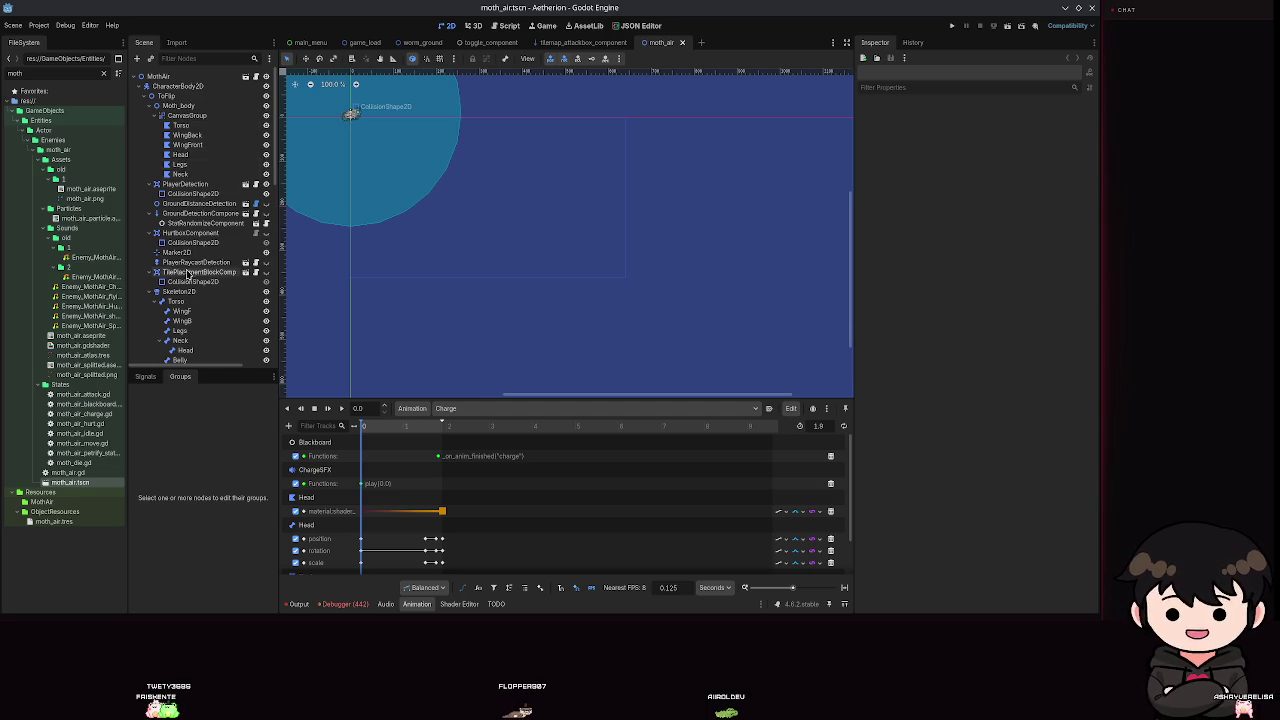
scroll(180, 165, "down", 3)
left_click(422, 42)
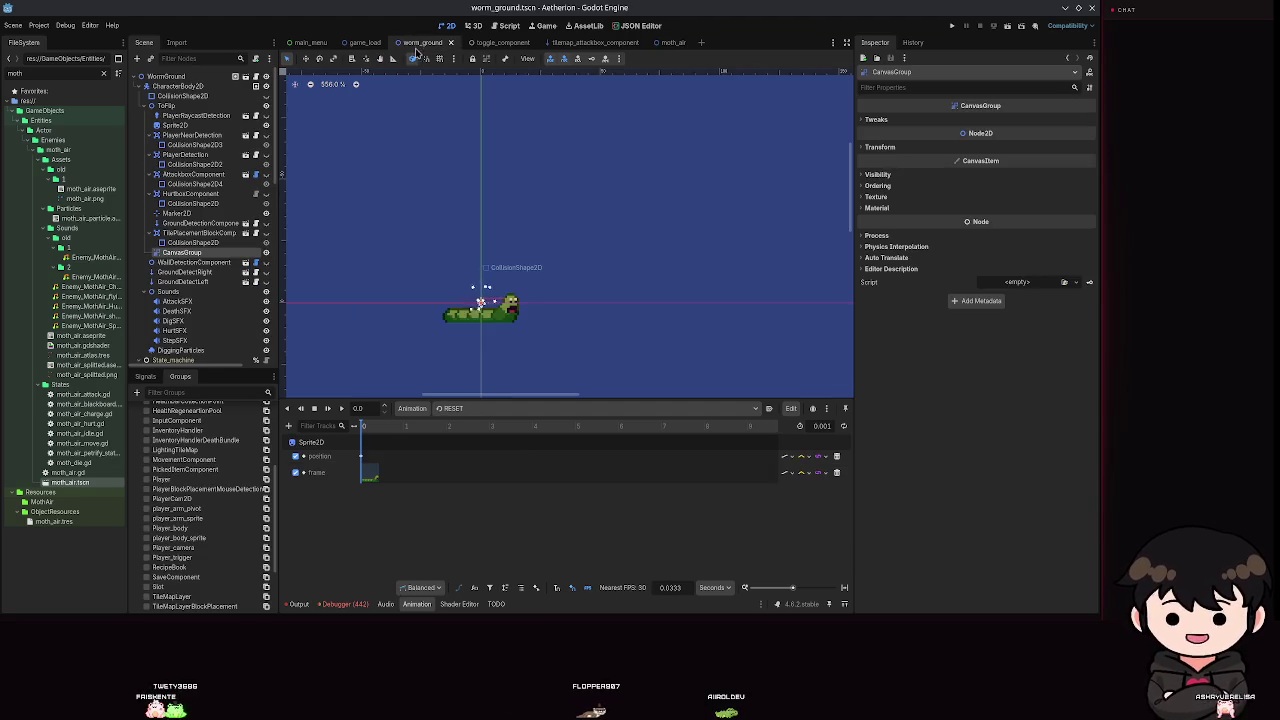
Add a Skeleton2D child under ToFlip, cancelling an attempted child for the CanvasGroup.
left_click(166, 105)
left_click(137, 58)
type("keleton")
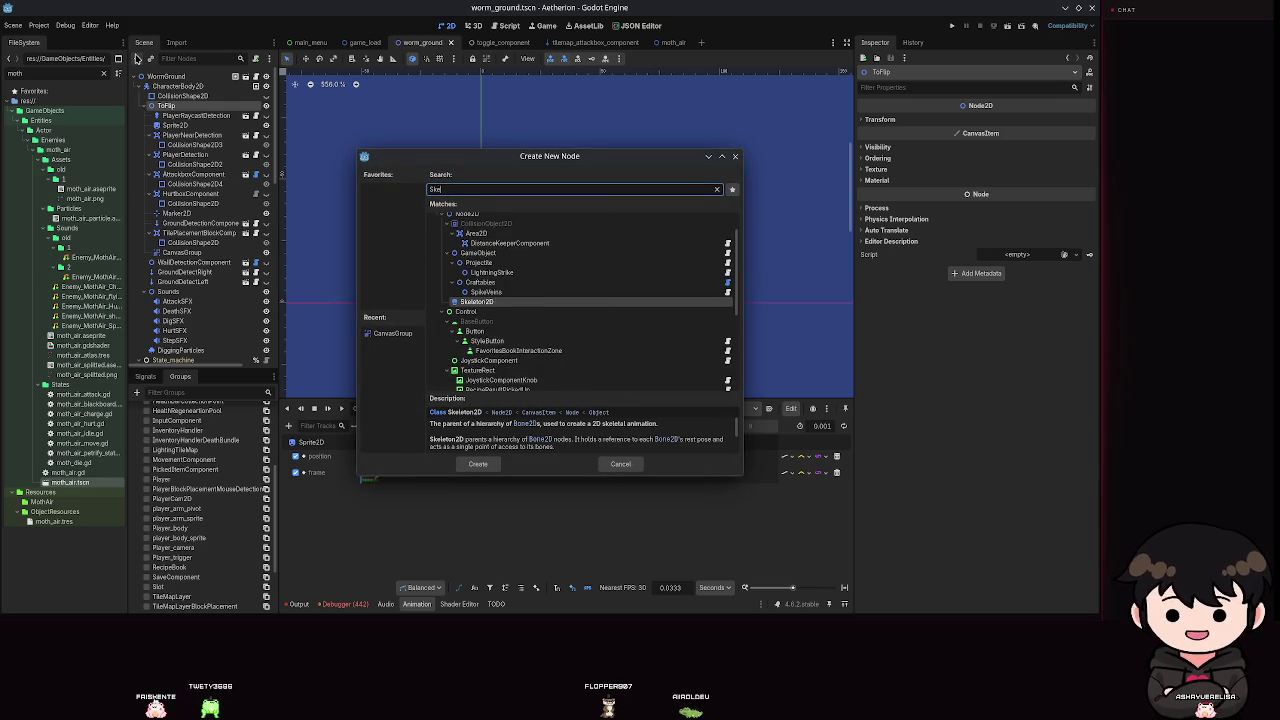
key("Return")
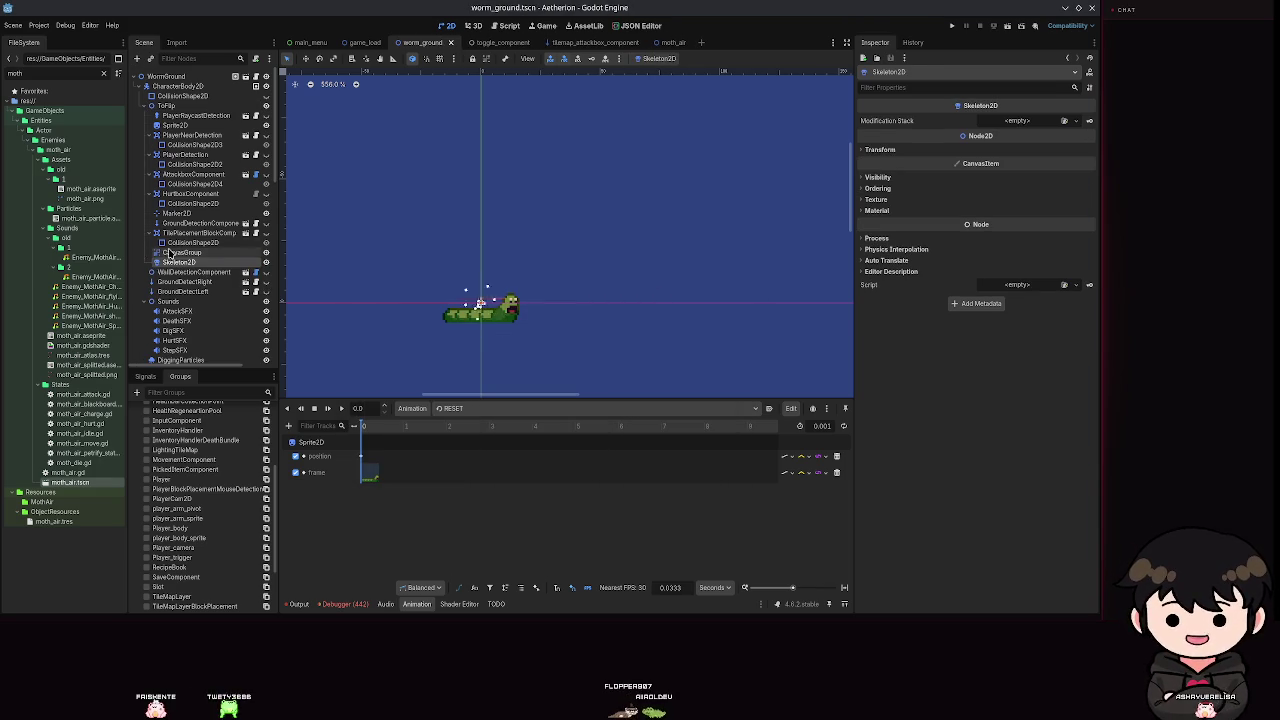
left_click(180, 252)
left_click(138, 58)
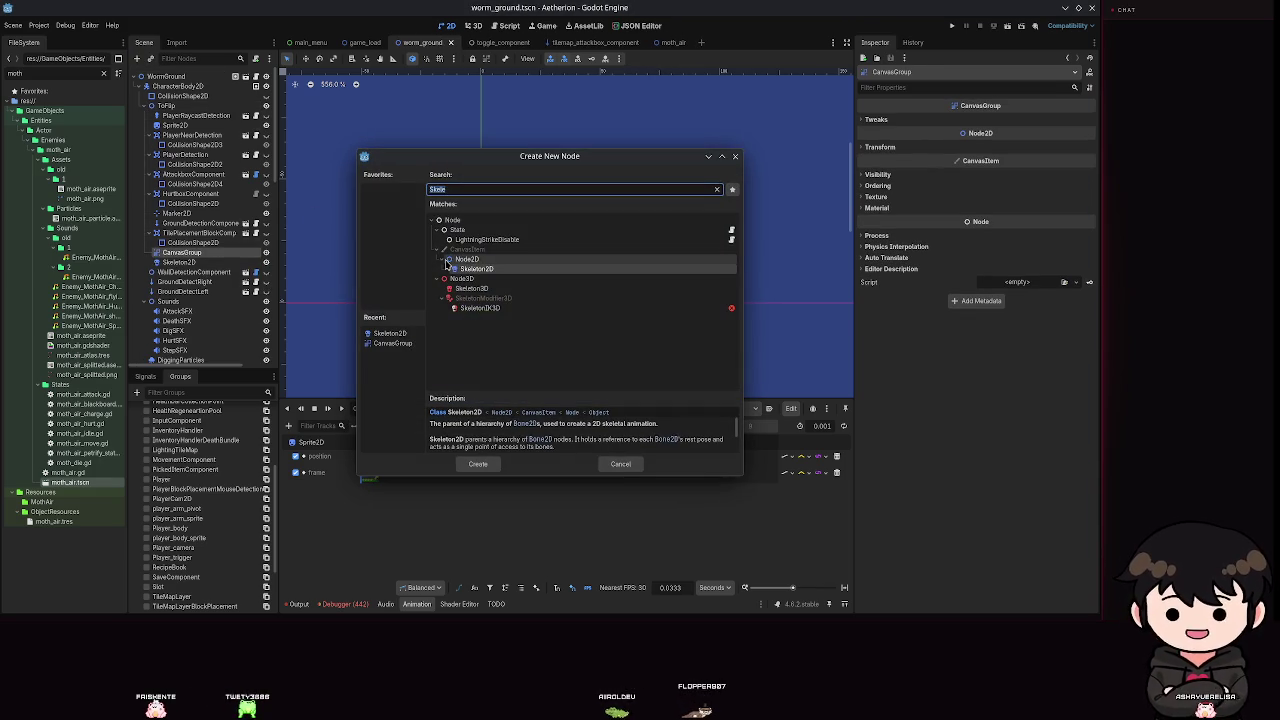
key("BackSpace")
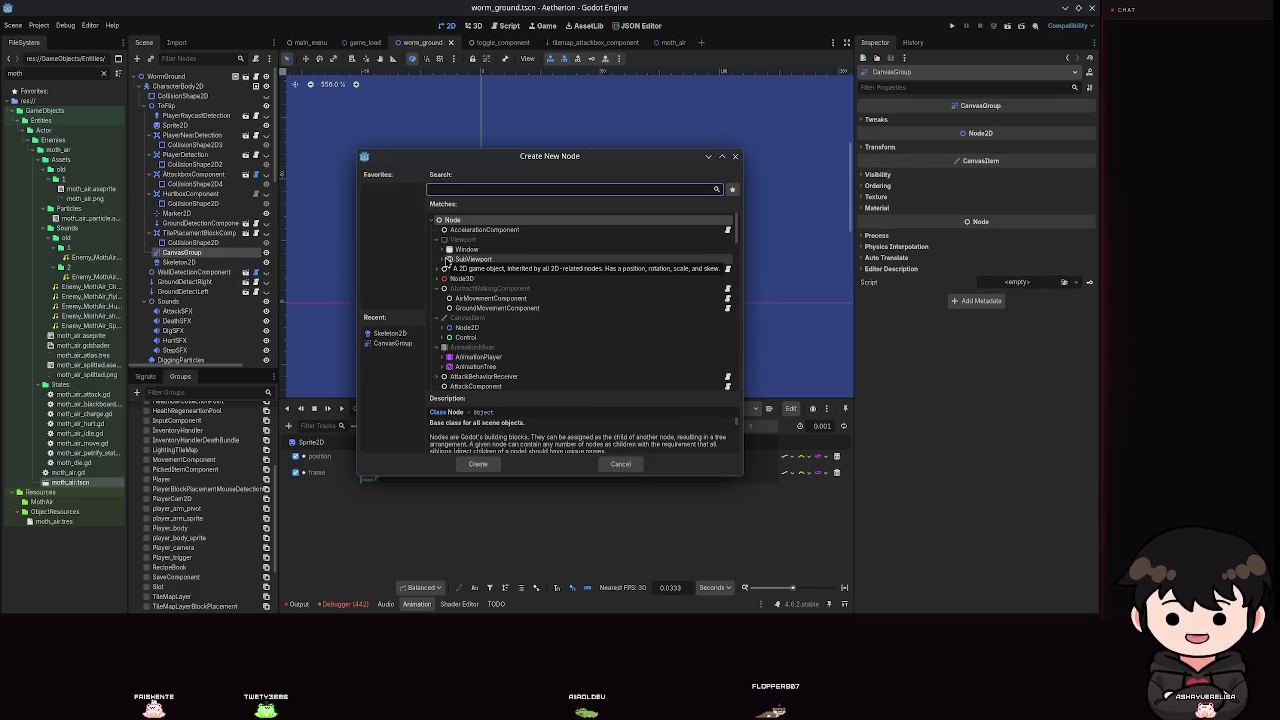
key("Escape")
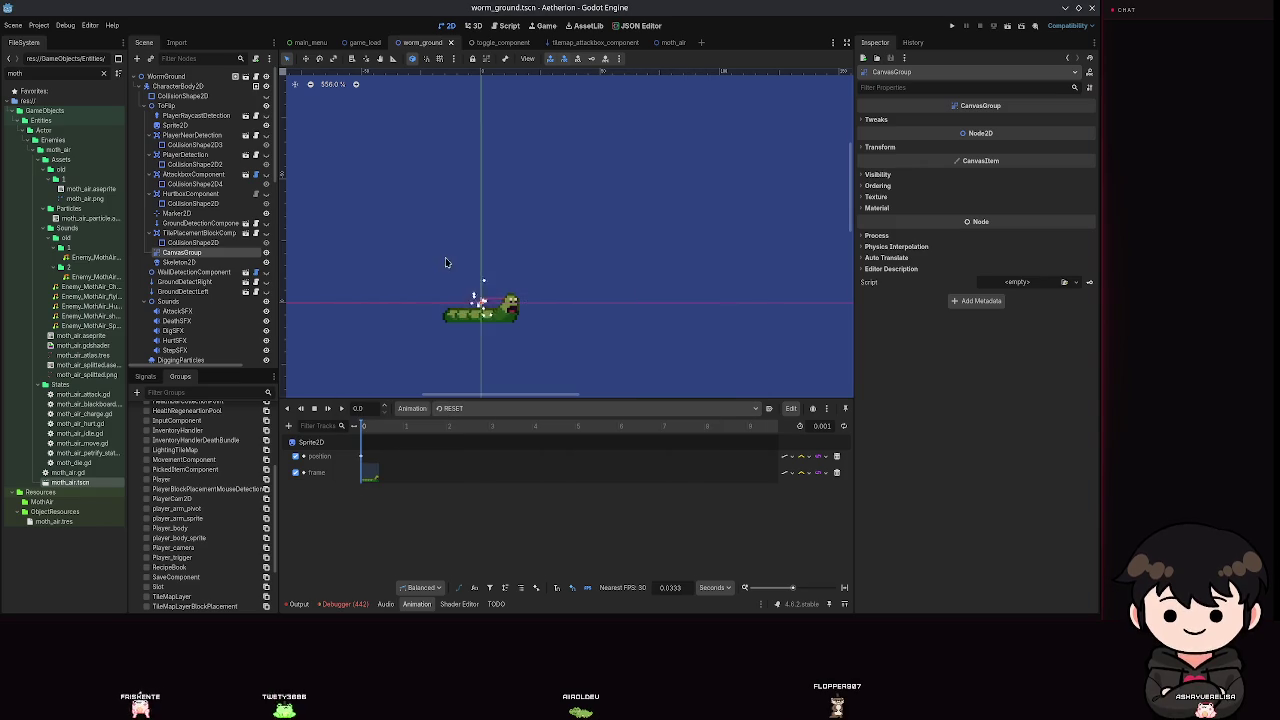
Add a test Bone2D under Skeleton2D, delete it again, and save the scene.
left_click(179, 262)
left_click(138, 58)
type("Bone")
key("Return")
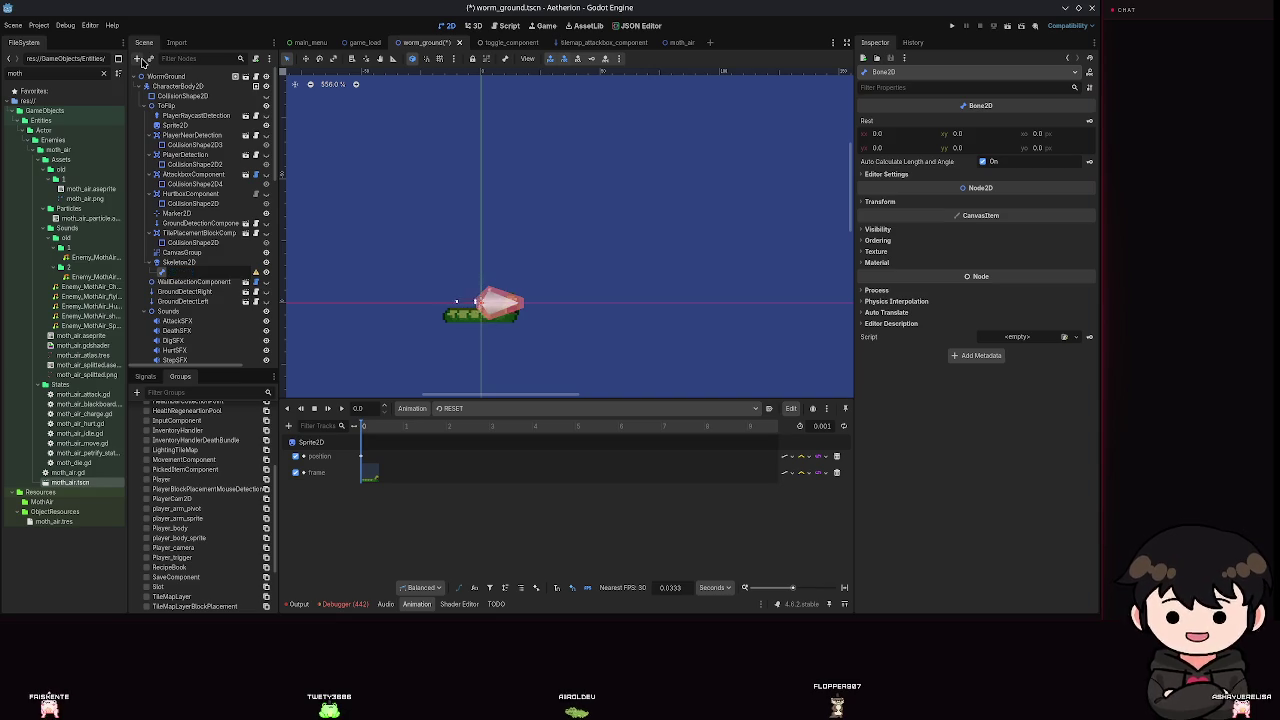
key("Delete")
key("Return")
key("ctrl+s")
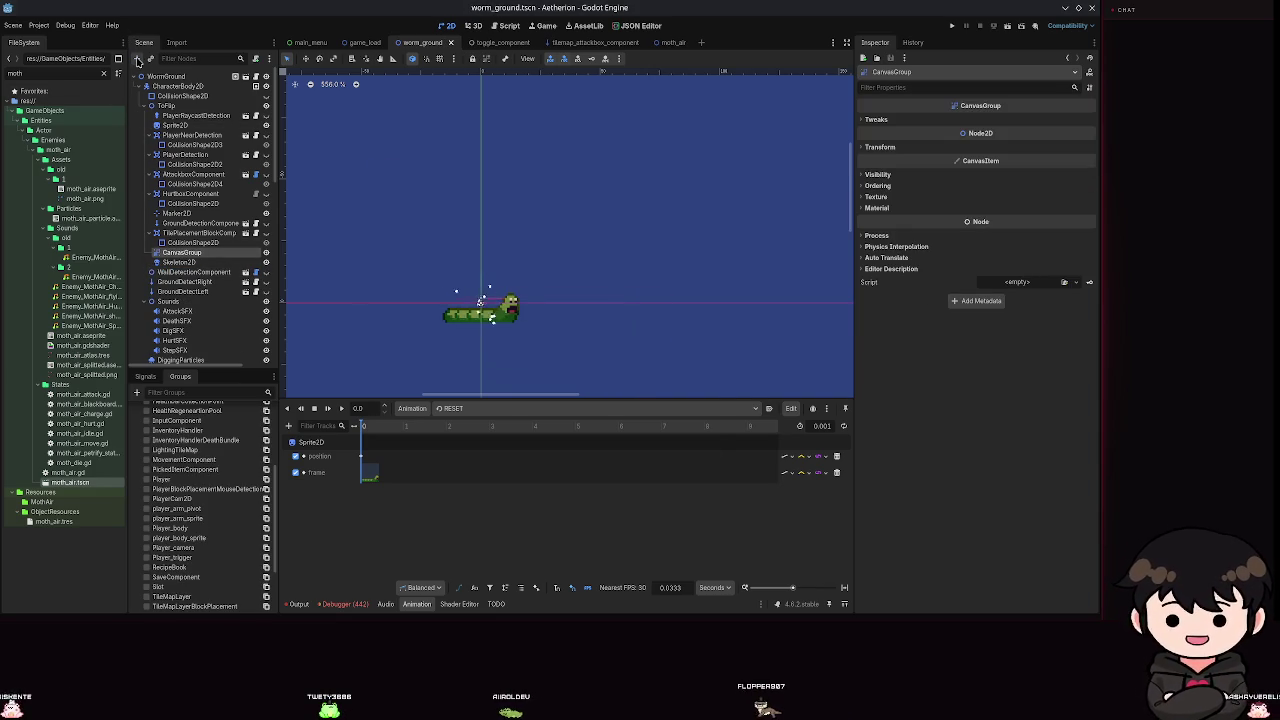
Add a Polygon2D child under the CanvasGroup and inspect its Texture options.
left_click(137, 58)
type("Polgygo")
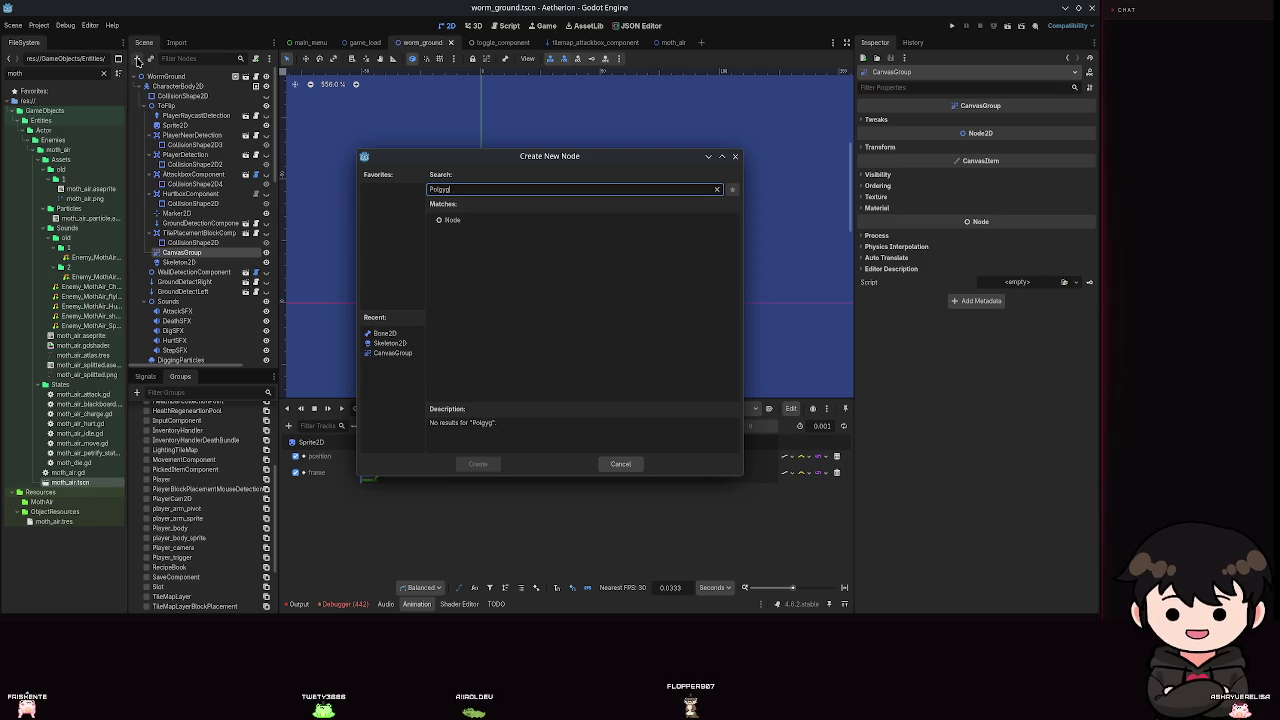
key("BackSpace")
key("BackSpace")
type("ygon")
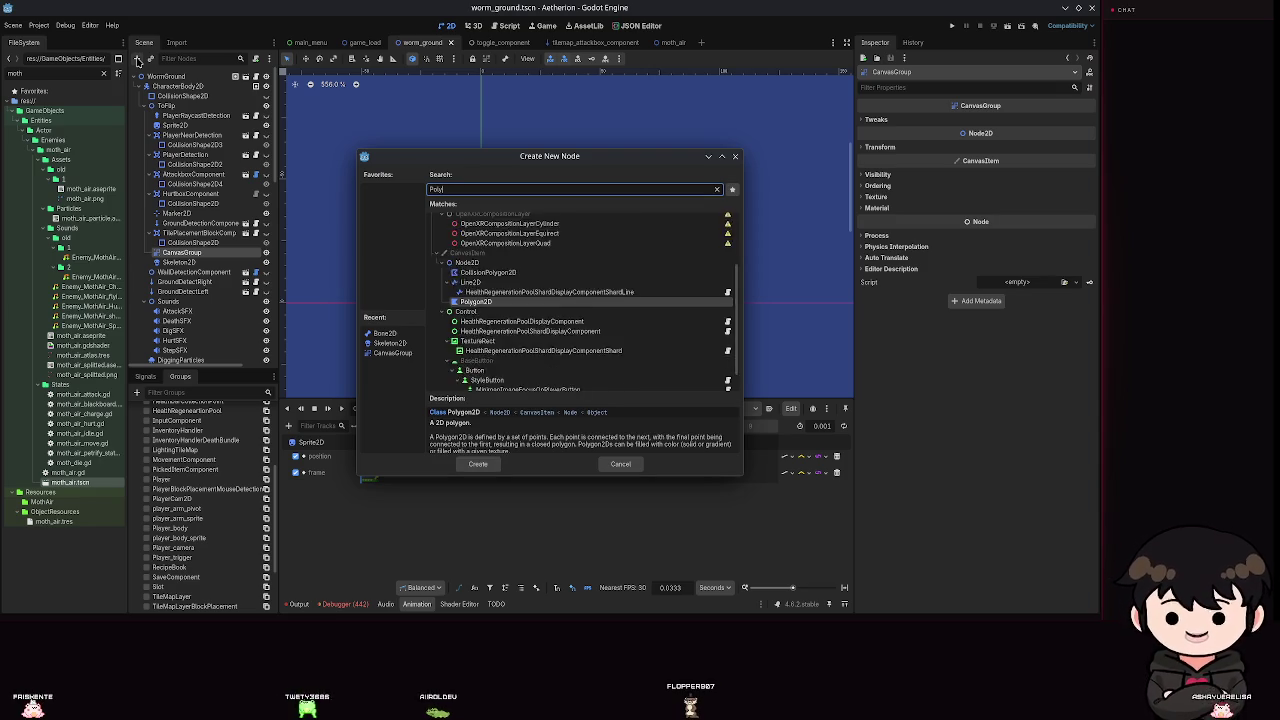
key("Return")
left_click(876, 175)
left_click(1020, 187)
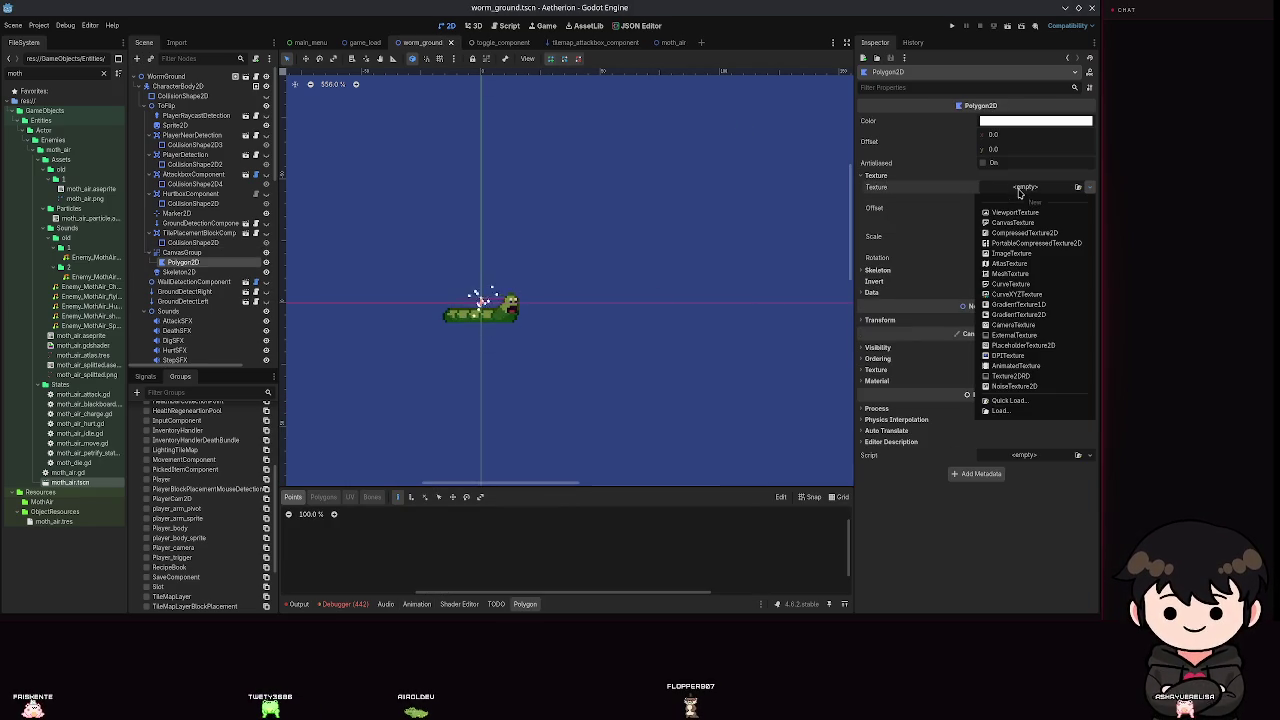
key("Escape")
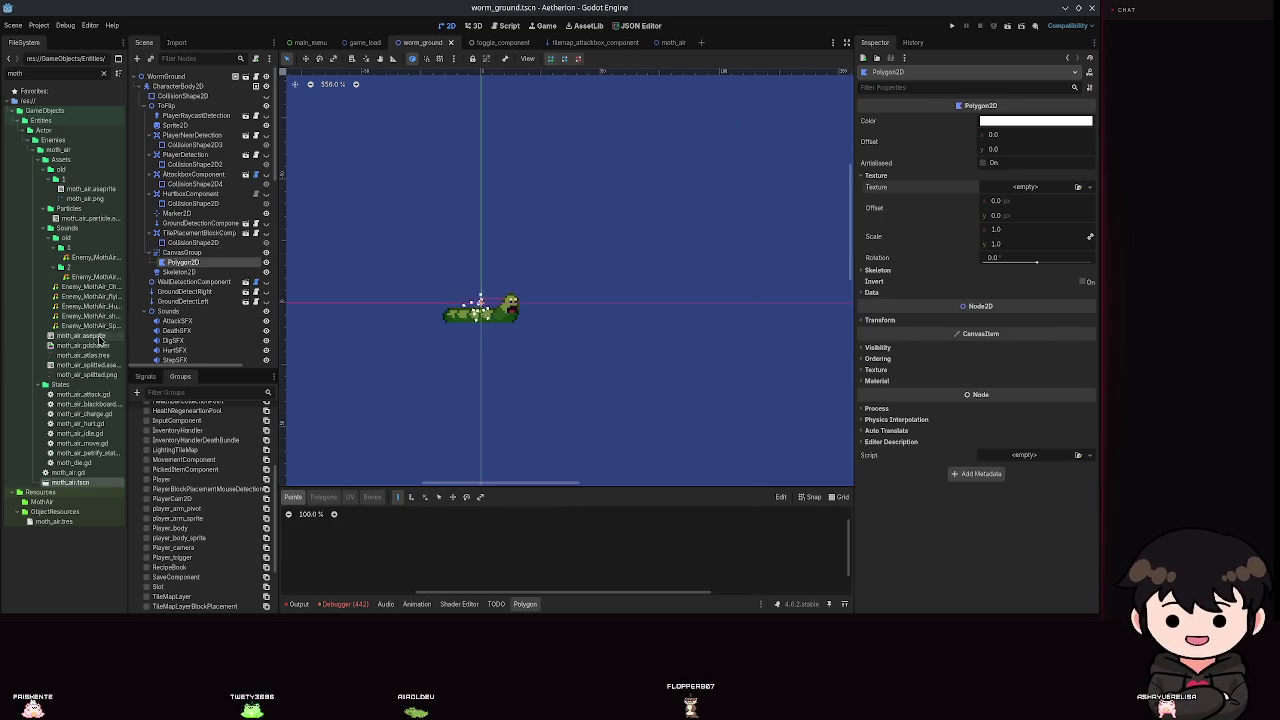
Filter FileSystem to worm_ground and create a new AtlasTexture saved as worm_ground_atlas.
left_click(104, 74)
type("worm")
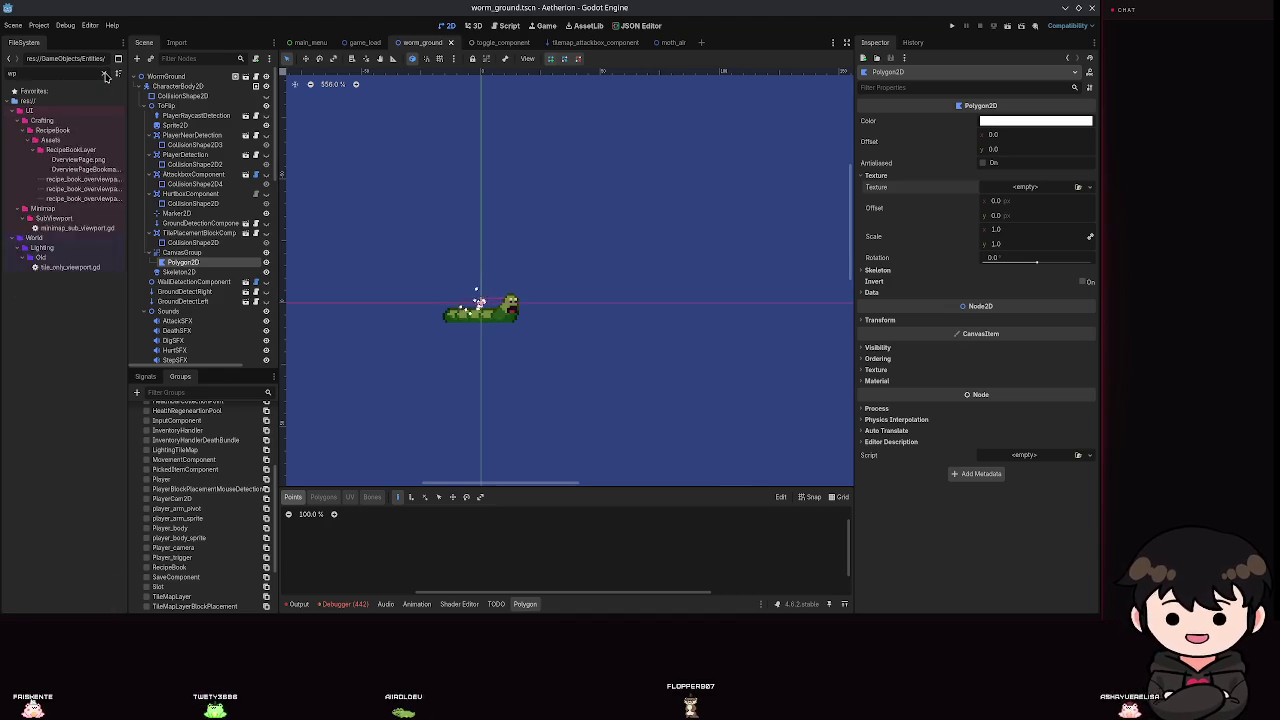
type("_ground")
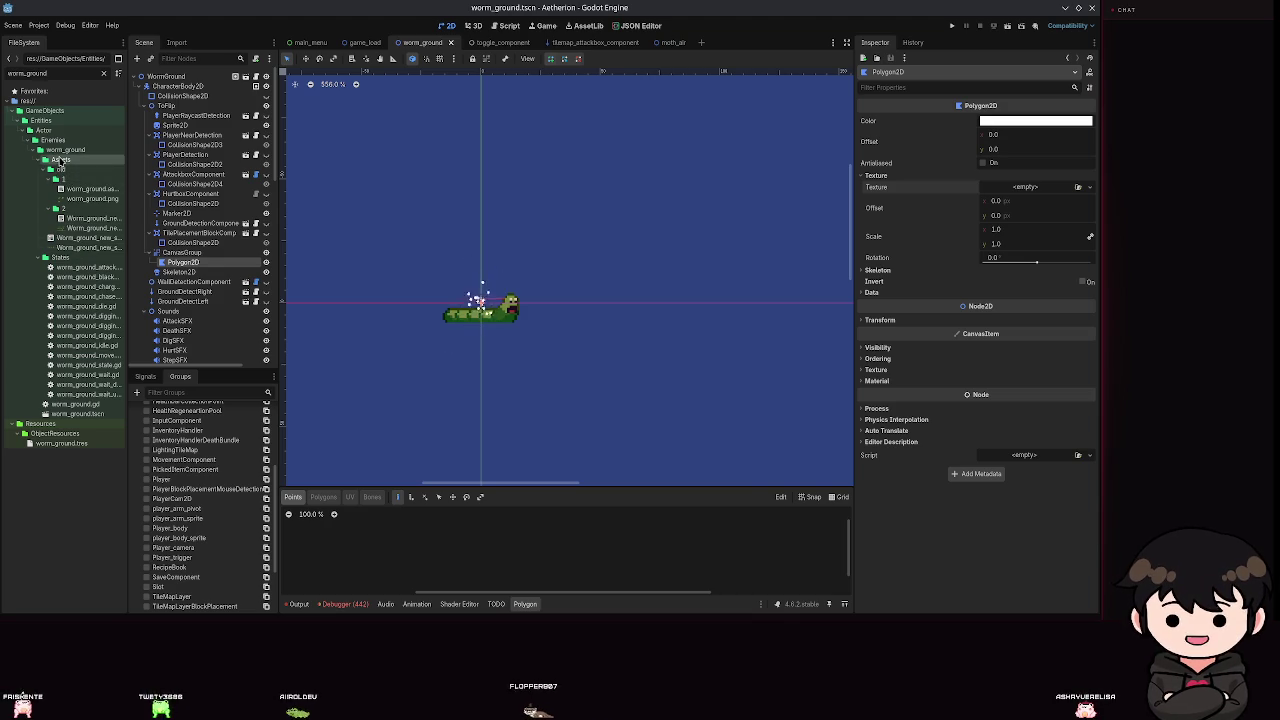
right_click(62, 160)
mouse_move(100, 166)
left_click(233, 196)
type("Atl")
key("Return")
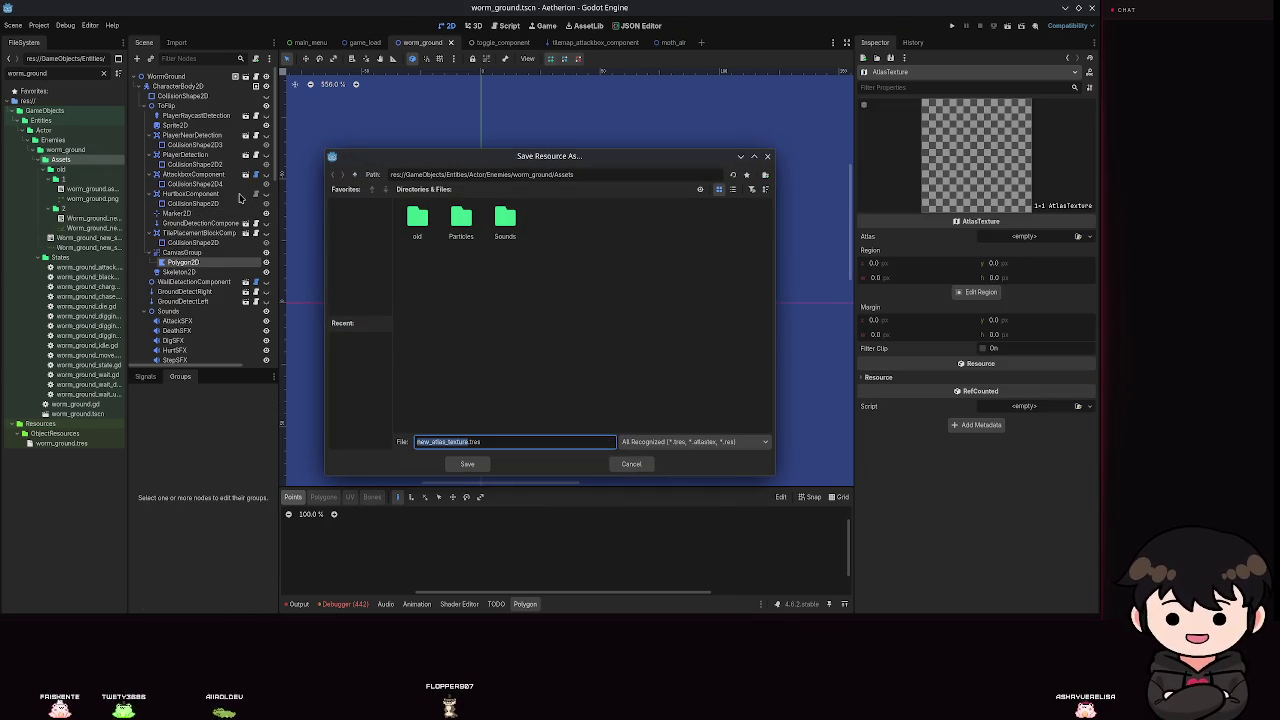
type("worm_ground")
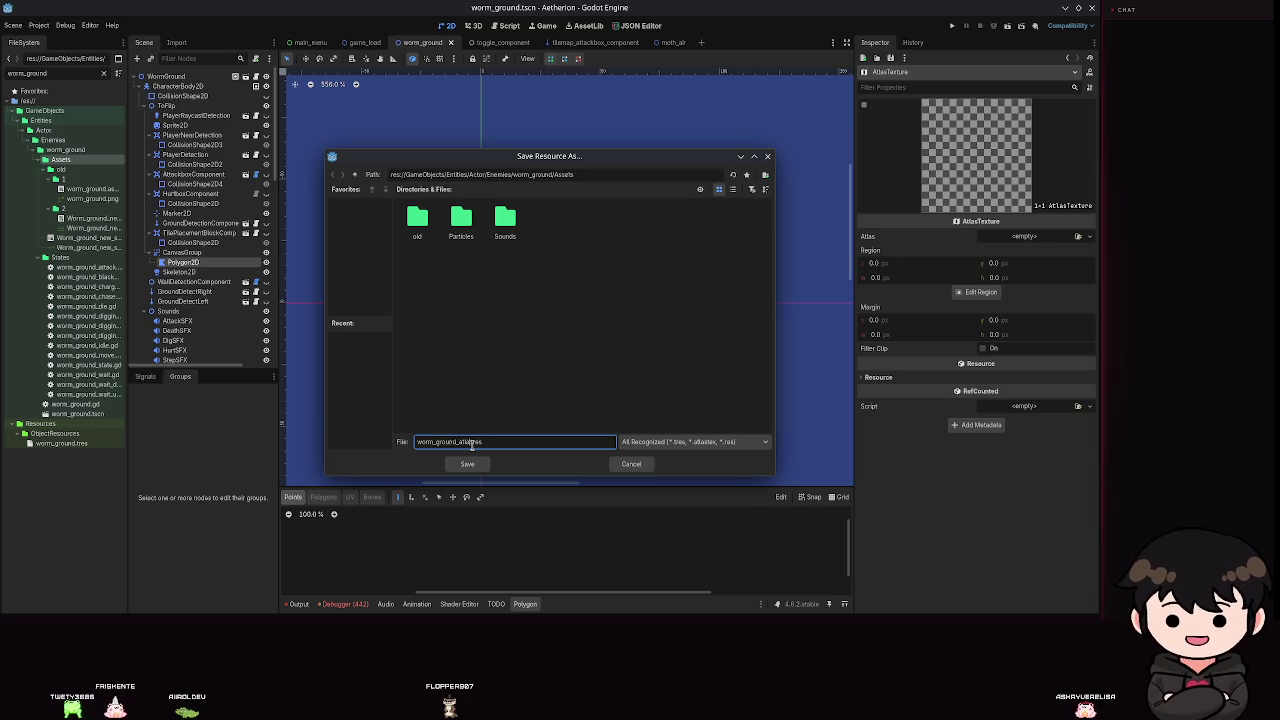
key("Return")
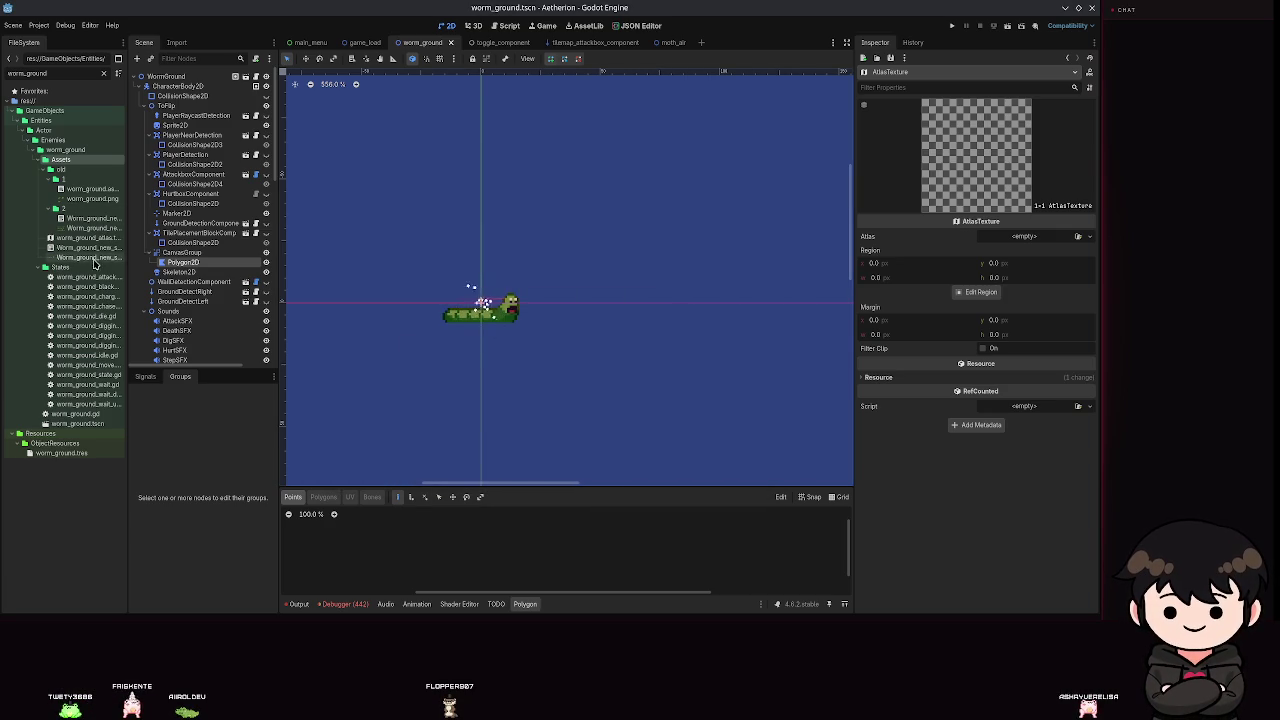
Set the atlas image to the worm sprite sheet and assign worm_ground_atlas as the Polygon2D texture.
mouse_move(70, 257)
left_mouse_down()
mouse_move(200, 190)
mouse_move(860, 210)
mouse_move(1043, 240)
left_mouse_up()
key("ctrl+s")
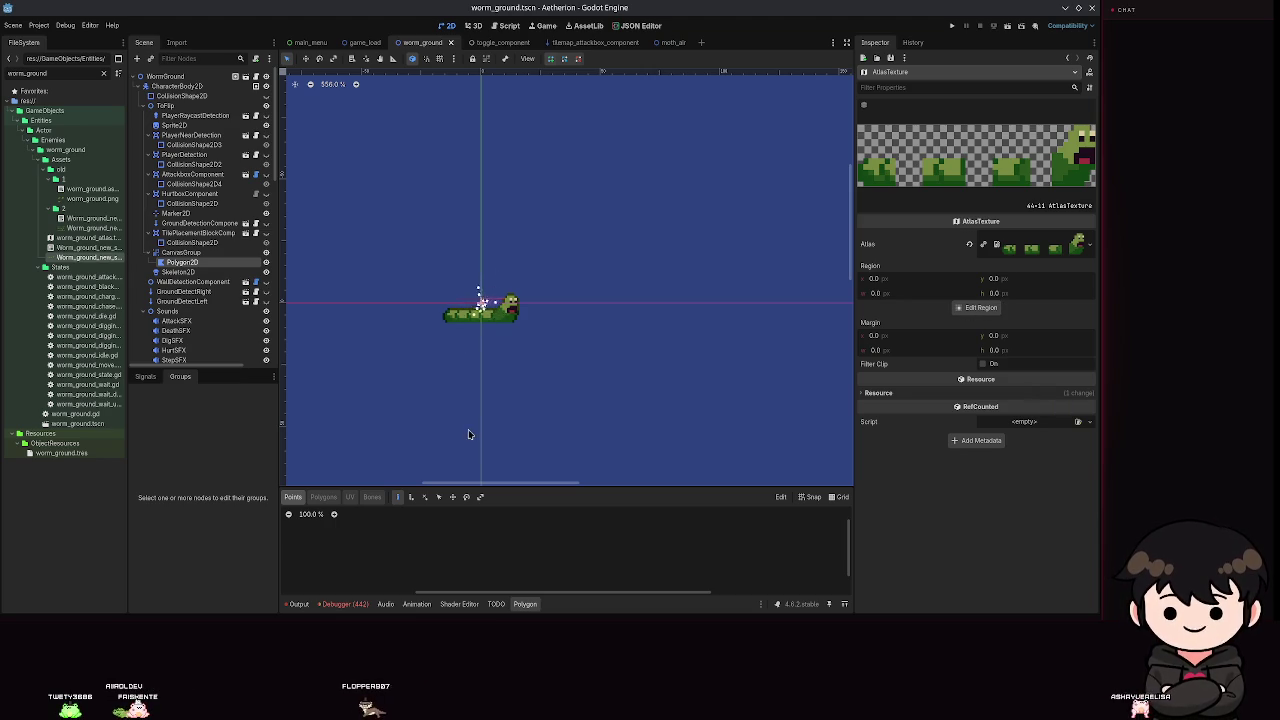
left_click(182, 253)
left_click(190, 263)
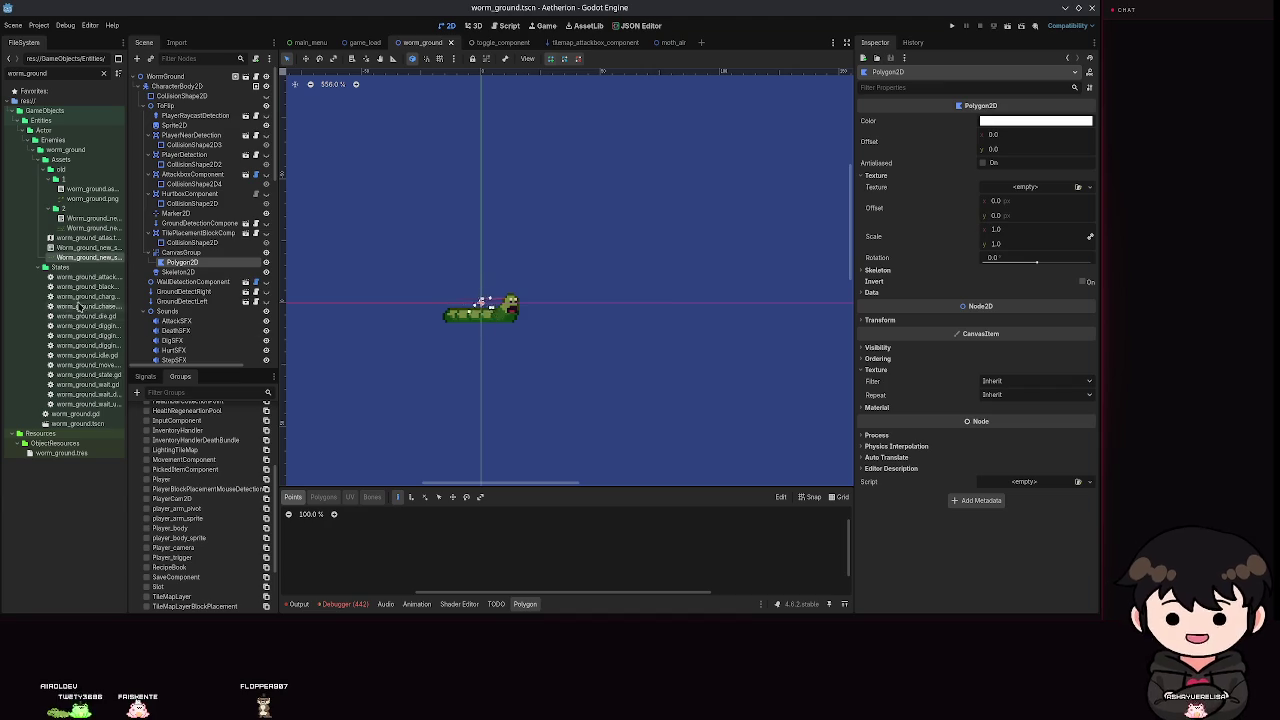
left_click_drag(88, 237, 1020, 187)
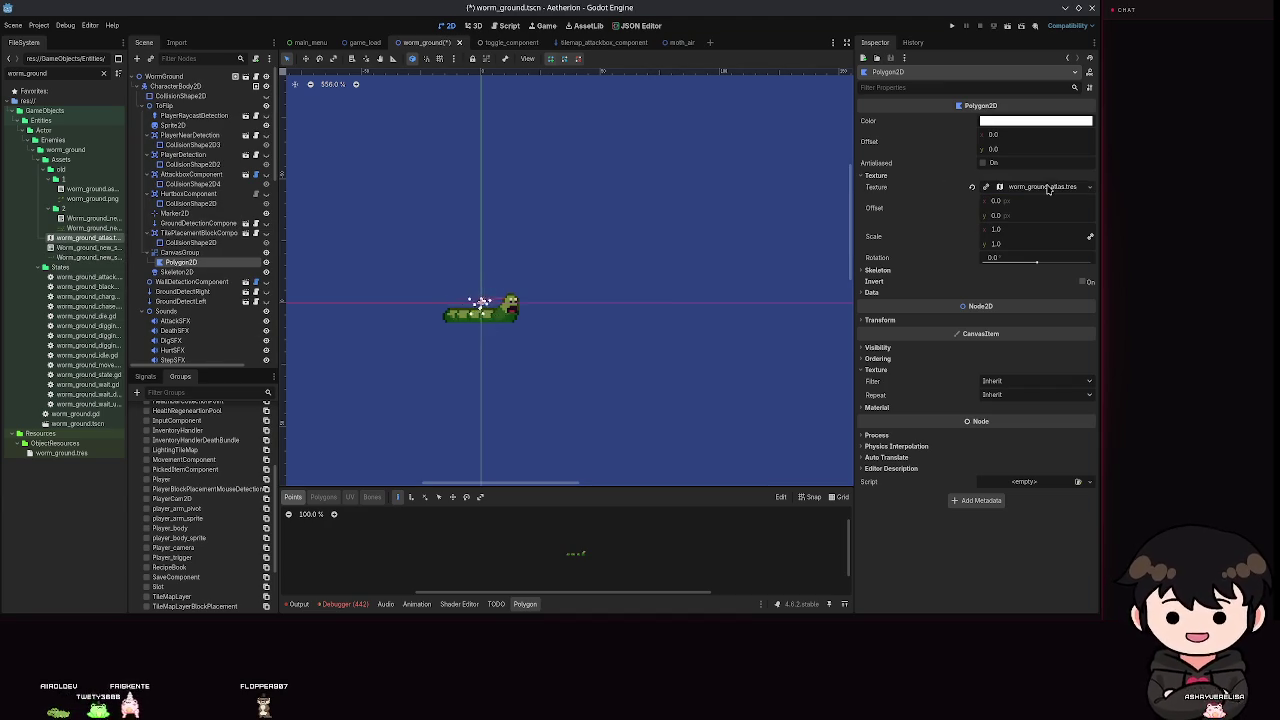
Enlarge the polygon editing panel and briefly inspect the assigned atlas texture's details.
scroll(561, 374, "down", 3)
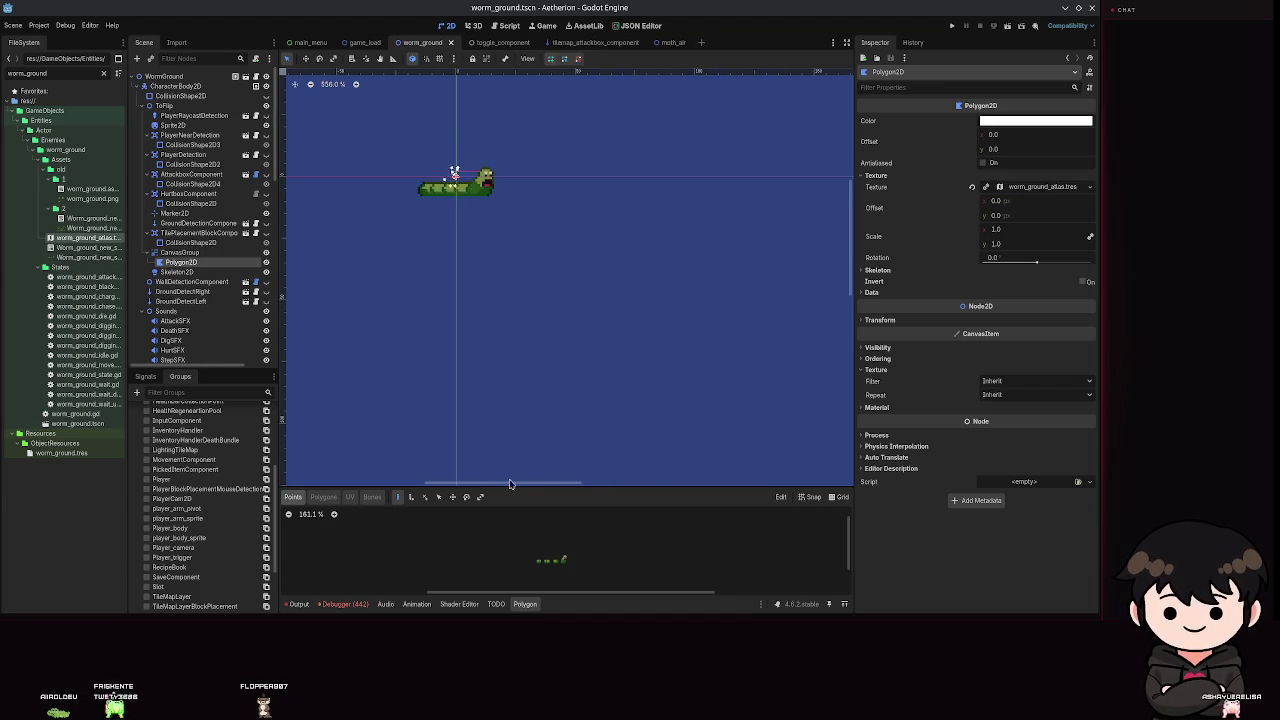
left_click_drag(516, 488, 511, 308)
scroll(500, 480, "up", 5)
scroll(580, 463, "up", 3)
scroll(450, 400, "down", 4)
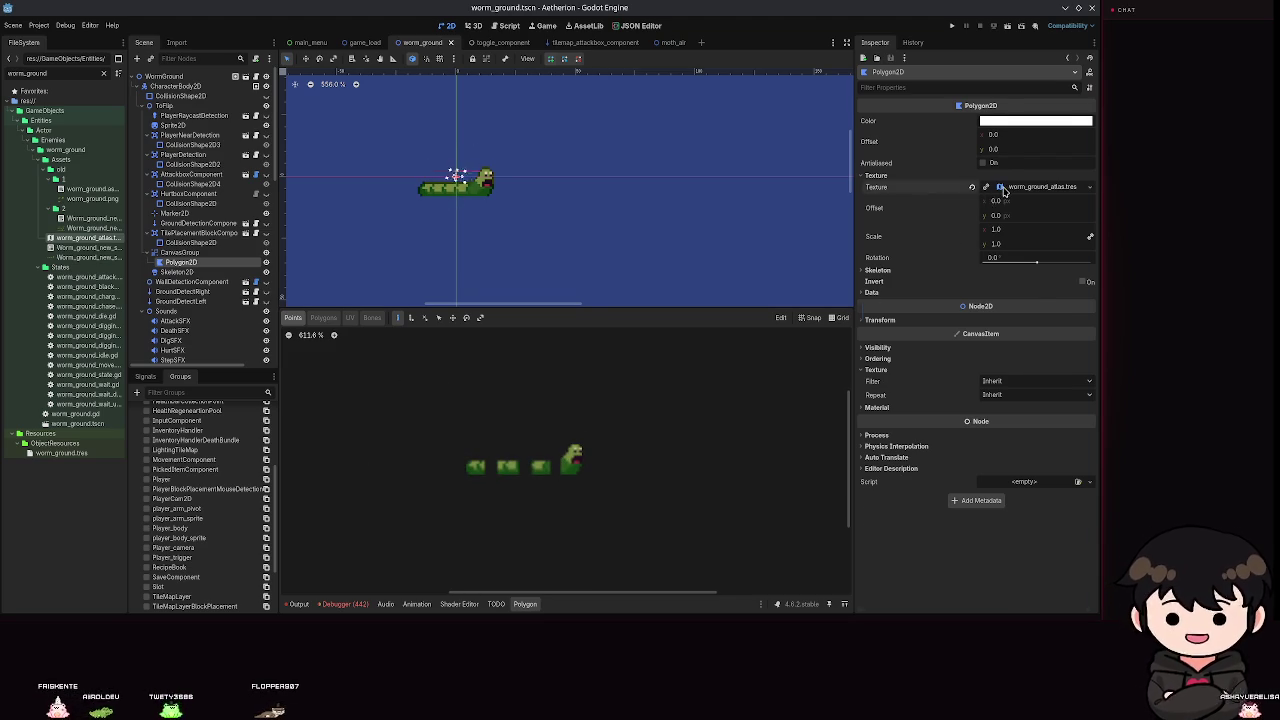
left_click(1005, 188)
left_click(1005, 188)
scroll(600, 480, "up", 5)
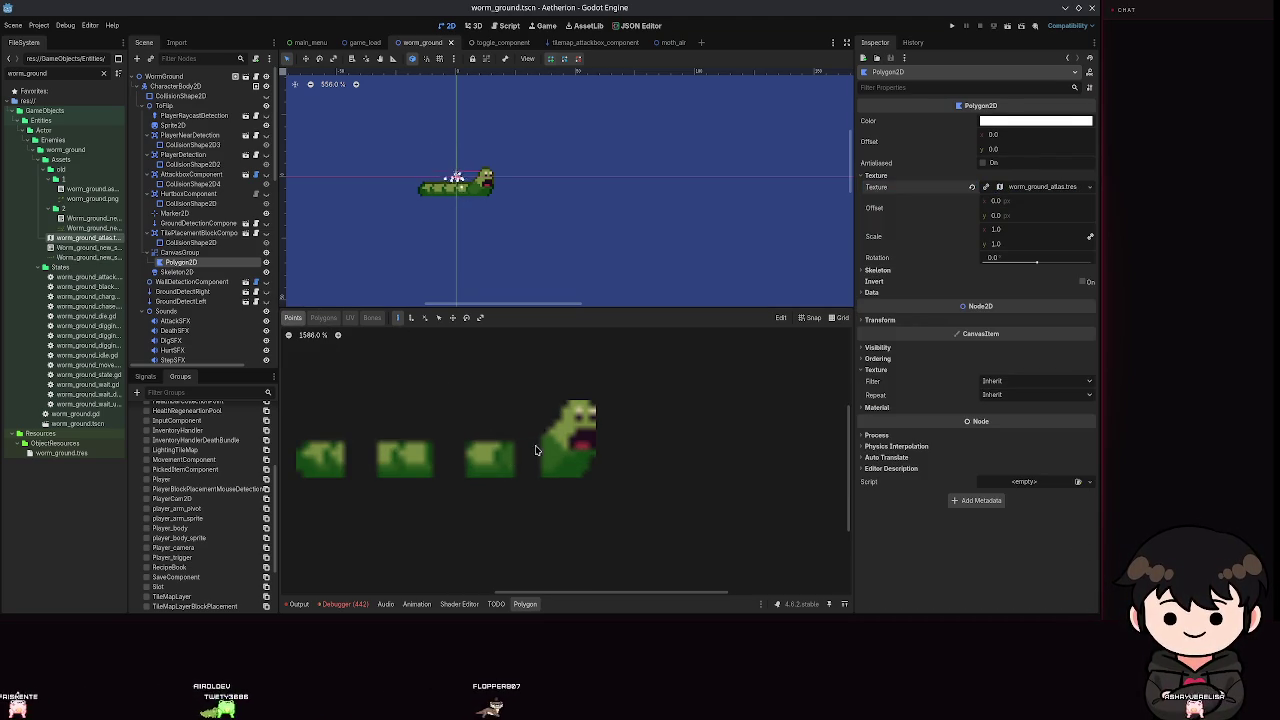
Show a grid over the worm texture in the polygon editor.
left_click(843, 318)
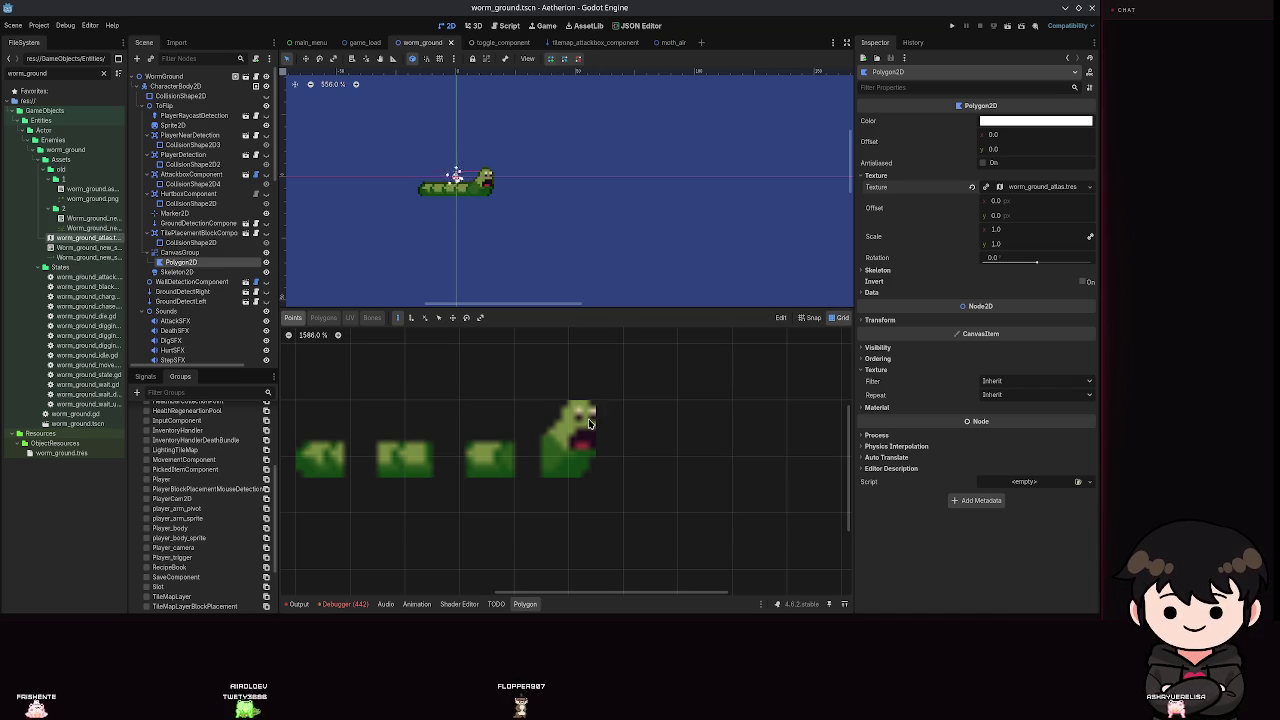
left_click_drag(590, 424, 611, 441)
scroll(391, 350, "down", 2)
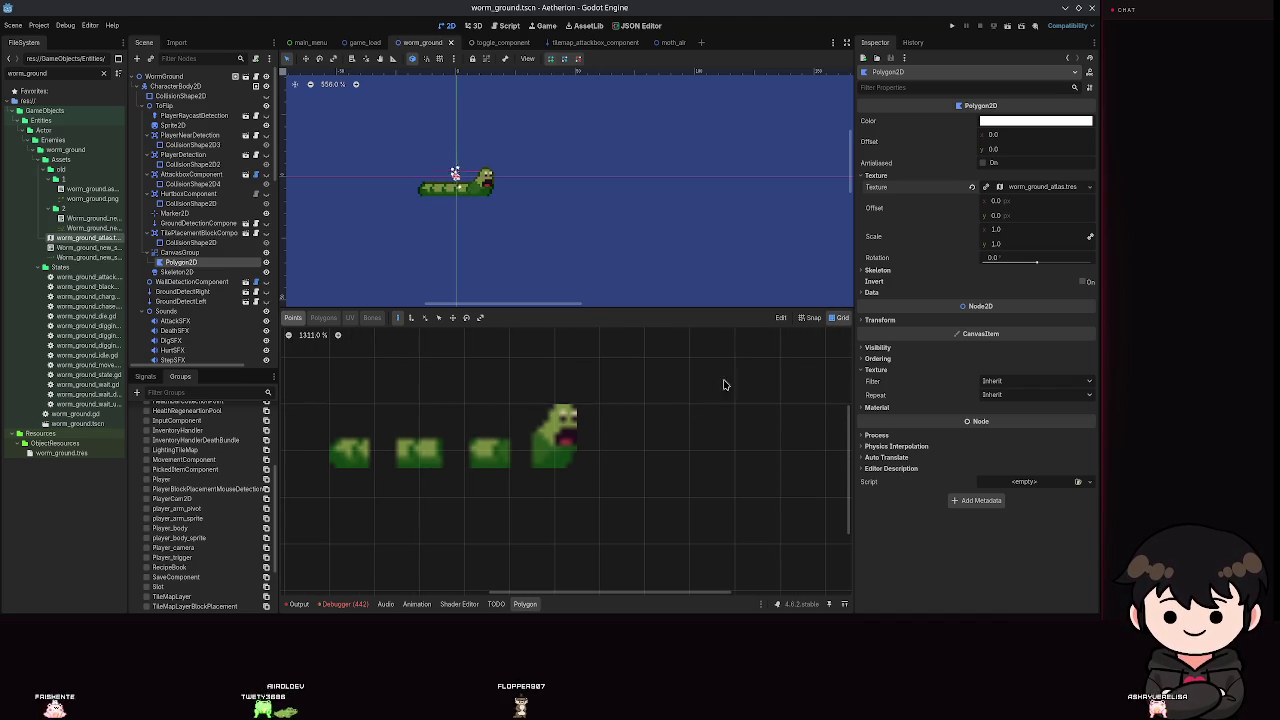
Place three trial polygon points on the sprite, then undo them.
left_click(566, 440)
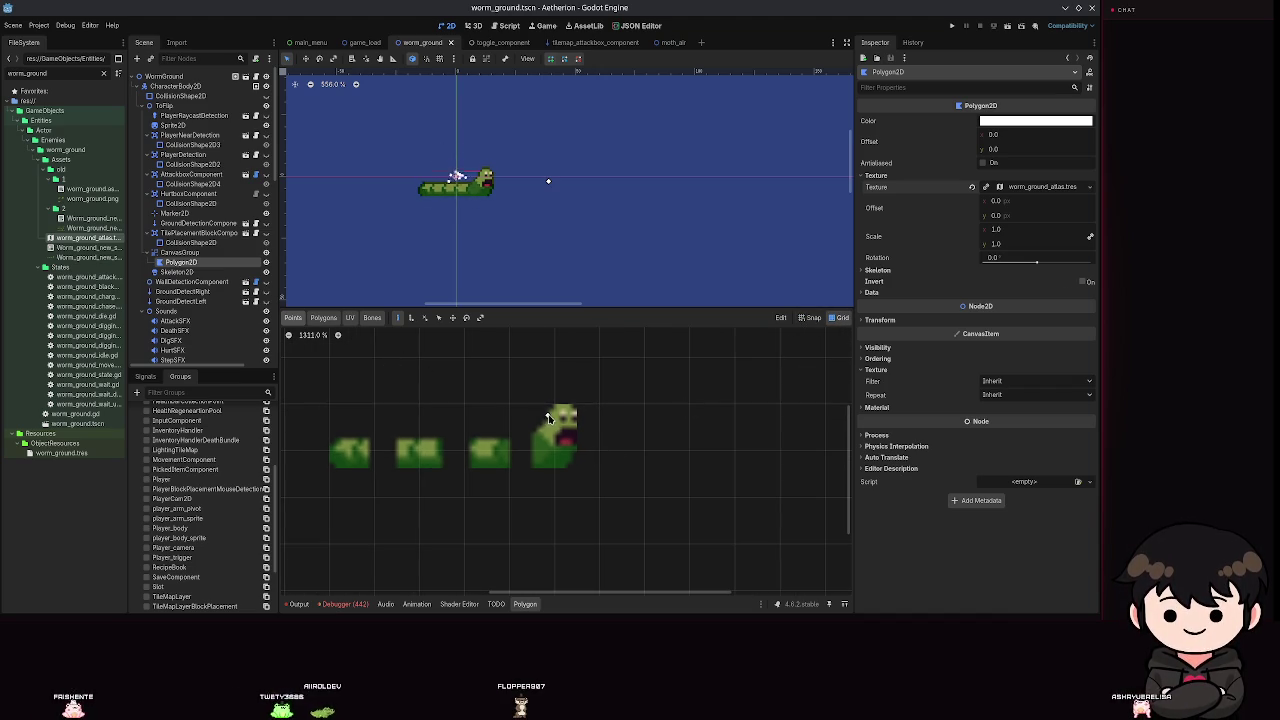
left_click(556, 422)
left_click(549, 410)
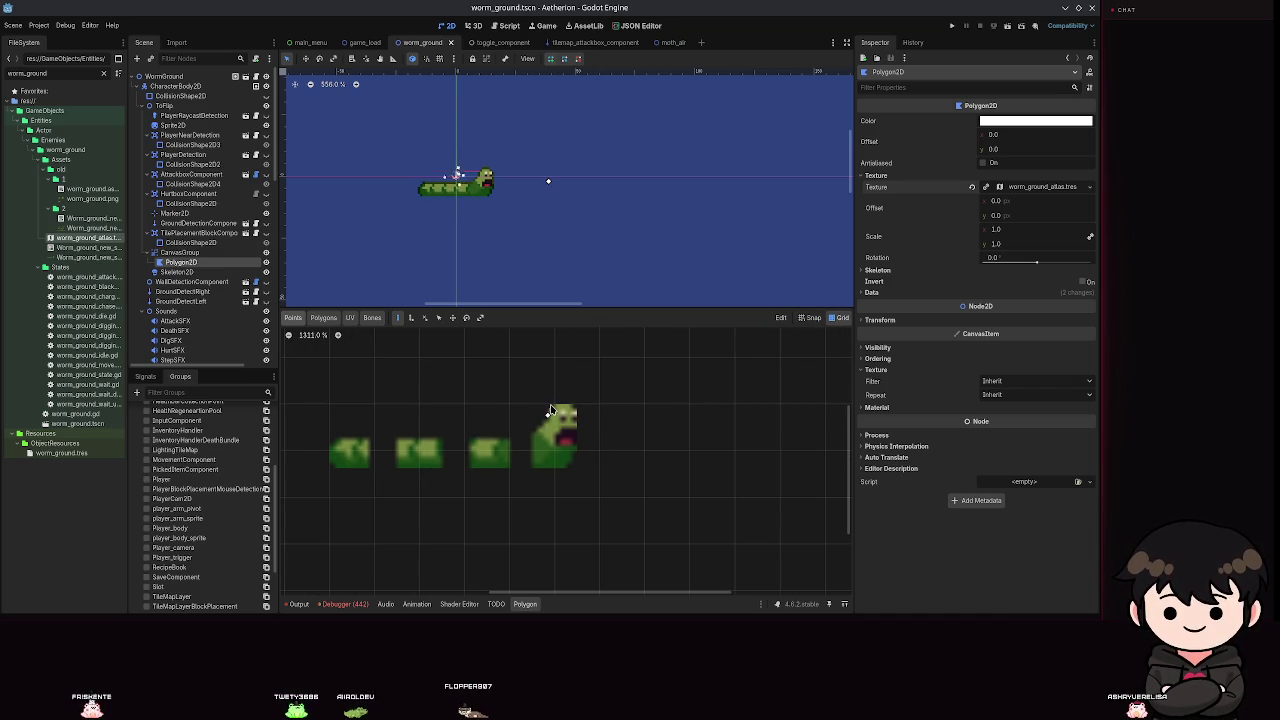
key("ctrl+z")
scroll(509, 458, "down", 1)
key("ctrl+z")
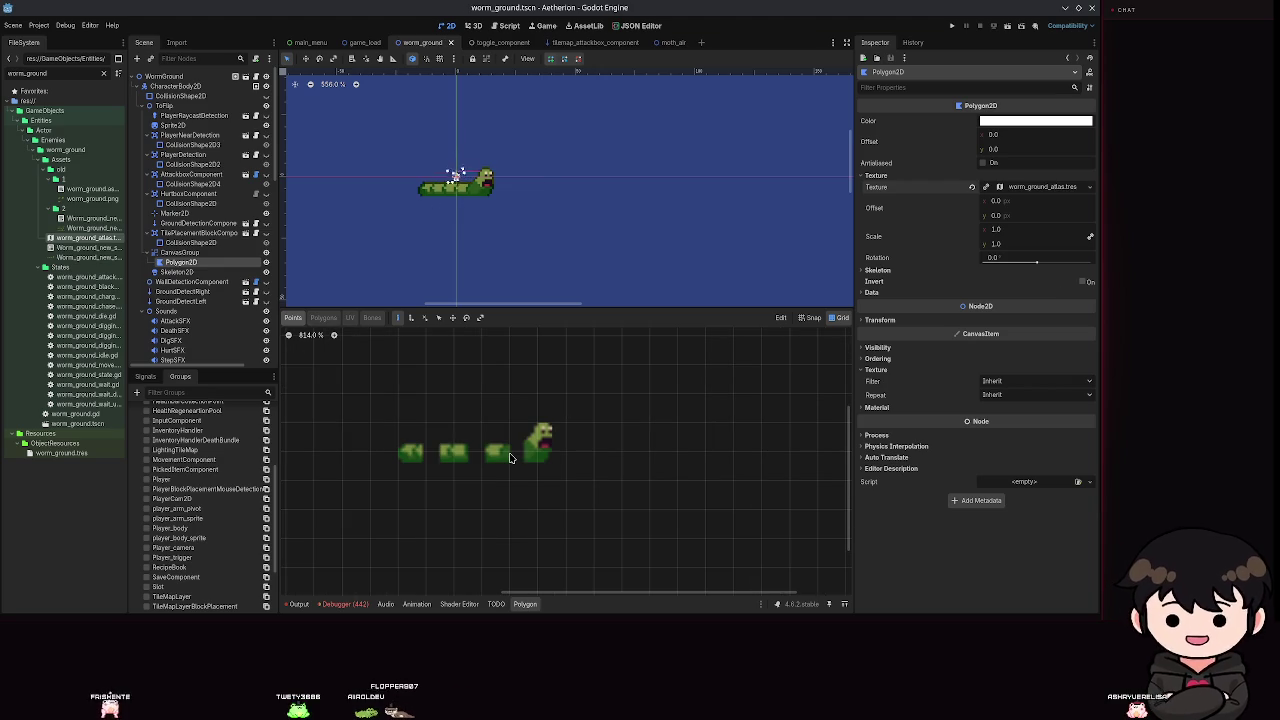
key("ctrl+z")
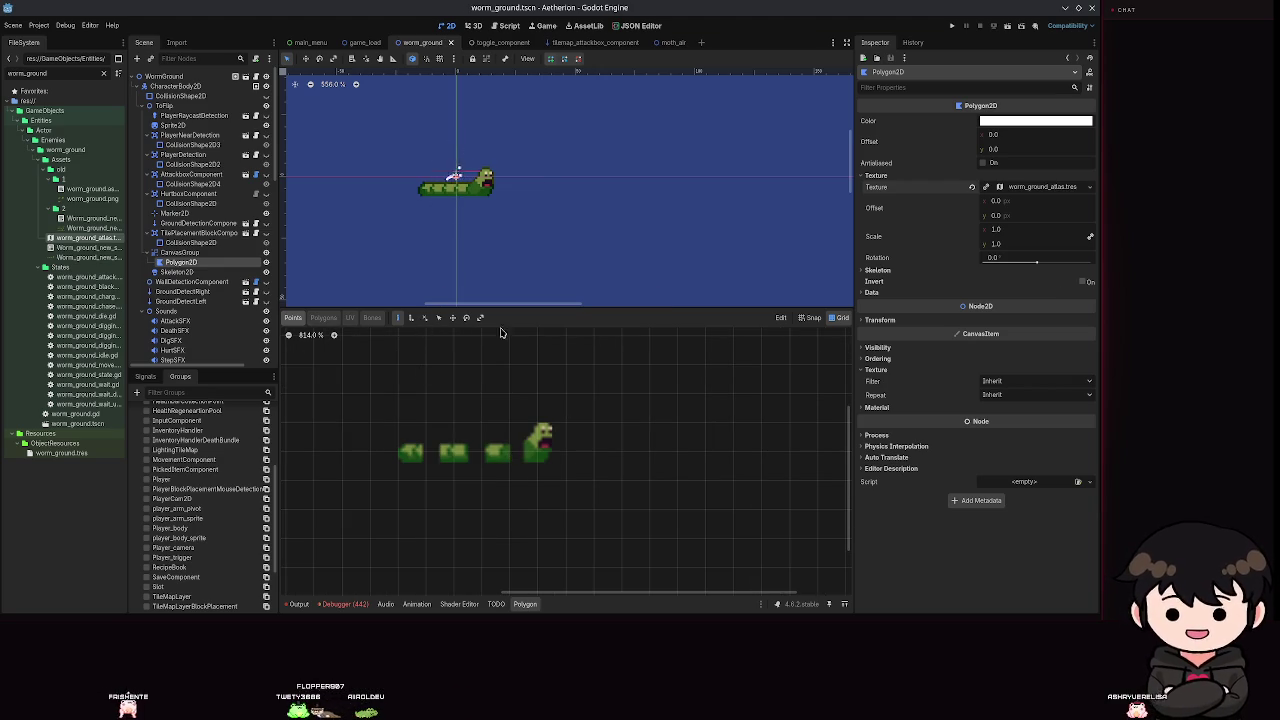
Copy the polygon to UV and undo it, then reselect the worm polygon and reopen the Edit menu.
left_click(783, 318)
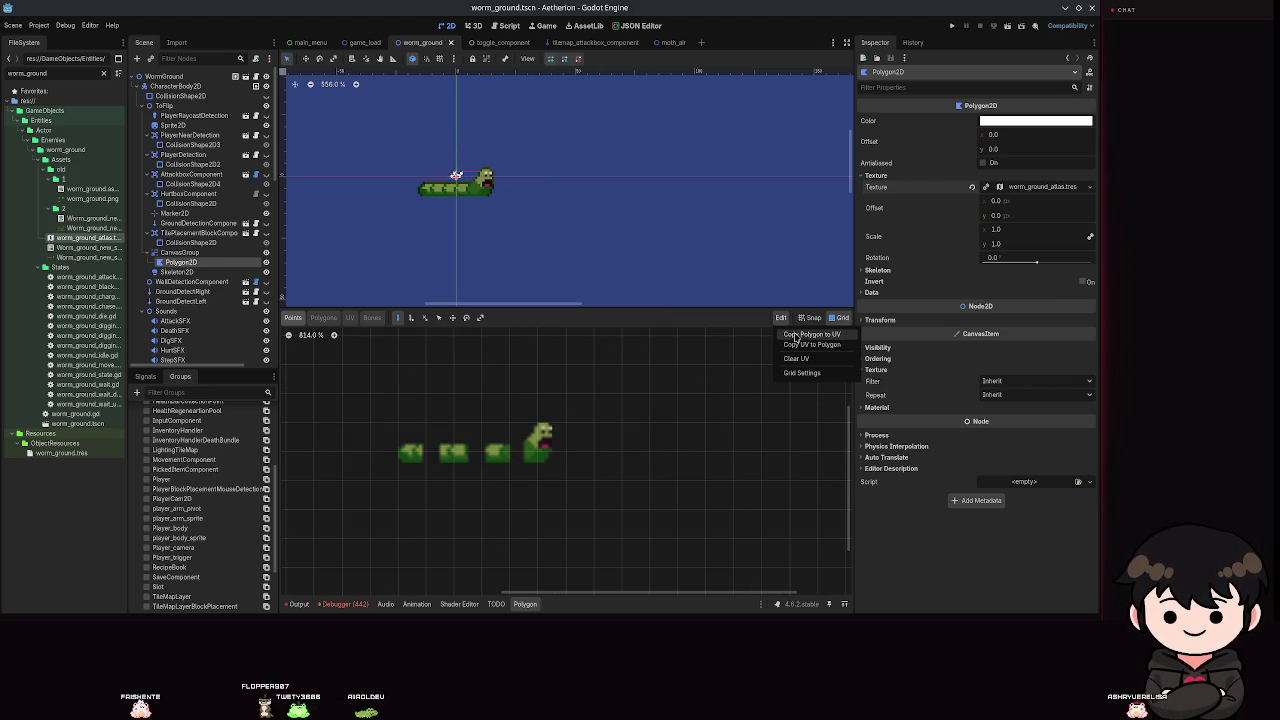
left_click(798, 341)
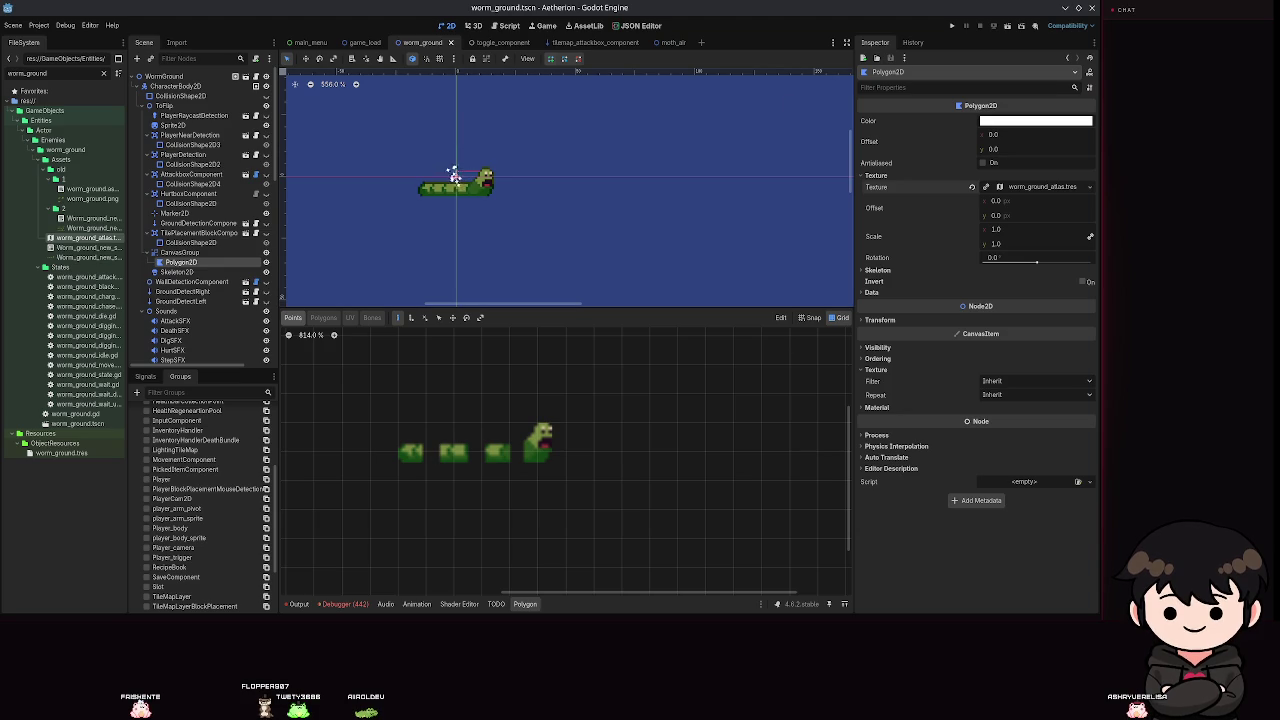
key("ctrl+z")
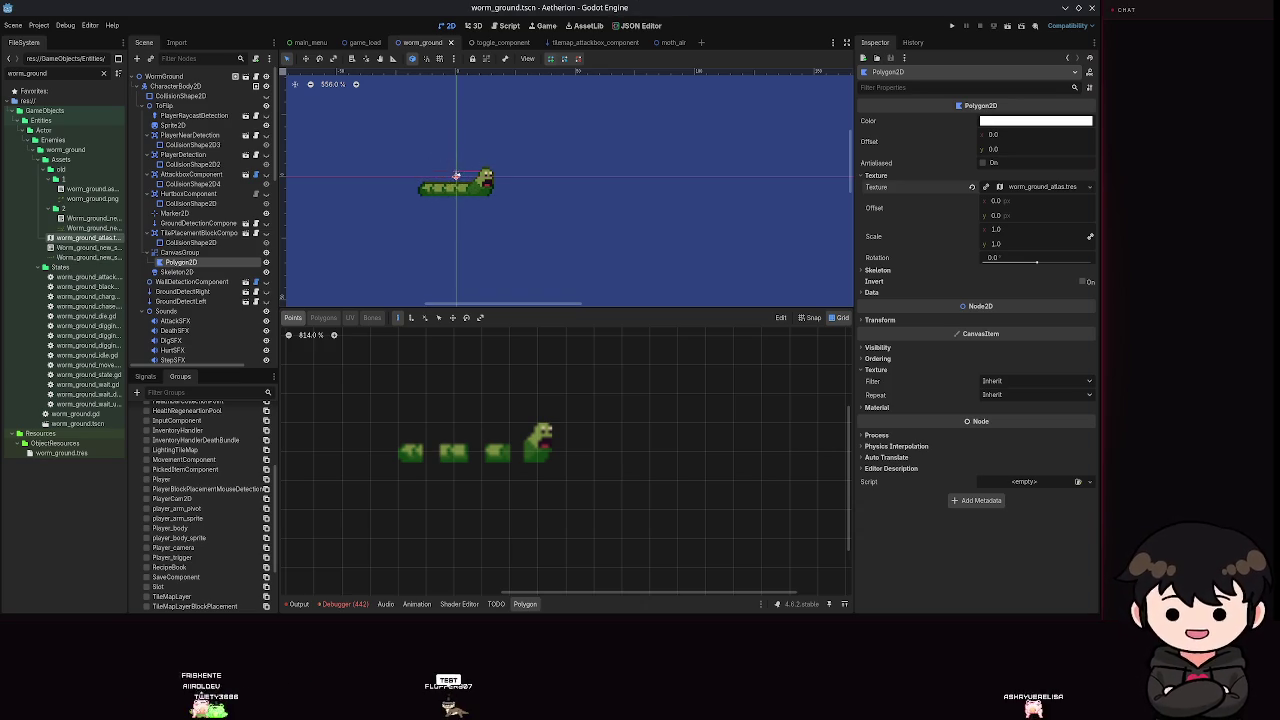
left_click(455, 175)
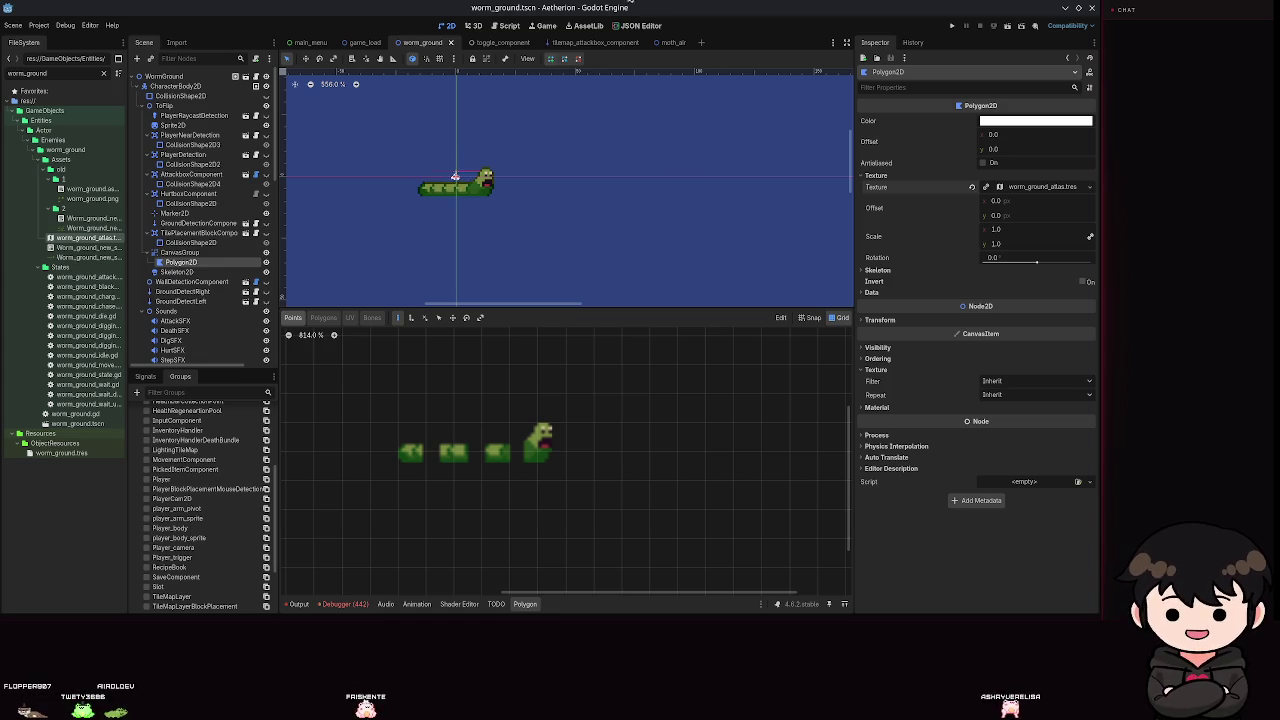
scroll(425, 379, "up", 3)
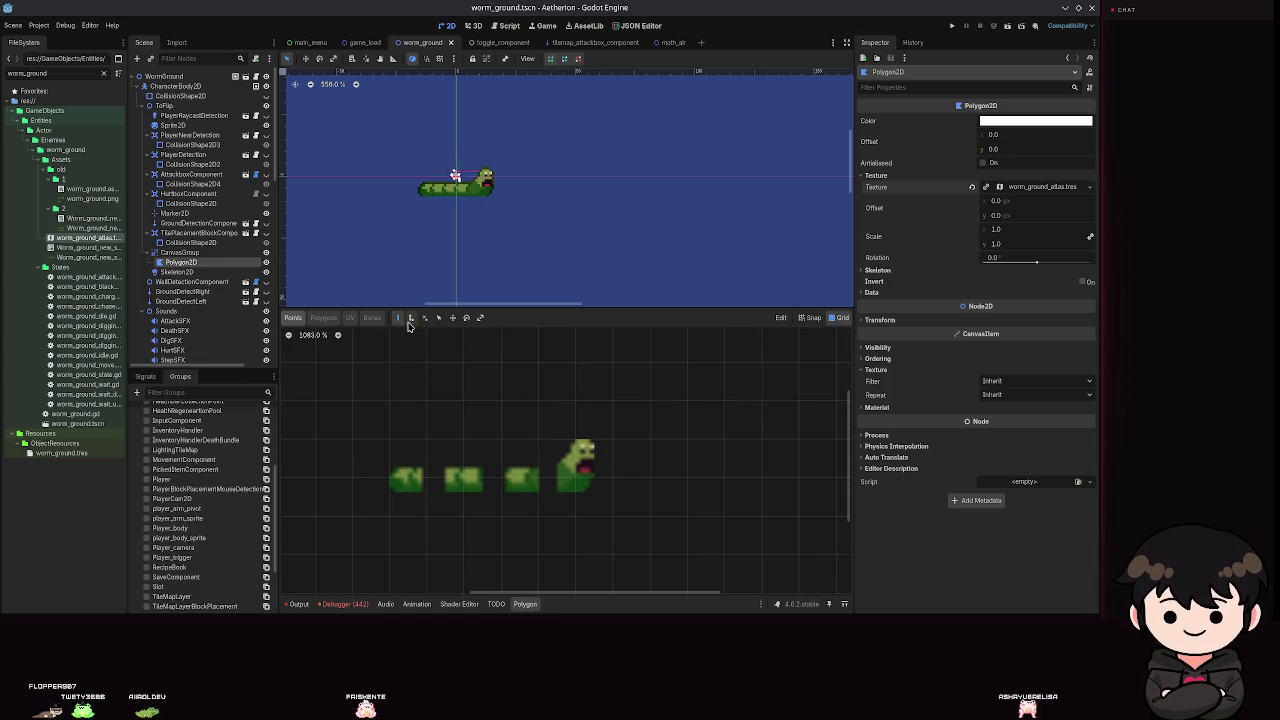
left_click(781, 318)
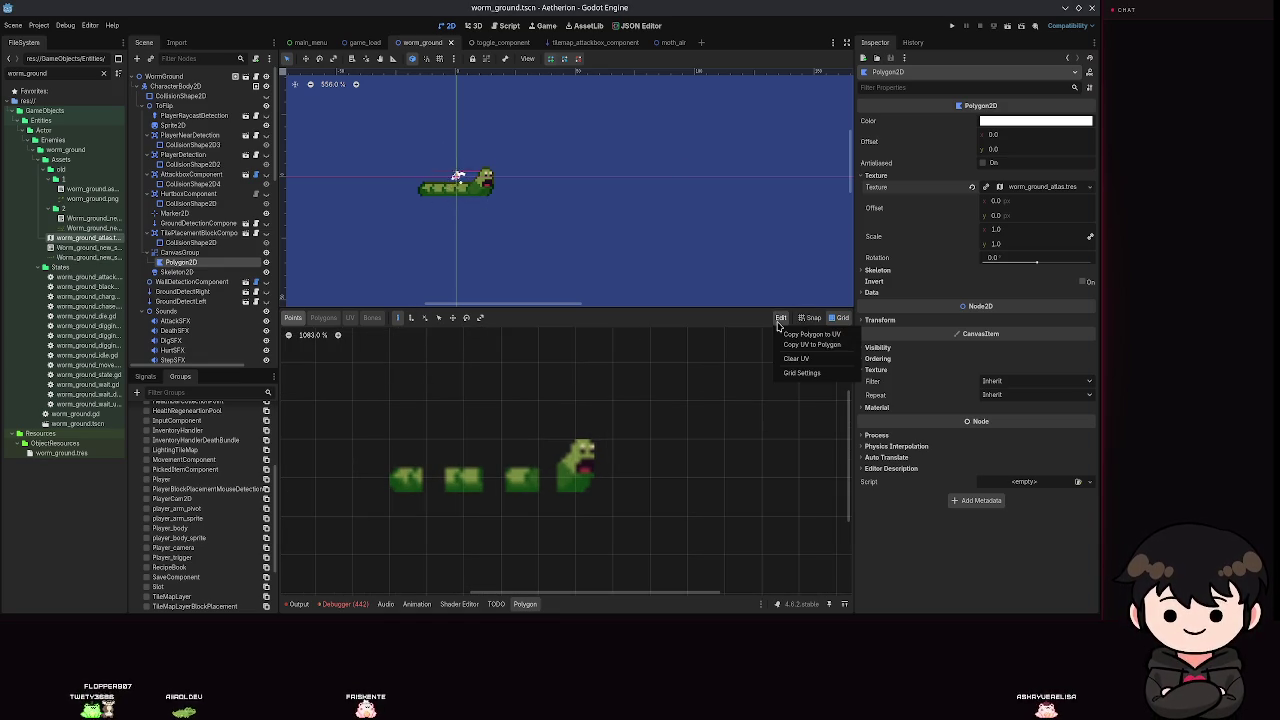
Set the polygon editor's grid step to 1 px horizontally and vertically.
left_click(801, 373)
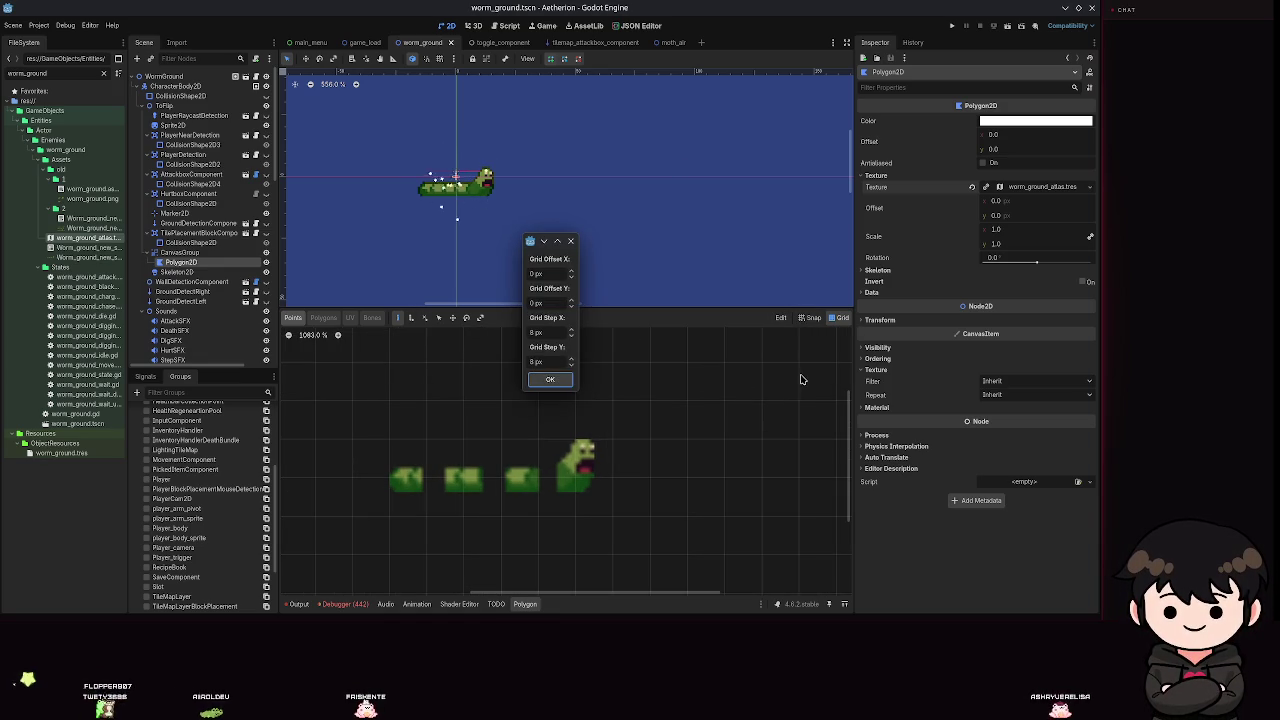
left_click(536, 332)
type("1")
key("Tab")
type("1")
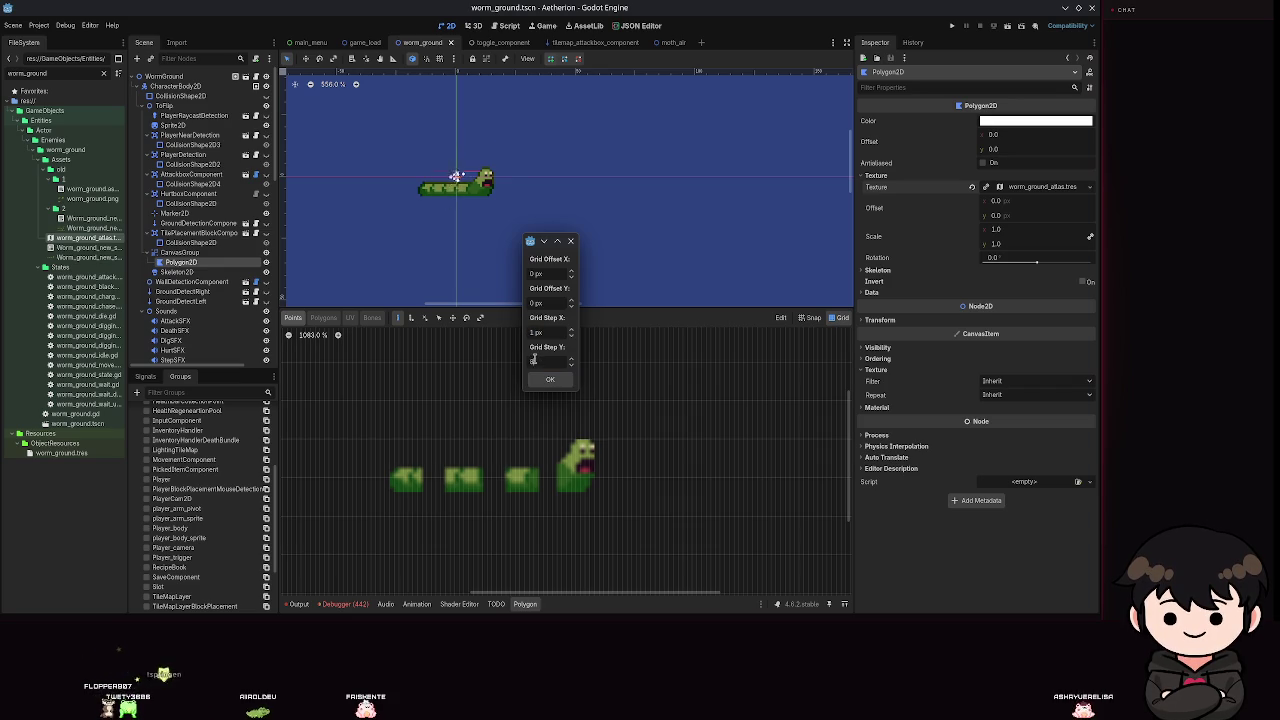
key("Return")
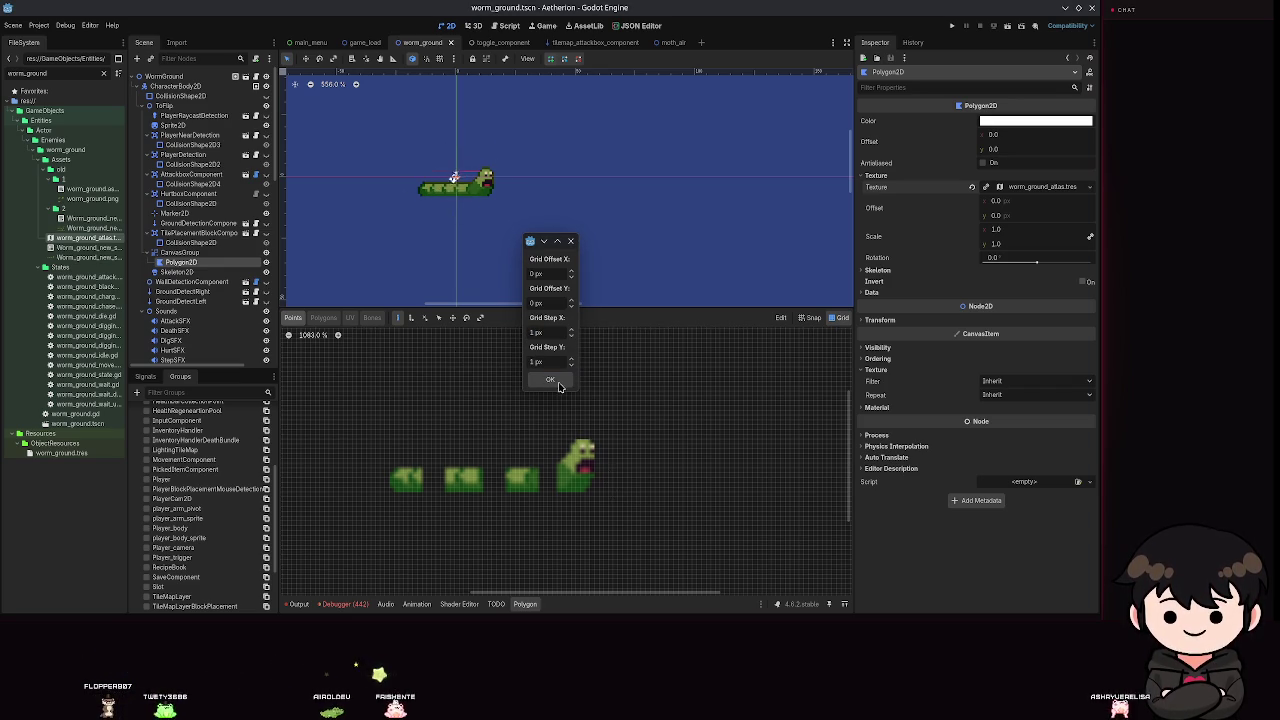
key("Return")
scroll(576, 453, "up", 5)
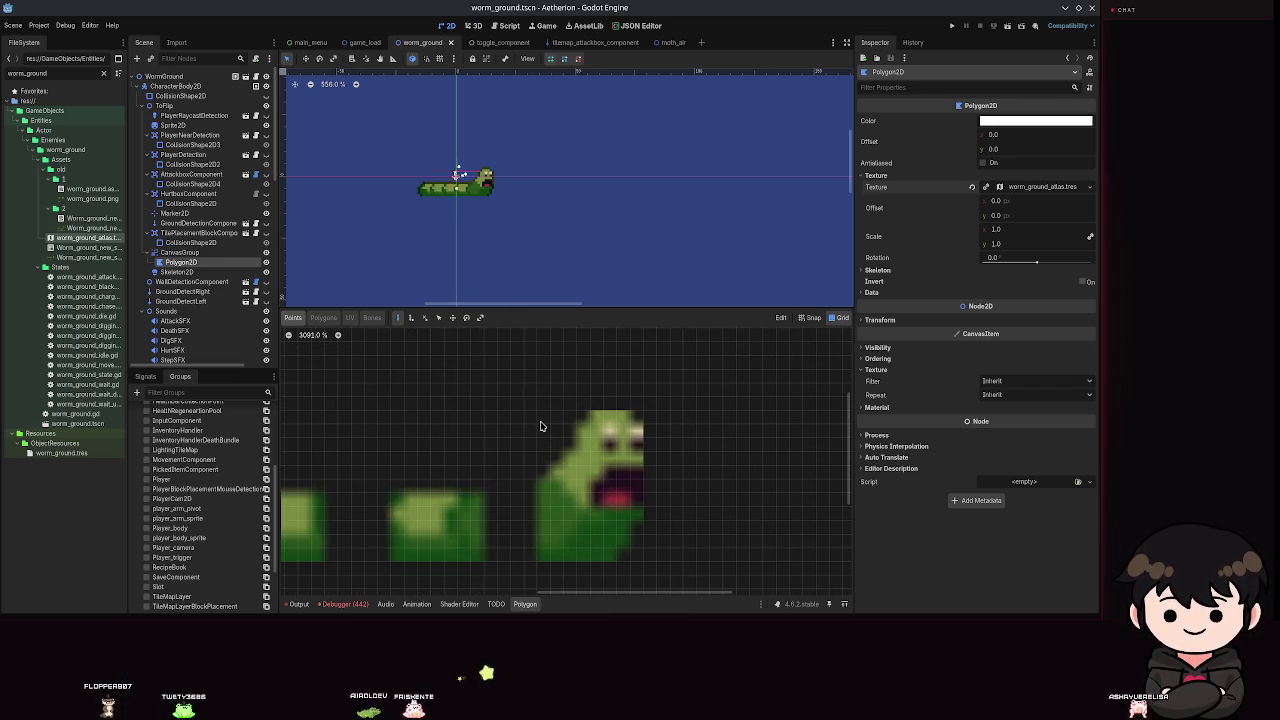
Enable grid snapping and start the outline at the head's top-left, deleting misplaced points.
left_click(581, 413)
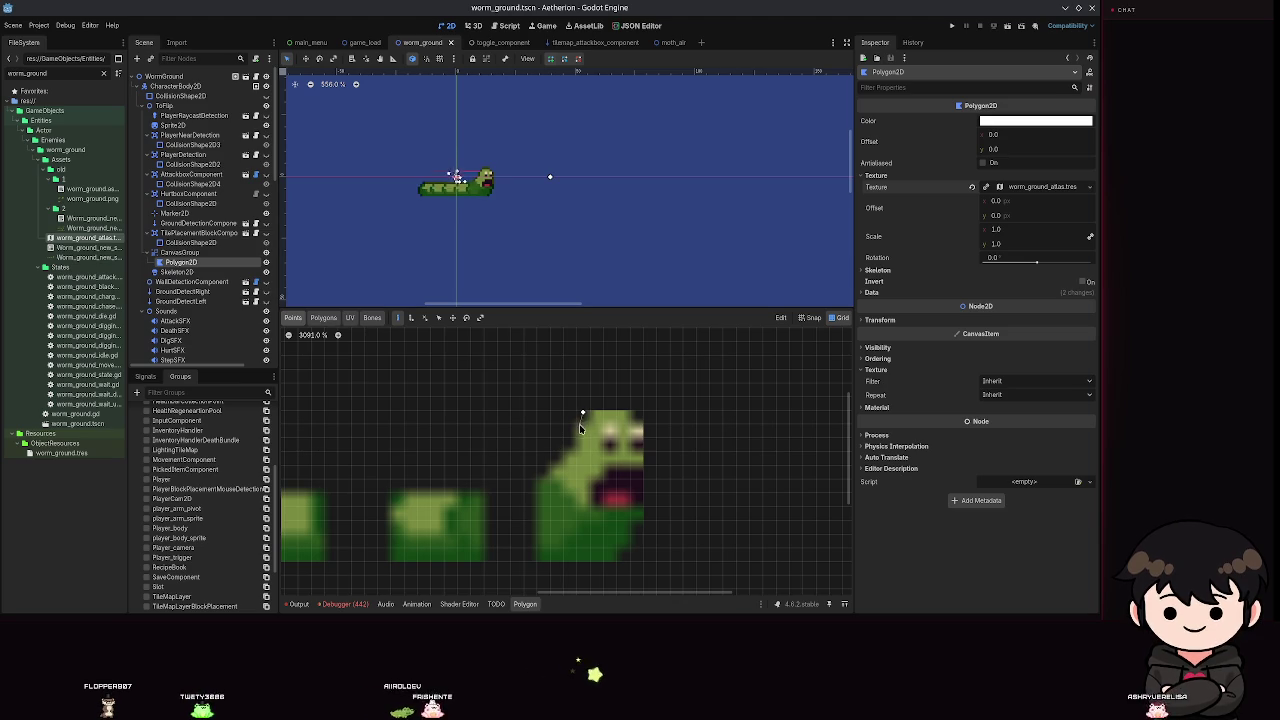
right_click(575, 423)
left_click(810, 317)
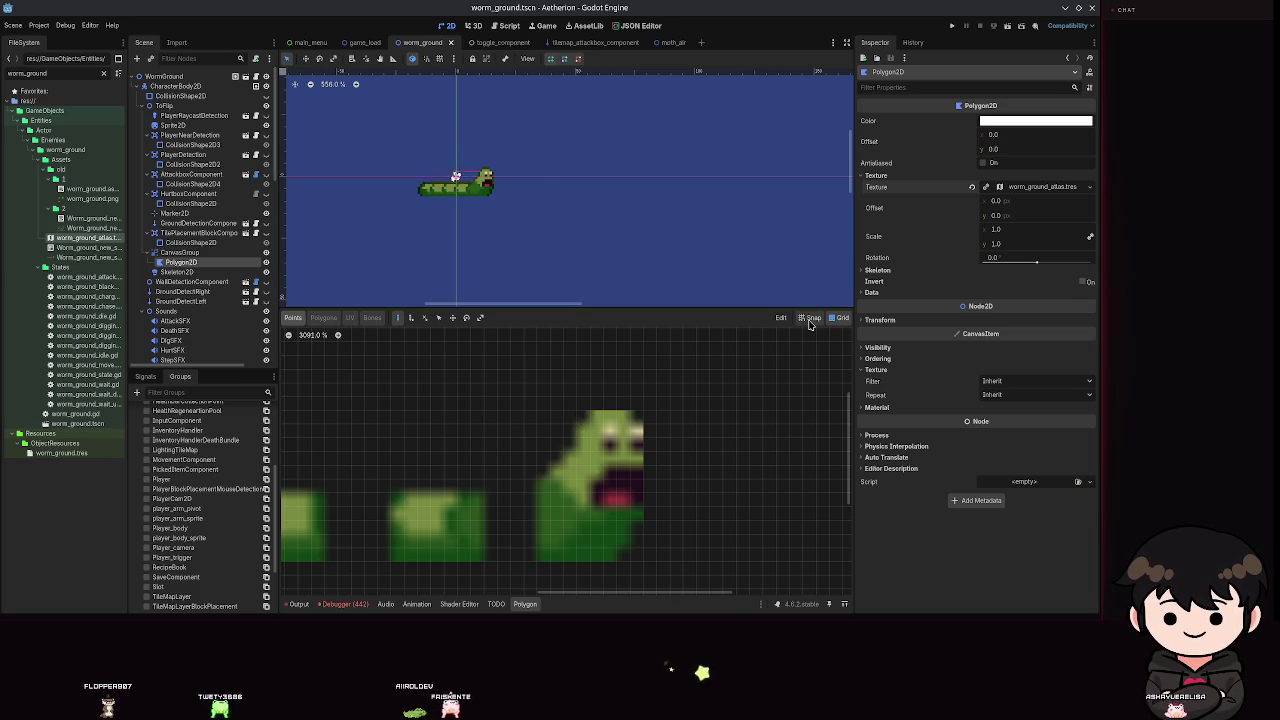
left_click(576, 410)
left_click(576, 423)
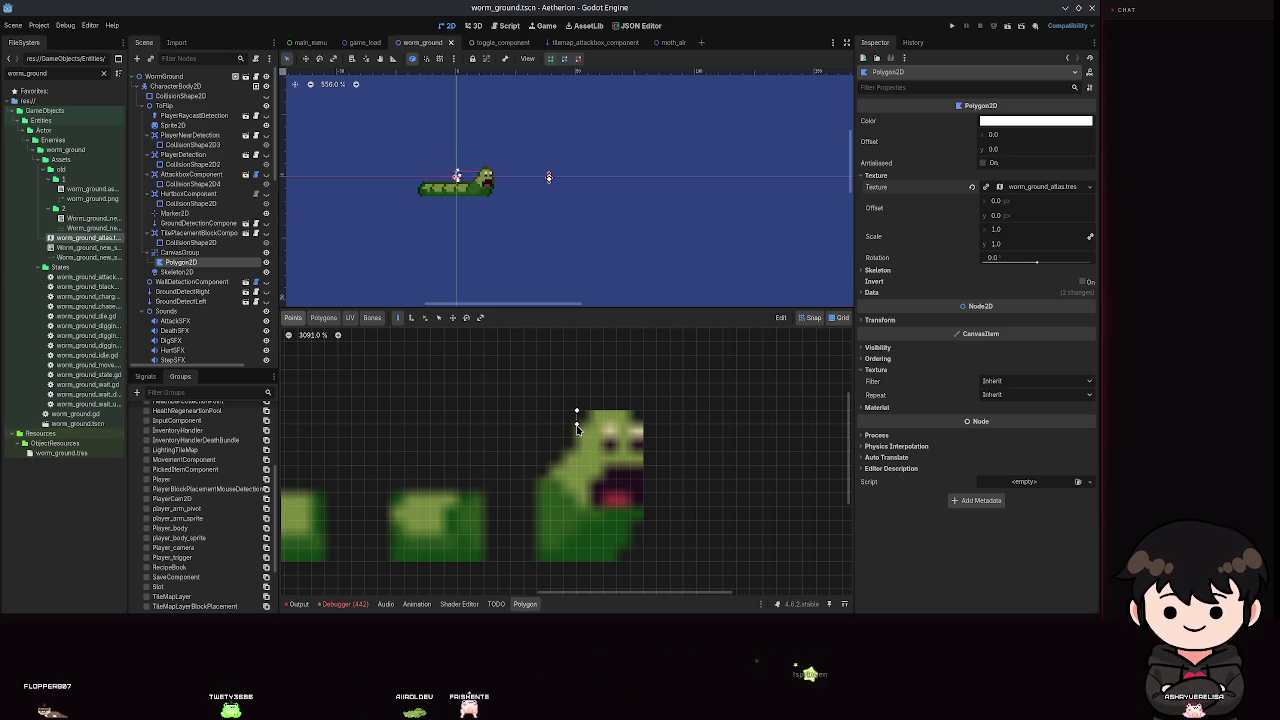
right_click(576, 423)
right_click(576, 410)
left_click(576, 424)
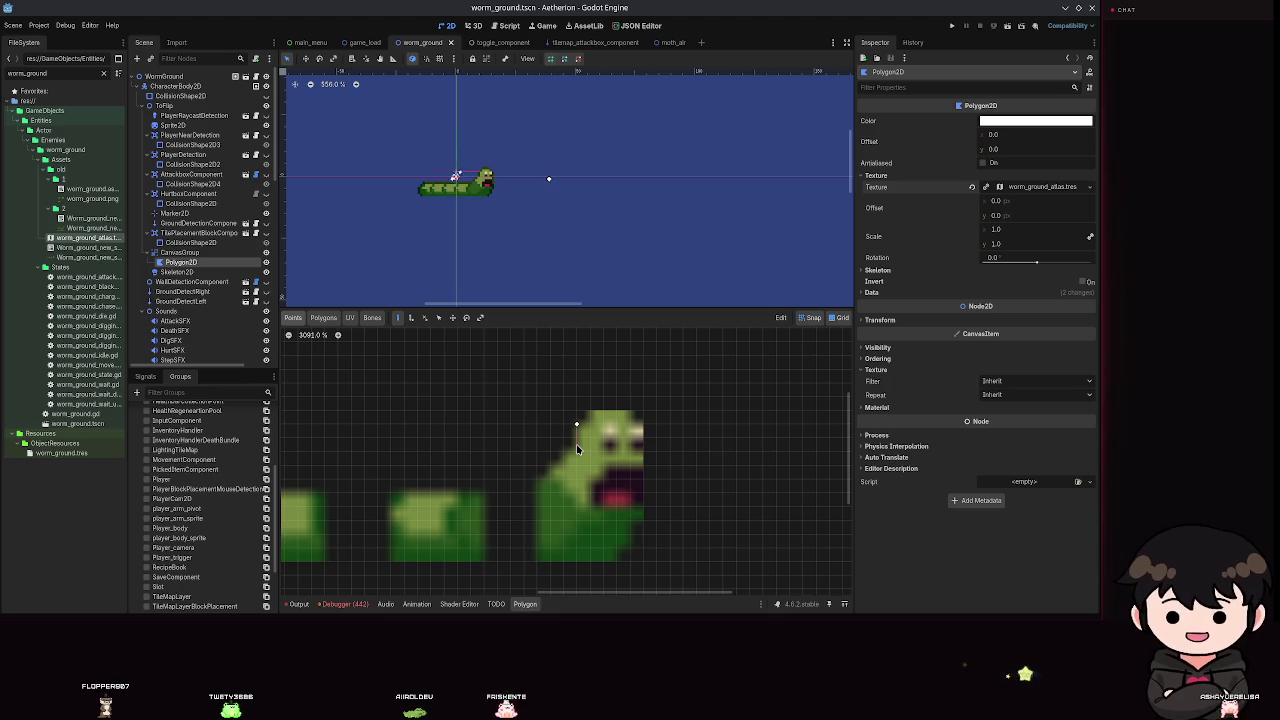
Trace the outline down the head sprite's stepped left edge.
left_click(563, 451)
left_click(563, 464)
left_click(550, 464)
left_click(549, 477)
scroll(574, 163, "up", 10)
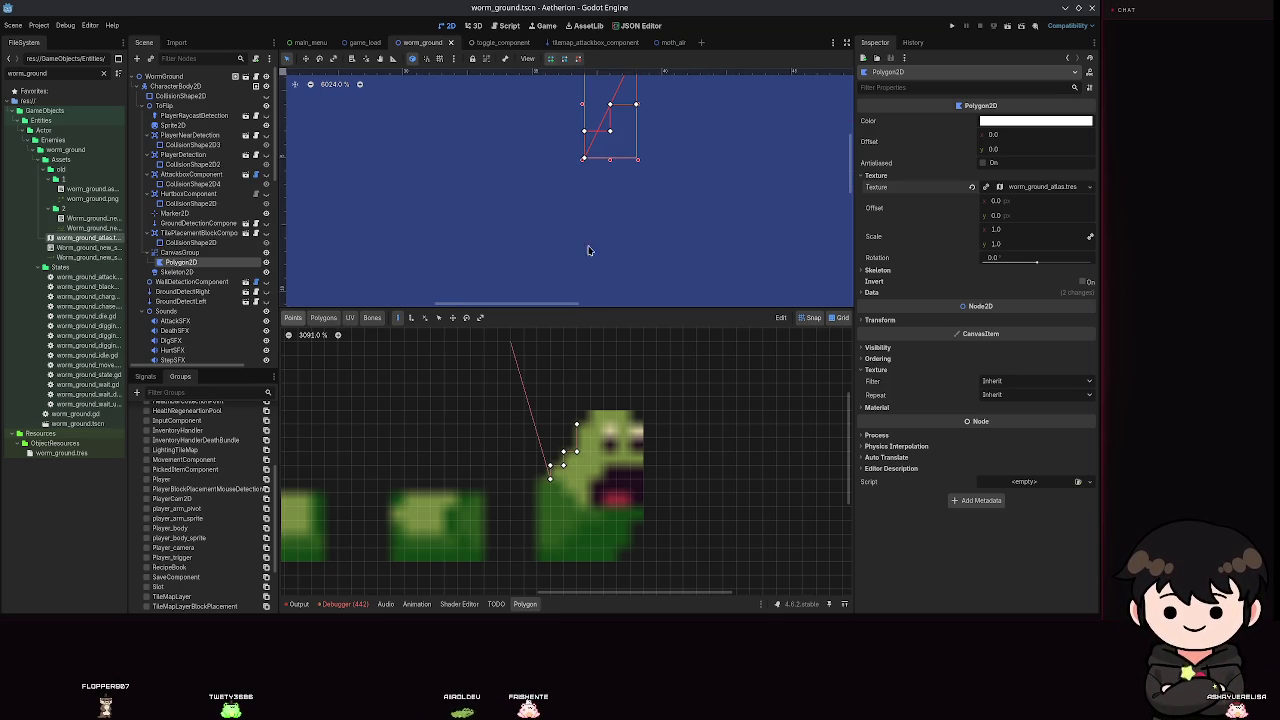
Trace the bottom and right edges and close the polygon at its first point.
left_click(533, 562)
left_click(617, 563)
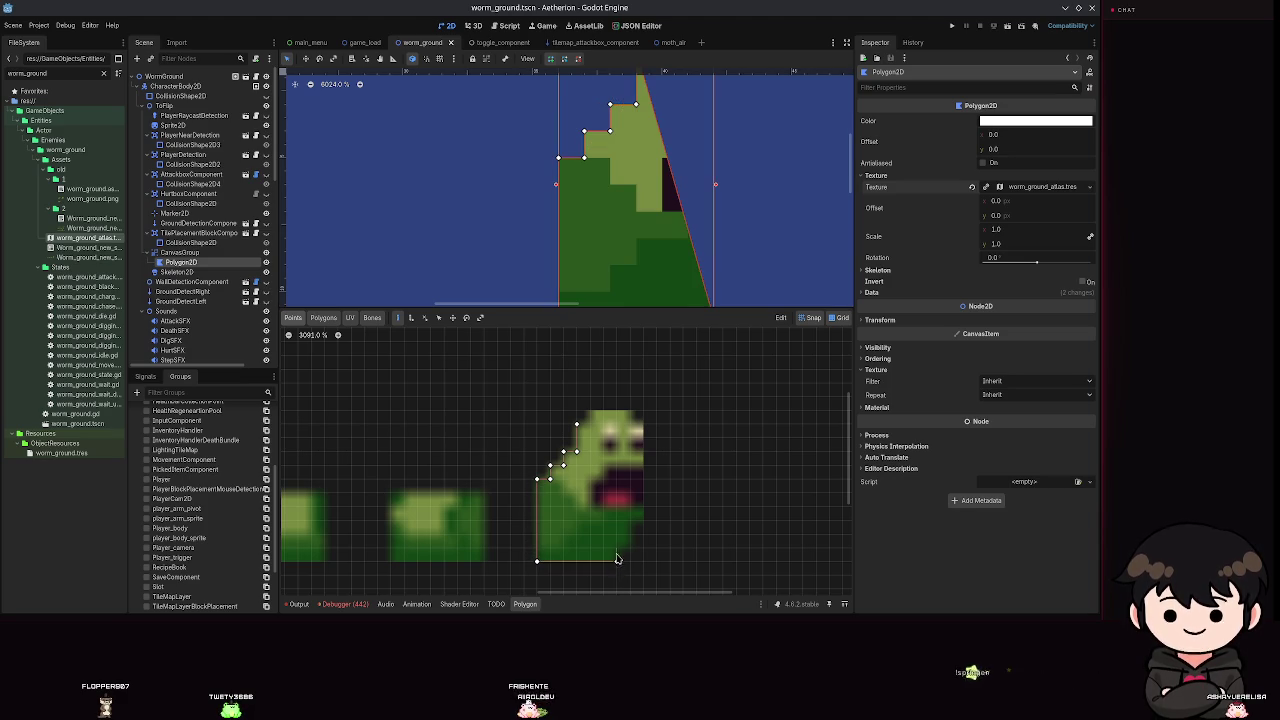
left_click(616, 547)
left_click(643, 520)
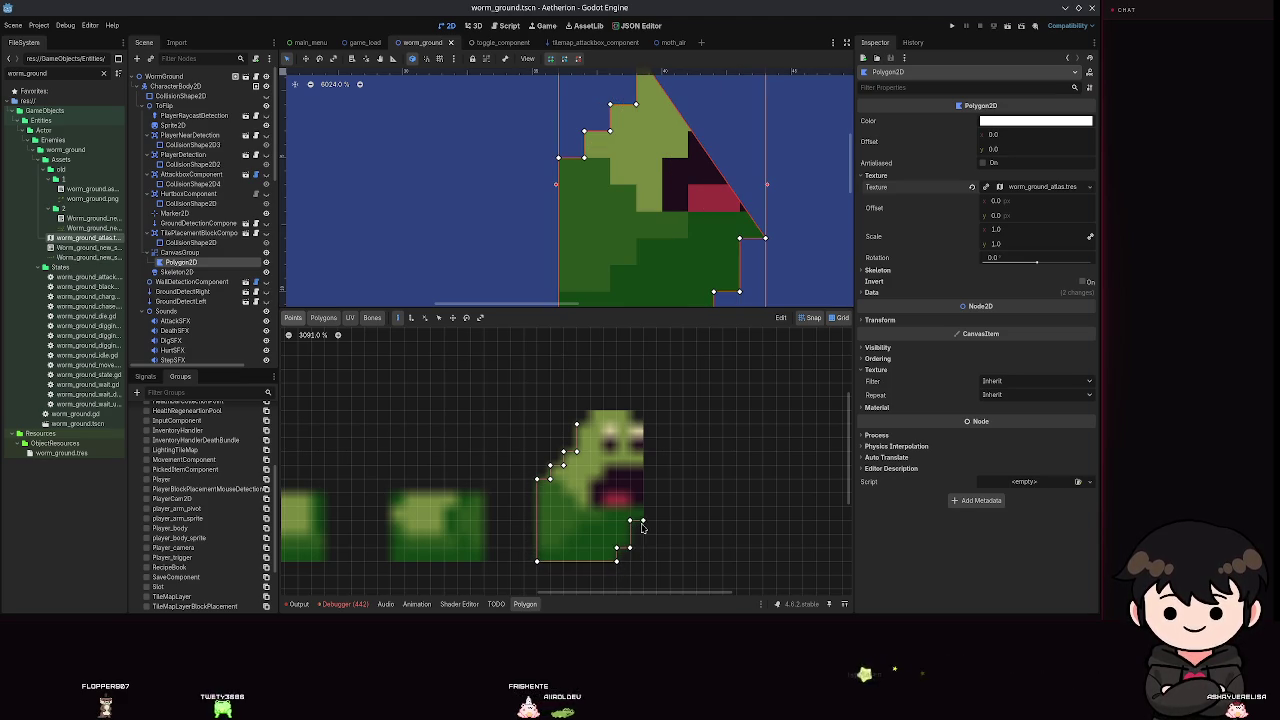
left_click(643, 425)
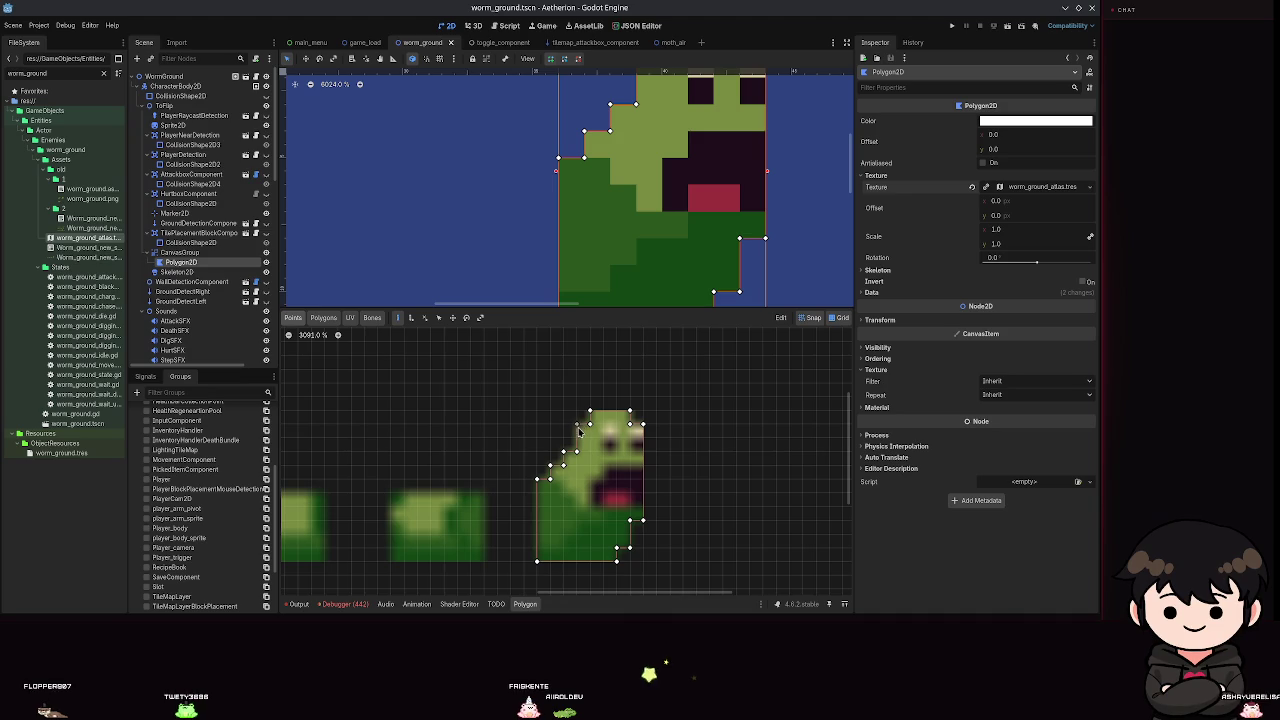
left_click(590, 411)
scroll(607, 440, "down", 3)
scroll(535, 214, "down", 5)
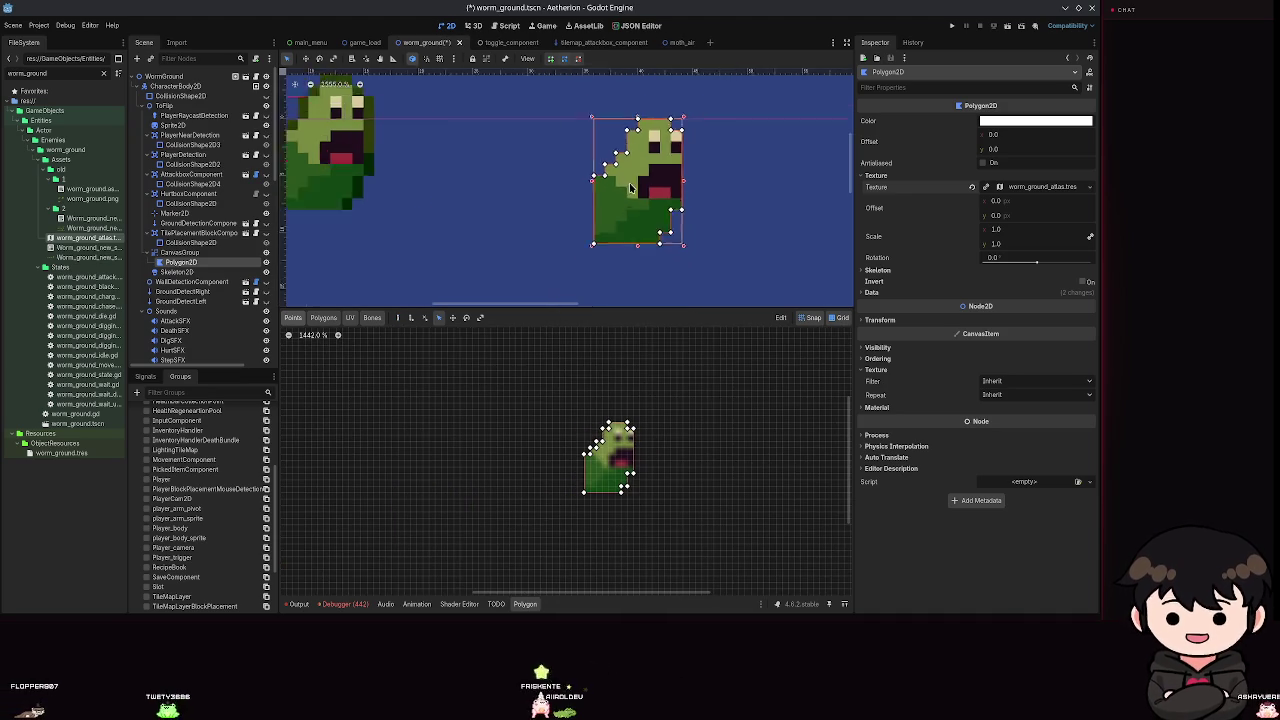
Move the textured polygon onto the worm's head, rename it 'Head' and save the scene.
left_click_drag(673, 216, 508, 219)
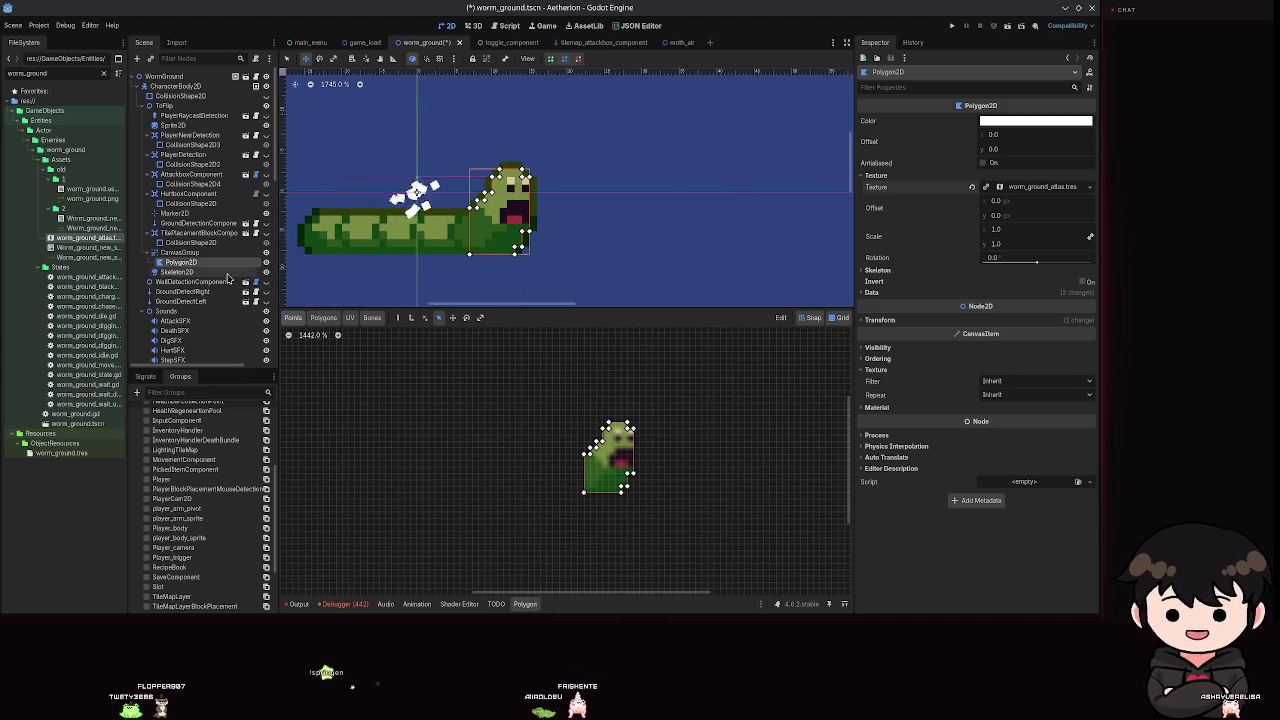
key("F2")
type("Head")
key("Return")
key("ctrl+s")
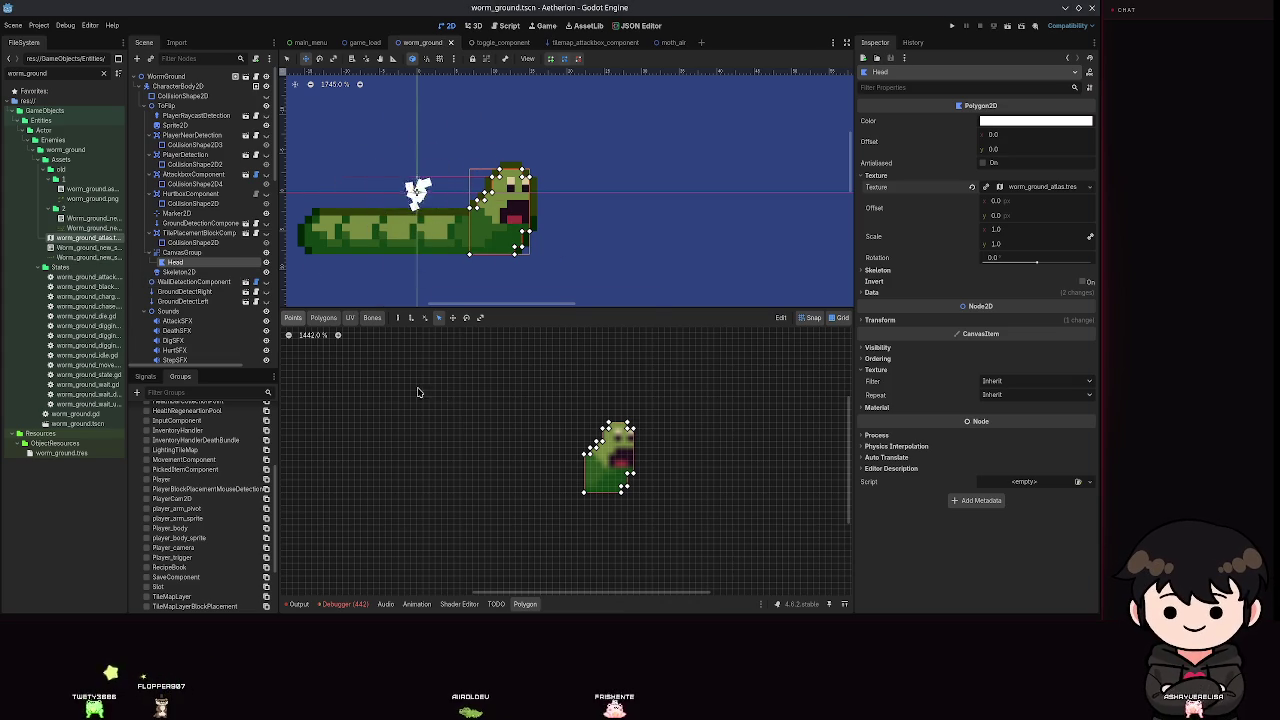